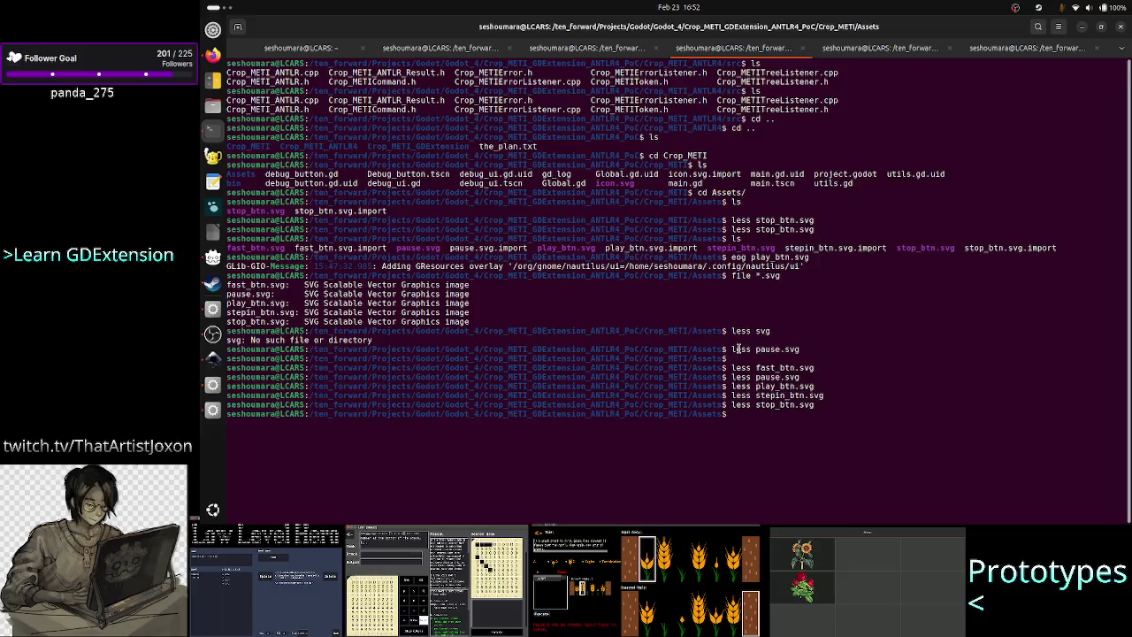
Step: Clear the terminal and list the files in the Assets folder
{"action": "type", "text": "clear"}
{"action": "key", "text": "Return"}
{"action": "type", "text": "ls"}
{"action": "key", "text": "Return"}
{"action": "key", "text": "Return"}
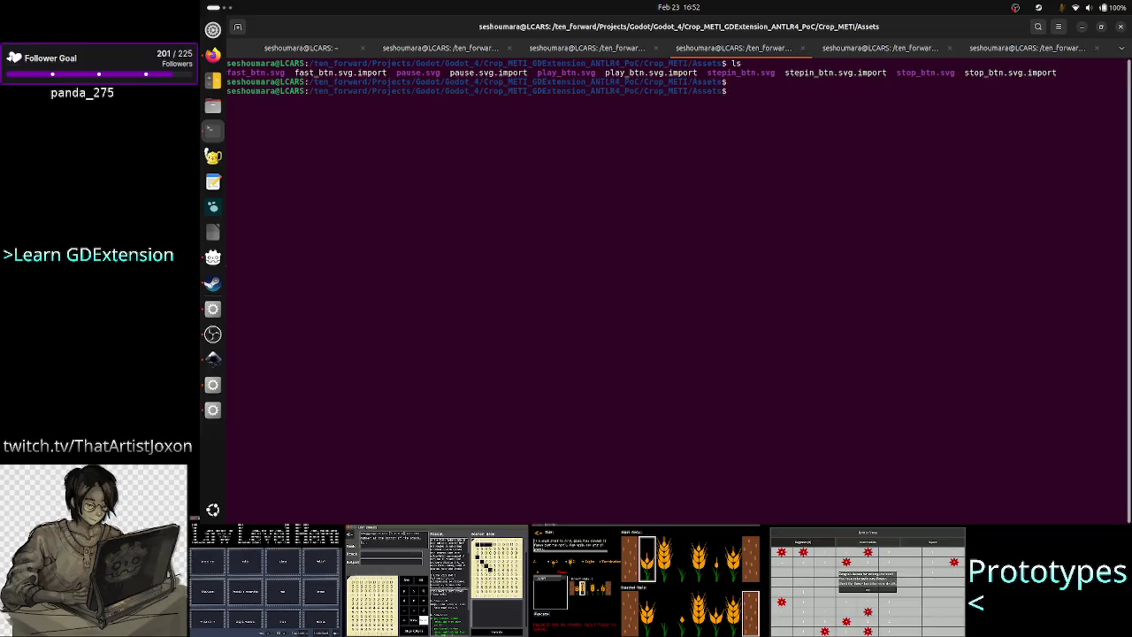
Step: Launch GIMP on fast_btn.svg from the terminal using Tab completion
{"action": "type", "text": "gimp "}
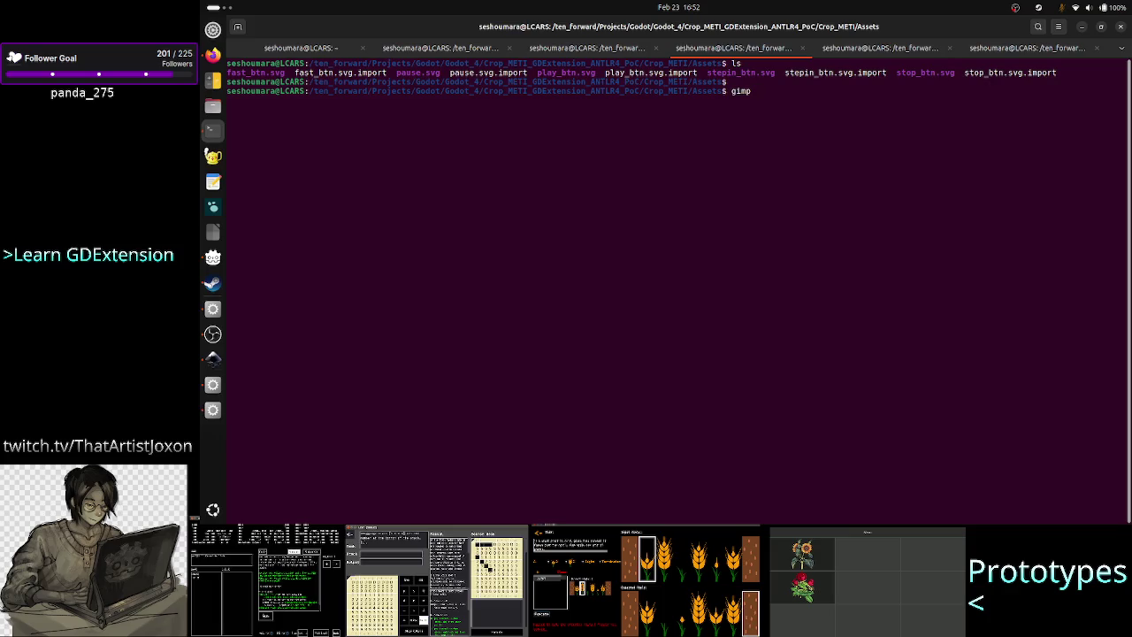
{"action": "type", "text": "fas"}
{"action": "key", "text": "Tab"}
{"action": "key", "text": "Return"}
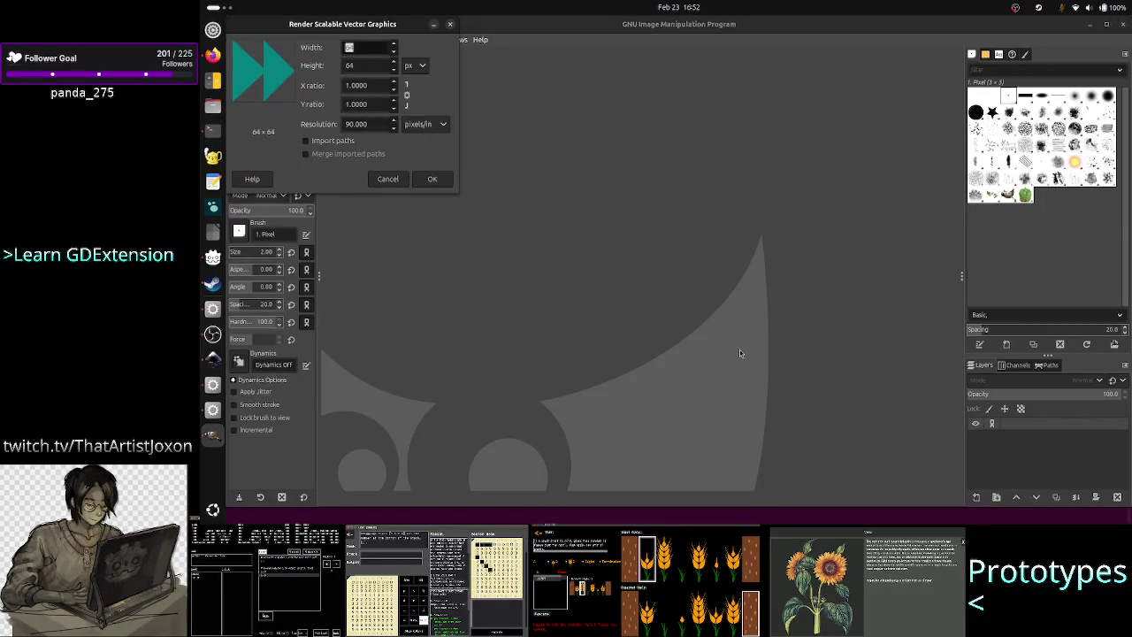
Step: Render fast_btn.svg at 64×64 in GIMP, zoom in to inspect it, then close GIMP
{"action": "left_click", "coordinate": [443, 185]}
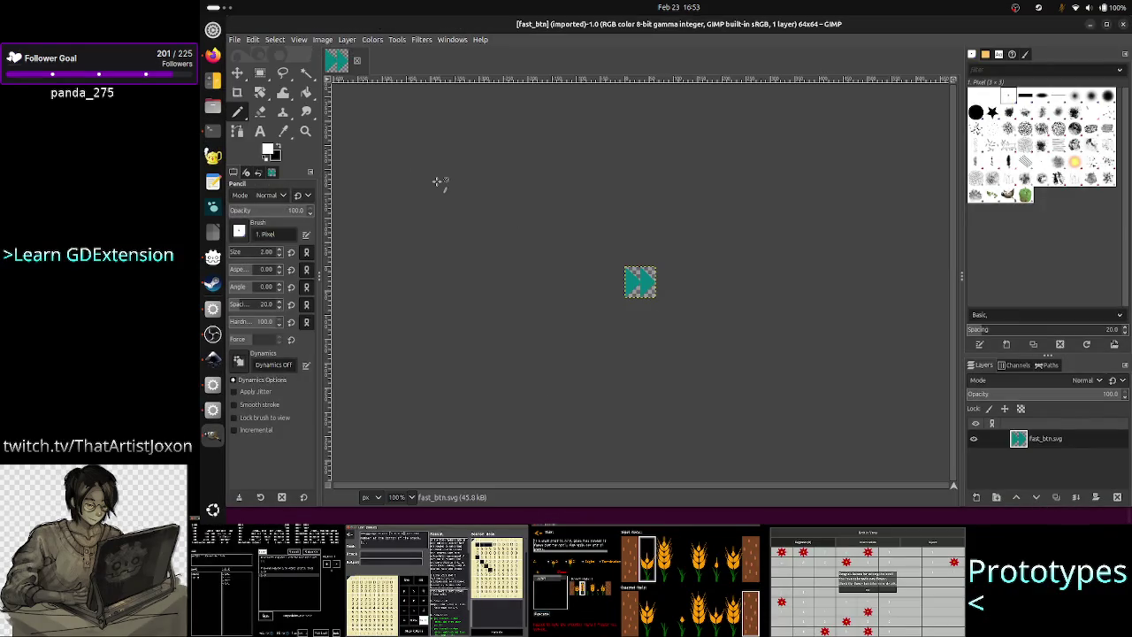
{"action": "scroll", "coordinate": [622, 283], "scroll_direction": "up", "scroll_amount": 6, "text": "ctrl"}
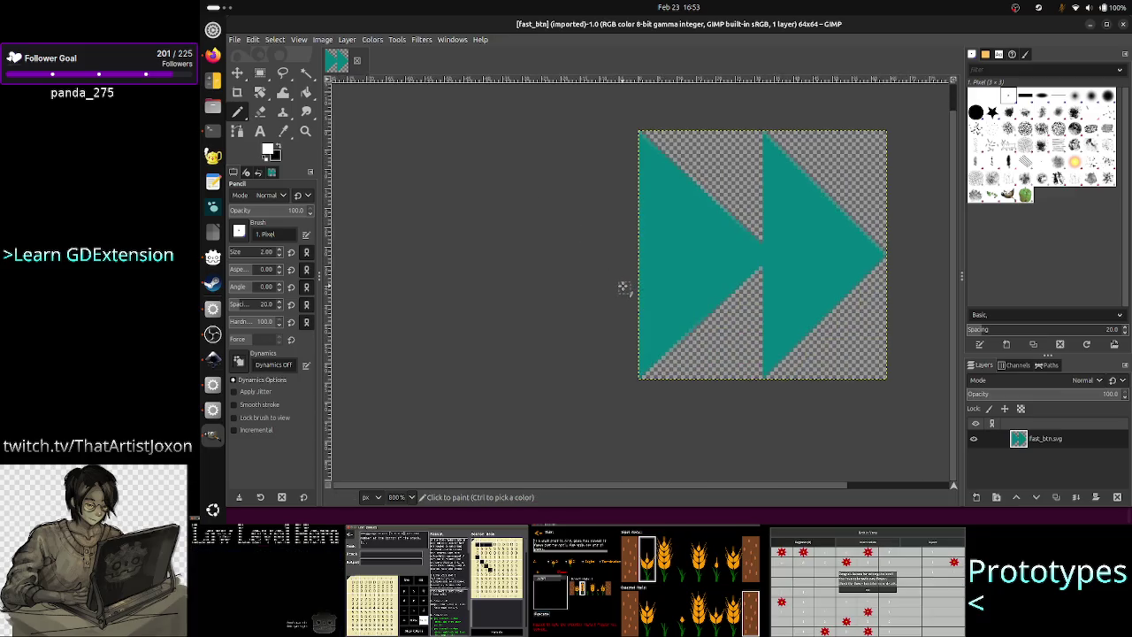
{"action": "key", "text": "alt+Tab"}
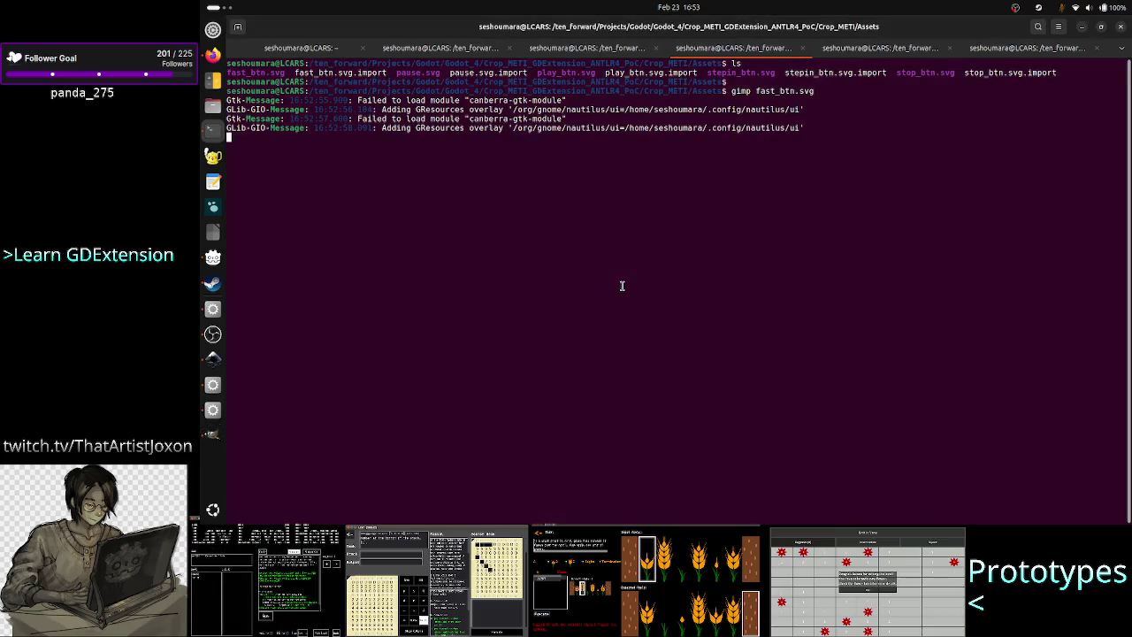
{"action": "left_click", "coordinate": [206, 440]}
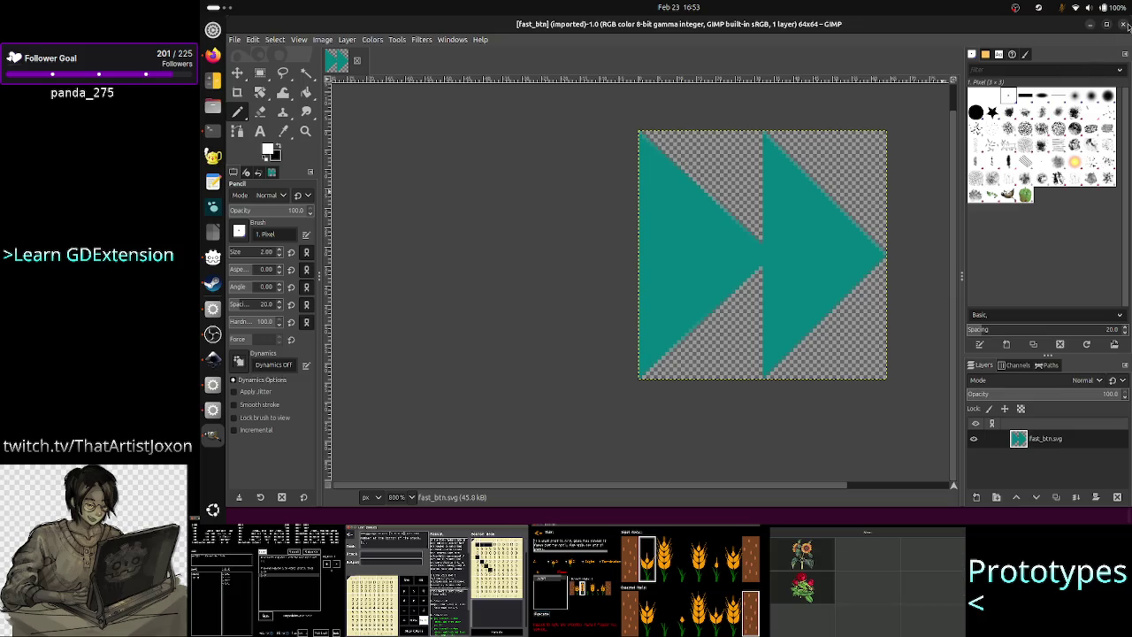
{"action": "left_click", "coordinate": [1123, 24]}
Step: Launch Inkscape on fast_btn.svg from the terminal
{"action": "key", "text": "Return"}
{"action": "key", "text": "Return"}
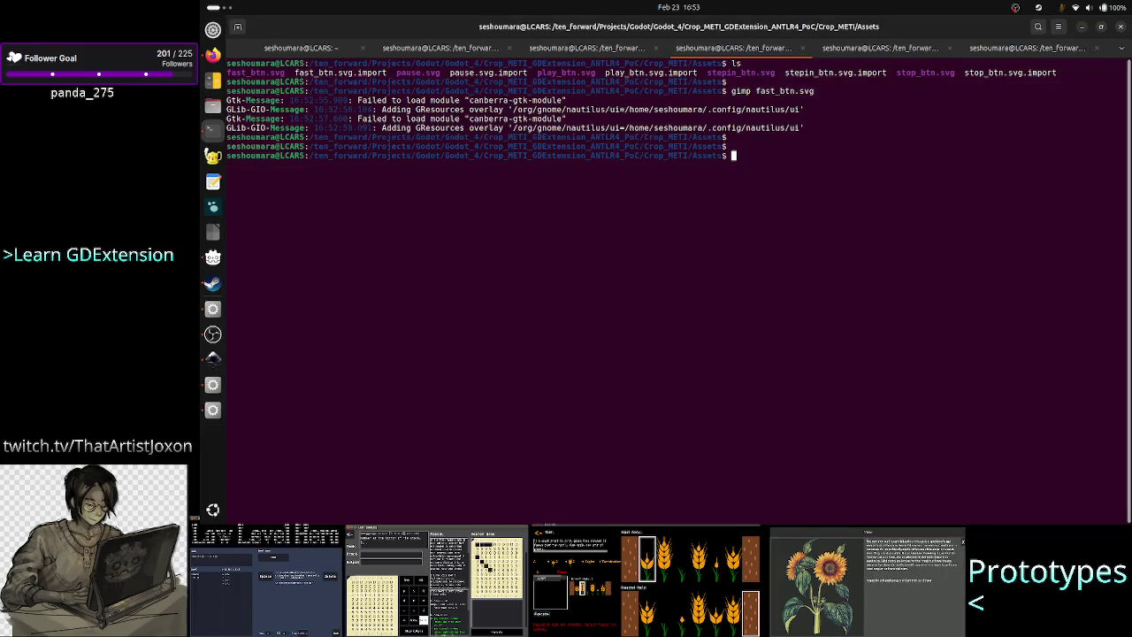
{"action": "type", "text": "inkscape "}
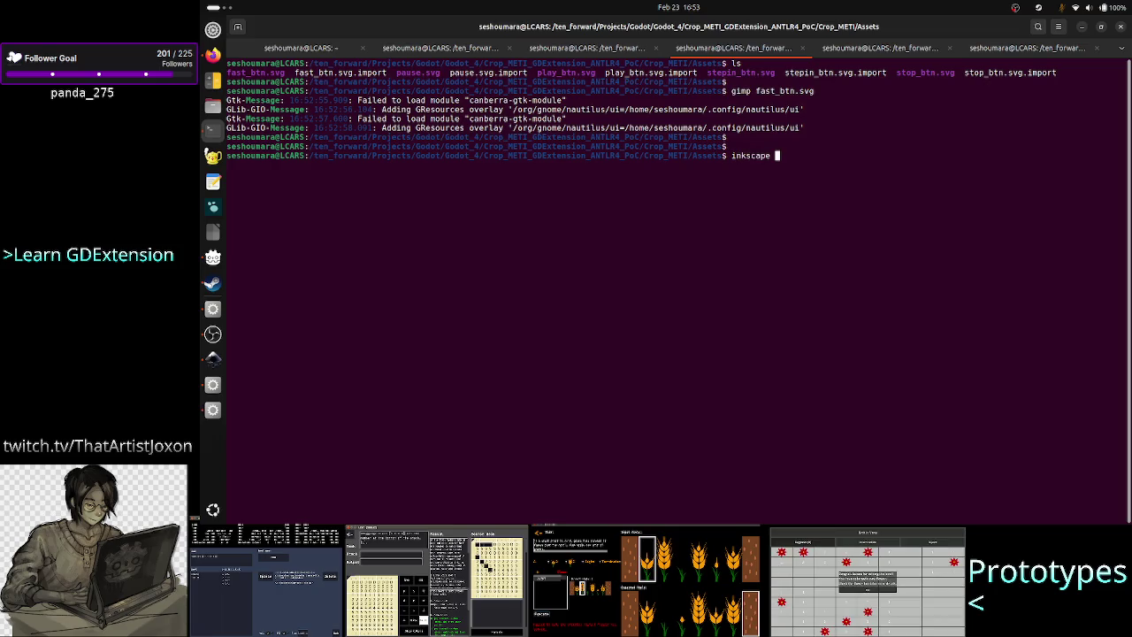
{"action": "type", "text": "fast_btn.svg"}
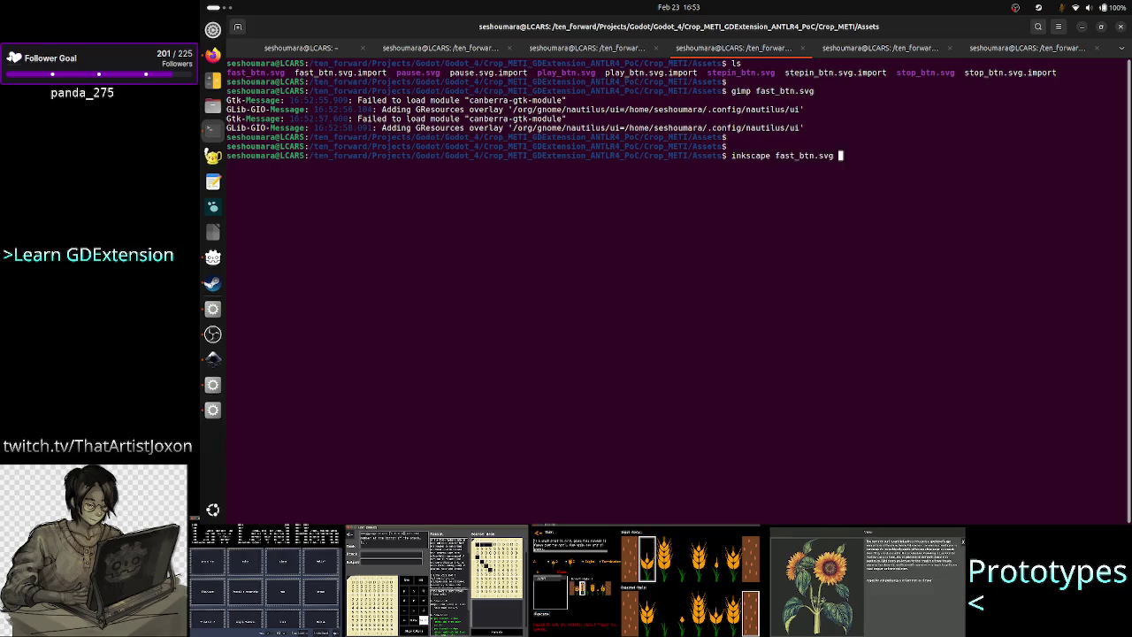
{"action": "key", "text": "Return"}
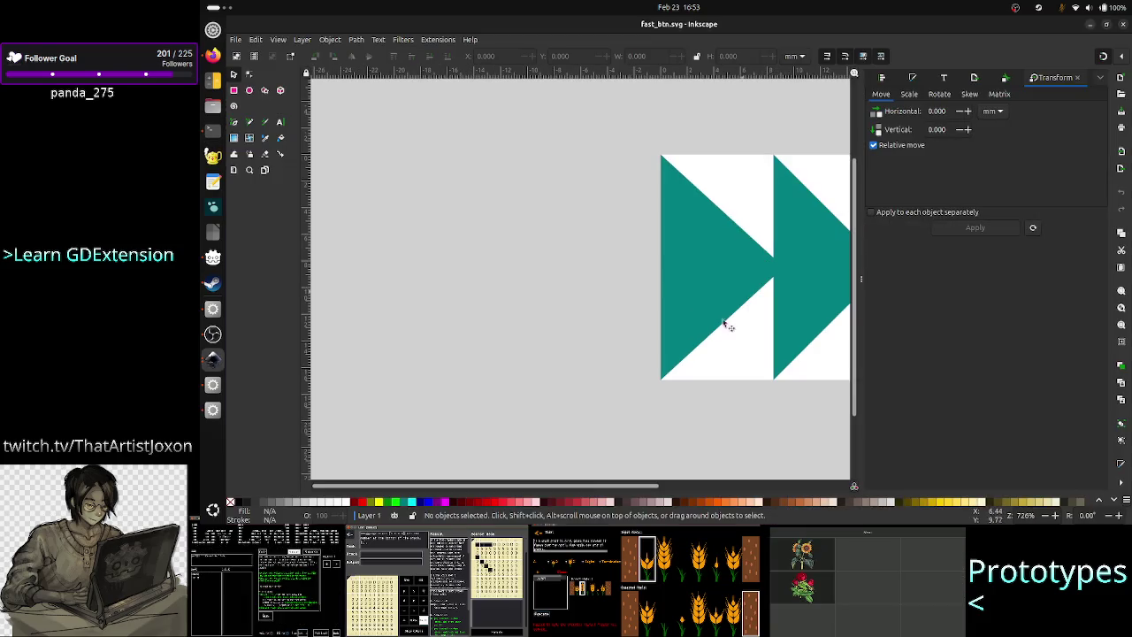
Step: Fit the page and fill the left and right teal triangles white
{"action": "key", "text": "5"}
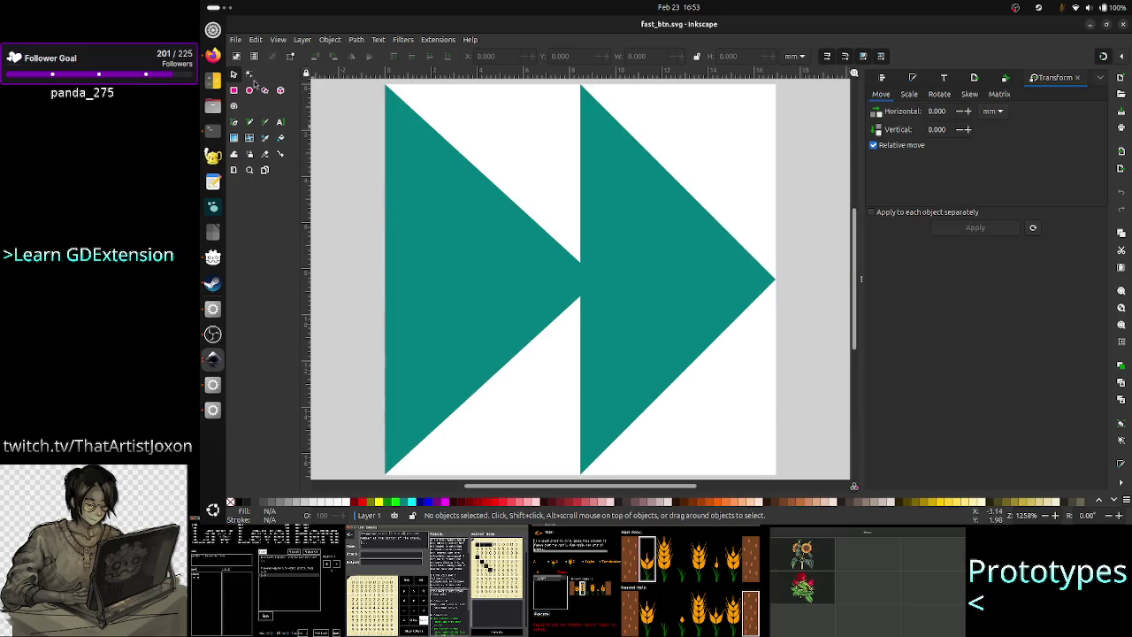
{"action": "left_click", "coordinate": [422, 211]}
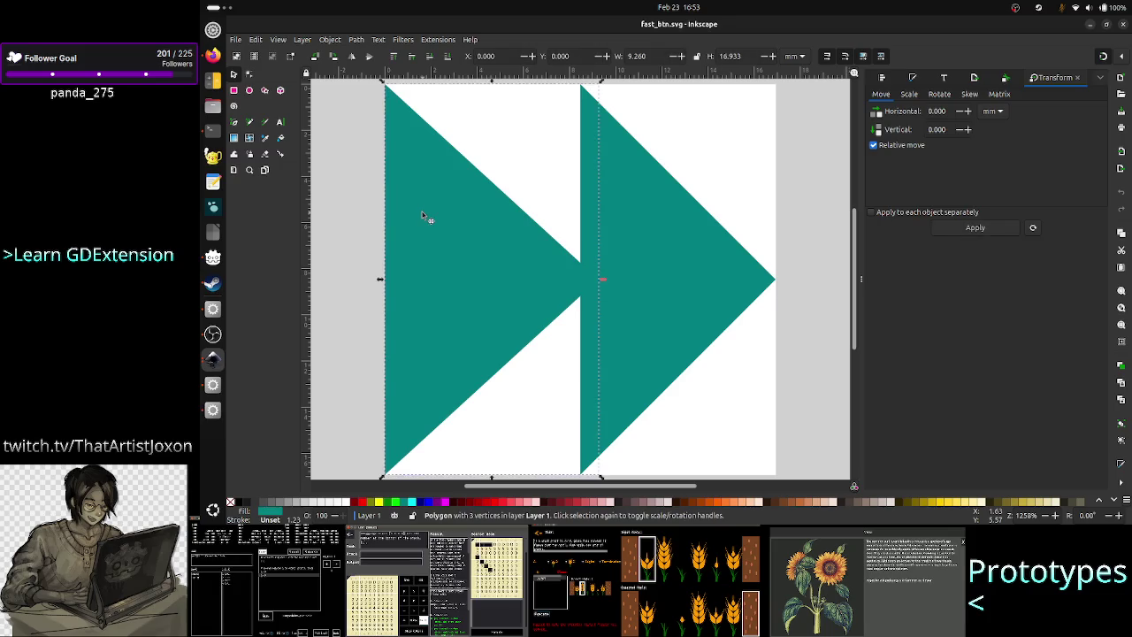
{"action": "left_click", "coordinate": [347, 504]}
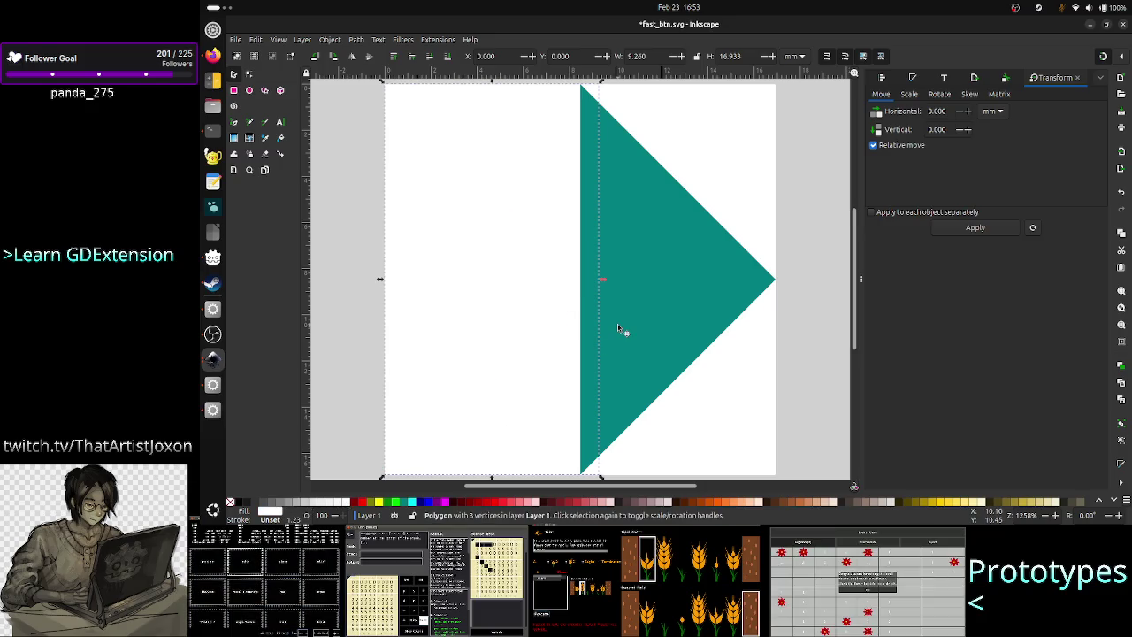
{"action": "left_click", "coordinate": [667, 263]}
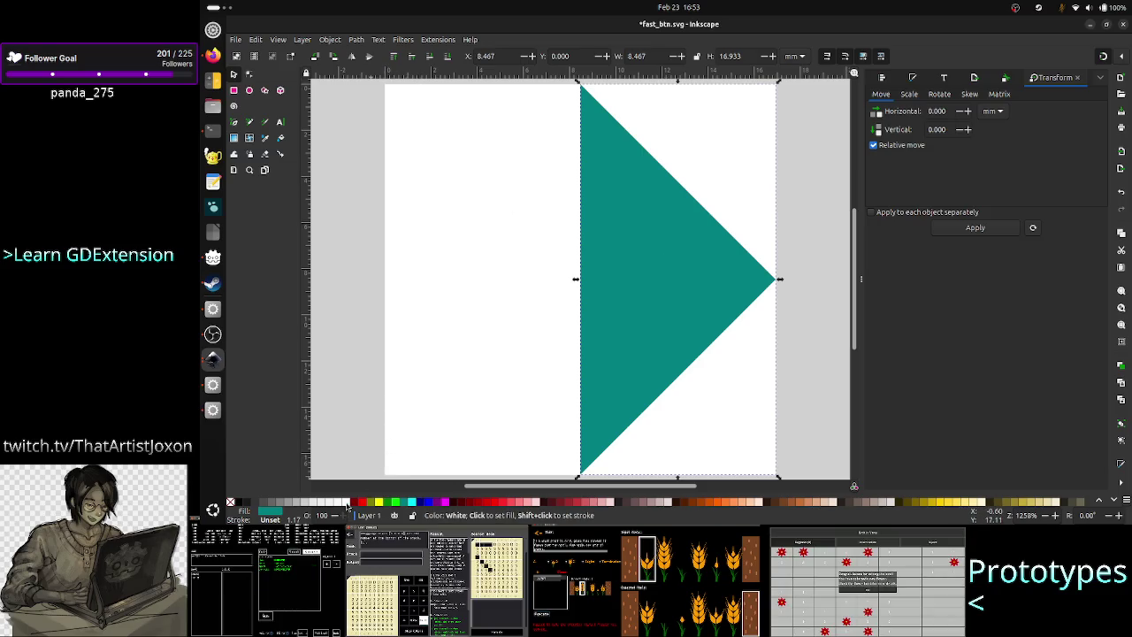
{"action": "left_click", "coordinate": [348, 503]}
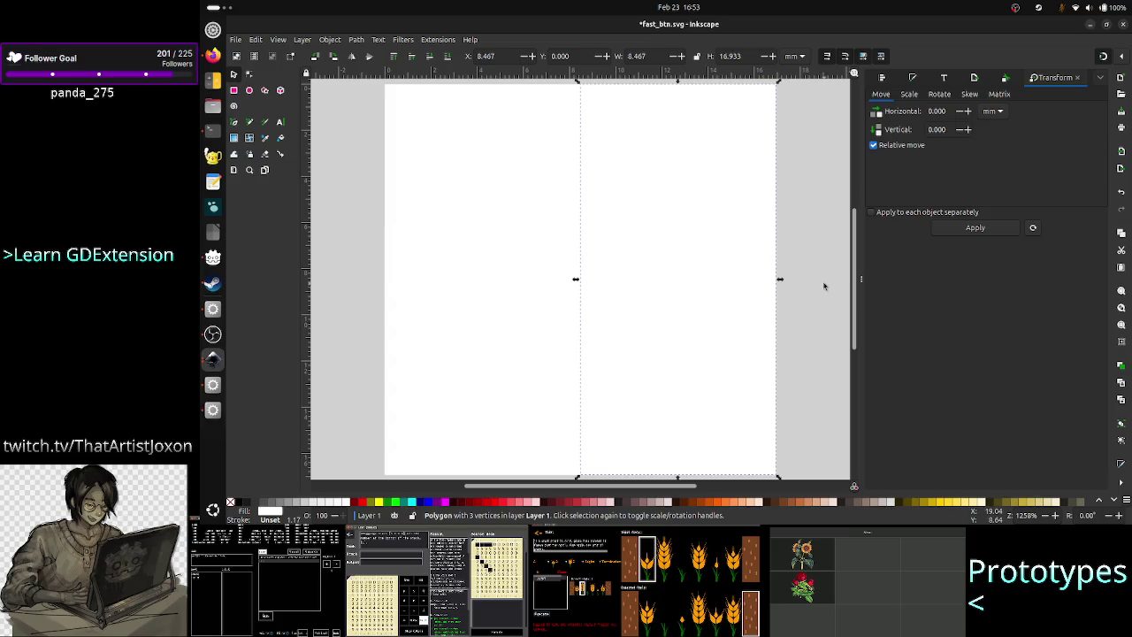
{"action": "left_click", "coordinate": [824, 285]}
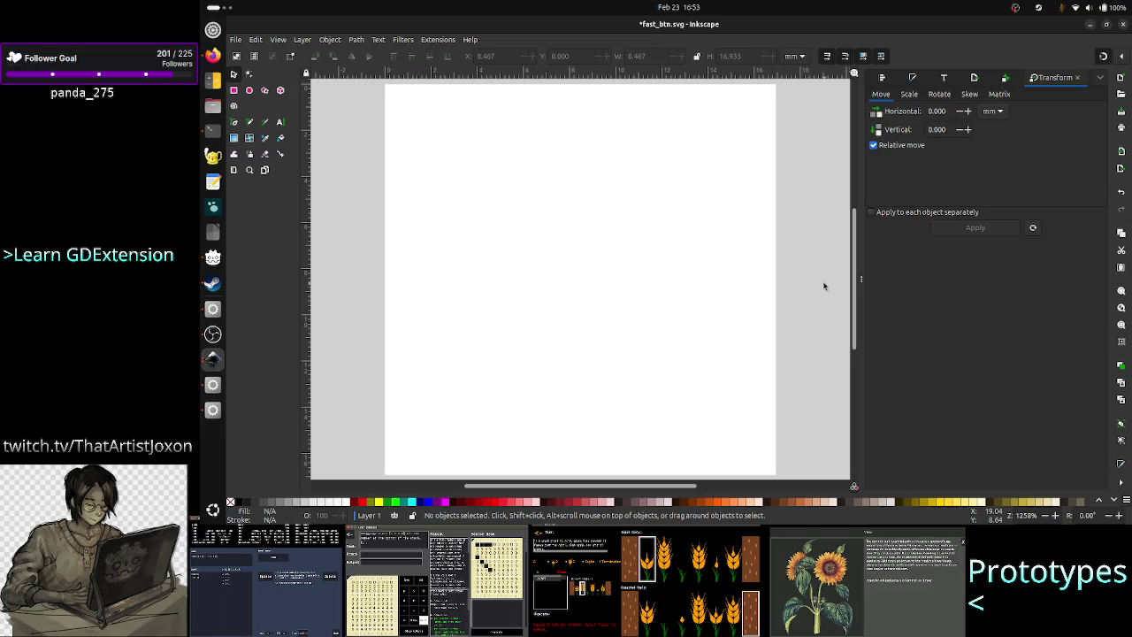
Step: Save fast_btn.svg and switch toward the Godot Engine window
{"action": "key", "text": "ctrl+s"}
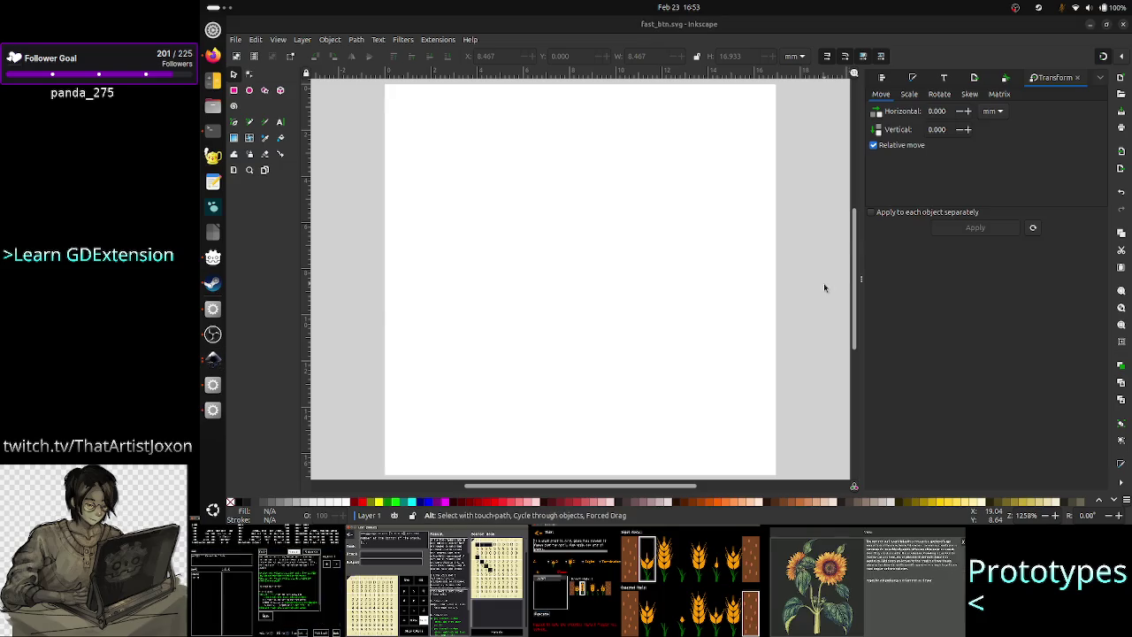
{"action": "key", "text": "alt+Tab"}
{"action": "key", "text": "Tab"}
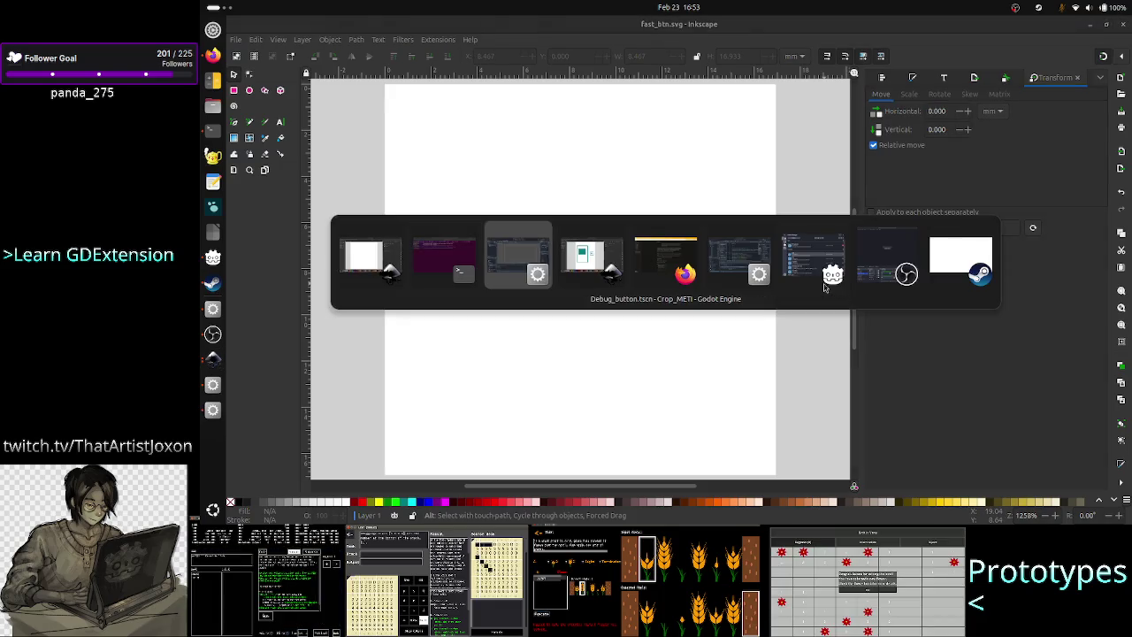
Step: Bring Godot Engine forward and select the fast_btn.svg asset in the FileSystem dock
{"action": "left_click", "coordinate": [825, 286]}
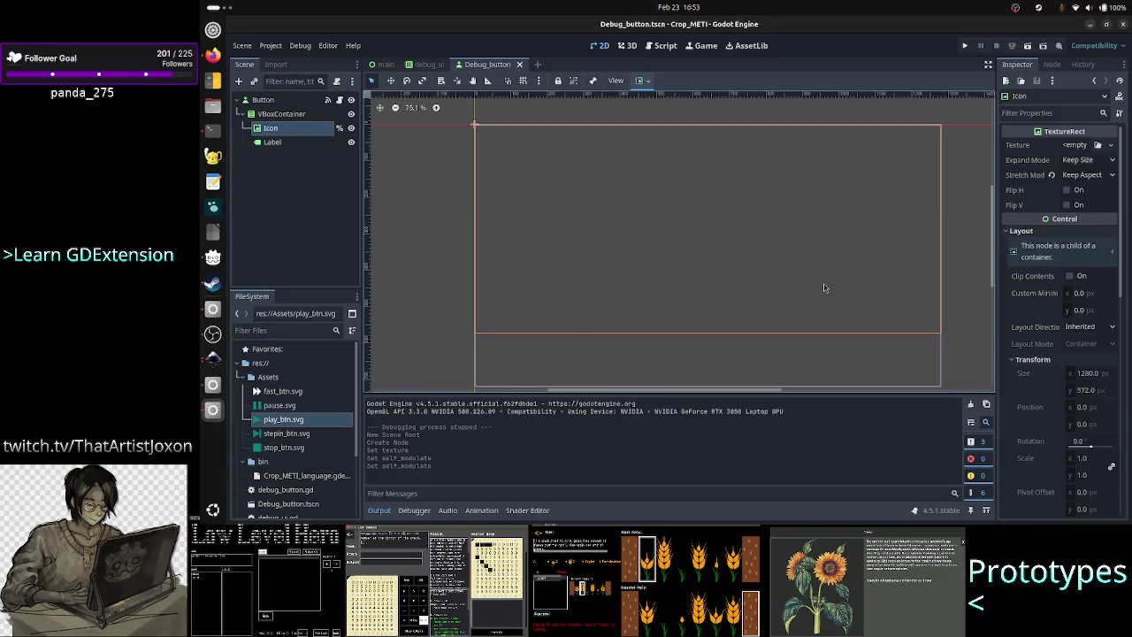
{"action": "left_click", "coordinate": [299, 394]}
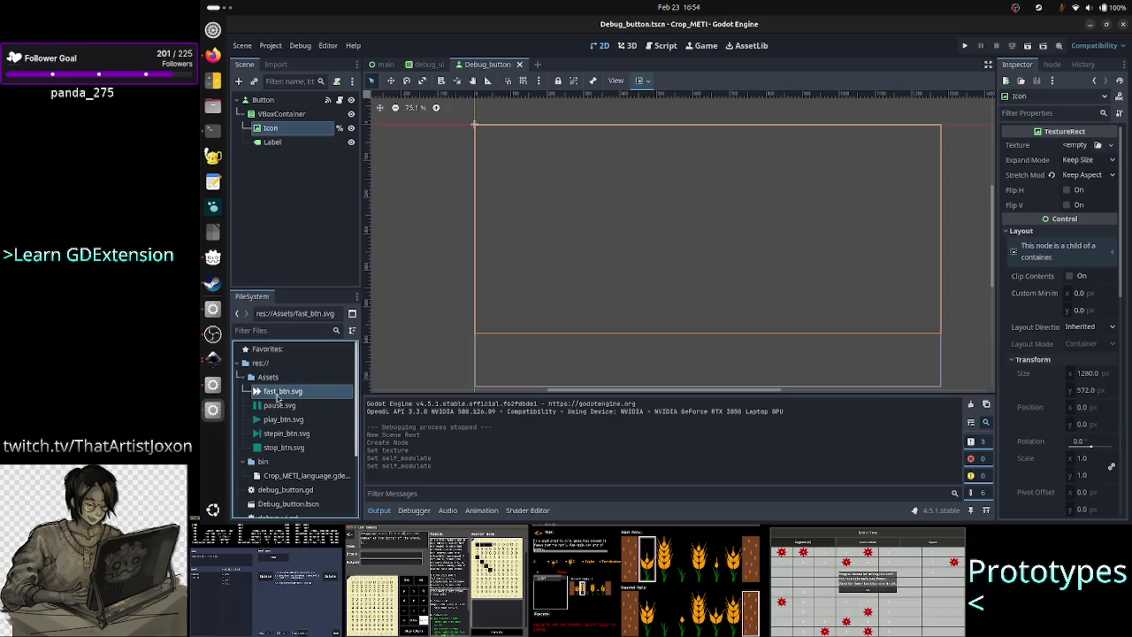
{"action": "mouse_move", "coordinate": [277, 400]}
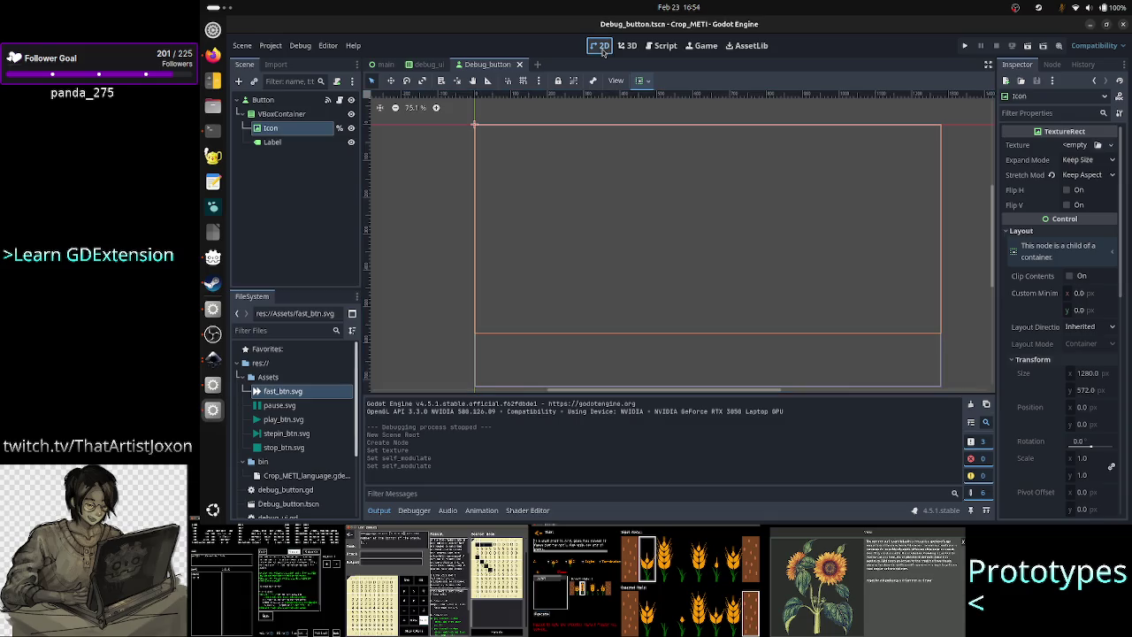
Step: Set the debug_ui Play node's Btn Type to Fast, then open debug_button.gd
{"action": "left_click", "coordinate": [431, 64]}
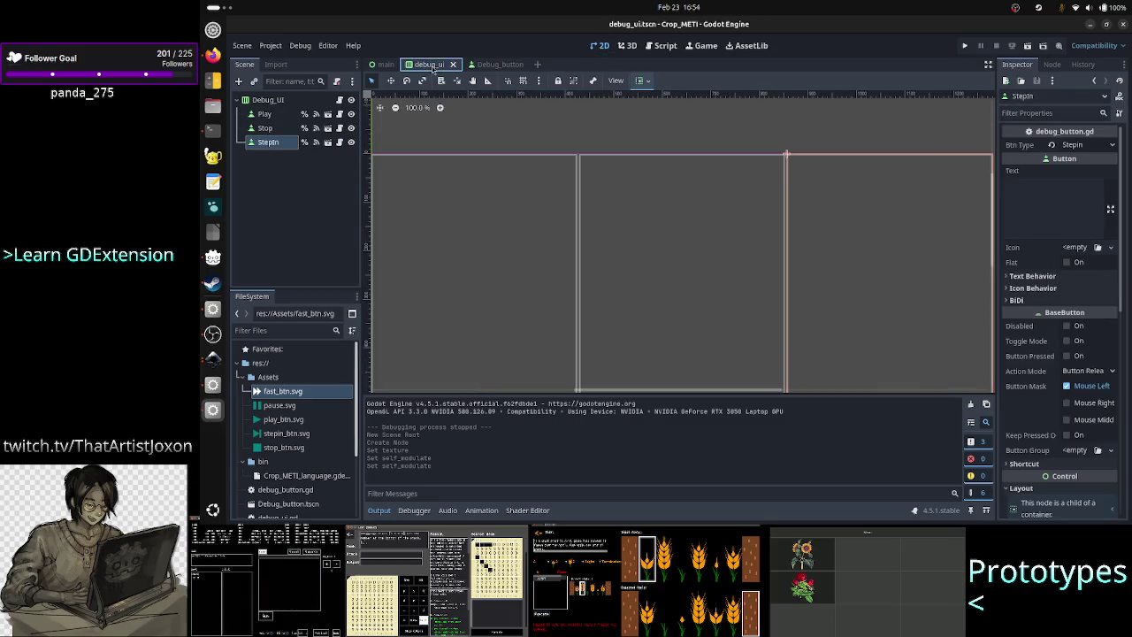
{"action": "left_click", "coordinate": [276, 118]}
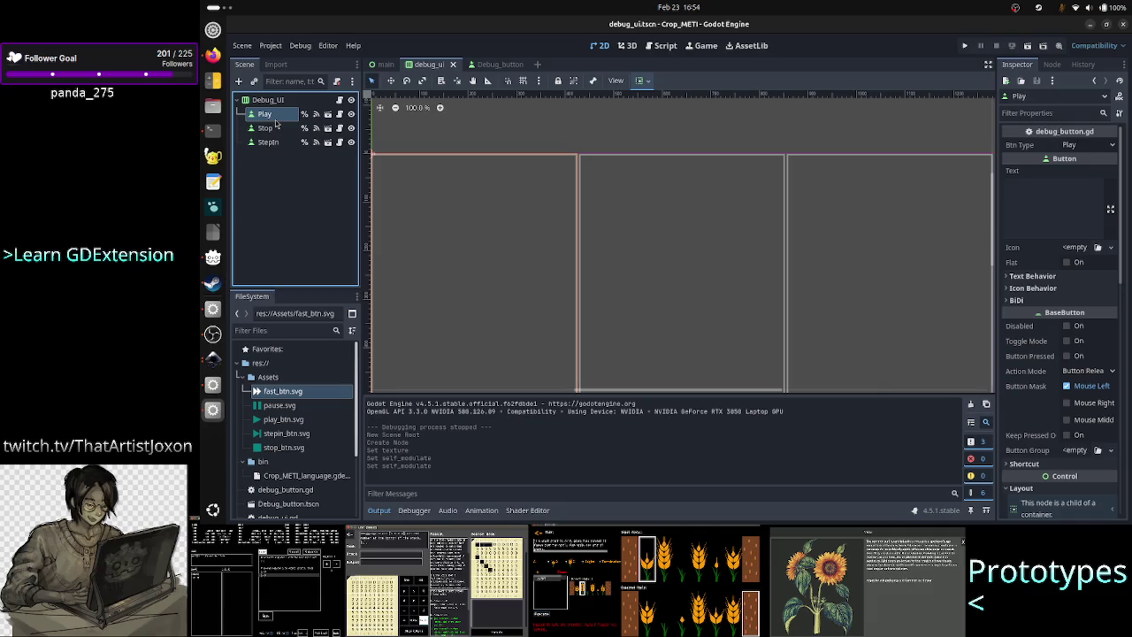
{"action": "left_click", "coordinate": [1081, 146]}
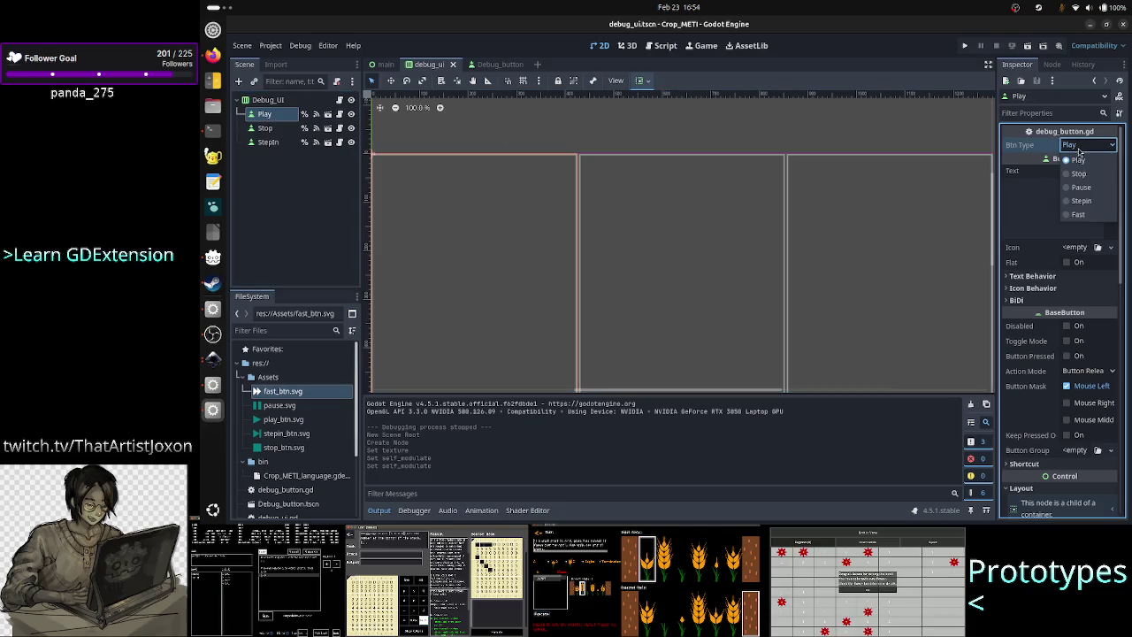
{"action": "left_click", "coordinate": [1089, 215]}
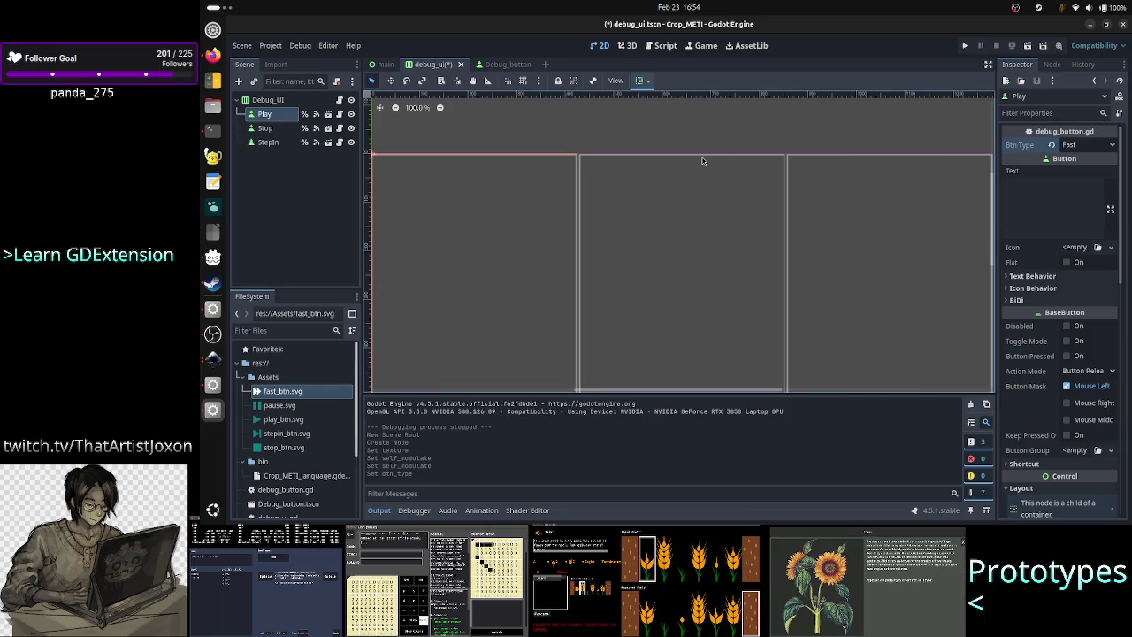
{"action": "left_click", "coordinate": [328, 114]}
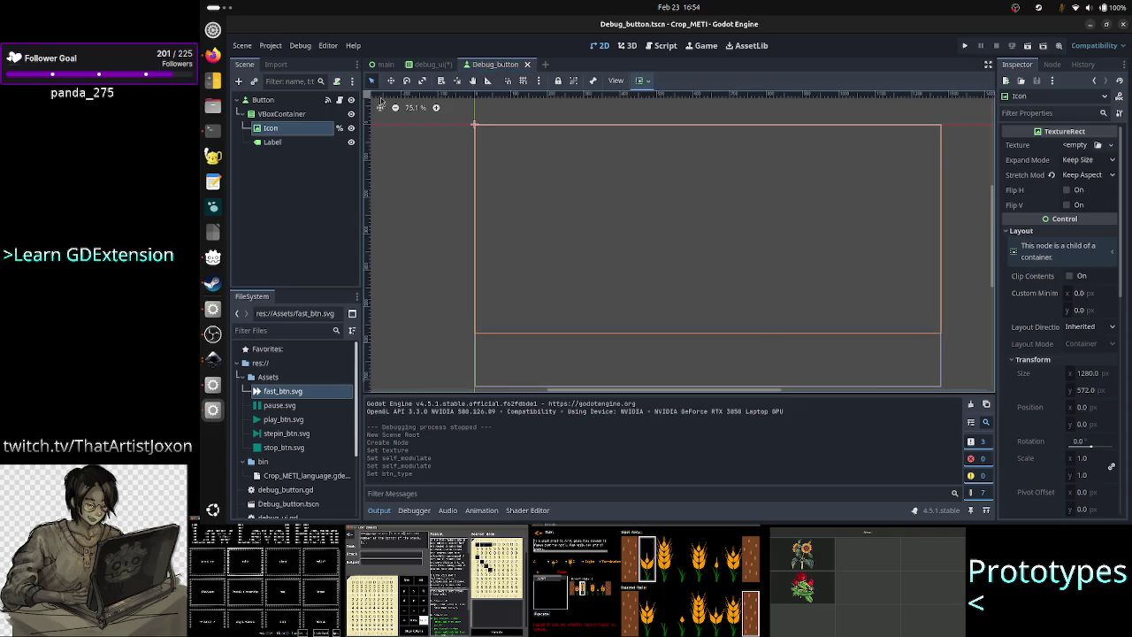
{"action": "left_click", "coordinate": [340, 100]}
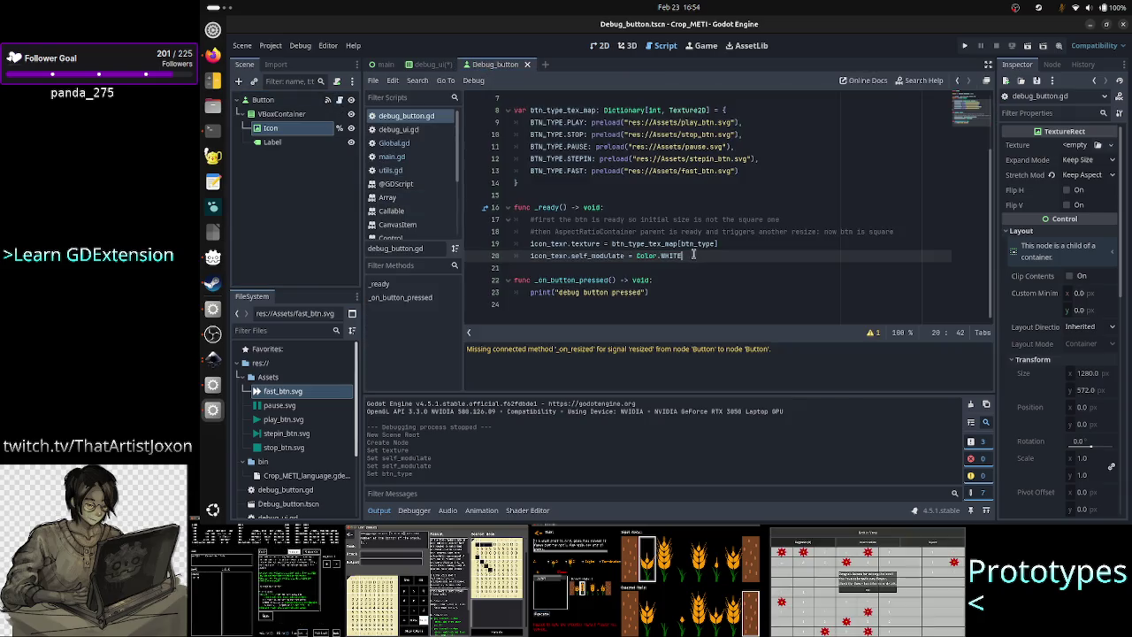
Step: Change line 20's tint to Color.RED and test-run the project
{"action": "key", "text": "BackSpace"}
{"action": "key", "text": "BackSpace"}
{"action": "key", "text": "BackSpace"}
{"action": "type", "text": "R"}
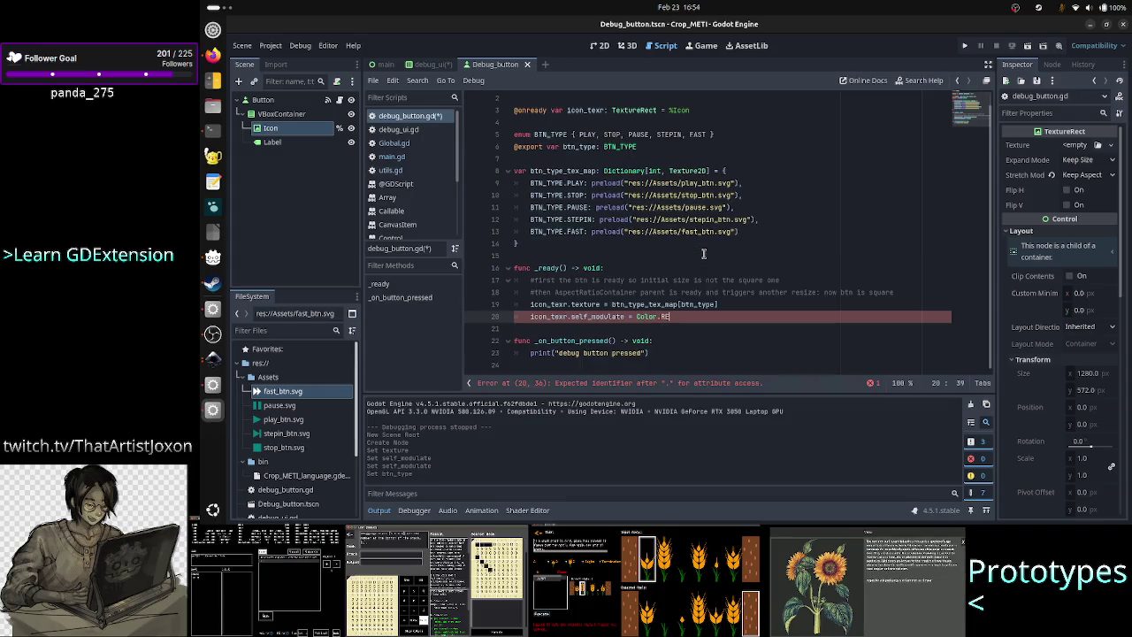
{"action": "type", "text": "D"}
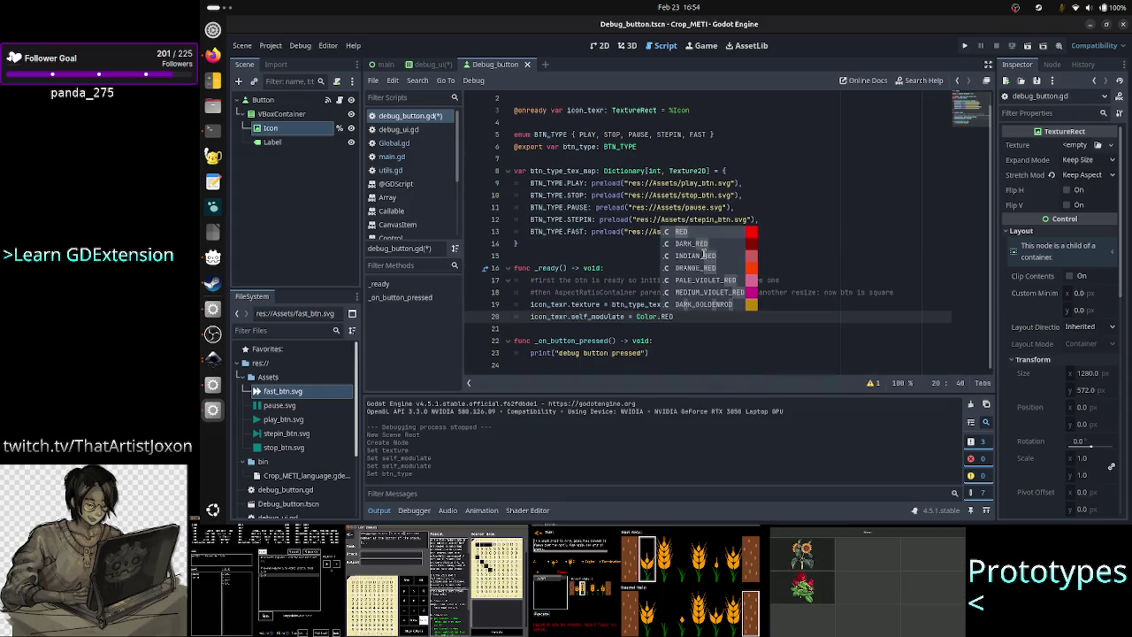
{"action": "key", "text": "Escape"}
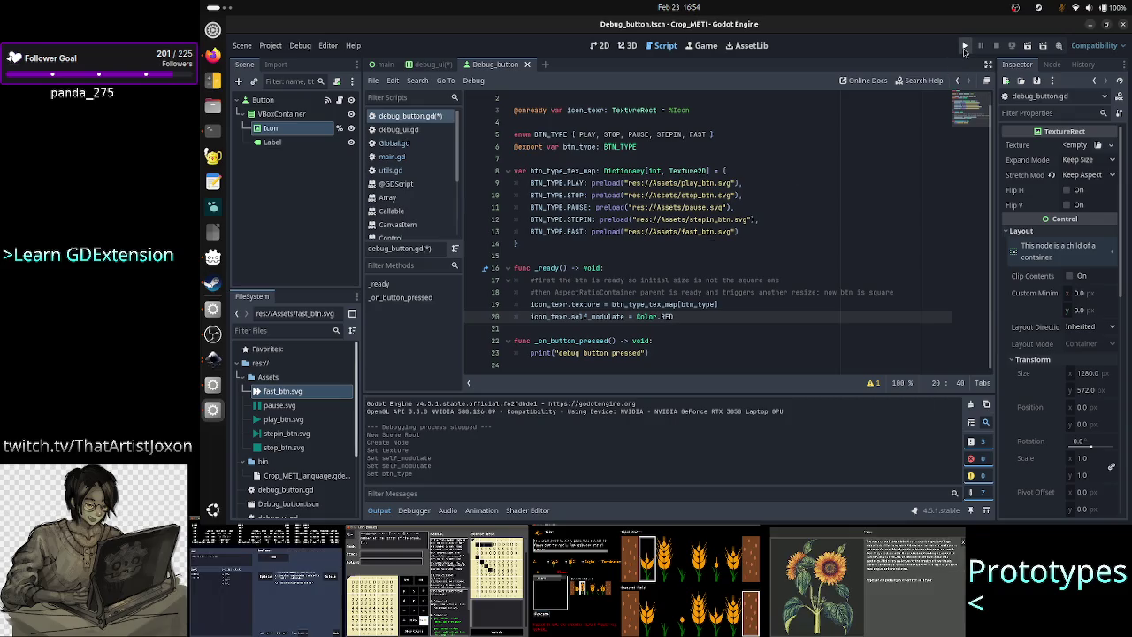
{"action": "left_click", "coordinate": [965, 50]}
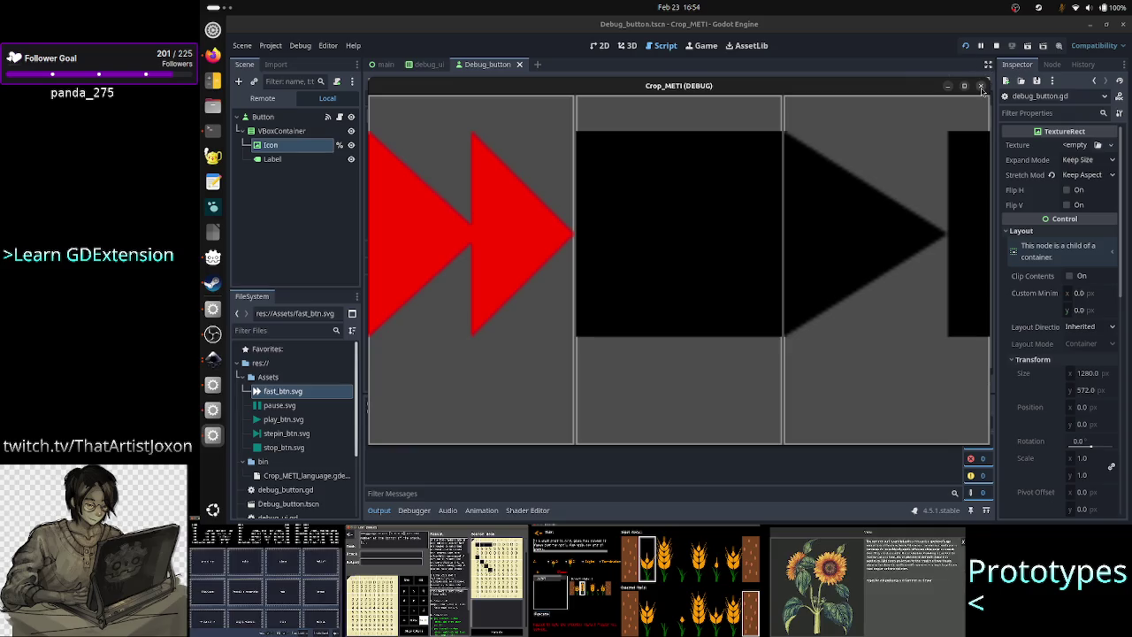
{"action": "left_click", "coordinate": [981, 87]}
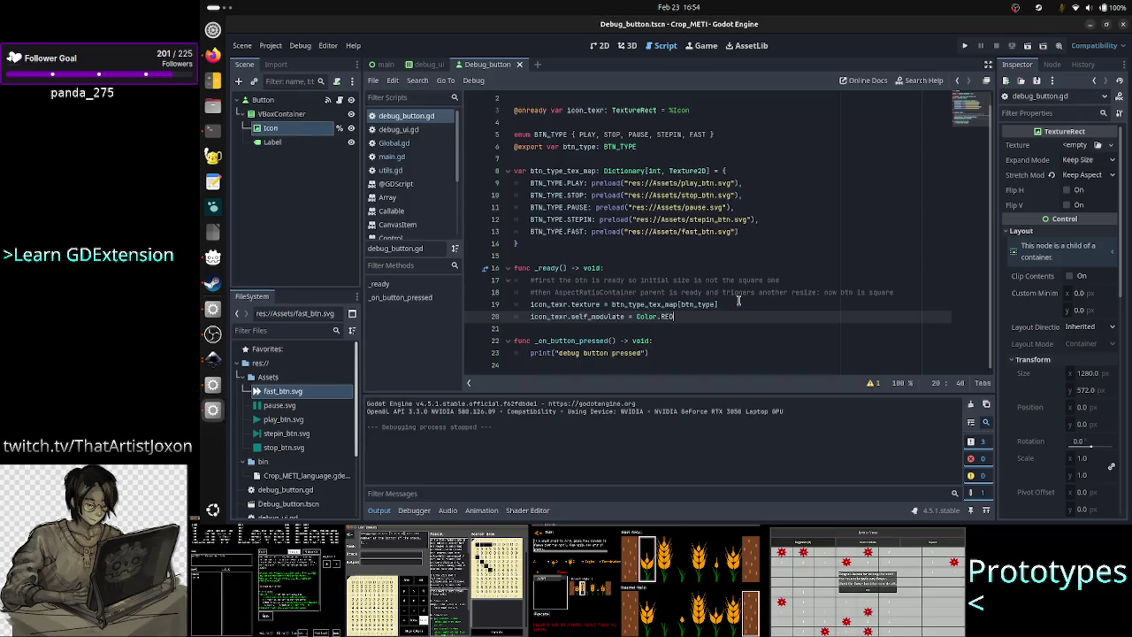
Step: Change the tint to Color.GREEN via autocomplete and test-run the project again
{"action": "key", "text": "BackSpace"}
{"action": "type", "text": "G"}
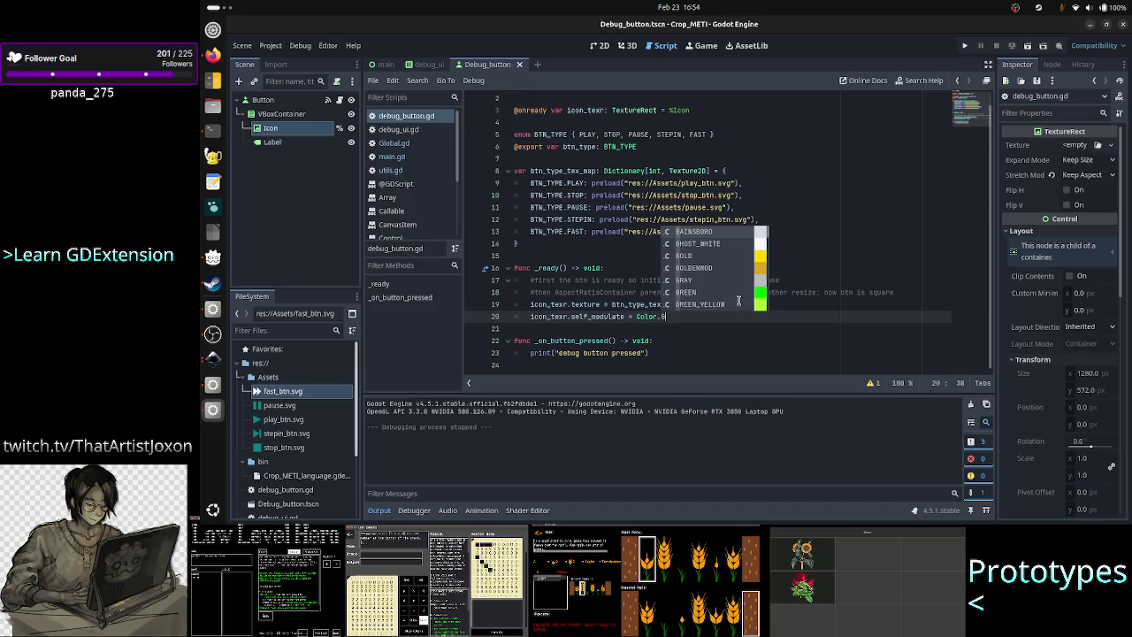
{"action": "type", "text": "r"}
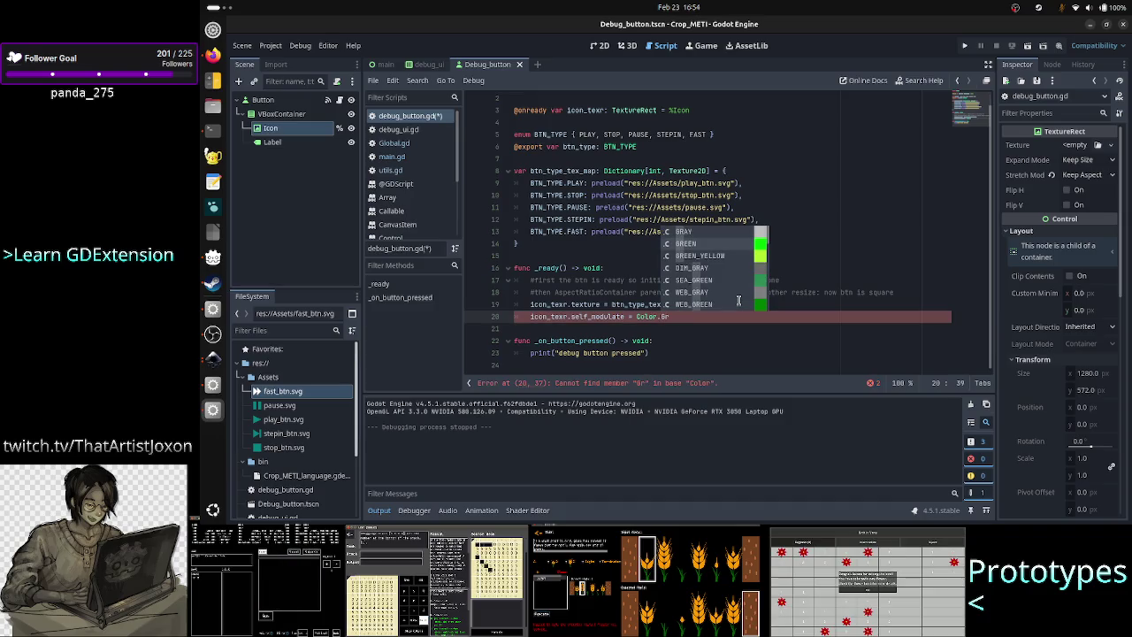
{"action": "key", "text": "Down"}
{"action": "key", "text": "Return"}
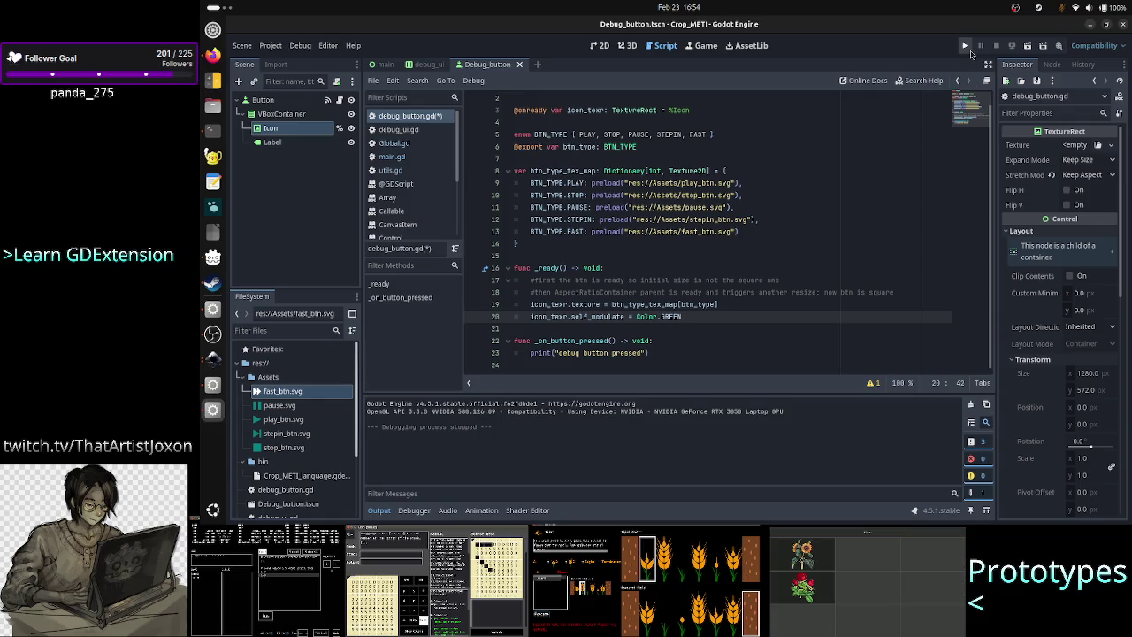
{"action": "left_click", "coordinate": [966, 48]}
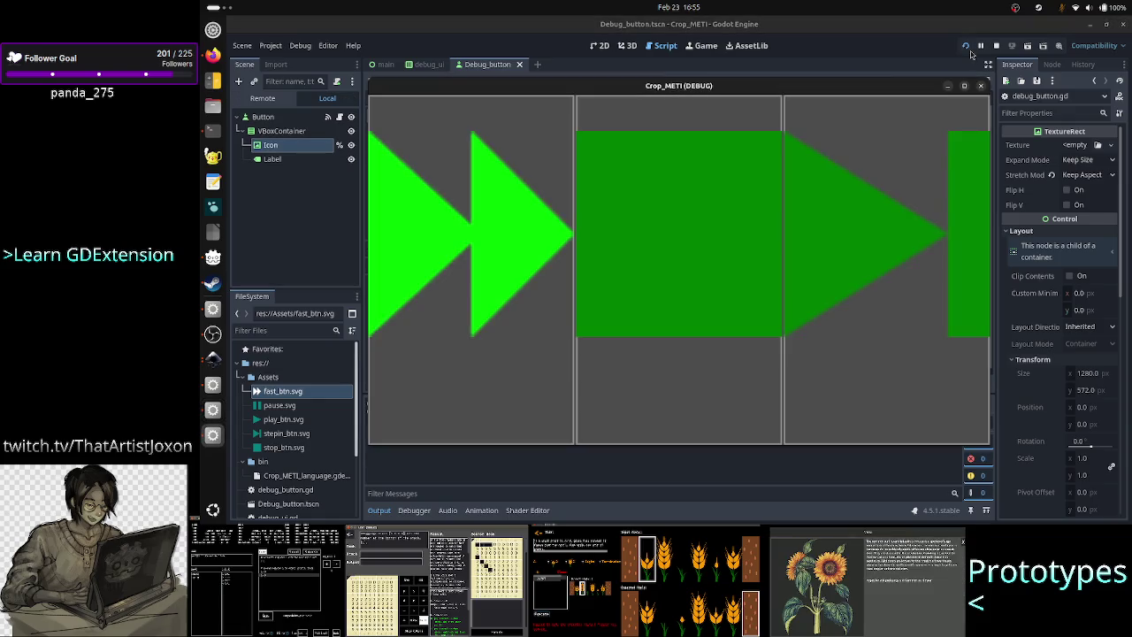
{"action": "left_click", "coordinate": [981, 85]}
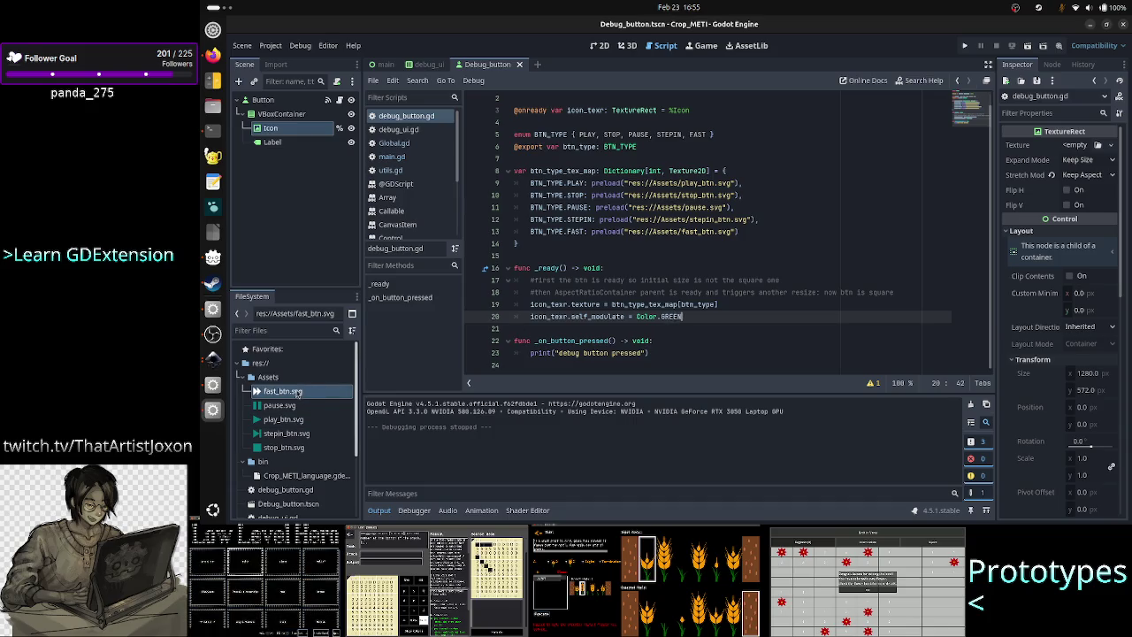
Step: Check the Color reference on line 20 and the SVG files, then return to Inkscape's fast_btn.svg
{"action": "mouse_move", "coordinate": [275, 396]}
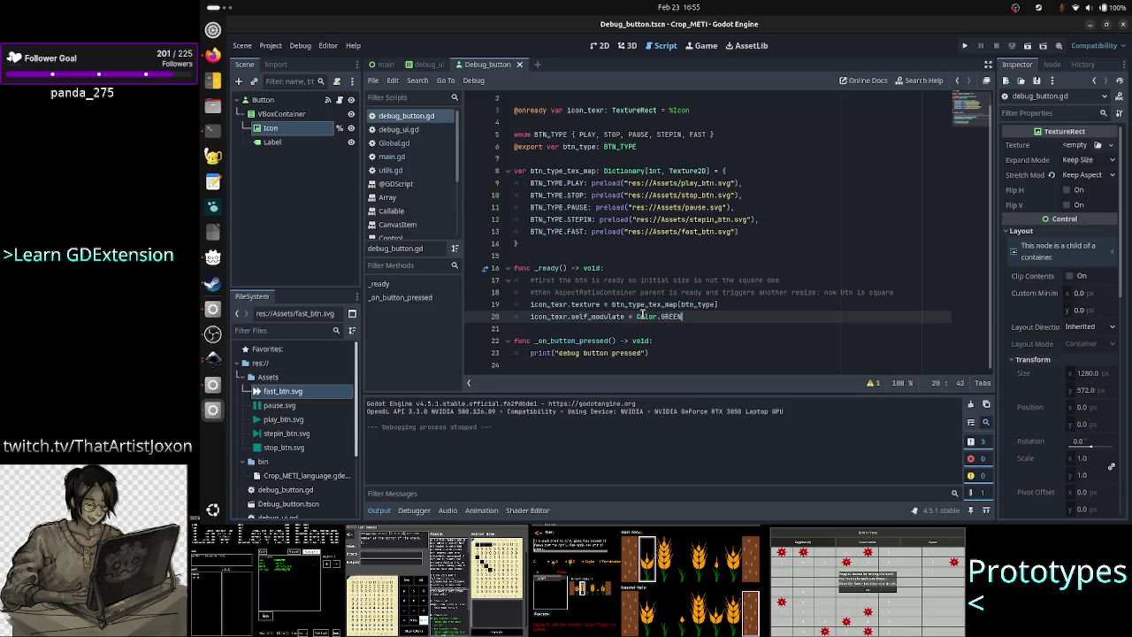
{"action": "left_click", "coordinate": [640, 316]}
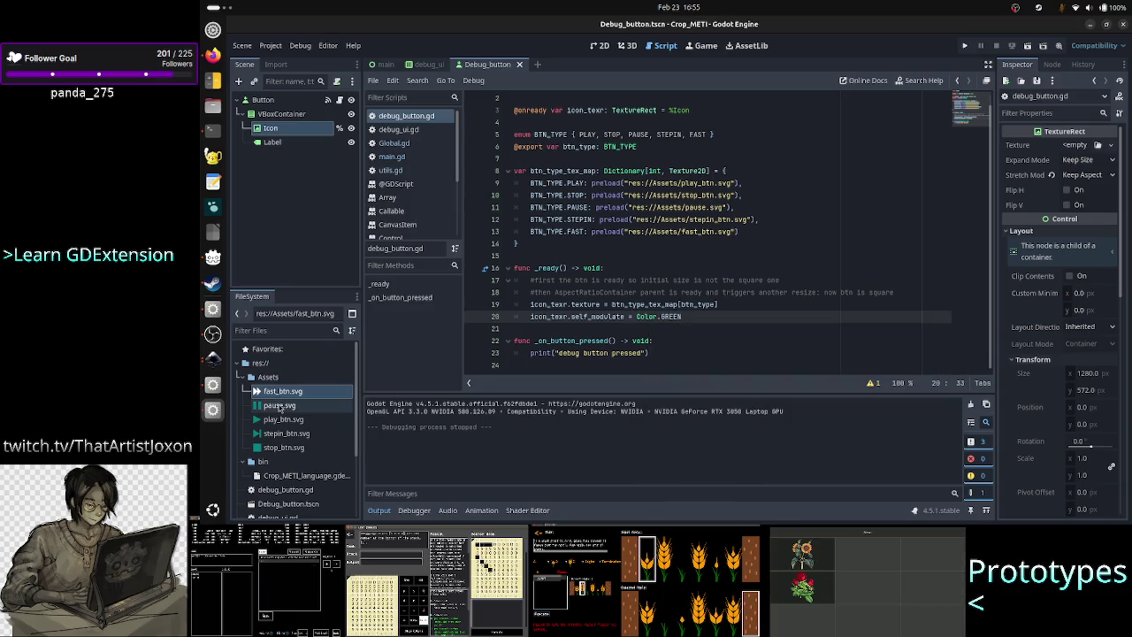
{"action": "mouse_move", "coordinate": [280, 408]}
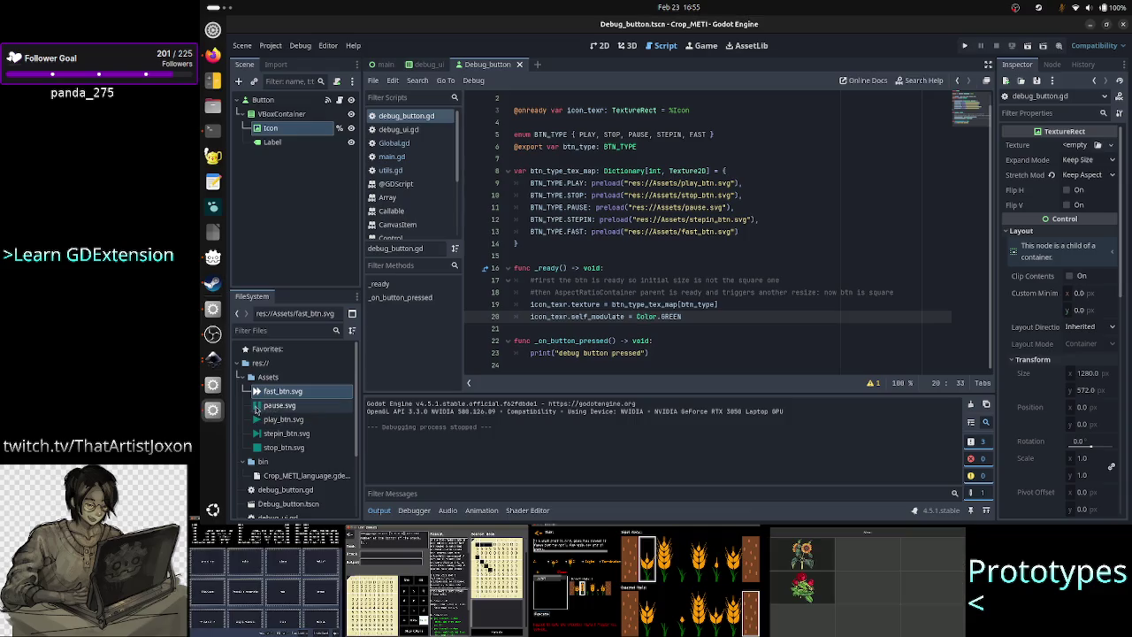
{"action": "key", "text": "alt+Tab"}
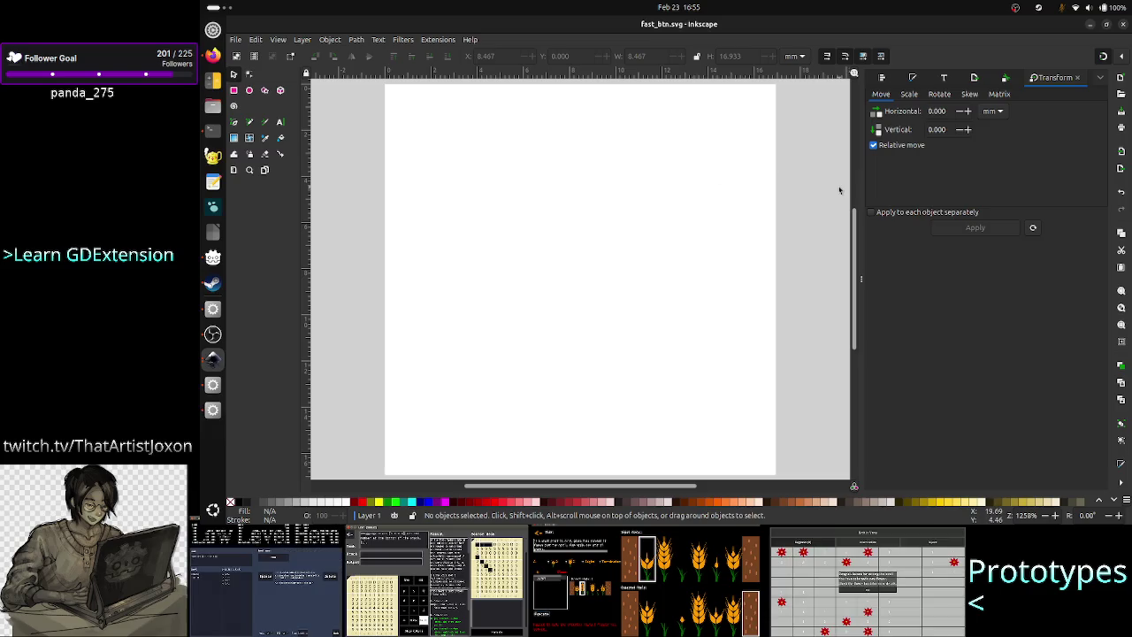
Step: Open Document Properties for fast_btn.svg, showing its 64 × 64 px page
{"action": "right_click", "coordinate": [740, 435]}
{"action": "left_click", "coordinate": [709, 437]}
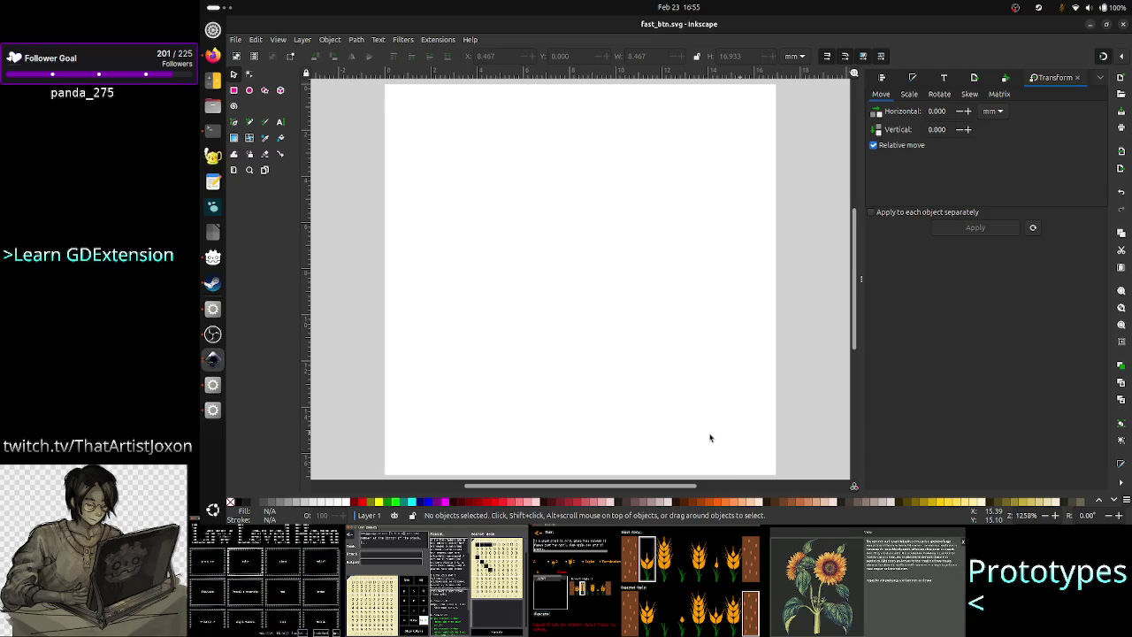
{"action": "left_click", "coordinate": [253, 40]}
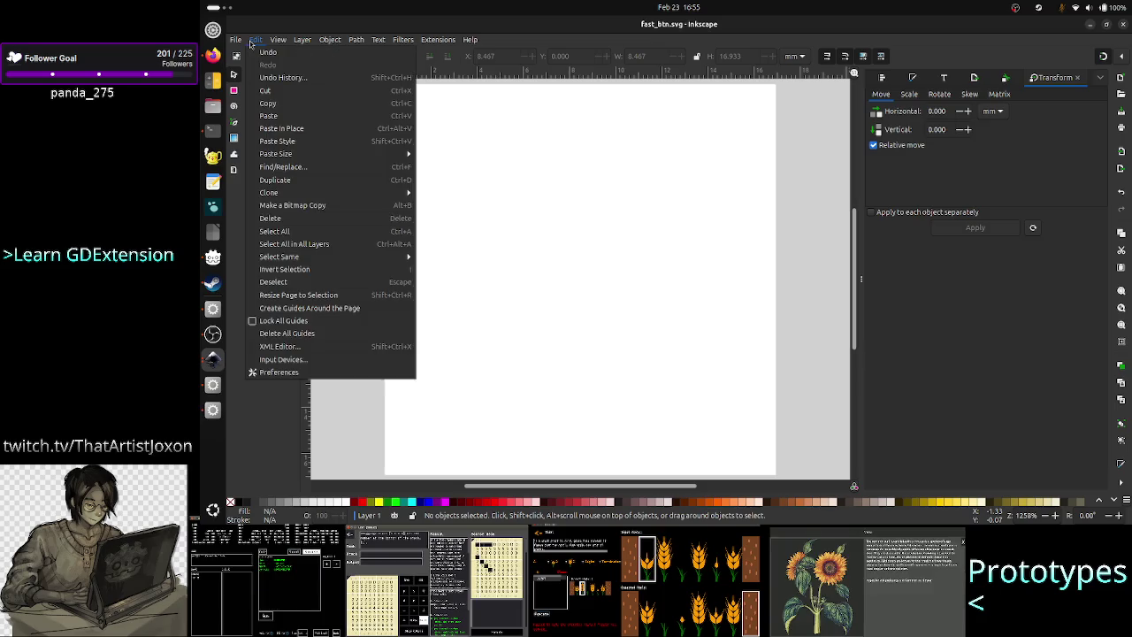
{"action": "mouse_move", "coordinate": [235, 39]}
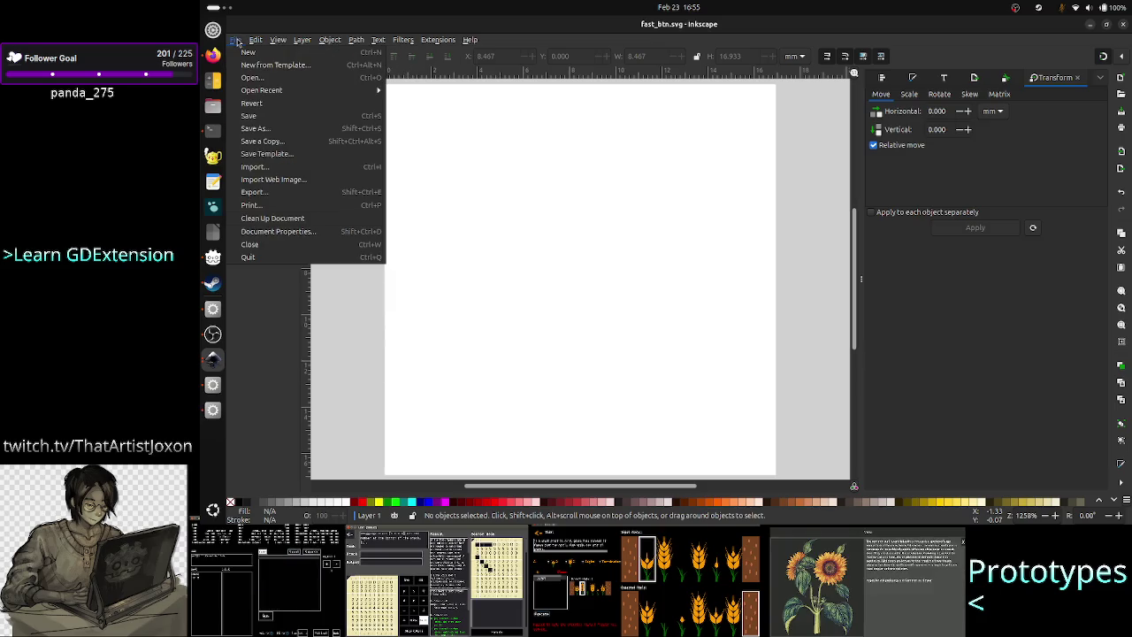
{"action": "left_click", "coordinate": [298, 233]}
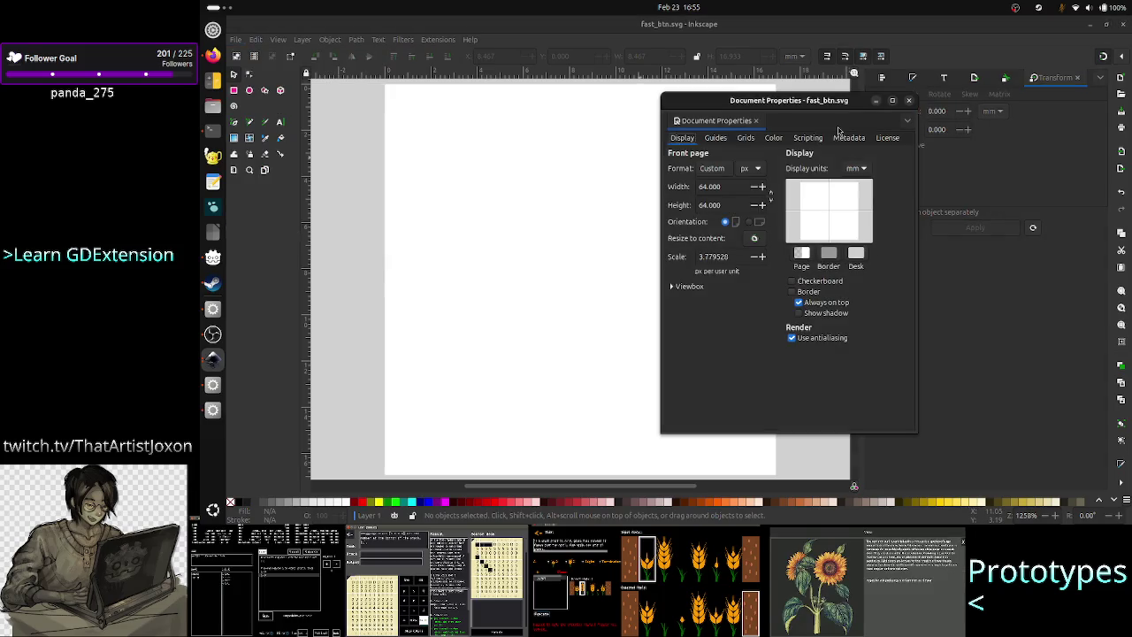
Step: Browse the Color, Grid and Guides tabs, then return to the Page settings
{"action": "left_click", "coordinate": [773, 138]}
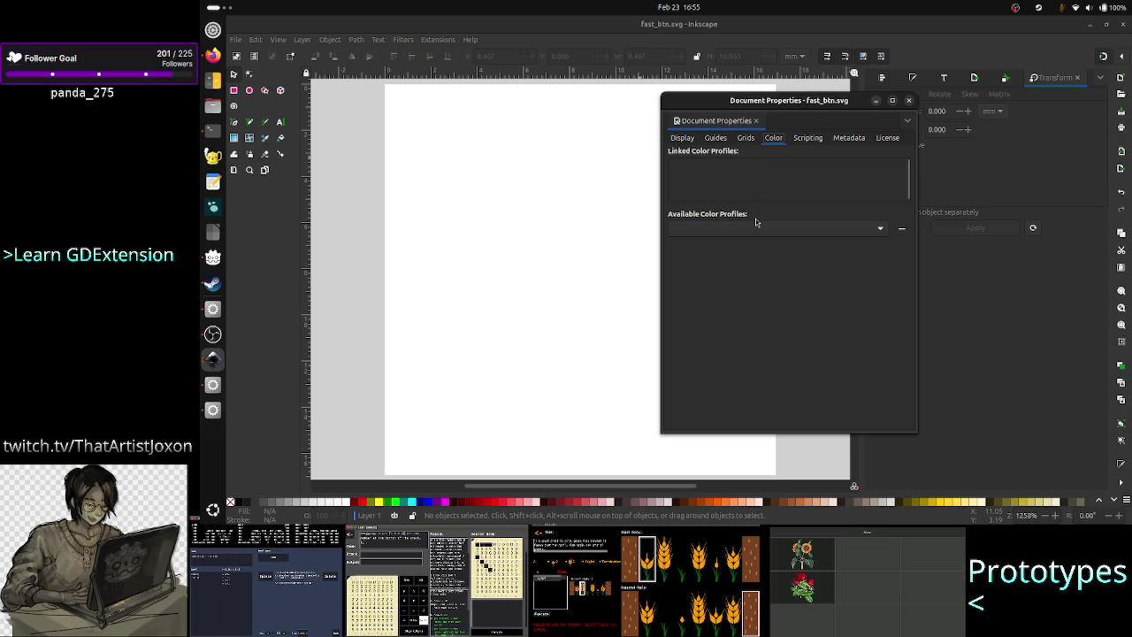
{"action": "left_click", "coordinate": [747, 142]}
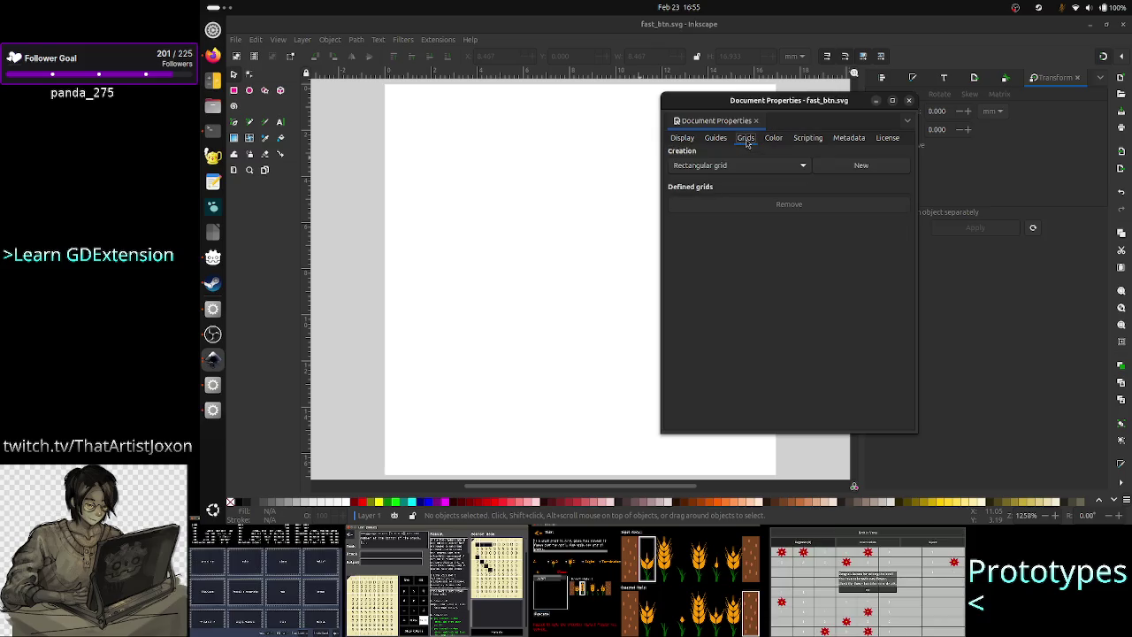
{"action": "left_click", "coordinate": [719, 140]}
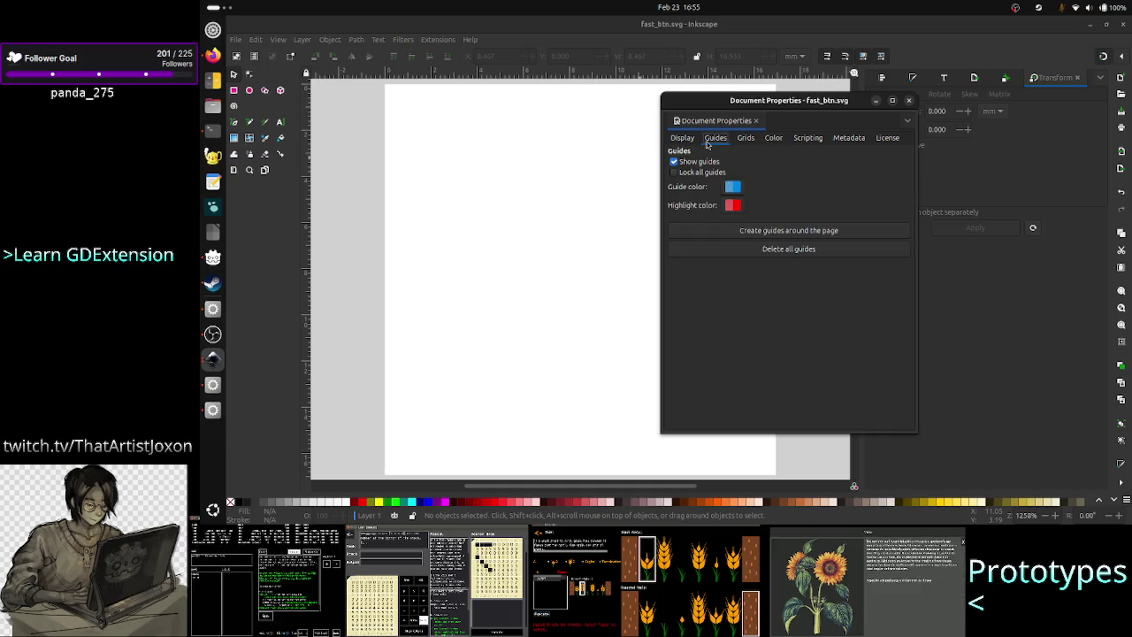
{"action": "left_click", "coordinate": [694, 141]}
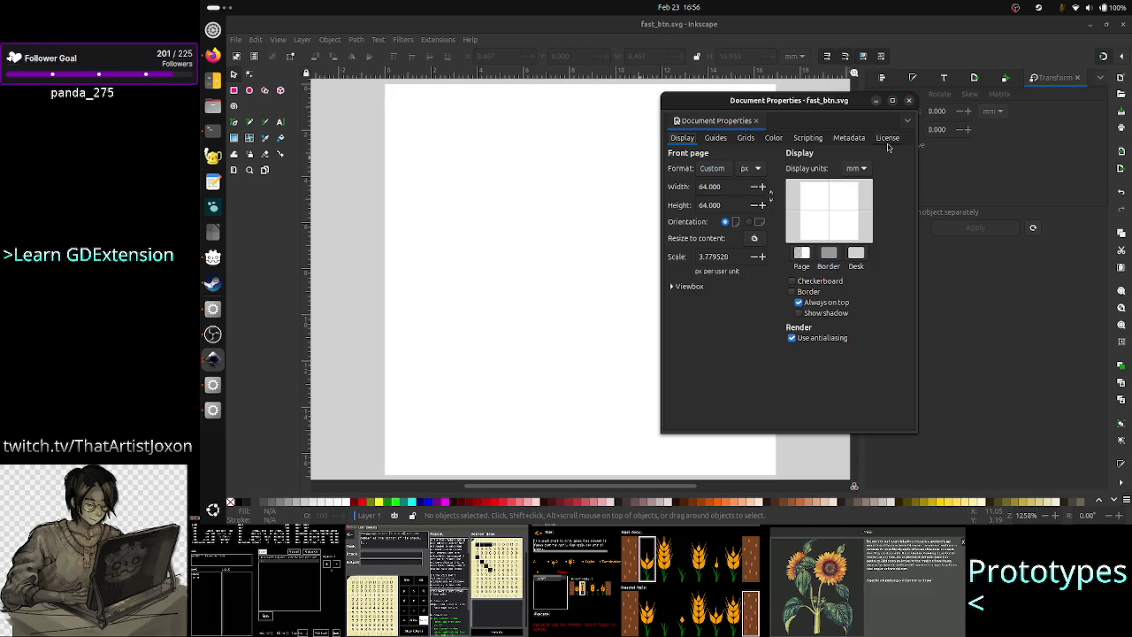
Step: Link the Blue colour profile to the document and close Document Properties
{"action": "left_click", "coordinate": [772, 142]}
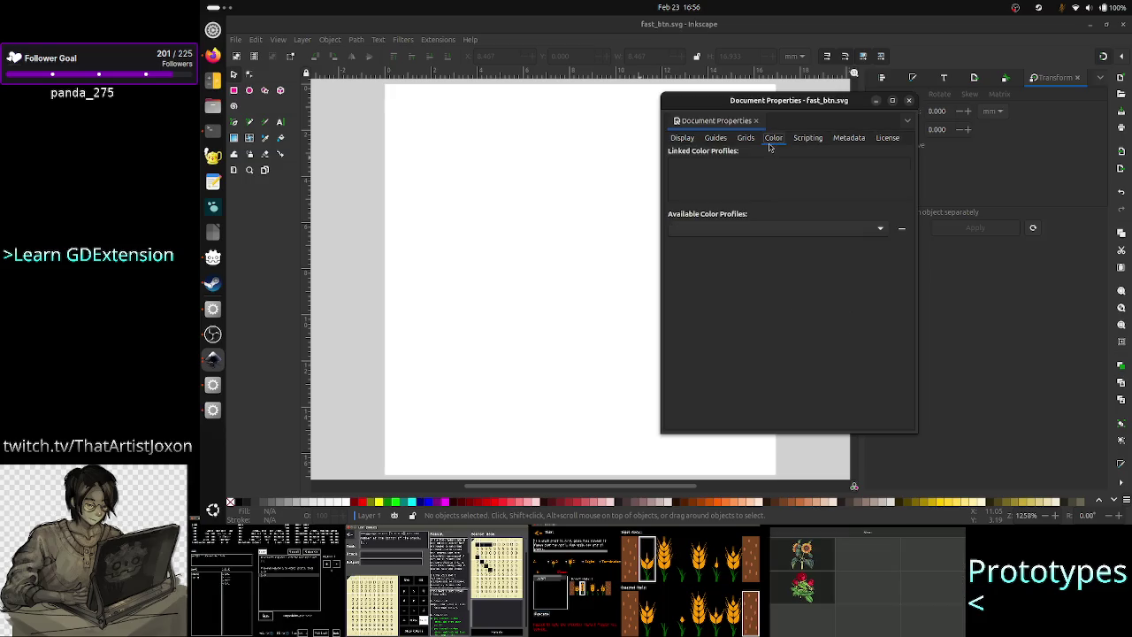
{"action": "left_click", "coordinate": [774, 228]}
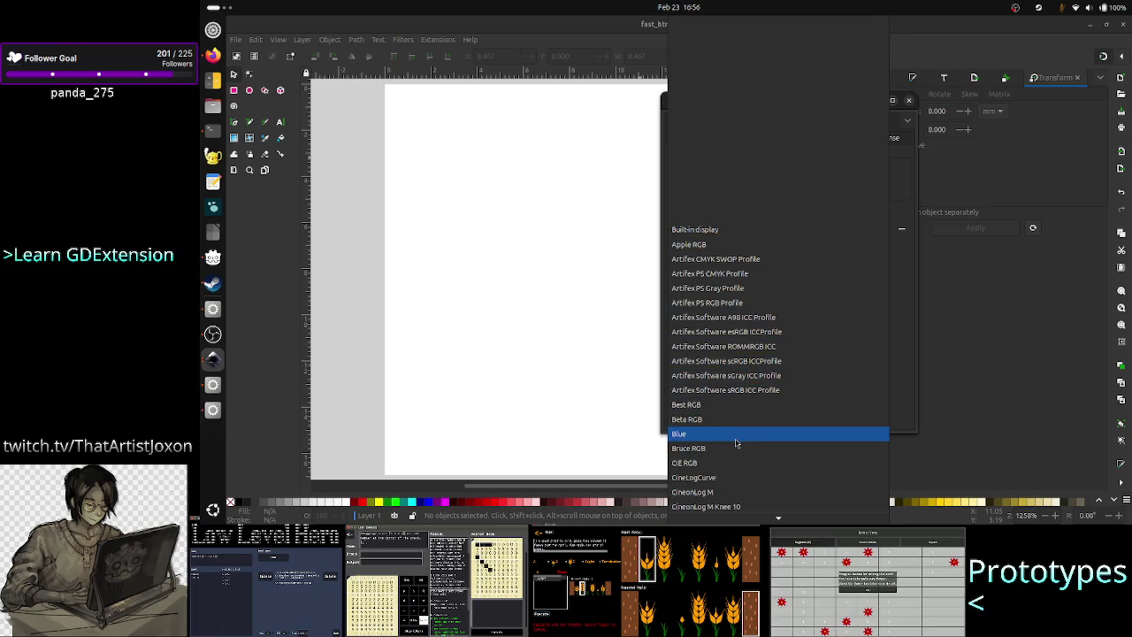
{"action": "scroll", "coordinate": [736, 442], "scroll_direction": "down", "scroll_amount": 1}
{"action": "scroll", "coordinate": [736, 442], "scroll_direction": "down", "scroll_amount": 10}
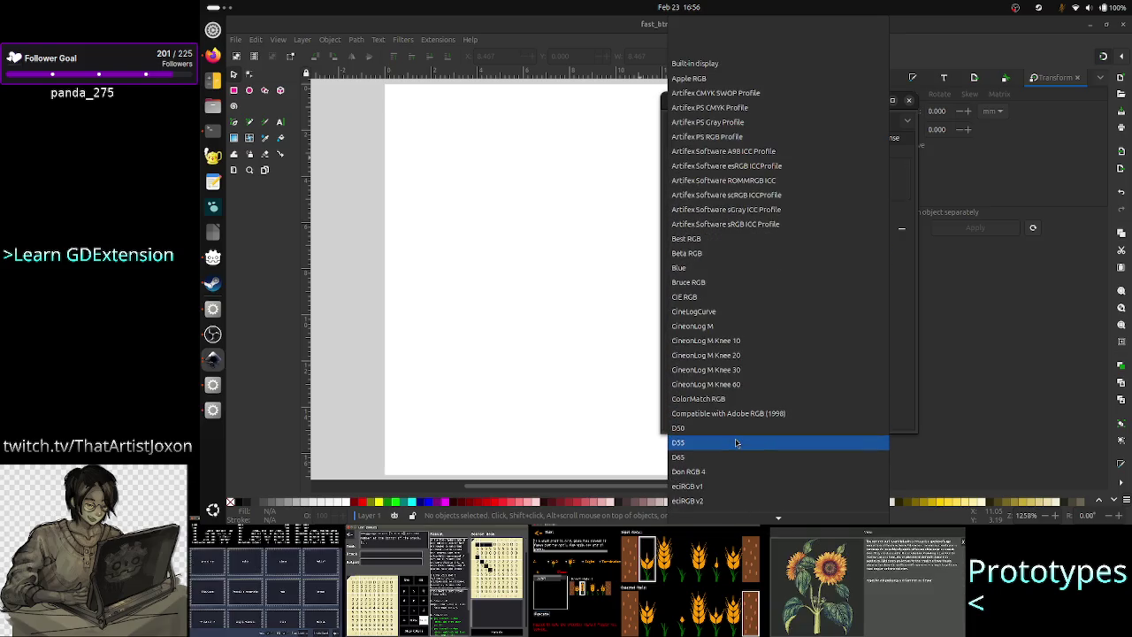
{"action": "scroll", "coordinate": [736, 442], "scroll_direction": "down", "scroll_amount": 6}
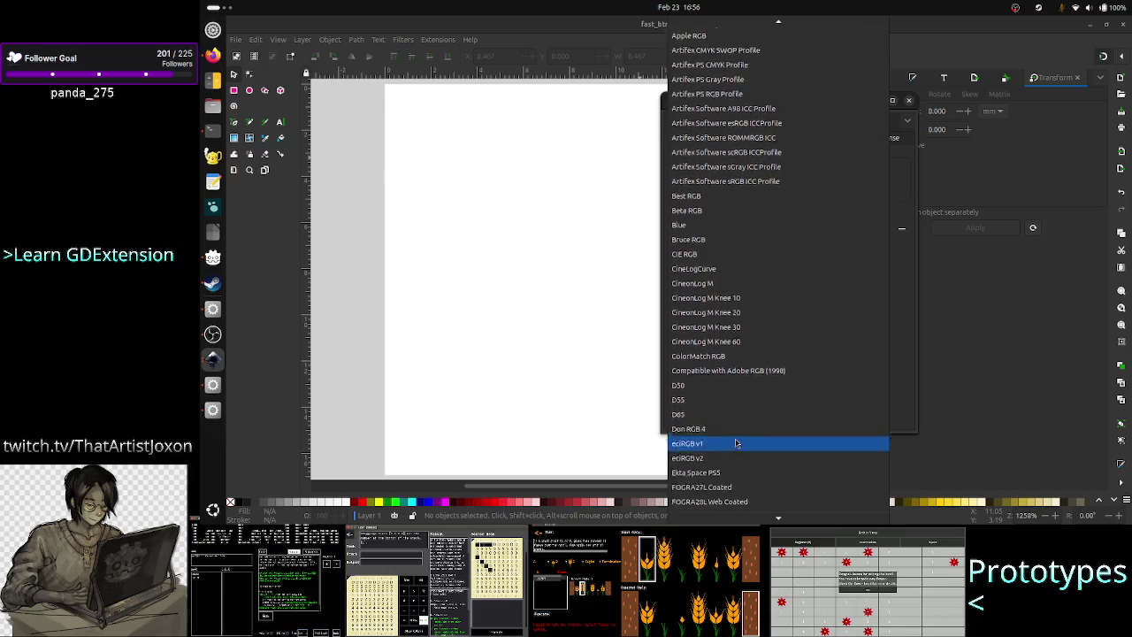
{"action": "scroll", "coordinate": [736, 443], "scroll_direction": "down", "scroll_amount": 5}
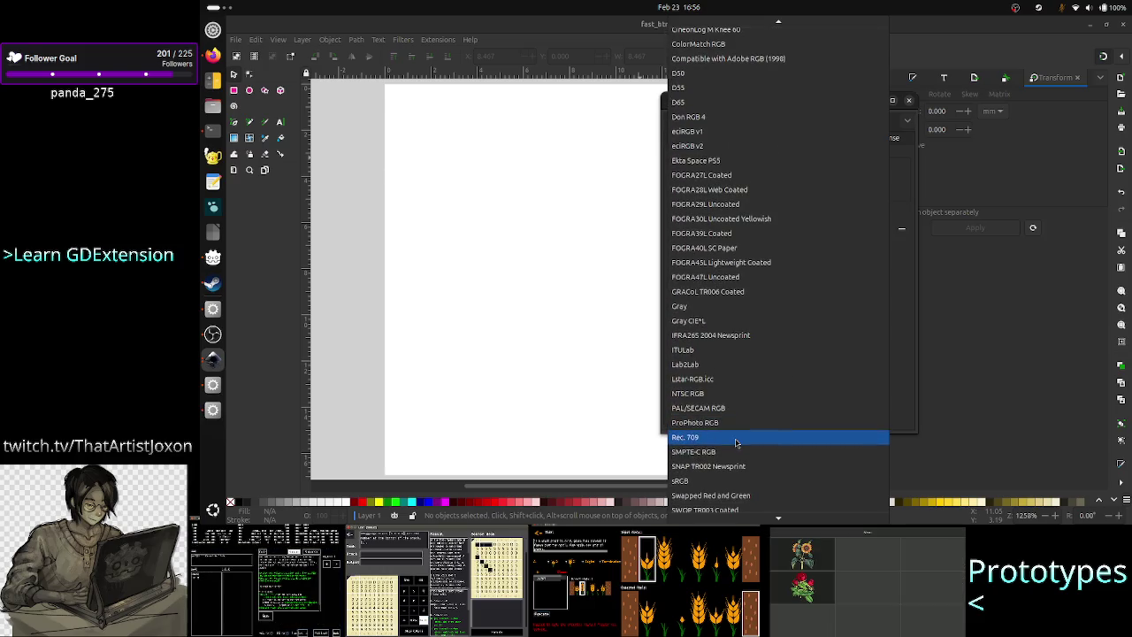
{"action": "scroll", "coordinate": [736, 443], "scroll_direction": "up", "scroll_amount": 5}
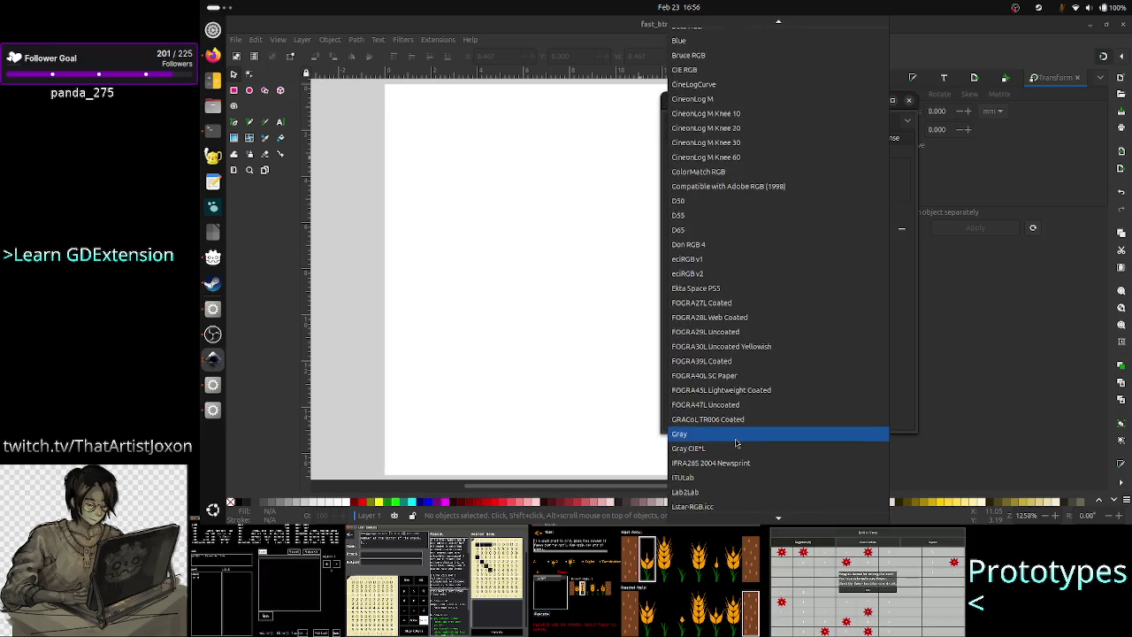
{"action": "scroll", "coordinate": [736, 442], "scroll_direction": "up", "scroll_amount": 7}
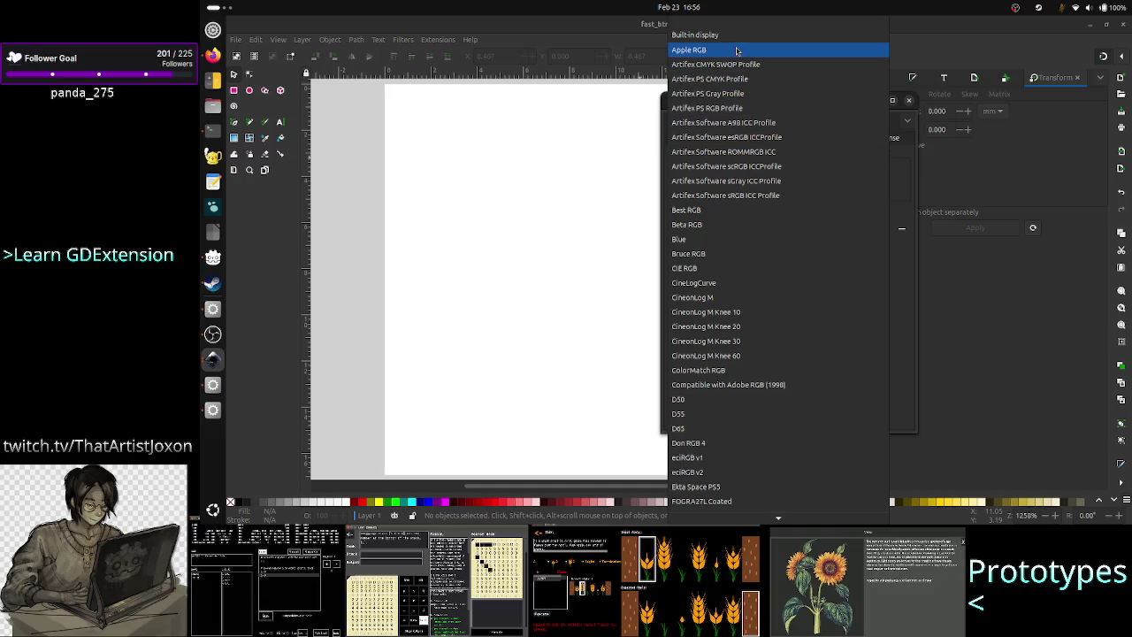
{"action": "left_click", "coordinate": [722, 239]}
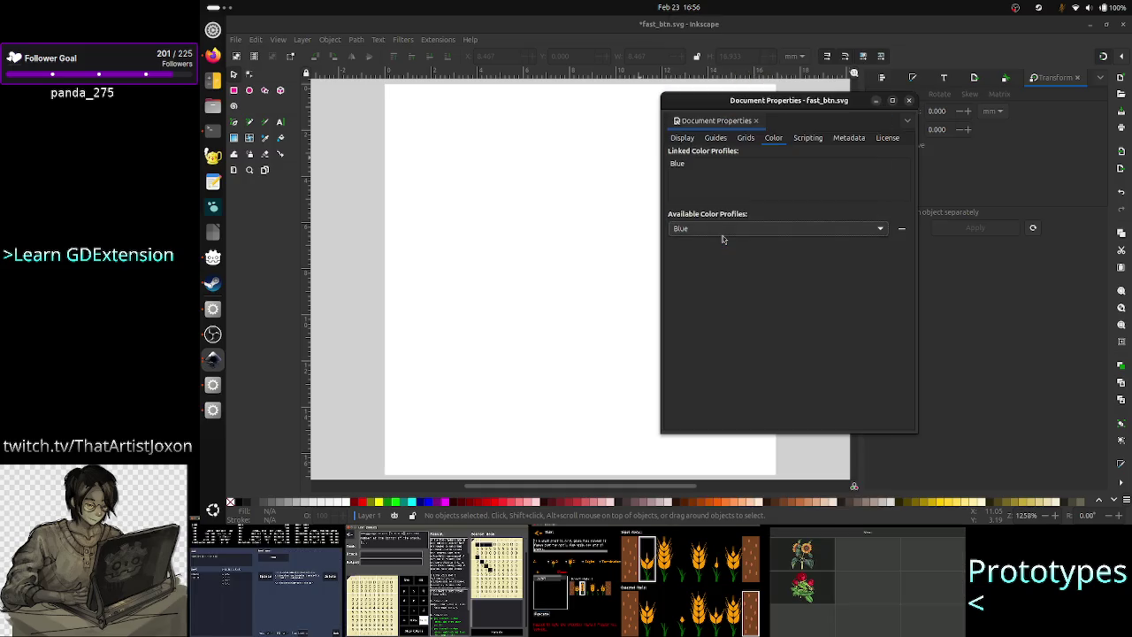
{"action": "left_click", "coordinate": [909, 101]}
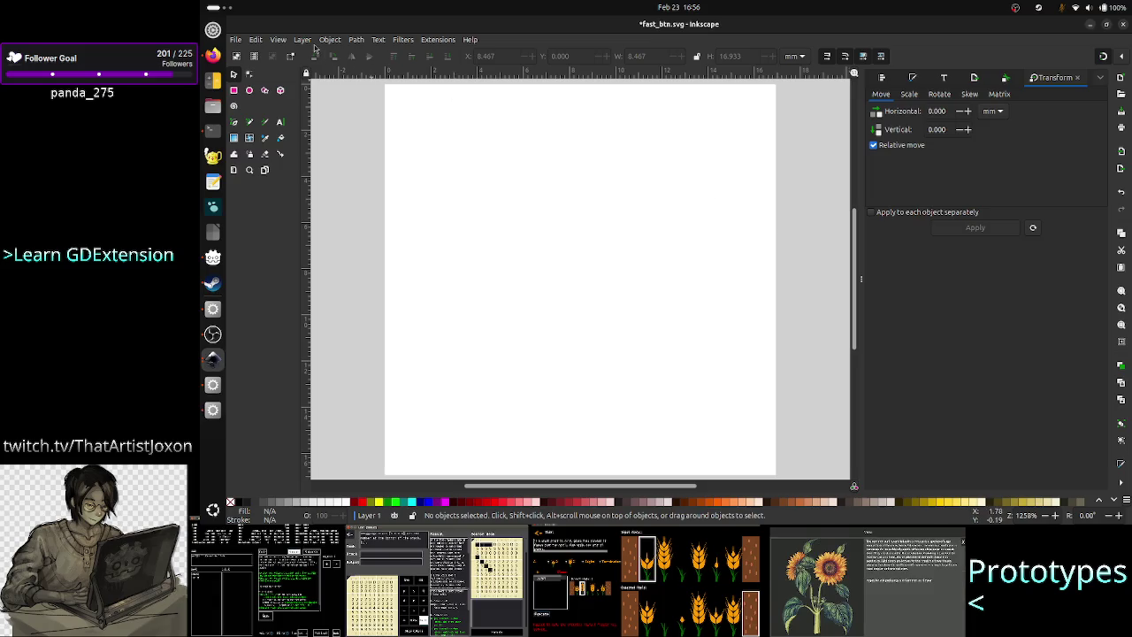
Step: Reopen Document Properties' Color tab and link the Built-in display profile
{"action": "left_click", "coordinate": [256, 40]}
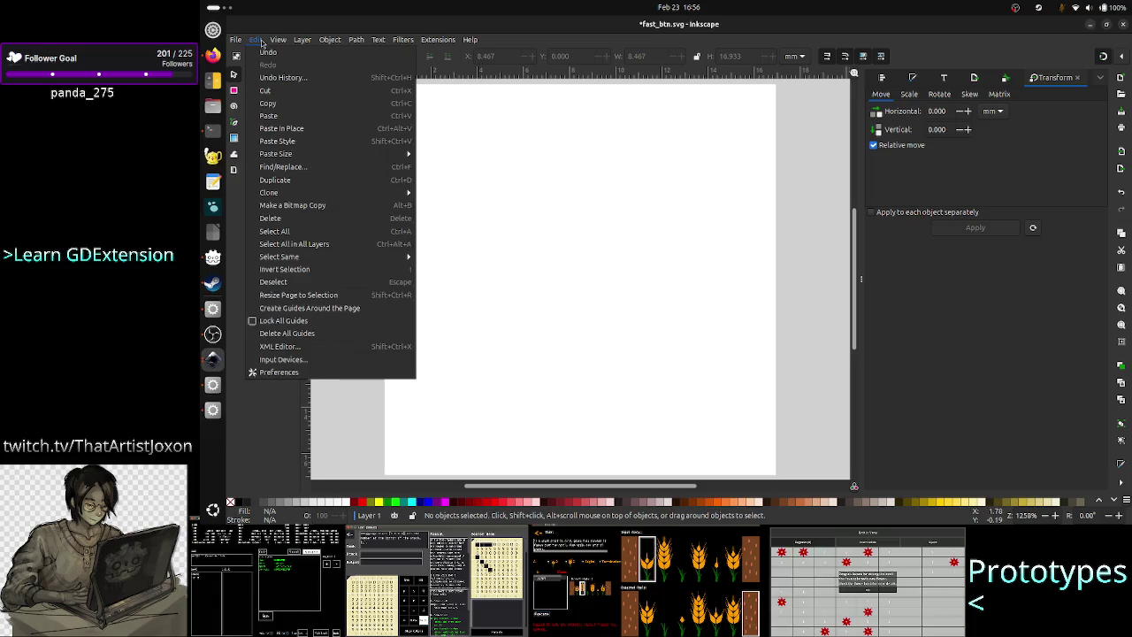
{"action": "left_click", "coordinate": [293, 232]}
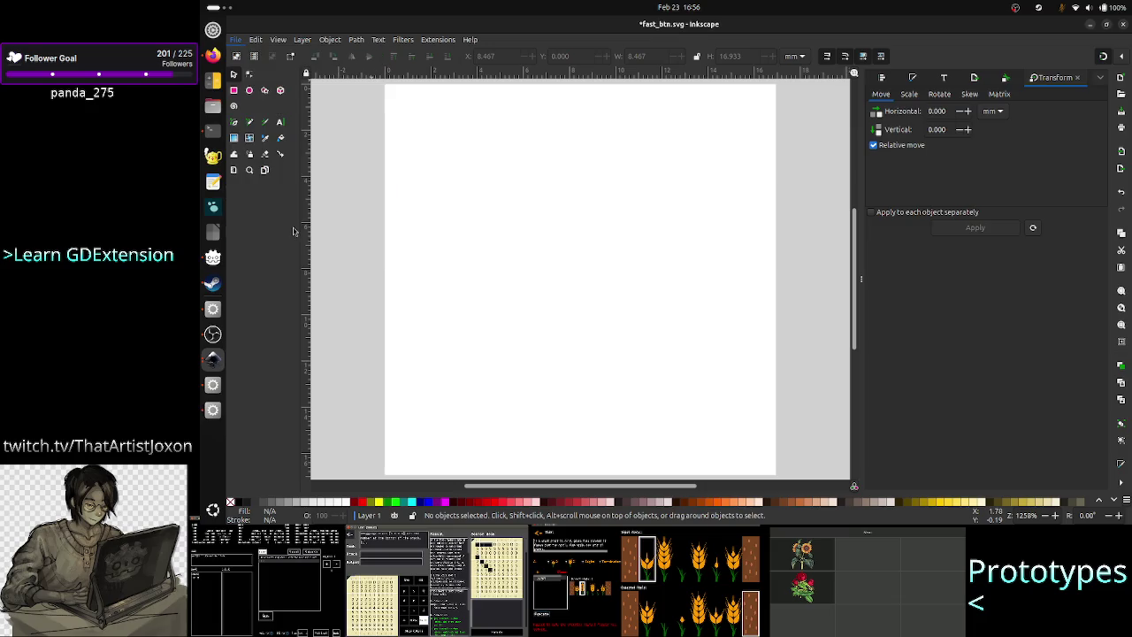
{"action": "left_click", "coordinate": [776, 139]}
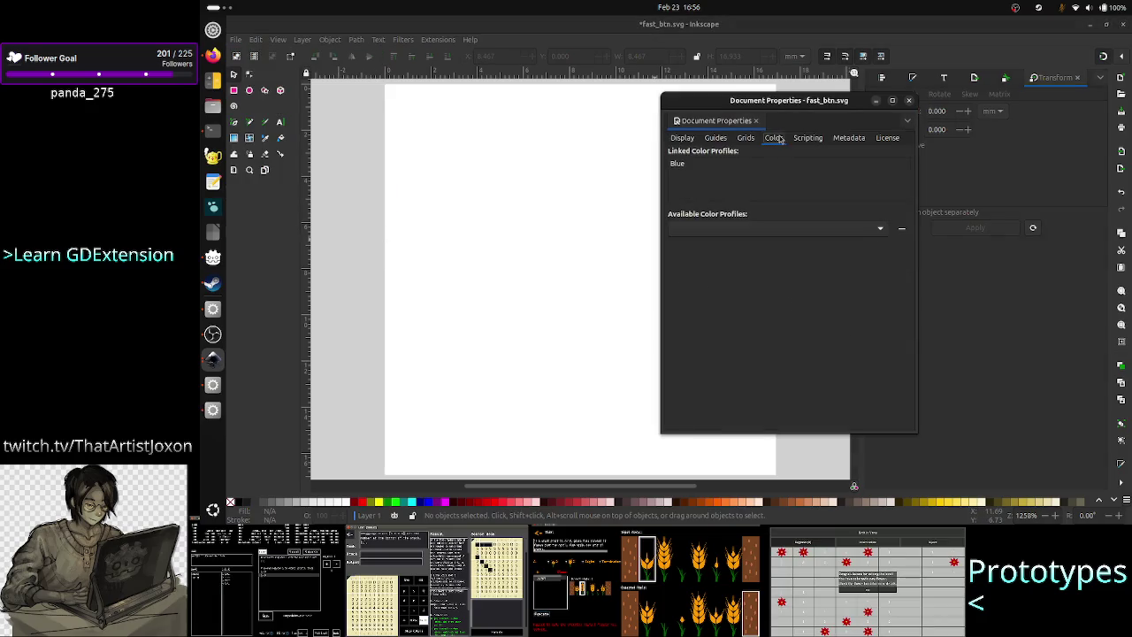
{"action": "left_click", "coordinate": [815, 227]}
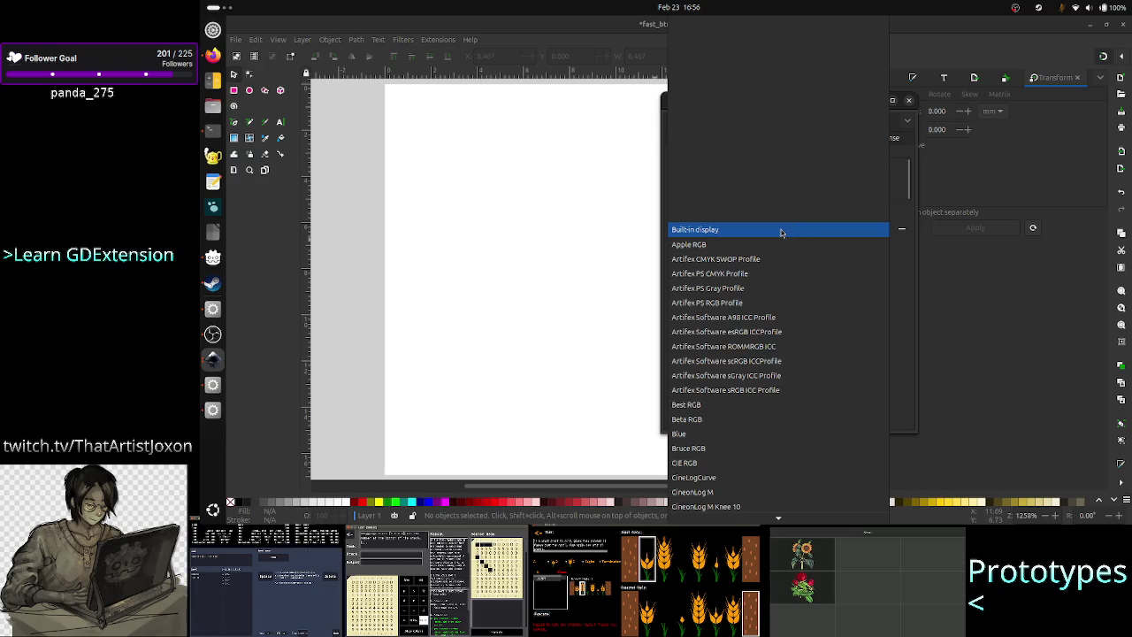
{"action": "left_click", "coordinate": [781, 231]}
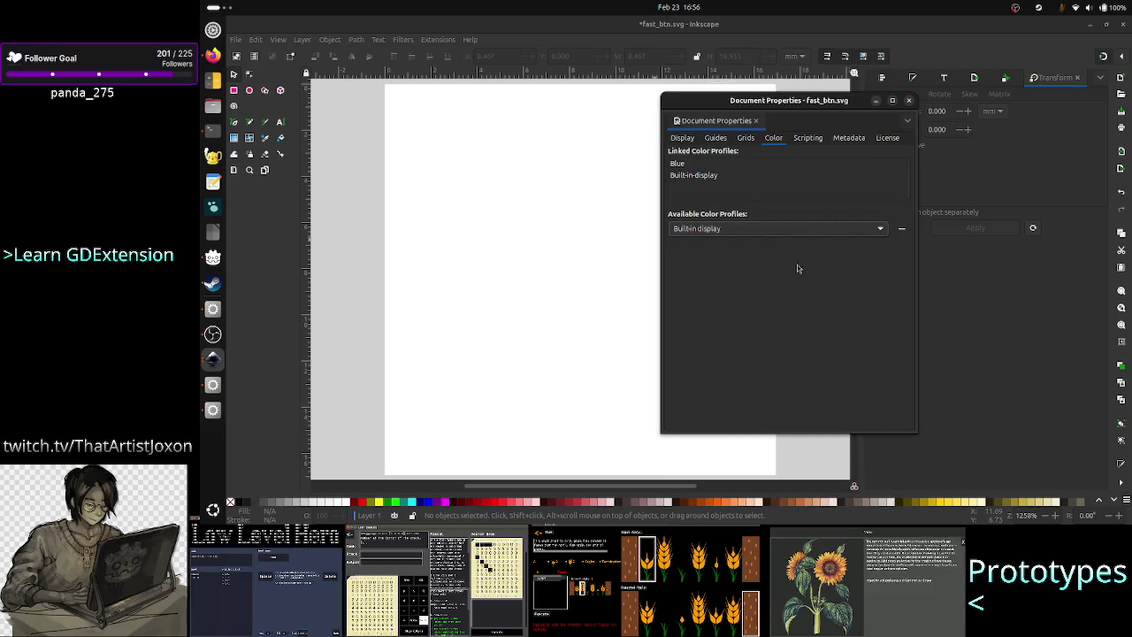
Step: Remove the Blue and Built-in display profiles, then close Document Properties
{"action": "left_click", "coordinate": [678, 164]}
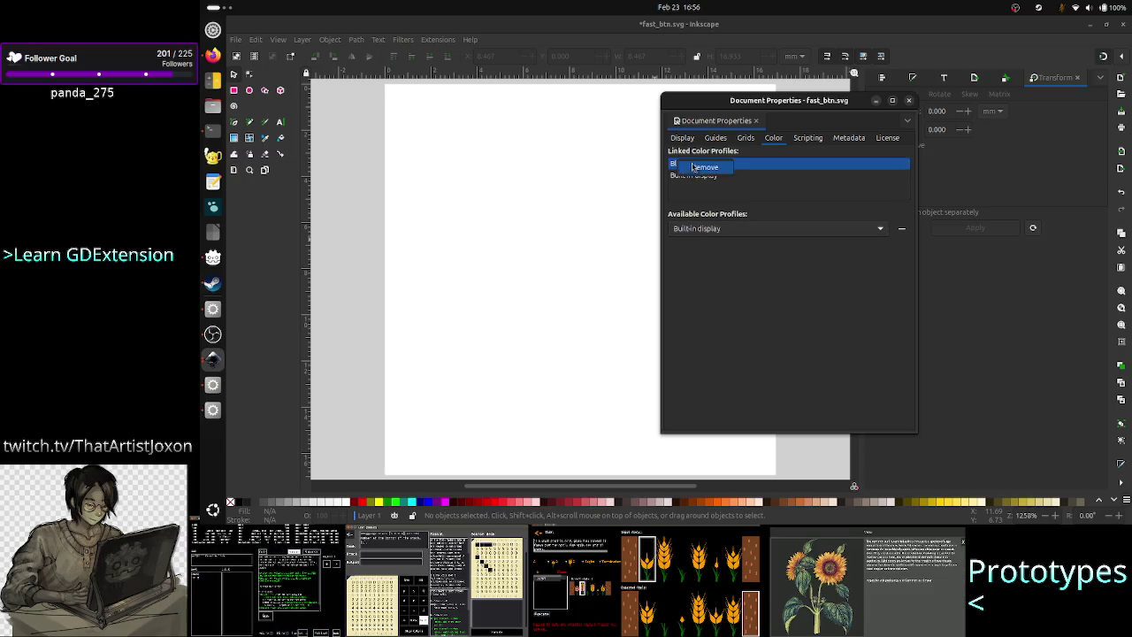
{"action": "key", "text": "Delete"}
{"action": "left_click", "coordinate": [696, 166]}
{"action": "right_click", "coordinate": [695, 166]}
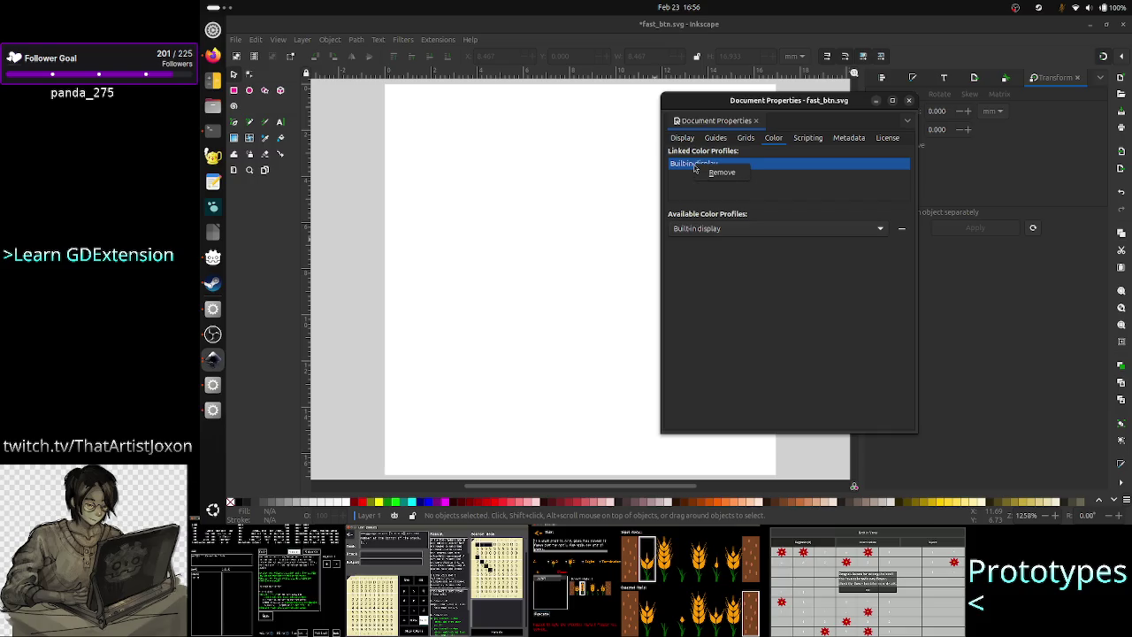
{"action": "left_click", "coordinate": [724, 180]}
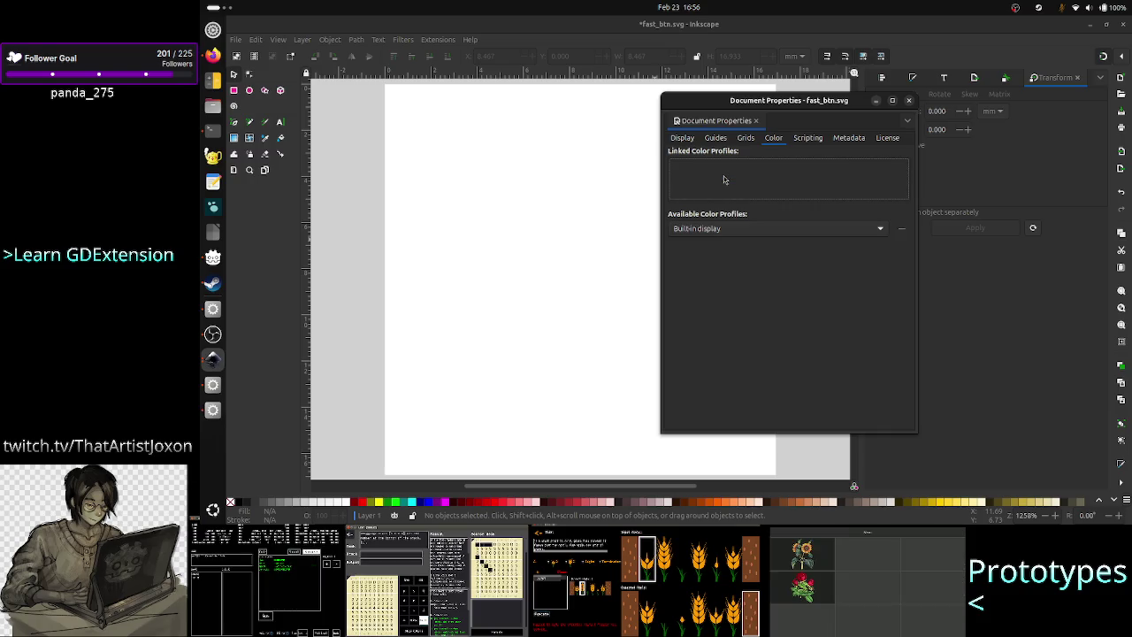
{"action": "left_click", "coordinate": [909, 100]}
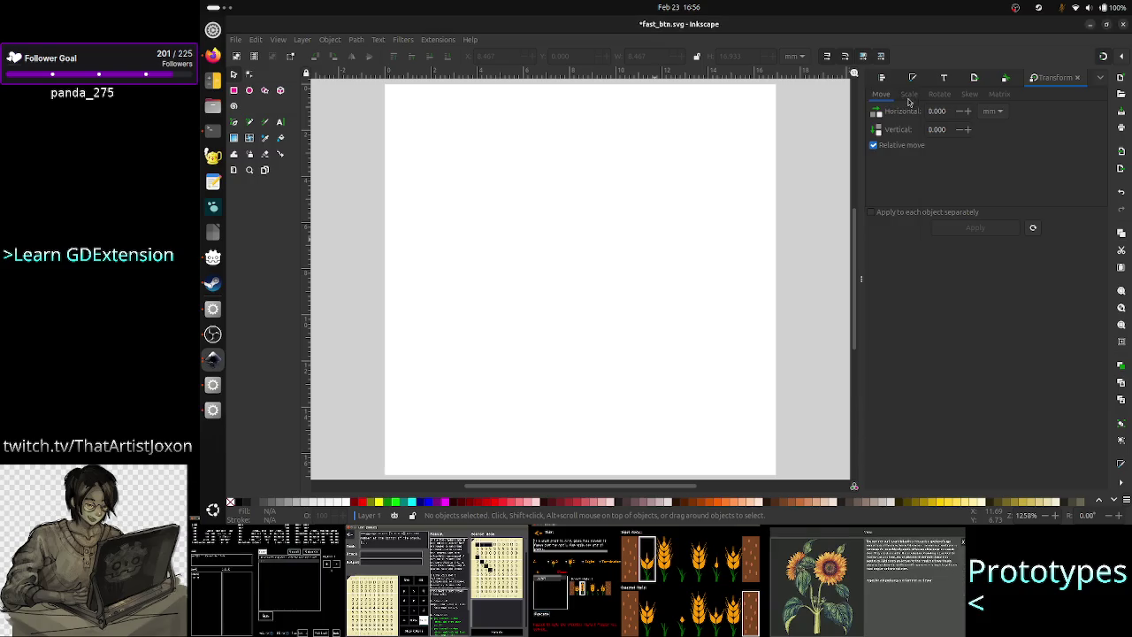
{"action": "left_click", "coordinate": [278, 40]}
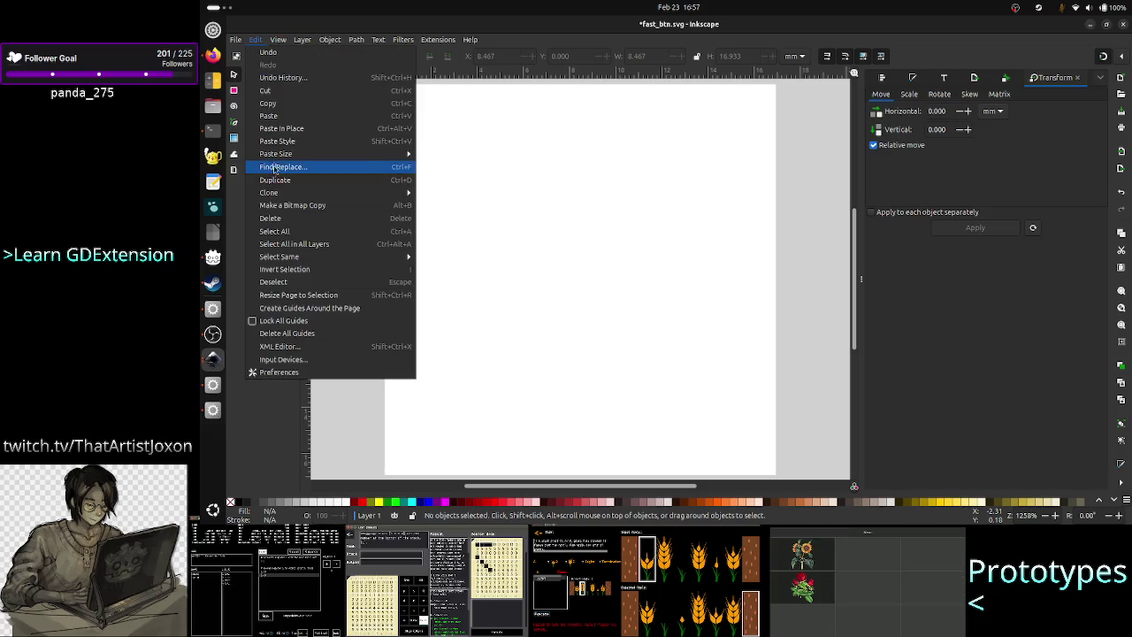
{"action": "left_click", "coordinate": [298, 375]}
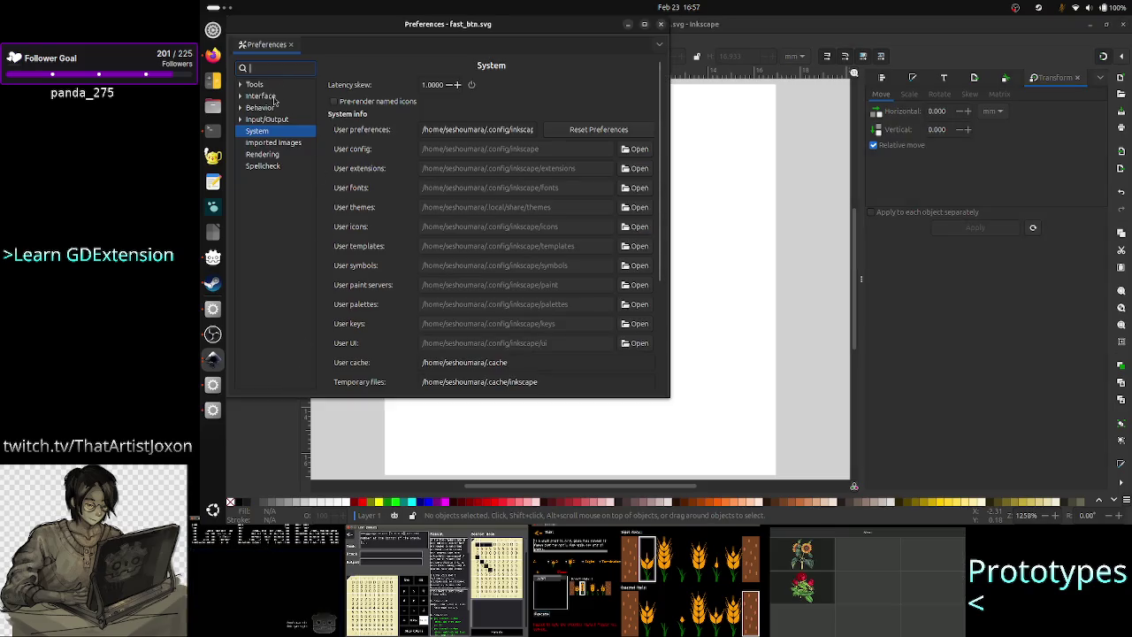
{"action": "left_click", "coordinate": [265, 88]}
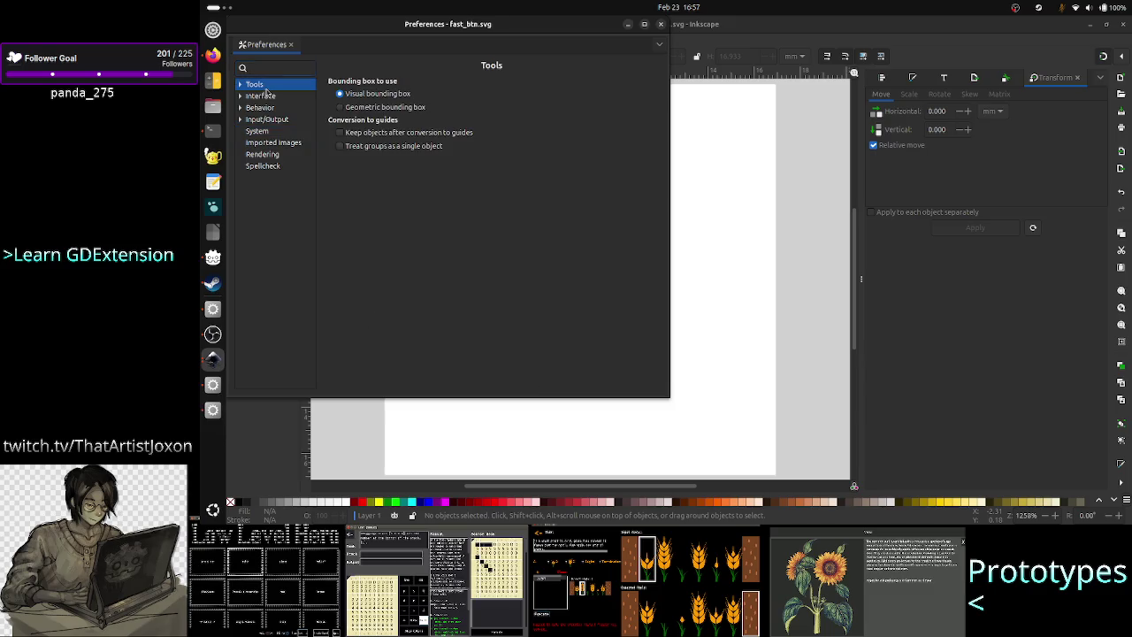
{"action": "left_click", "coordinate": [260, 97]}
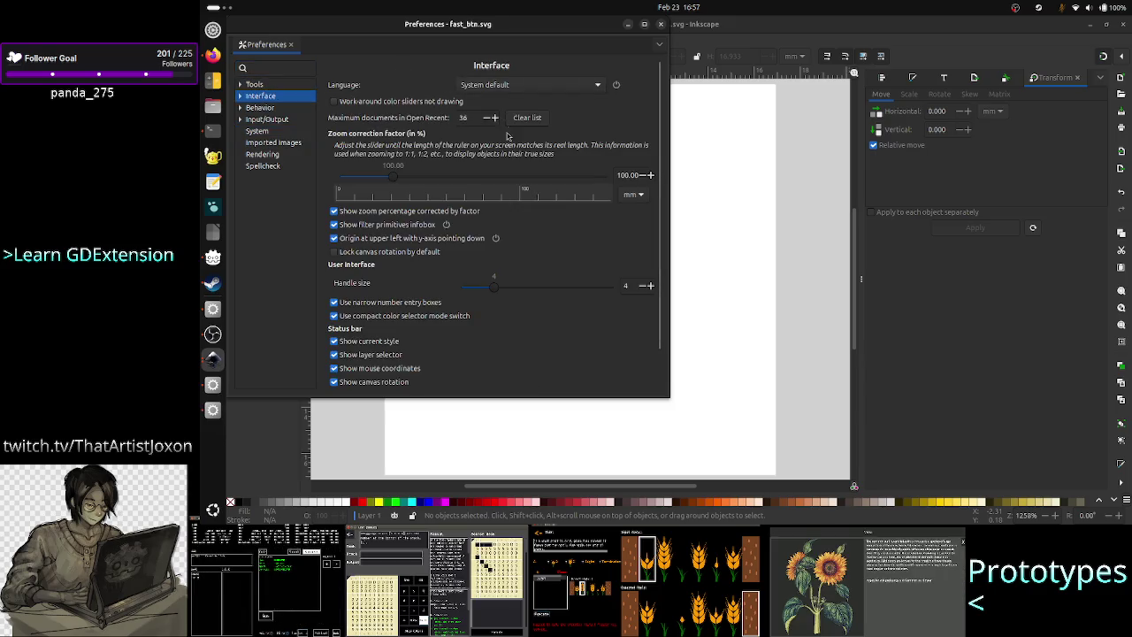
{"action": "scroll", "coordinate": [355, 334], "scroll_direction": "down", "scroll_amount": 1}
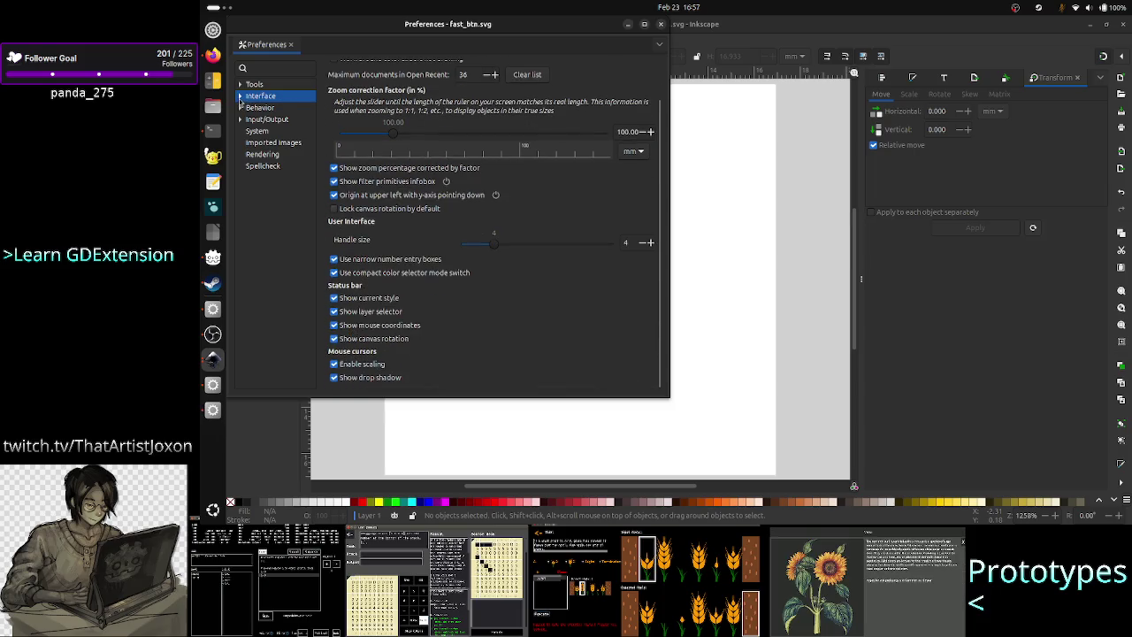
{"action": "left_click", "coordinate": [239, 96]}
{"action": "left_click", "coordinate": [276, 111]}
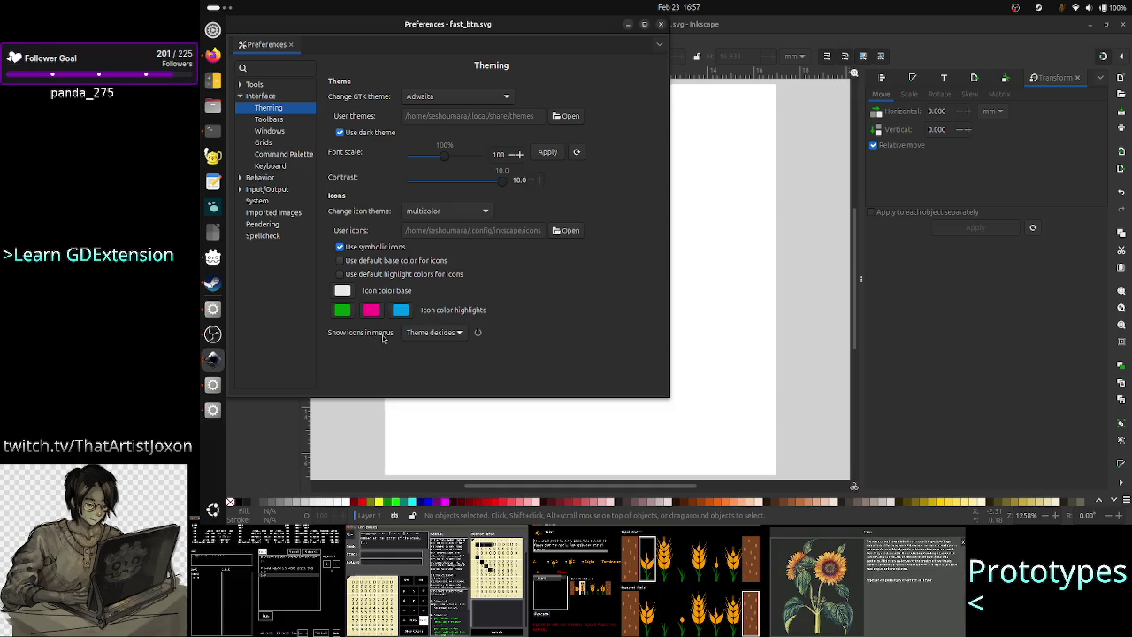
{"action": "left_click", "coordinate": [375, 133]}
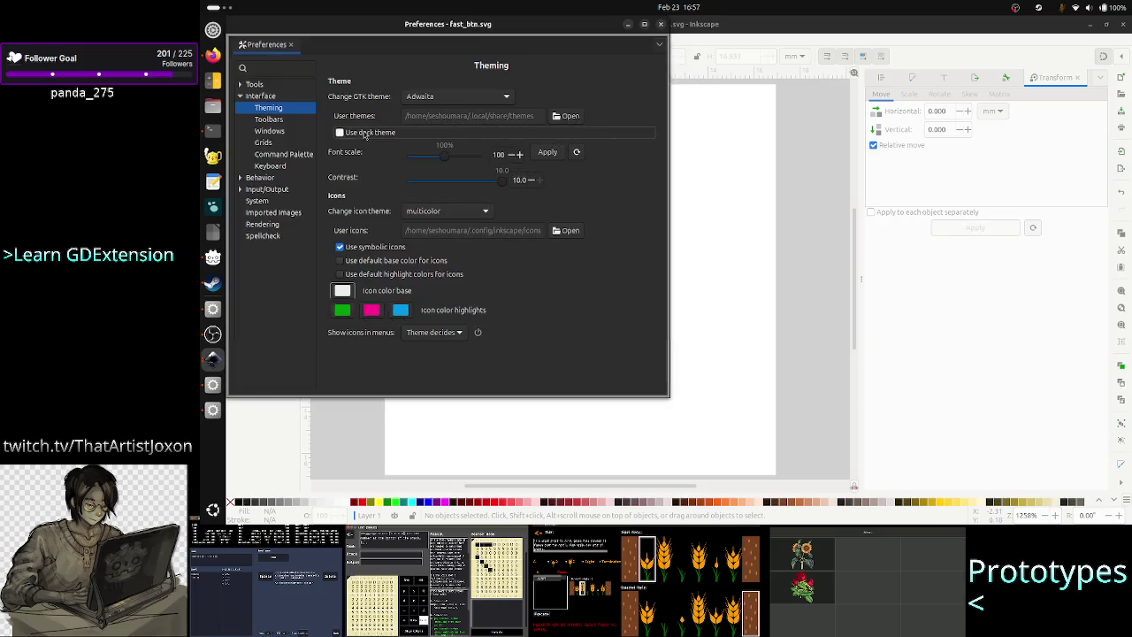
{"action": "left_click", "coordinate": [364, 134]}
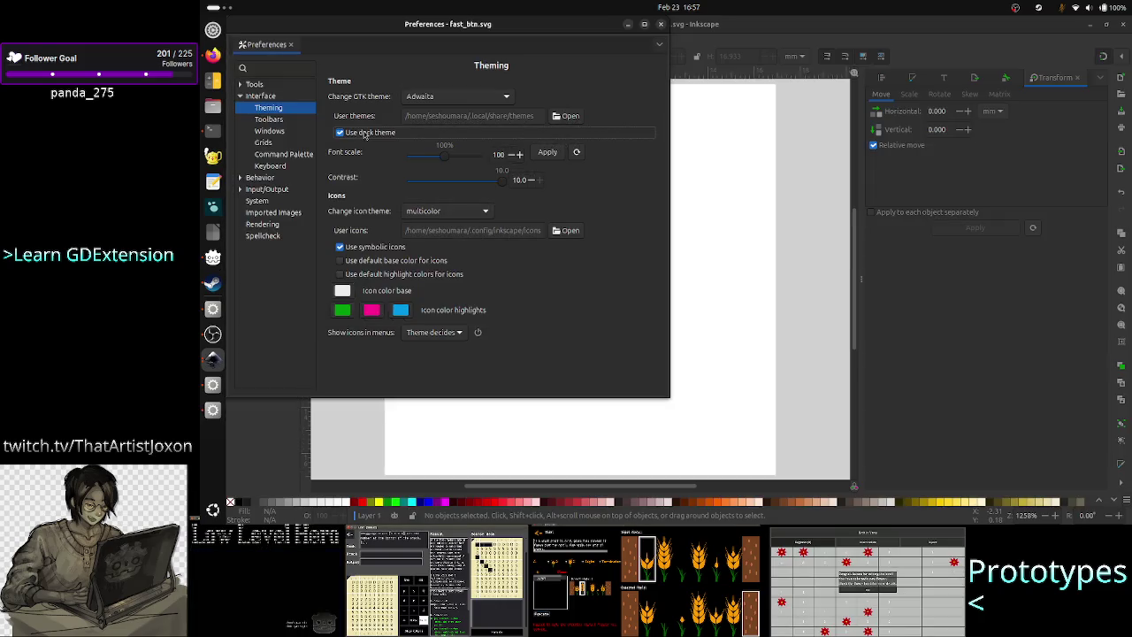
{"action": "left_click", "coordinate": [364, 134]}
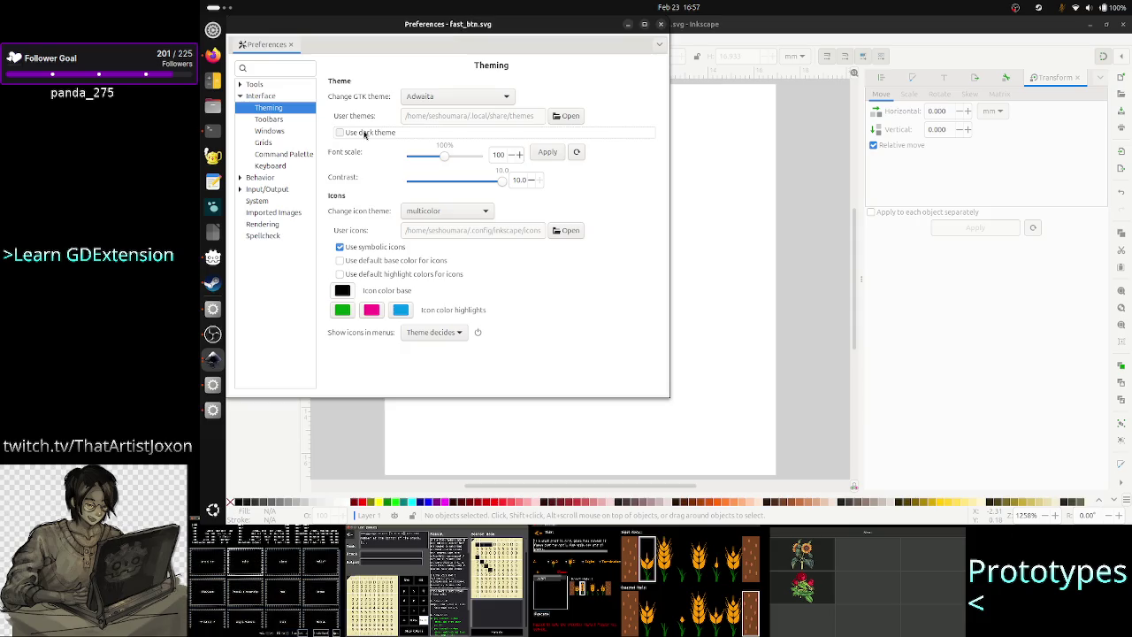
{"action": "left_click", "coordinate": [365, 134]}
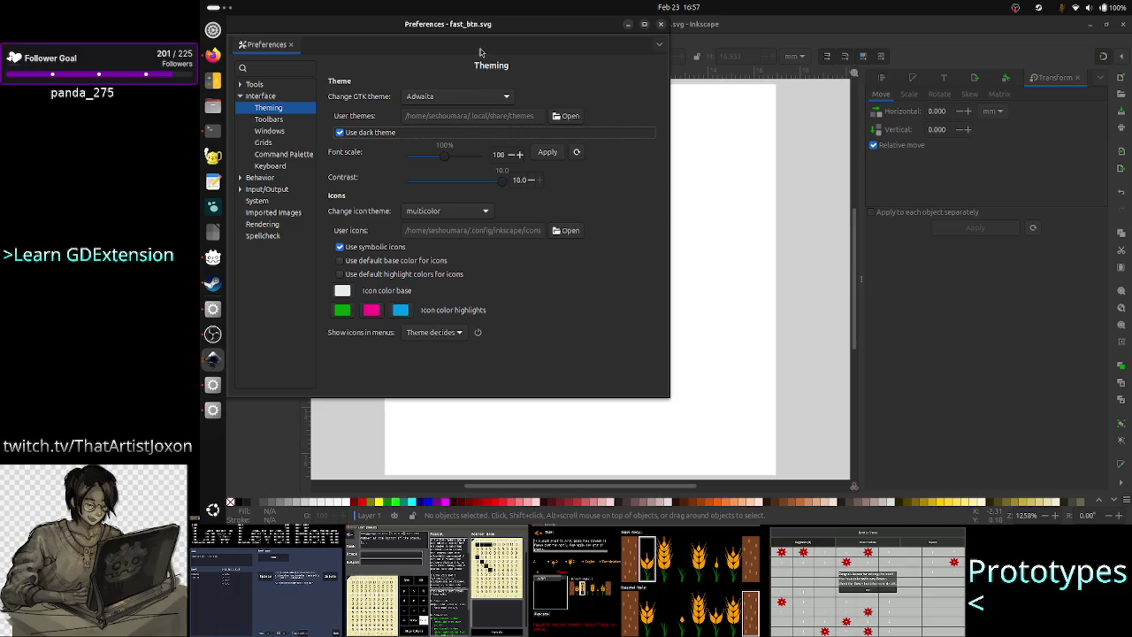
{"action": "mouse_move", "coordinate": [503, 34]}
{"action": "left_mouse_down"}
{"action": "mouse_move", "coordinate": [608, 106]}
{"action": "mouse_move", "coordinate": [625, 97]}
{"action": "left_mouse_up"}
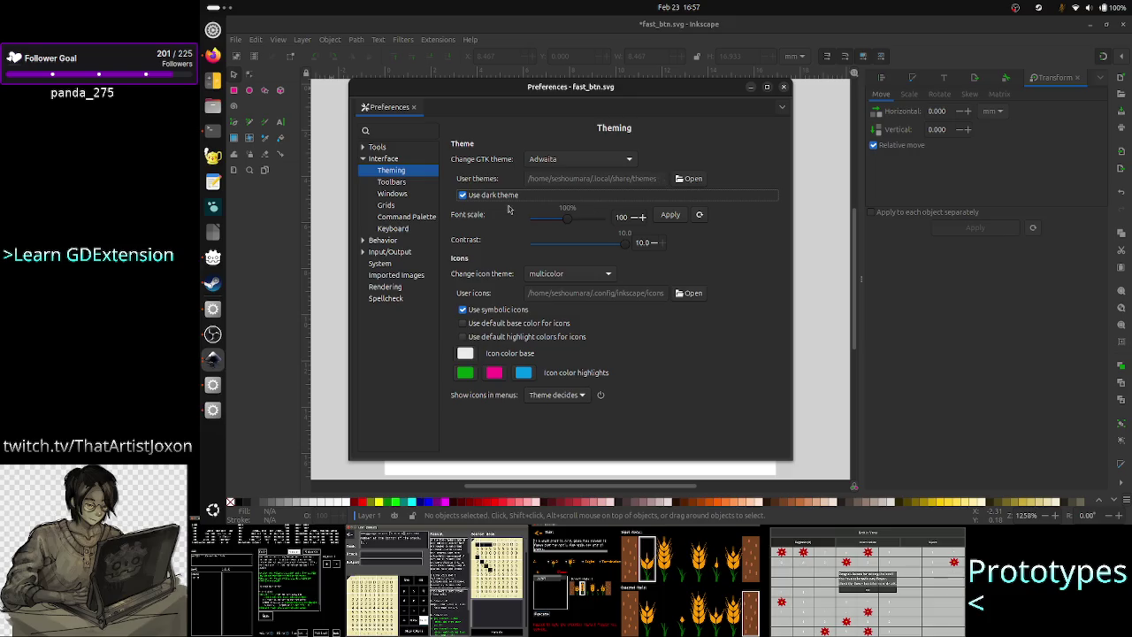
{"action": "left_click", "coordinate": [404, 197]}
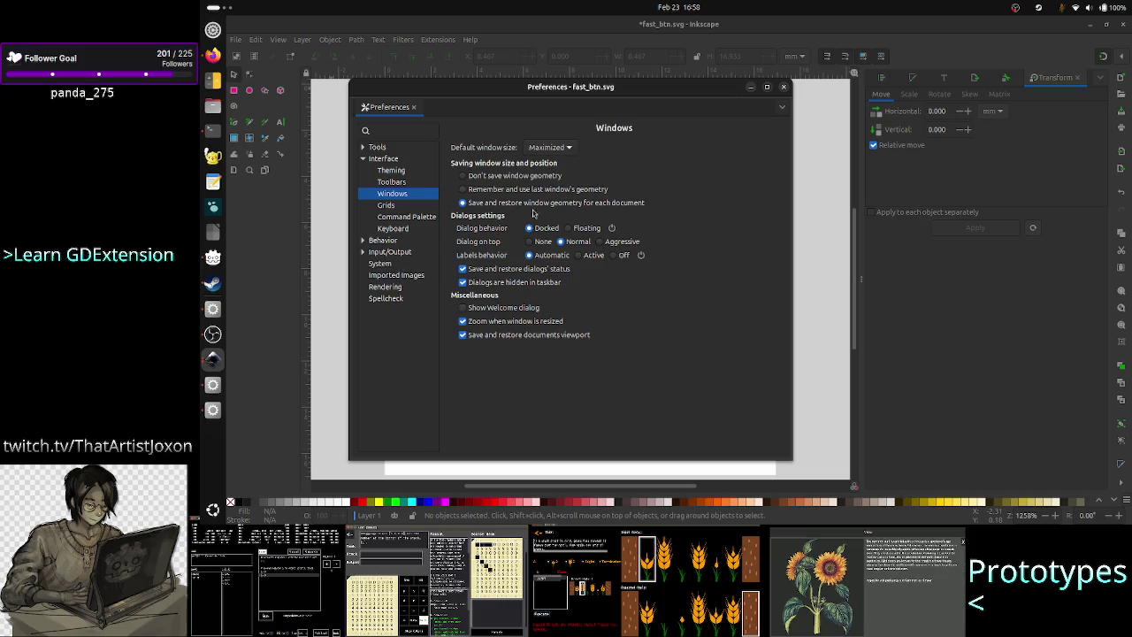
{"action": "left_click", "coordinate": [398, 287]}
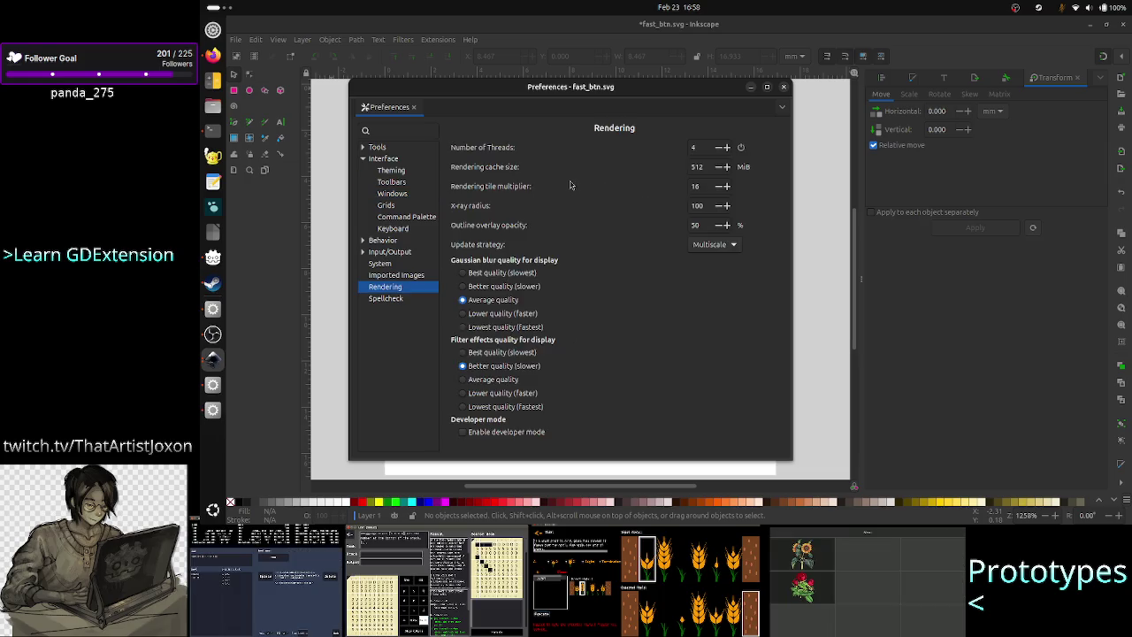
{"action": "left_click", "coordinate": [783, 87]}
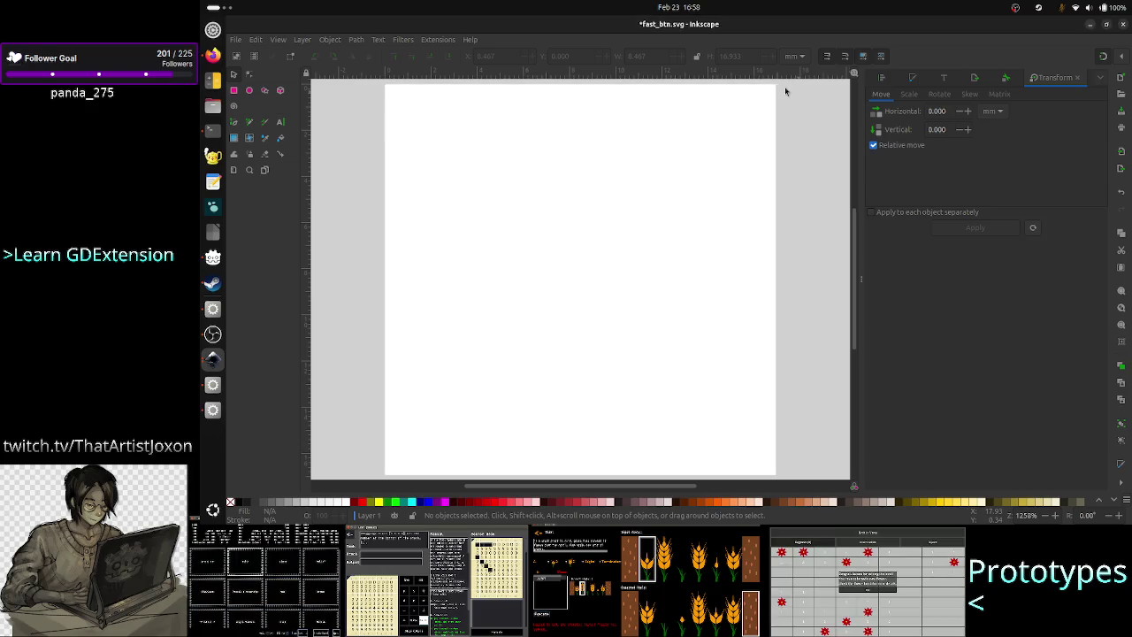
Step: Select the three-vertex polygon via its context menu, then switch from Inkscape to Firefox
{"action": "right_click", "coordinate": [399, 424]}
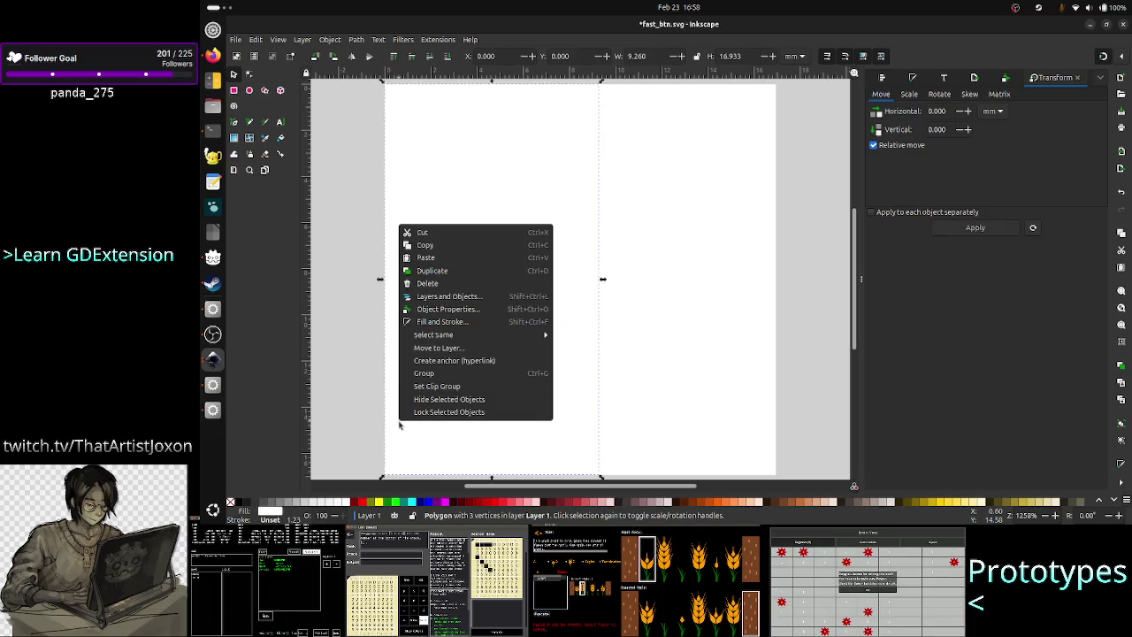
{"action": "left_click", "coordinate": [695, 457]}
{"action": "right_click", "coordinate": [695, 458]}
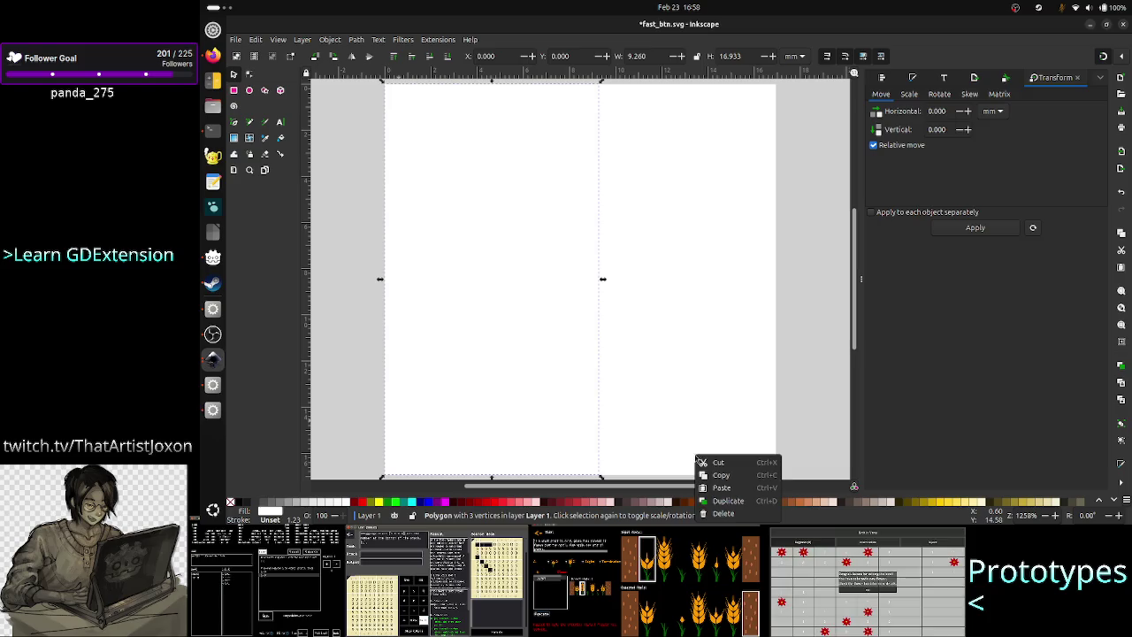
{"action": "left_click", "coordinate": [672, 455]}
{"action": "right_click", "coordinate": [672, 454]}
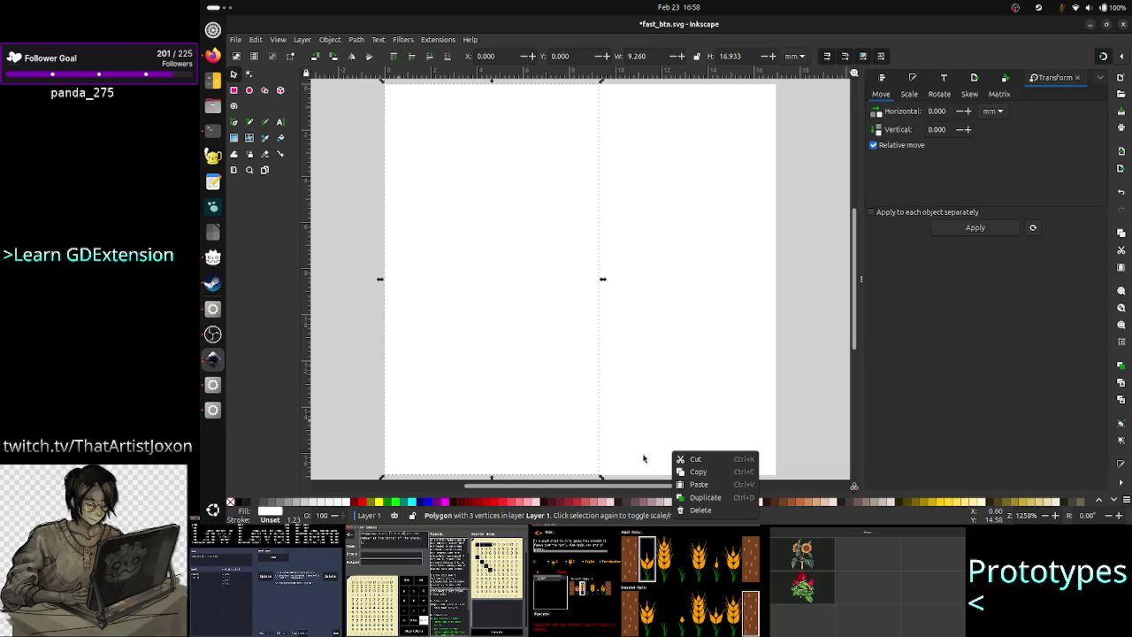
{"action": "left_click", "coordinate": [641, 458]}
{"action": "key", "text": "alt+Tab"}
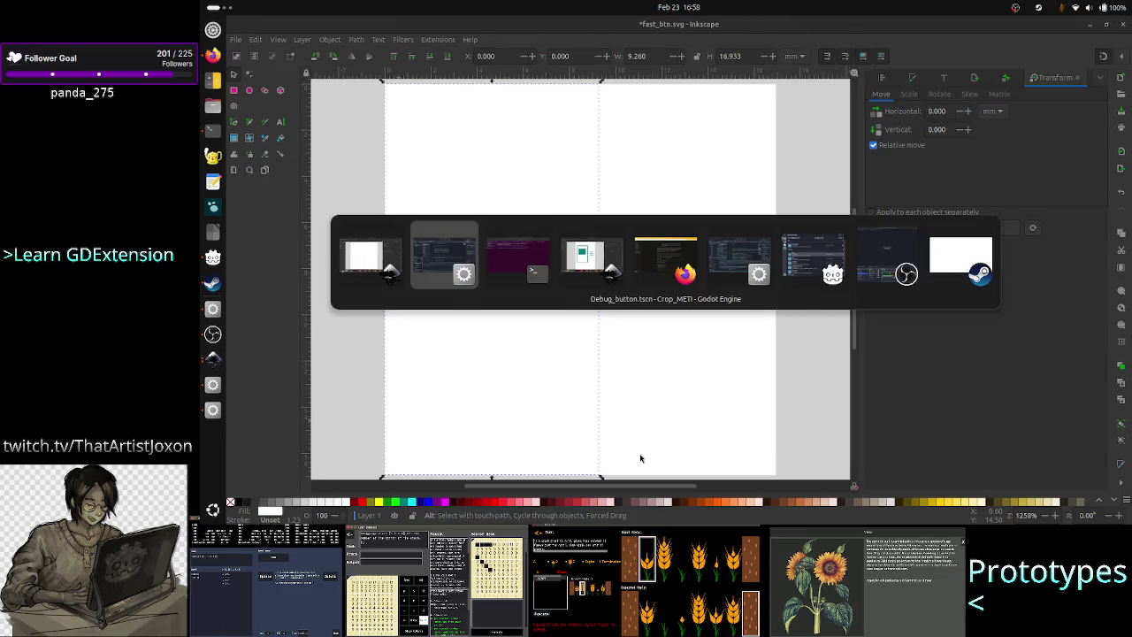
{"action": "key", "text": "Tab"}
{"action": "key", "text": "Tab"}
{"action": "key", "text": "Tab"}
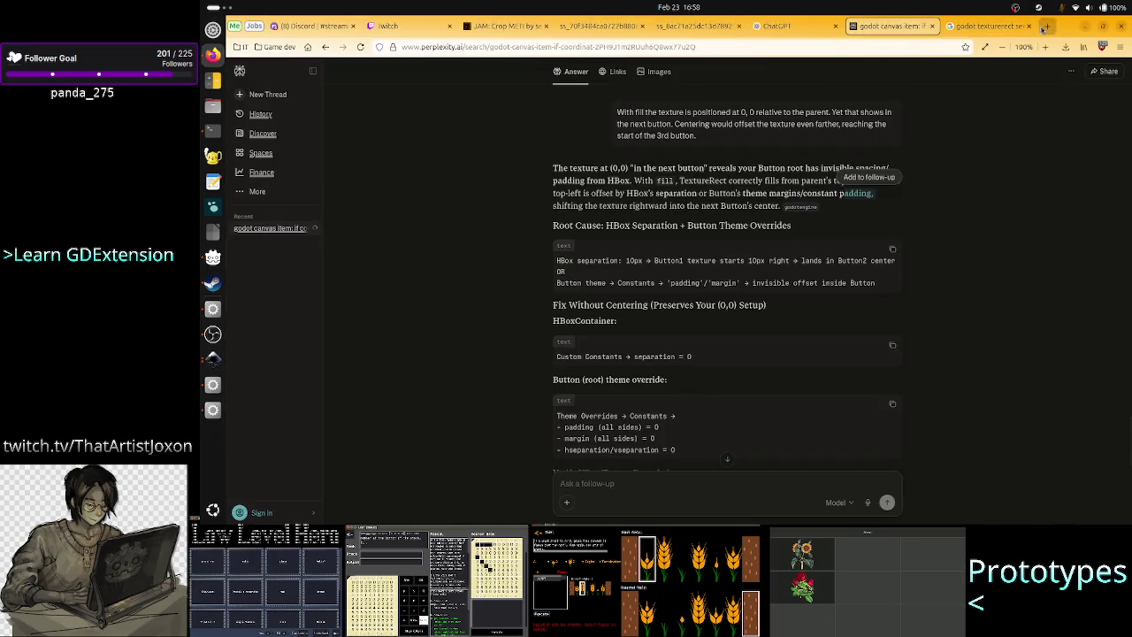
Step: Google 'inkscape change background color' in a new Firefox tab, then return to Inkscape
{"action": "left_click", "coordinate": [1045, 28]}
{"action": "type", "text": "inksca"}
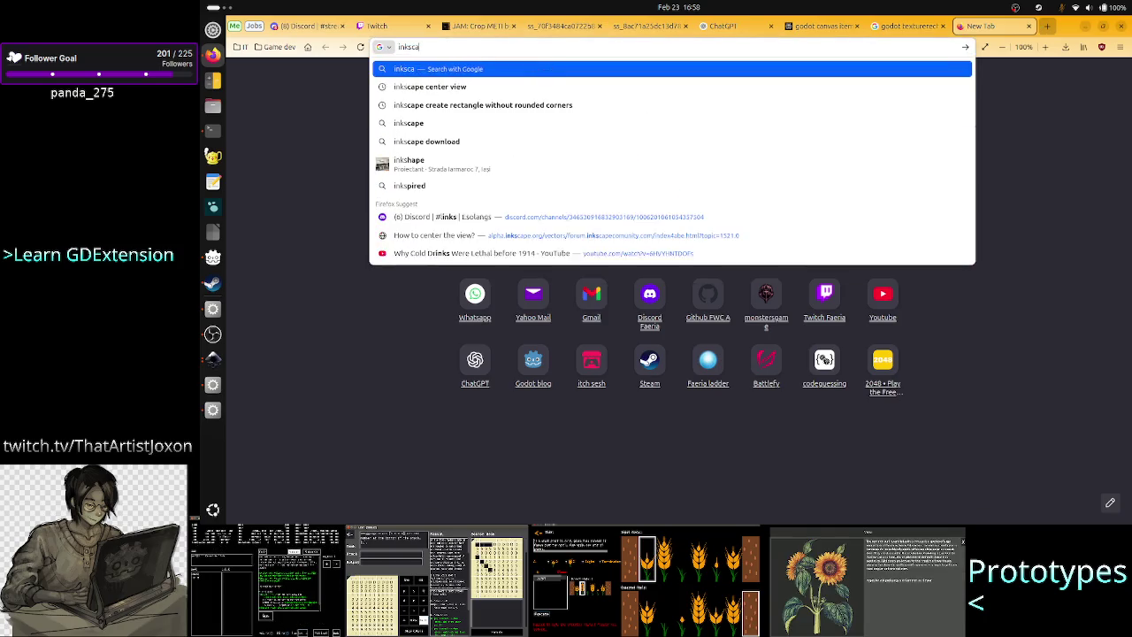
{"action": "type", "text": "pe change "}
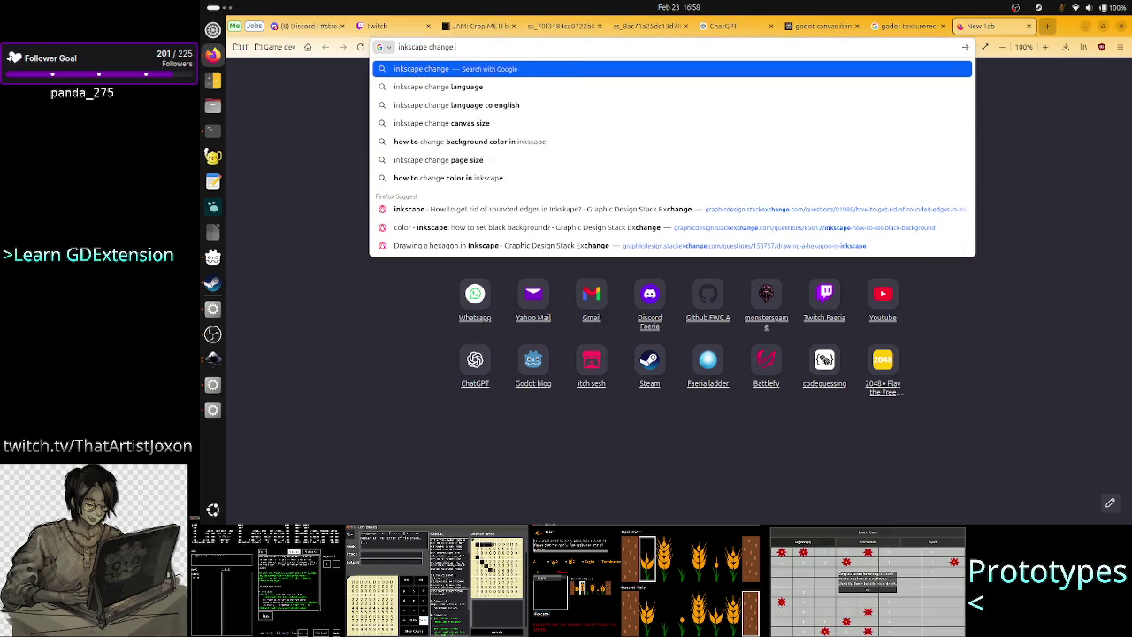
{"action": "type", "text": "ba"}
{"action": "key", "text": "Down"}
{"action": "key", "text": "Return"}
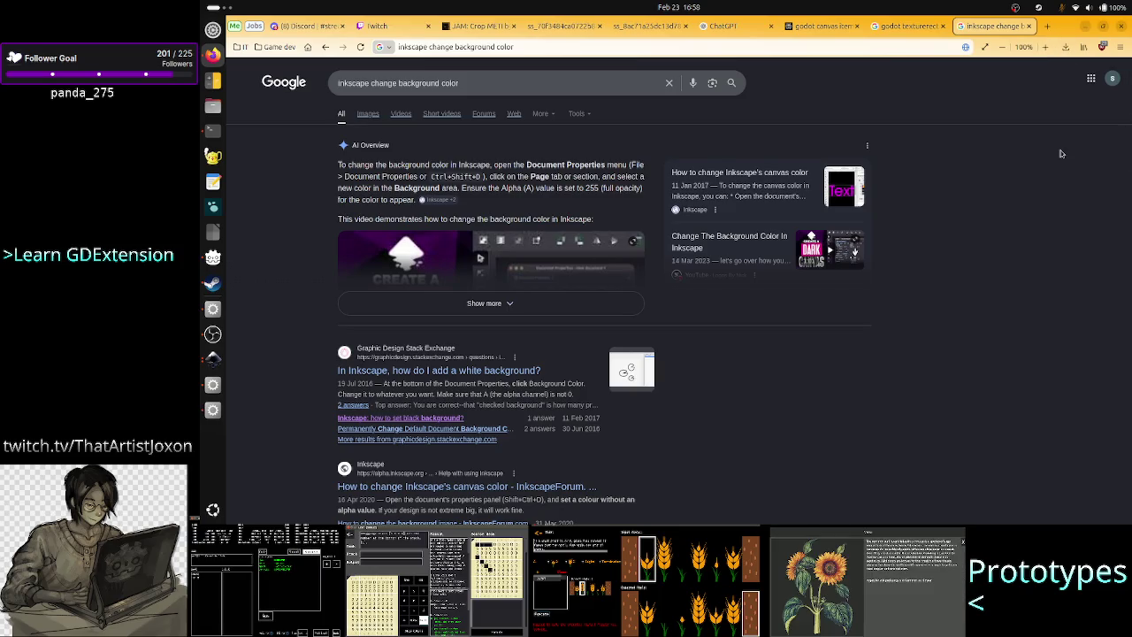
{"action": "key", "text": "alt+Tab"}
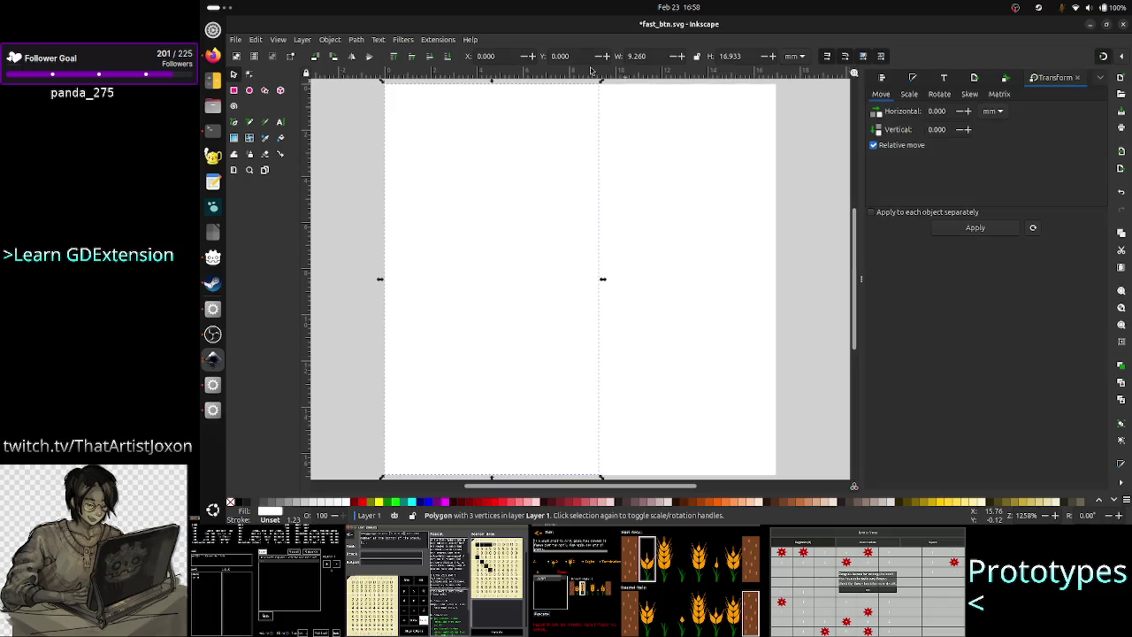
Step: Open Document Properties from the File menu for fast_btn.svg
{"action": "left_click", "coordinate": [337, 176]}
{"action": "left_click", "coordinate": [236, 41]}
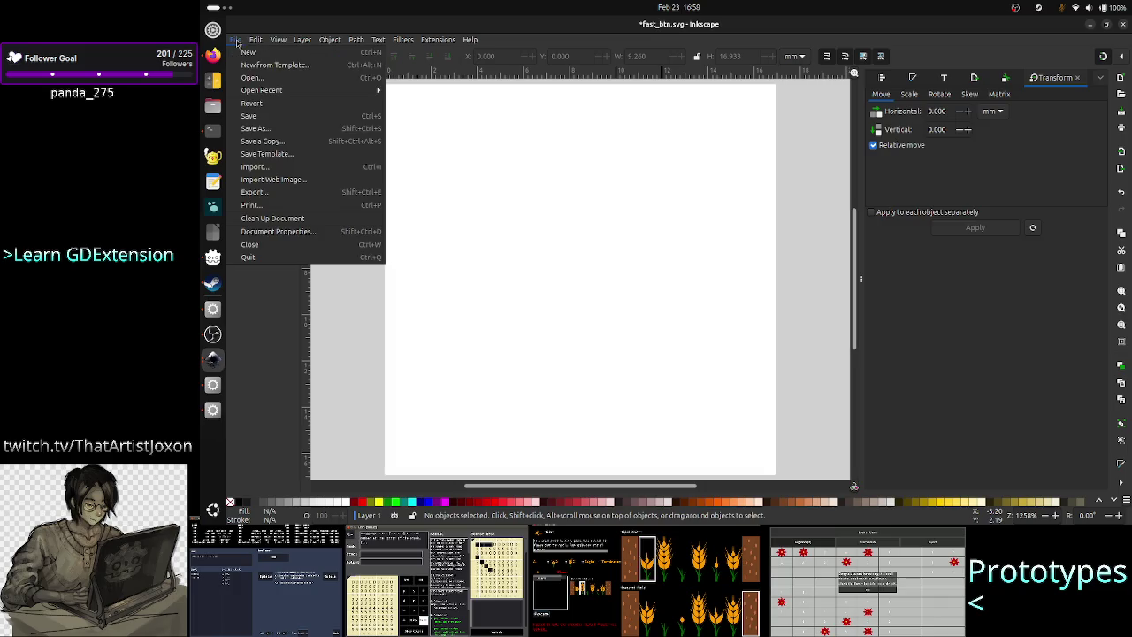
{"action": "left_click", "coordinate": [297, 232]}
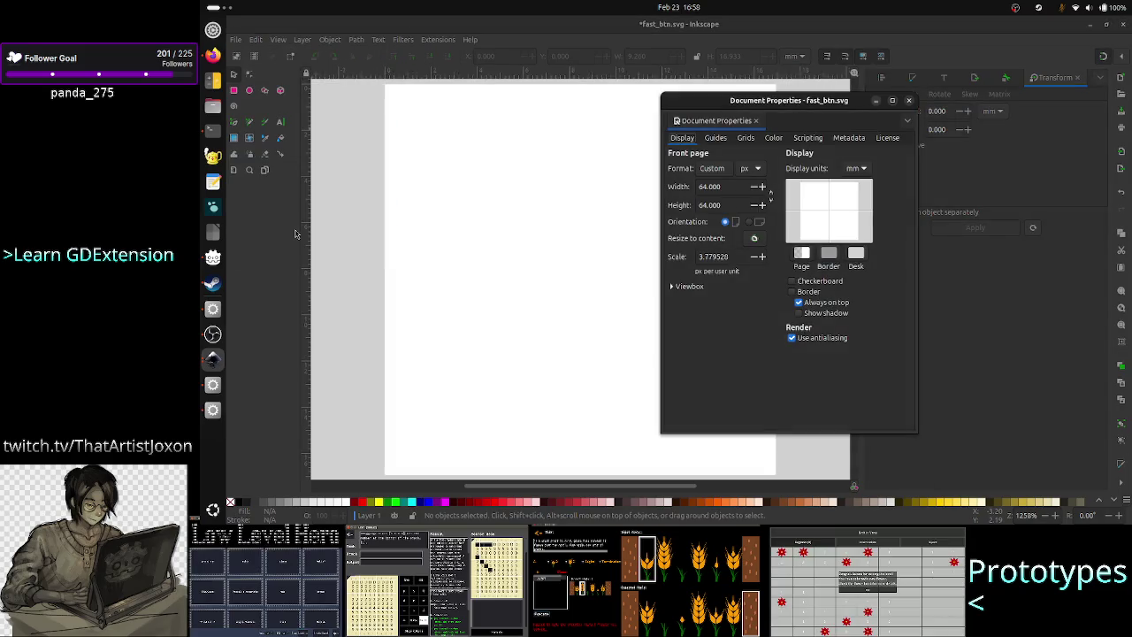
Step: Compare the Document Properties window with the Google results, ending on the browser
{"action": "key", "text": "alt+Tab"}
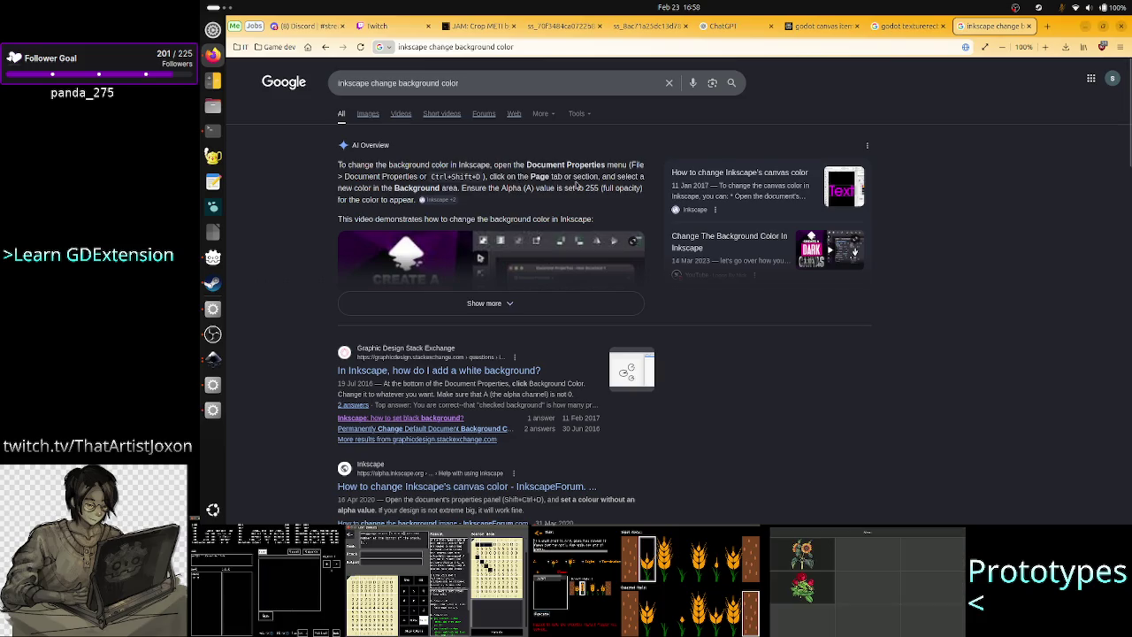
{"action": "key", "text": "alt+Tab"}
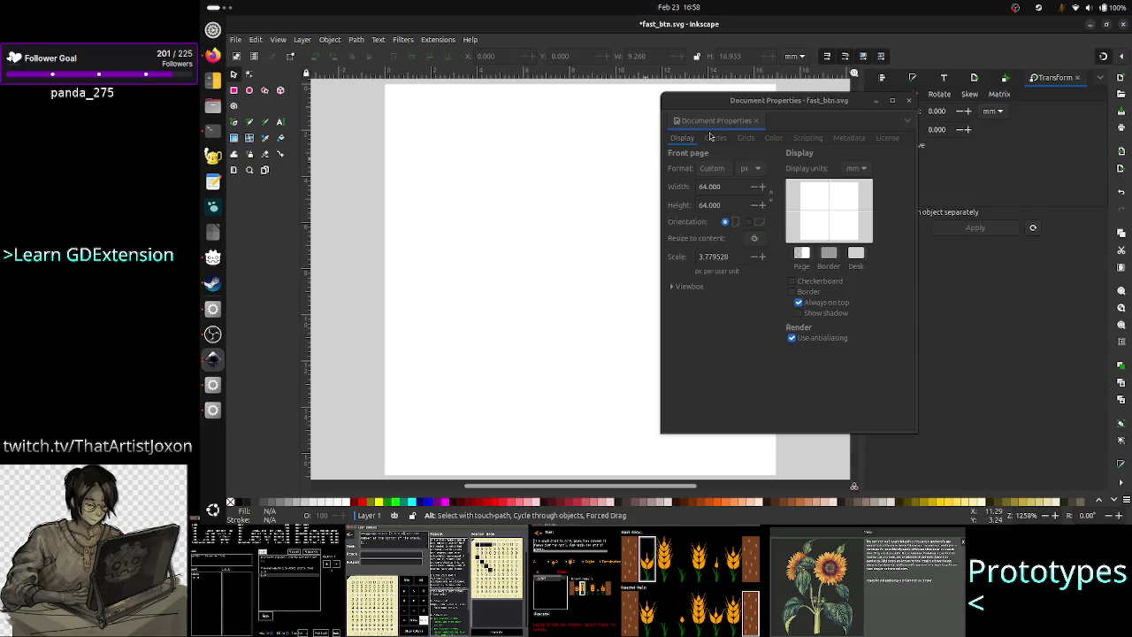
{"action": "left_click", "coordinate": [794, 99]}
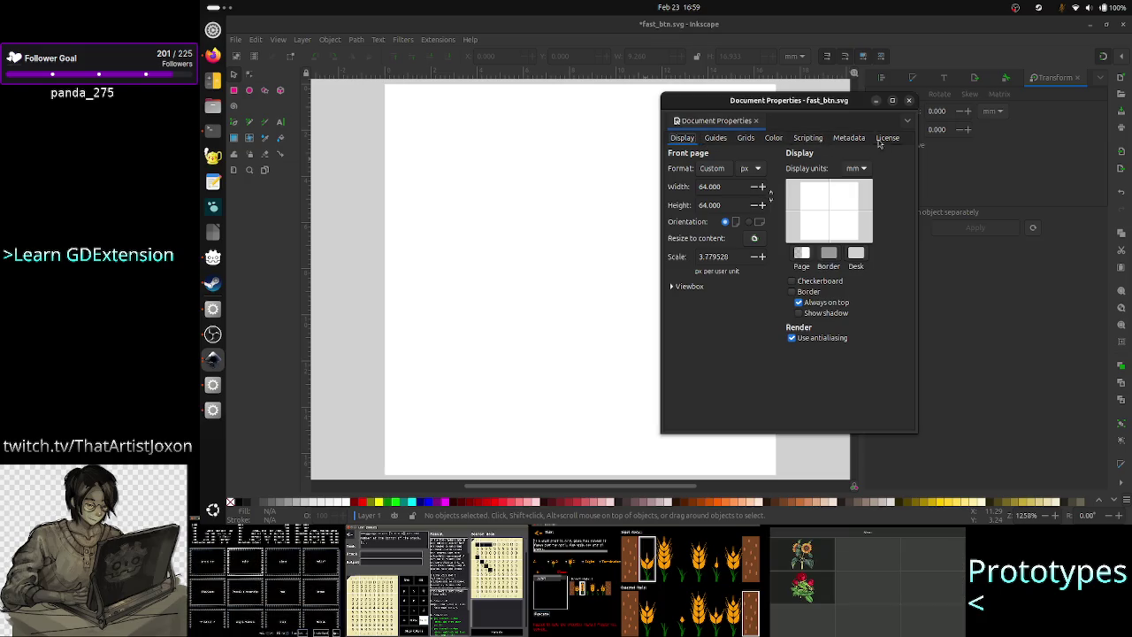
{"action": "key", "text": "alt+Tab"}
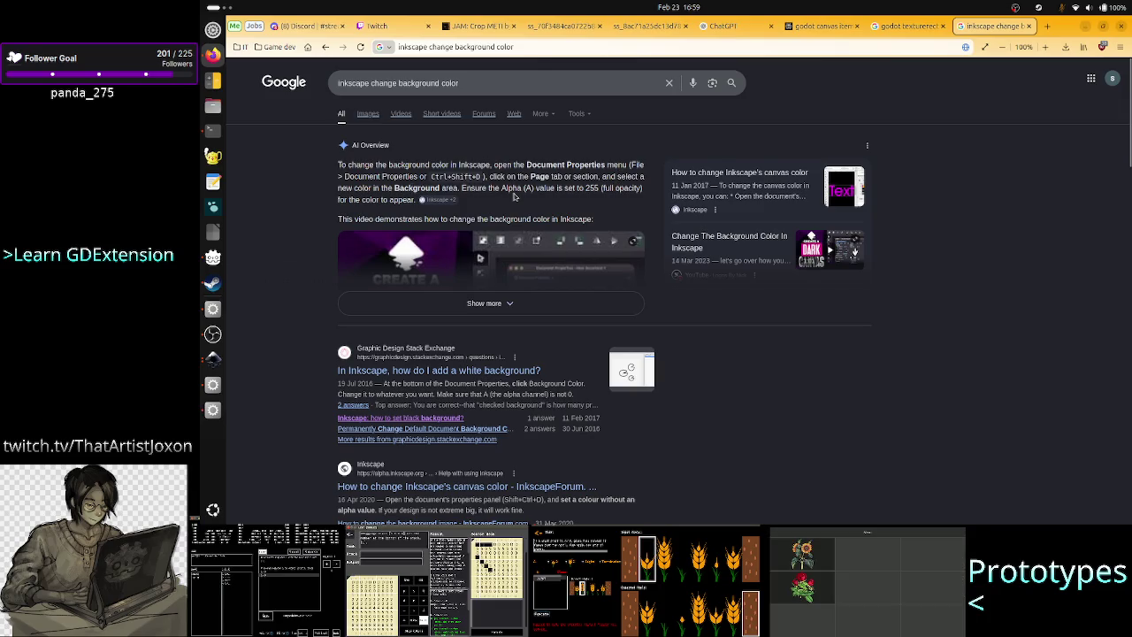
Step: Expand the Google AI overview's steps, then bring Inkscape's Document Properties forward
{"action": "left_click", "coordinate": [493, 303]}
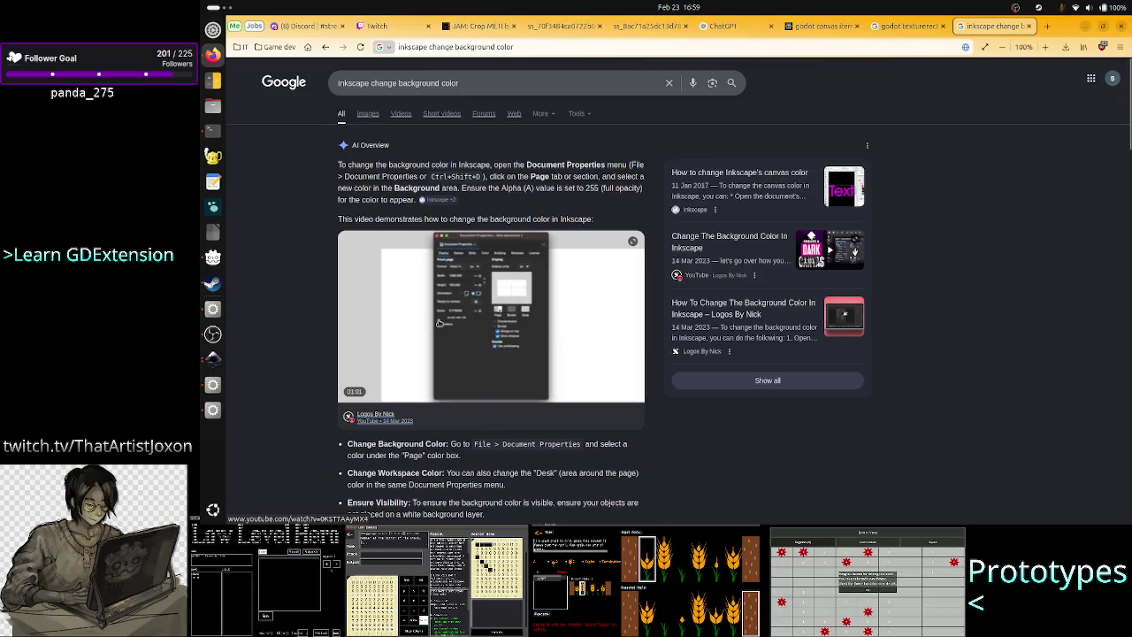
{"action": "key", "text": "alt+Tab"}
{"action": "left_click", "coordinate": [439, 325]}
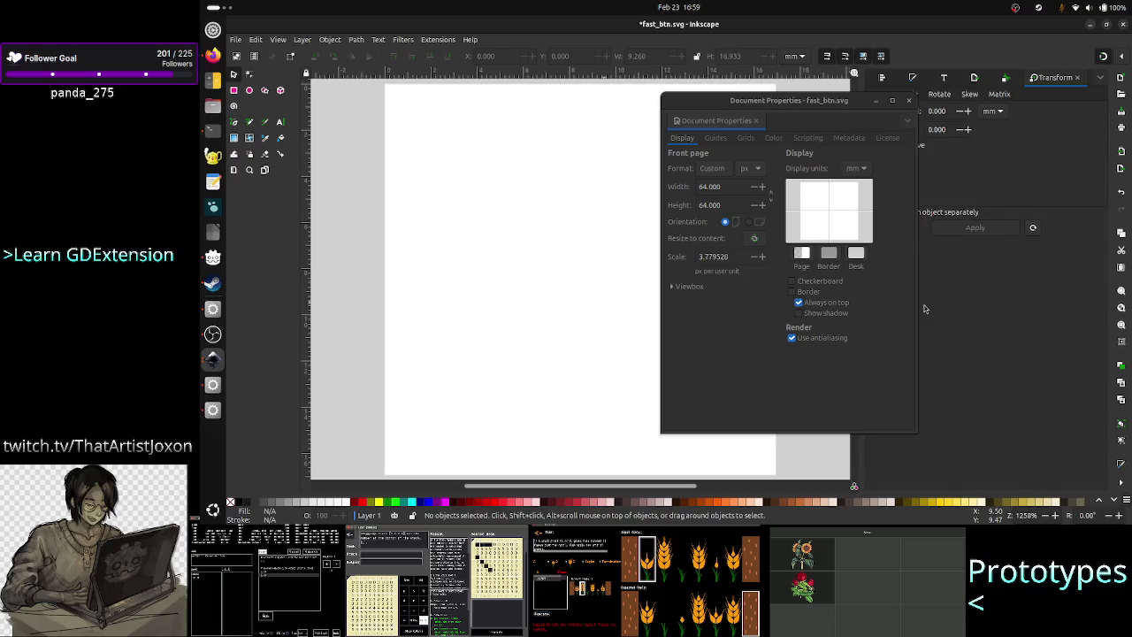
Step: Set the page background colour to black by entering R, G and B as 0
{"action": "left_click", "coordinate": [802, 254]}
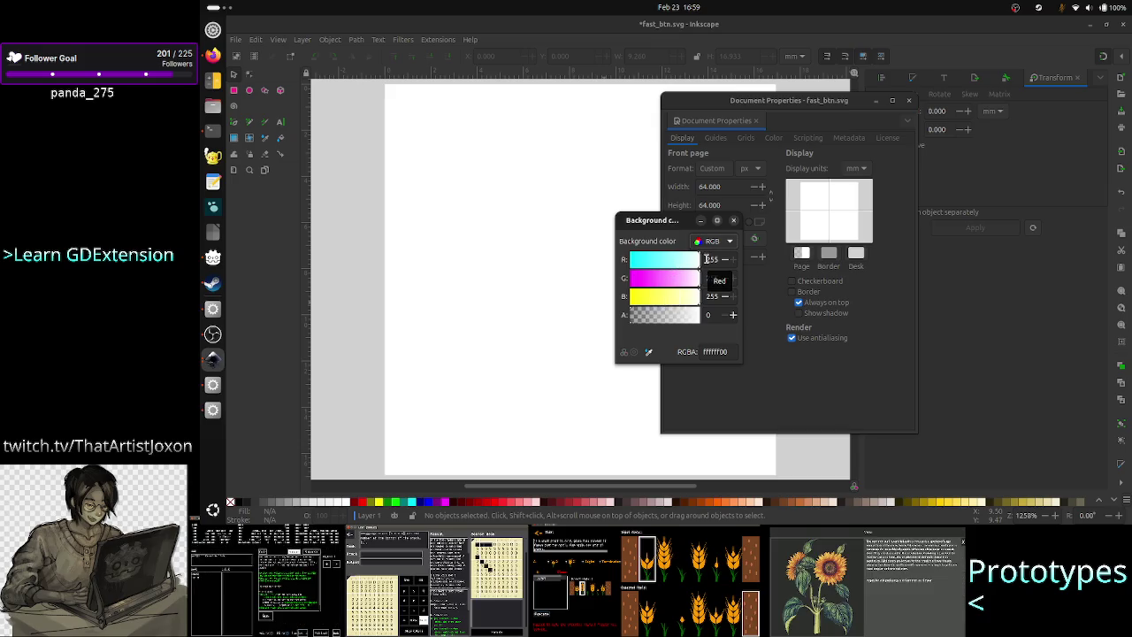
{"action": "double_click", "coordinate": [719, 259]}
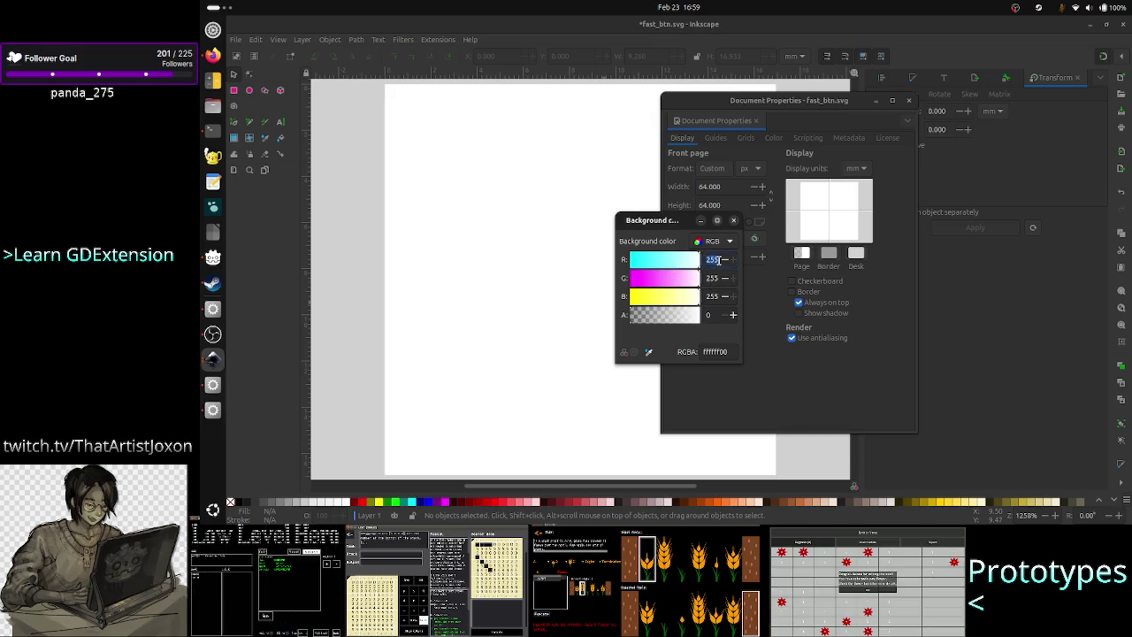
{"action": "type", "text": "0"}
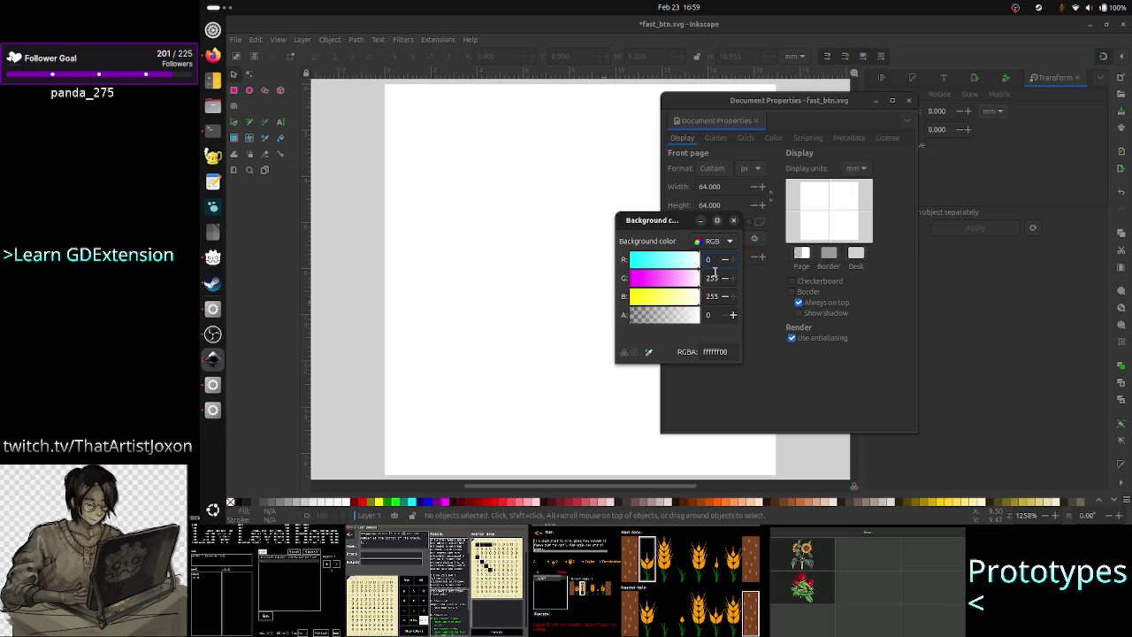
{"action": "double_click", "coordinate": [714, 275]}
{"action": "type", "text": "0"}
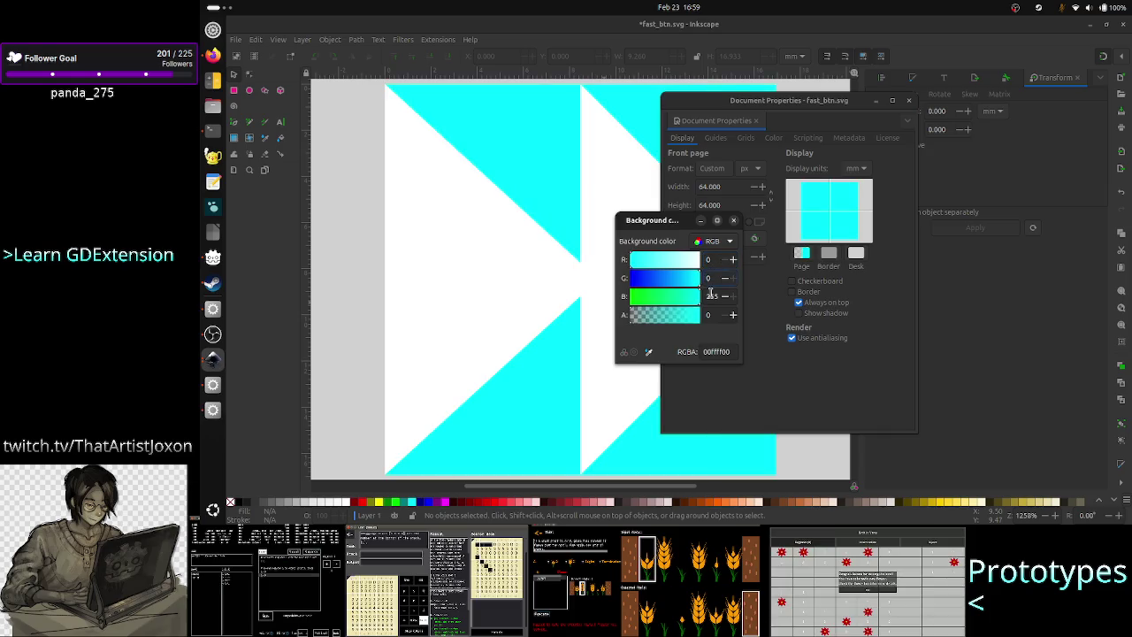
{"action": "double_click", "coordinate": [710, 295]}
{"action": "type", "text": "0"}
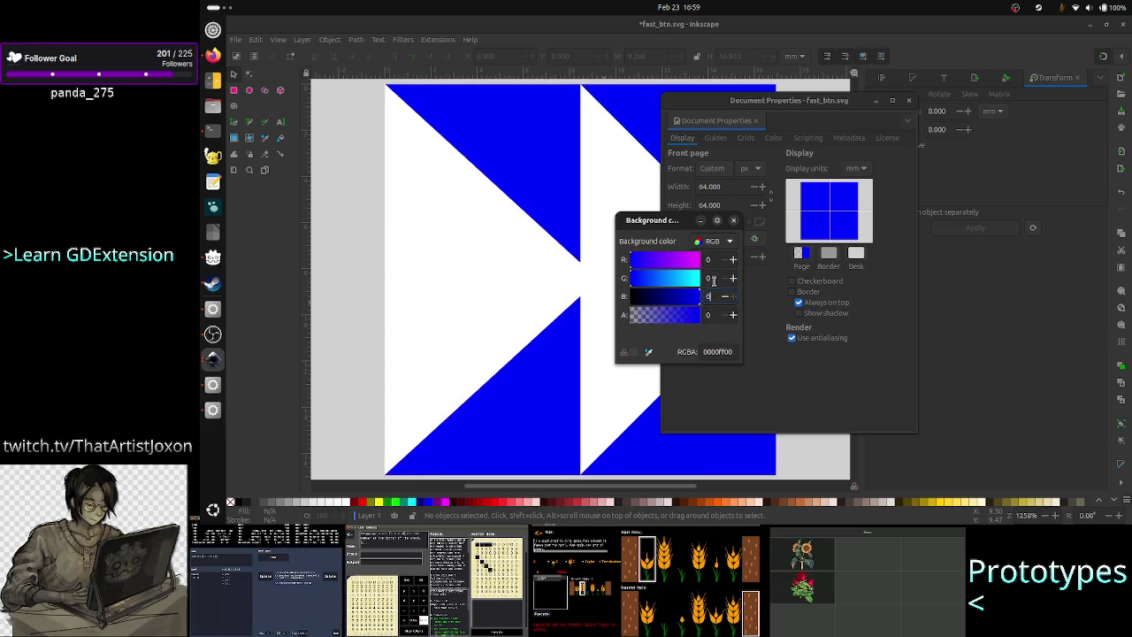
{"action": "key", "text": "Return"}
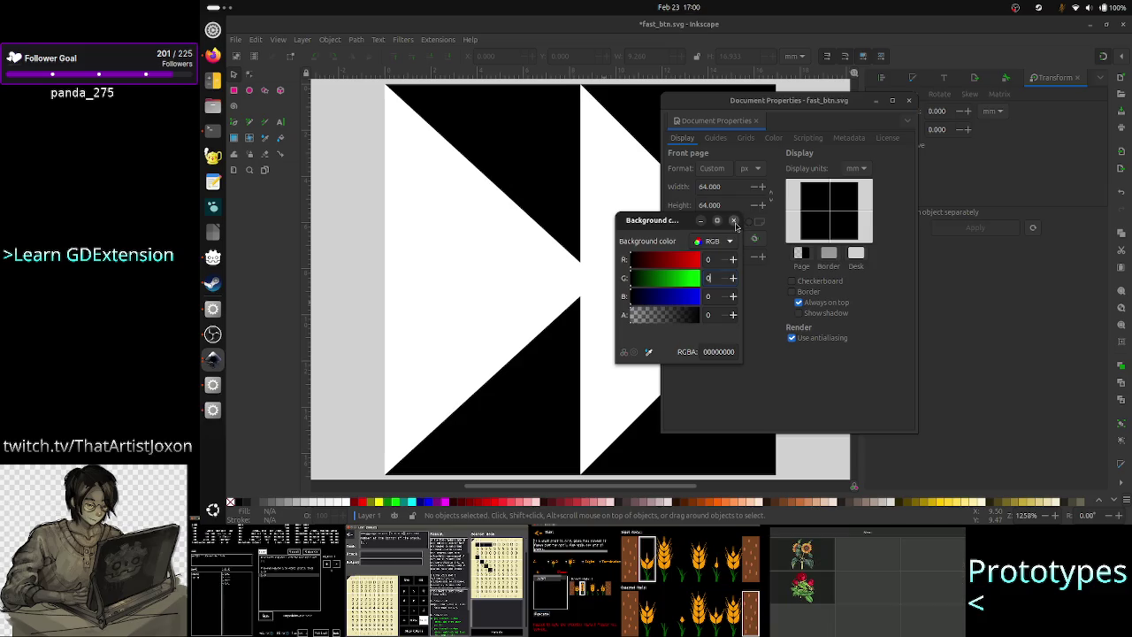
{"action": "left_click", "coordinate": [734, 221]}
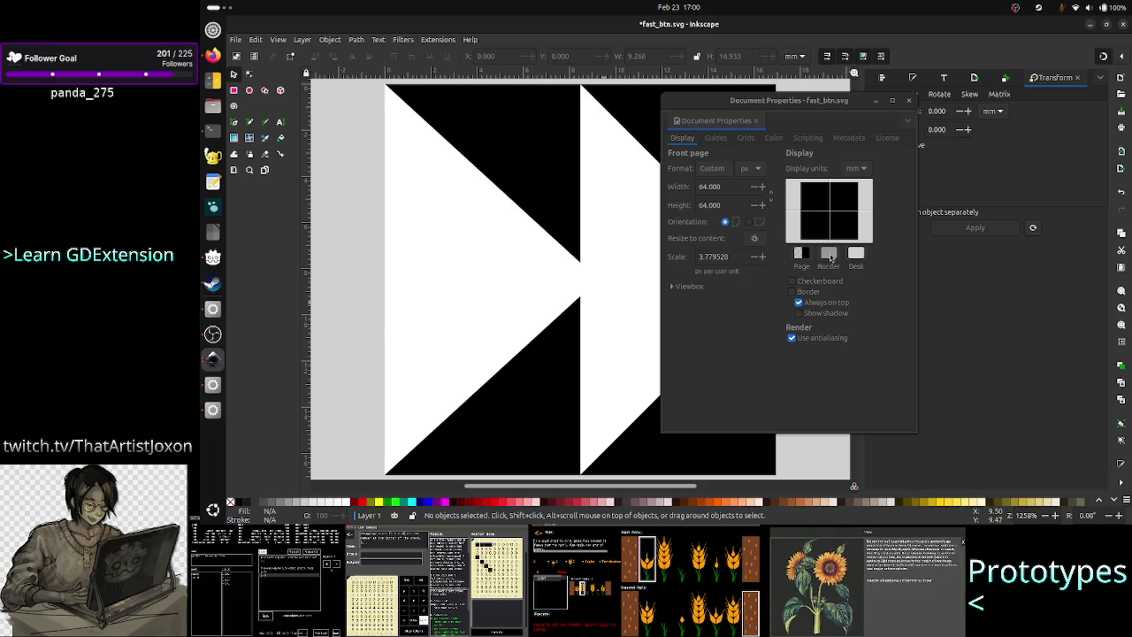
Step: Make the page border colour fully transparent black with green, blue and alpha set to 0
{"action": "left_click", "coordinate": [830, 256]}
{"action": "type", "text": "0"}
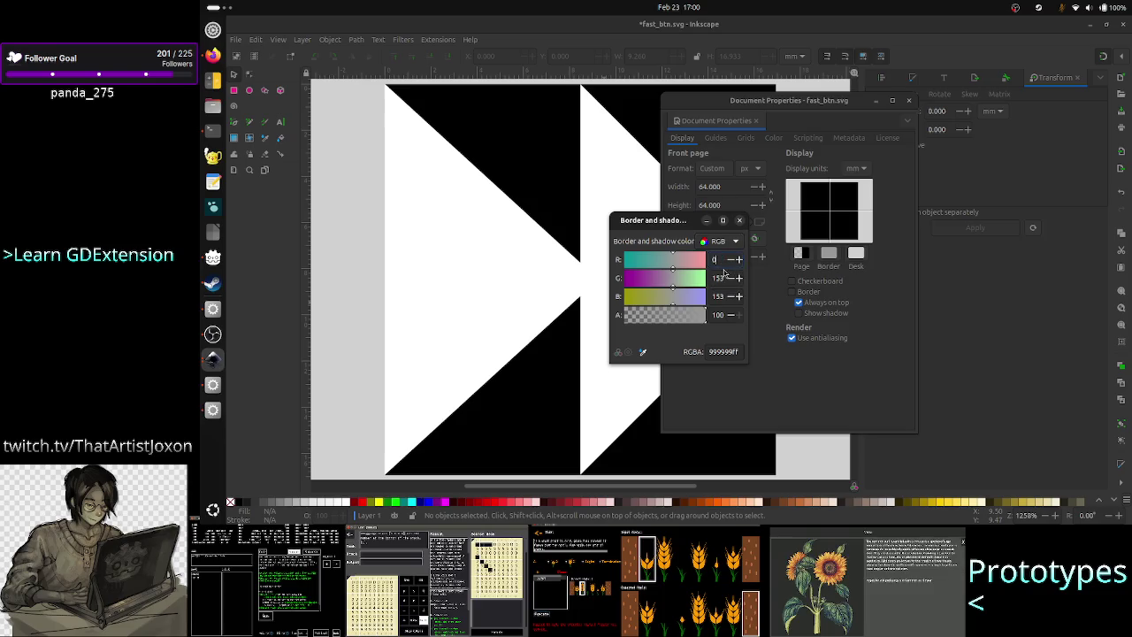
{"action": "double_click", "coordinate": [718, 278]}
{"action": "type", "text": "0"}
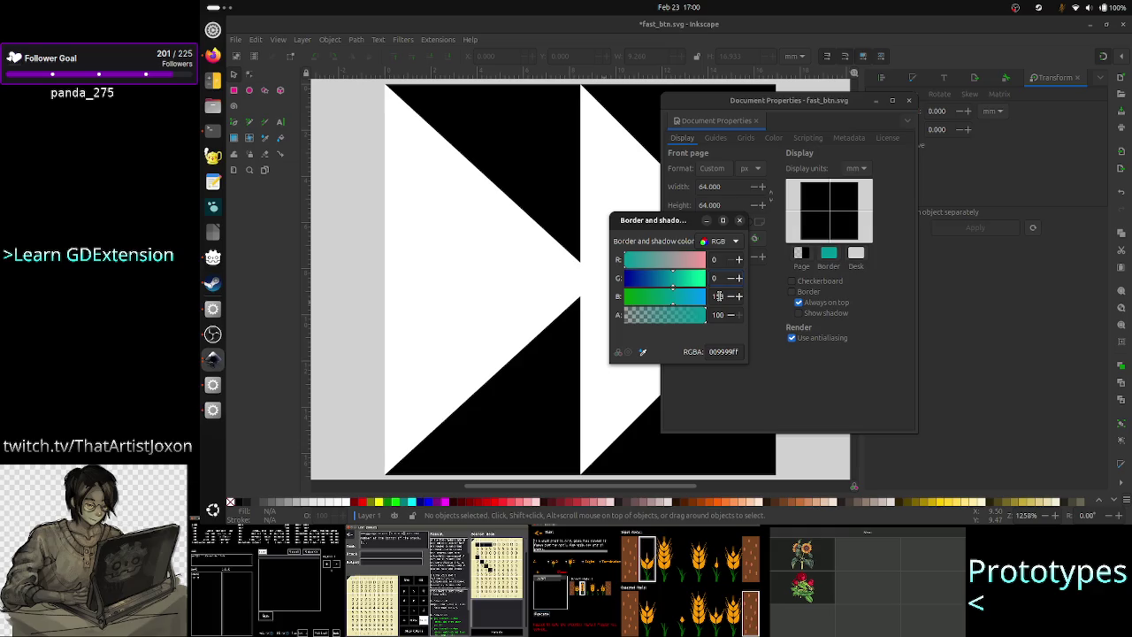
{"action": "double_click", "coordinate": [718, 295]}
{"action": "type", "text": "0"}
{"action": "double_click", "coordinate": [721, 314]}
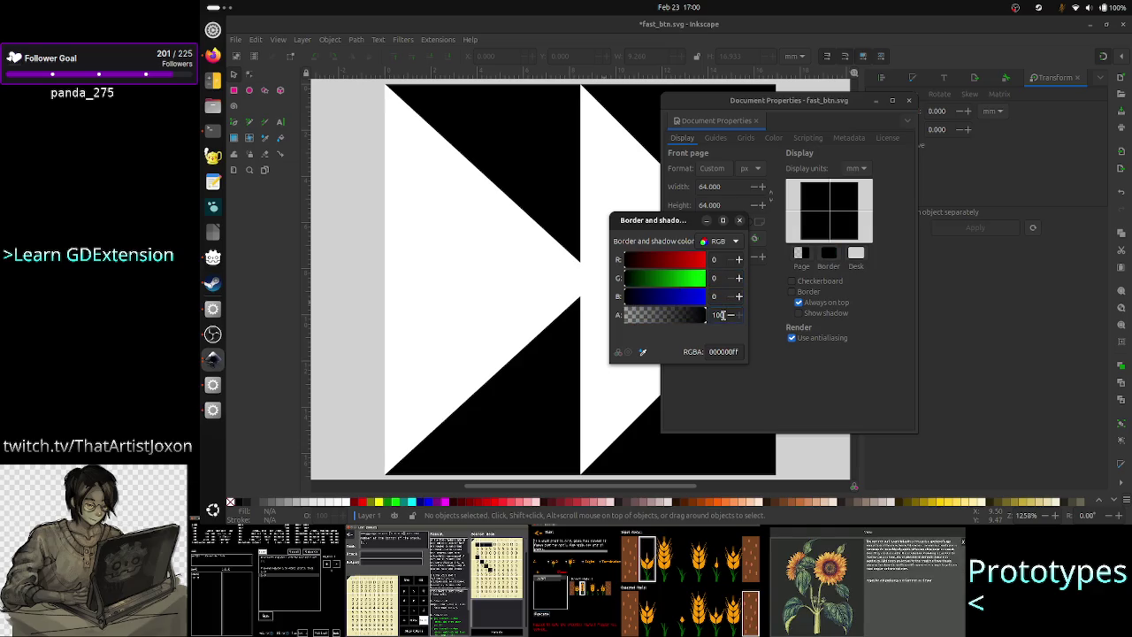
{"action": "type", "text": "0"}
{"action": "left_click", "coordinate": [718, 297]}
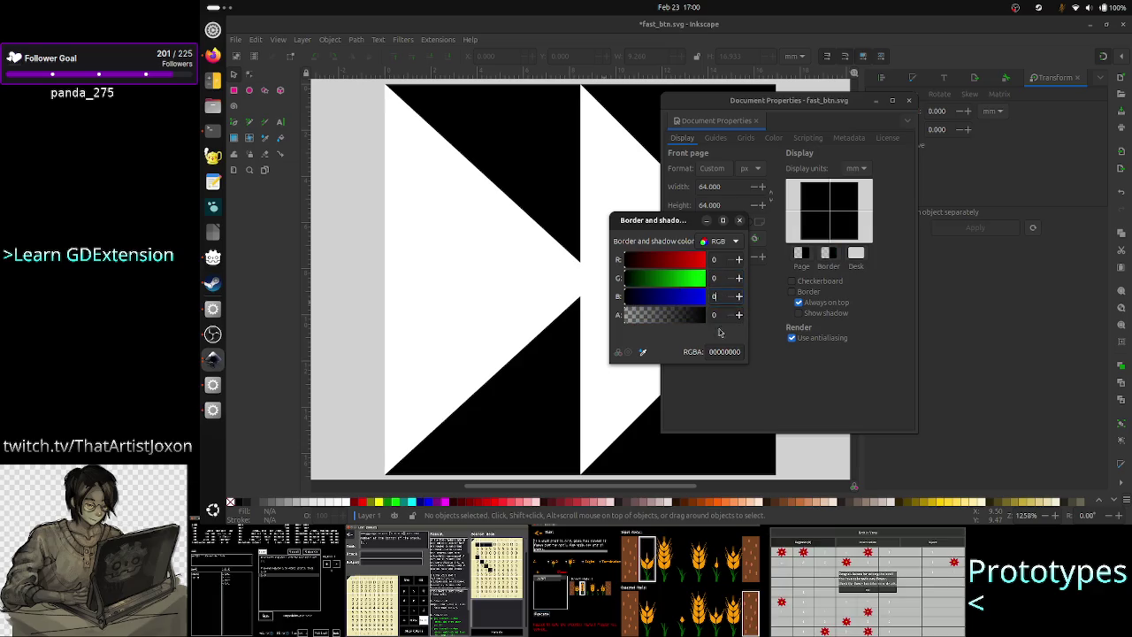
{"action": "left_click", "coordinate": [741, 220]}
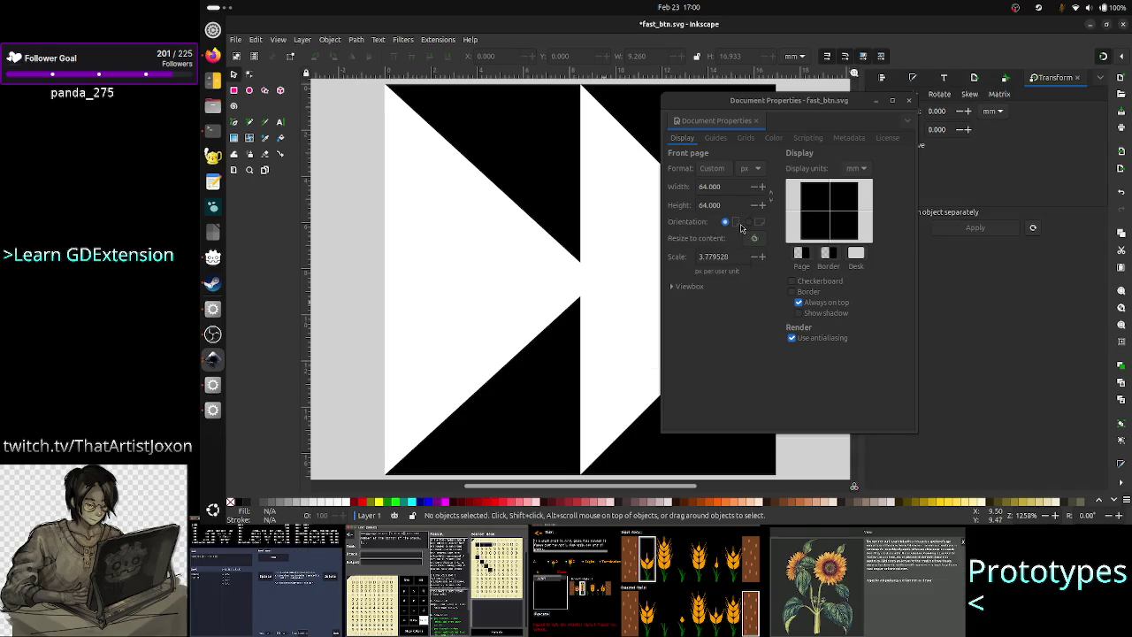
Step: Recheck the border colour, enable the page border shadow, and close Document Properties
{"action": "left_click", "coordinate": [828, 253]}
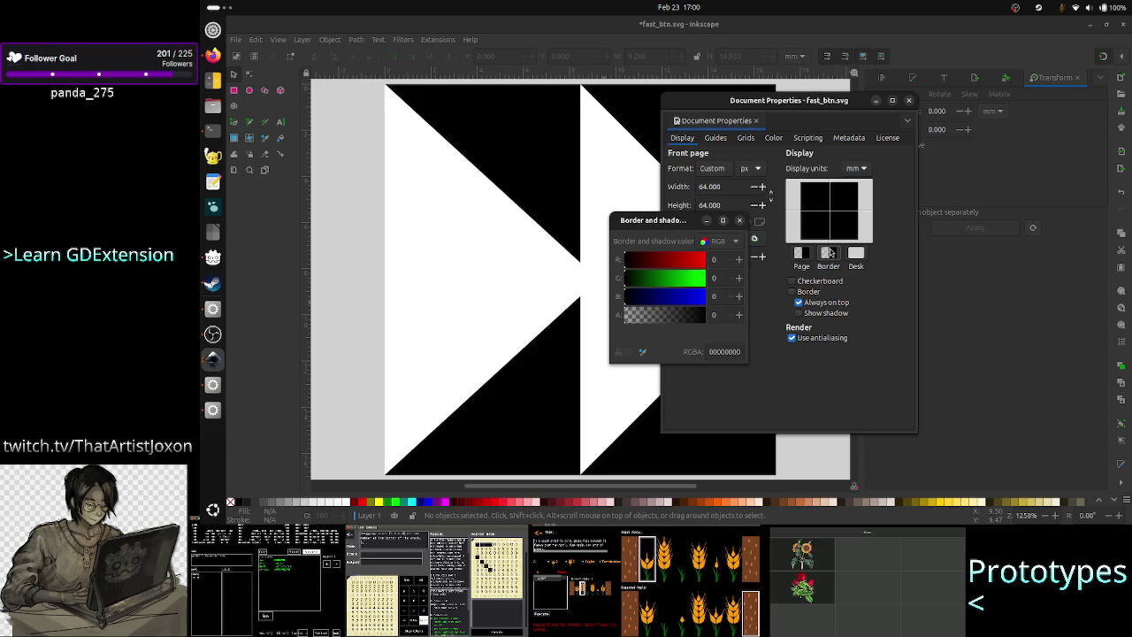
{"action": "left_click", "coordinate": [741, 221]}
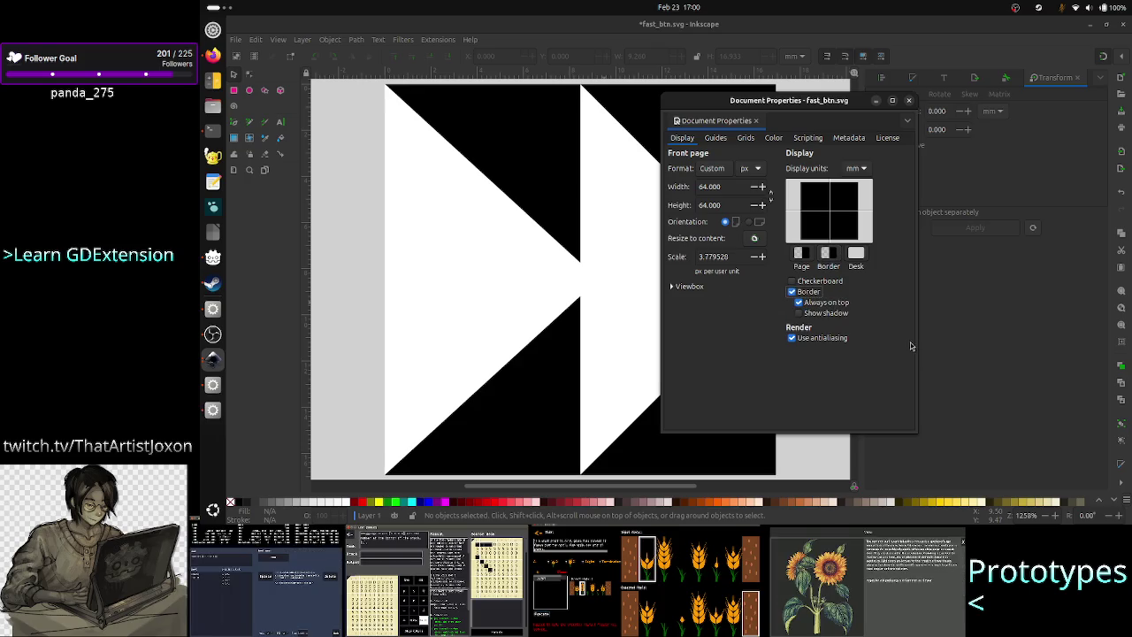
{"action": "left_click", "coordinate": [845, 316]}
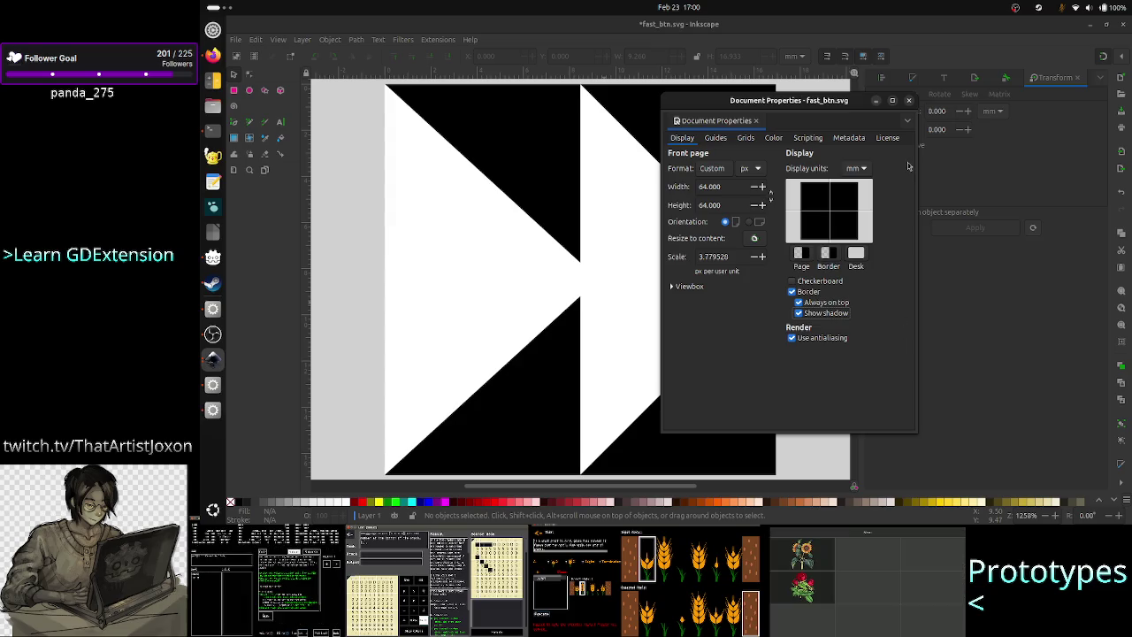
{"action": "left_click", "coordinate": [912, 104]}
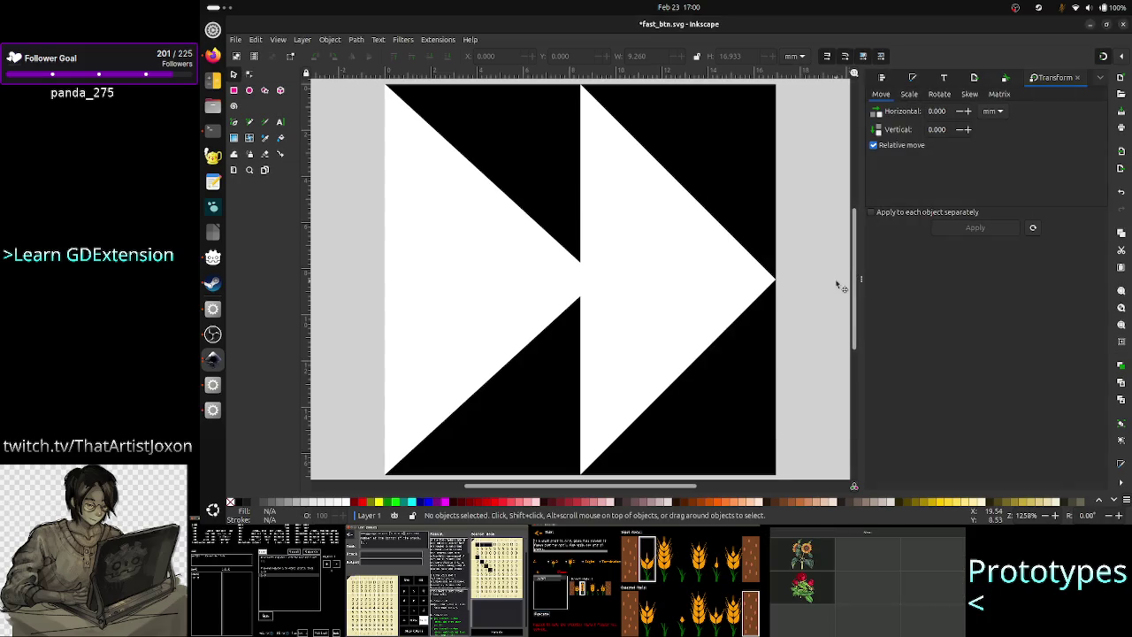
Step: Reopen Document Properties and turn off the page border and shadow
{"action": "scroll", "coordinate": [840, 285], "scroll_direction": "down", "scroll_amount": 6, "text": "ctrl"}
{"action": "scroll", "coordinate": [840, 285], "scroll_direction": "up", "scroll_amount": 8, "text": "ctrl"}
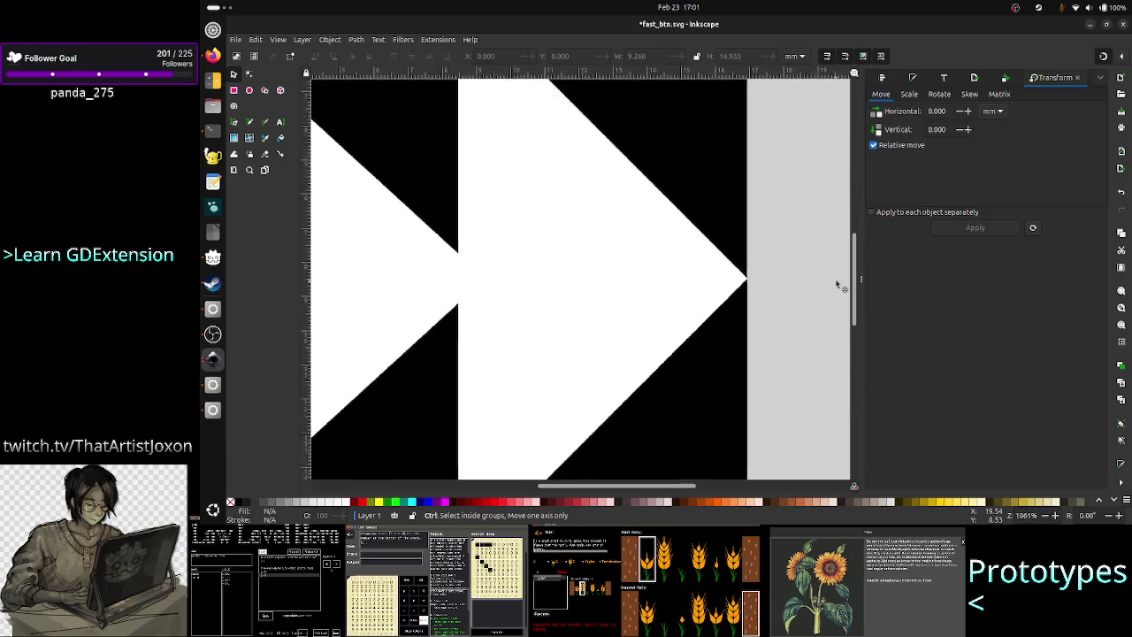
{"action": "scroll", "coordinate": [841, 285], "scroll_direction": "down", "scroll_amount": 2, "text": "ctrl"}
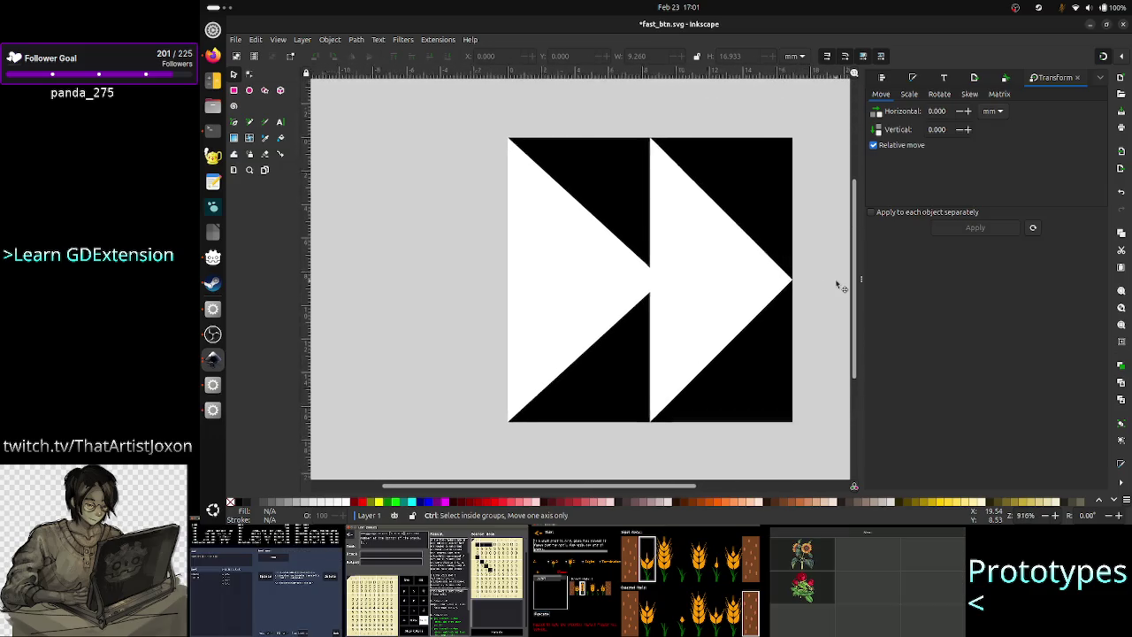
{"action": "scroll", "coordinate": [840, 285], "scroll_direction": "up", "scroll_amount": 1, "text": "ctrl"}
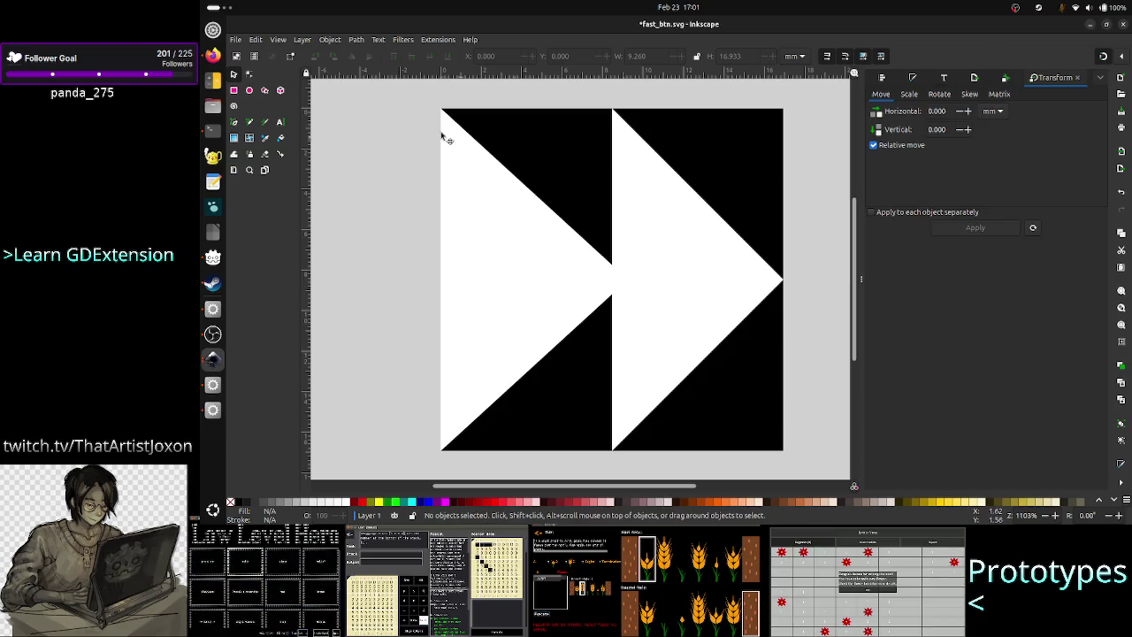
{"action": "left_click", "coordinate": [255, 41]}
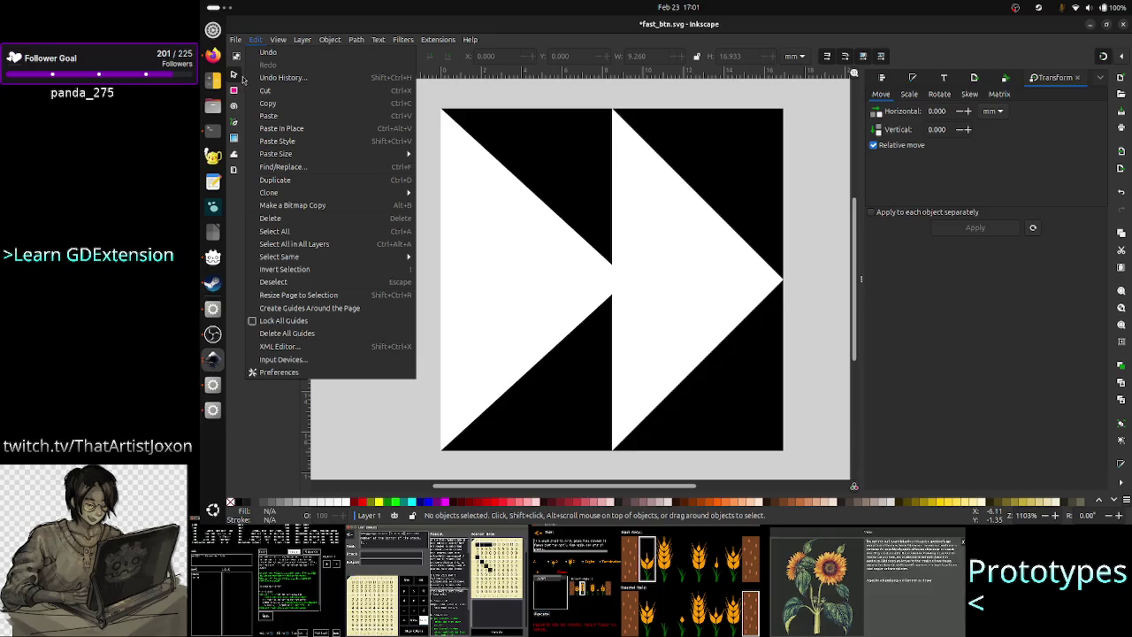
{"action": "left_click", "coordinate": [235, 39]}
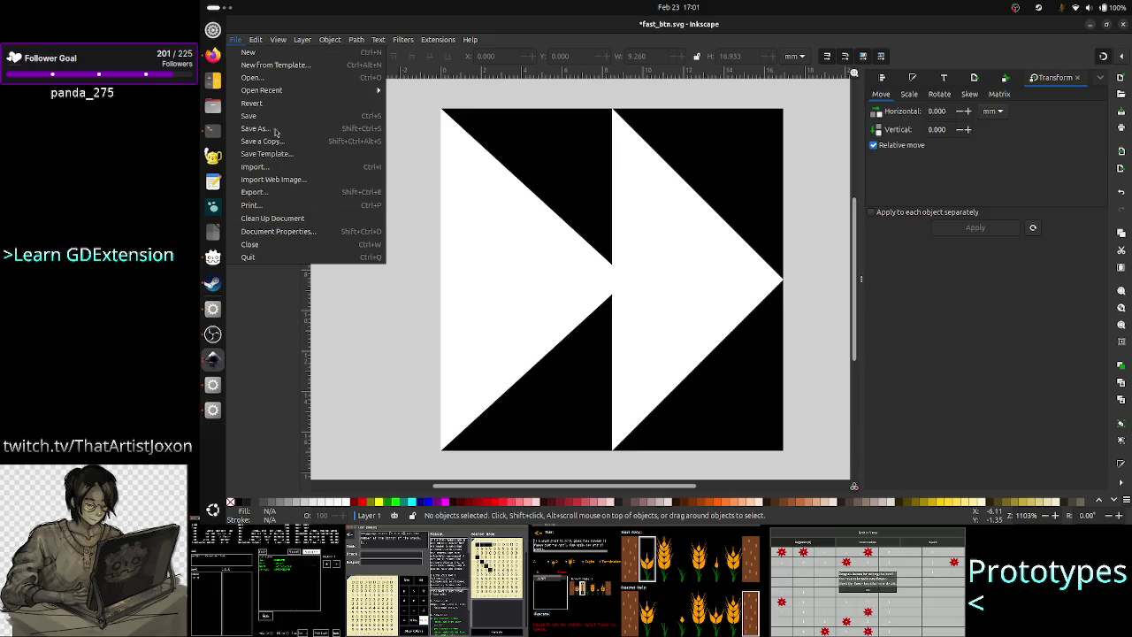
{"action": "left_click", "coordinate": [296, 235]}
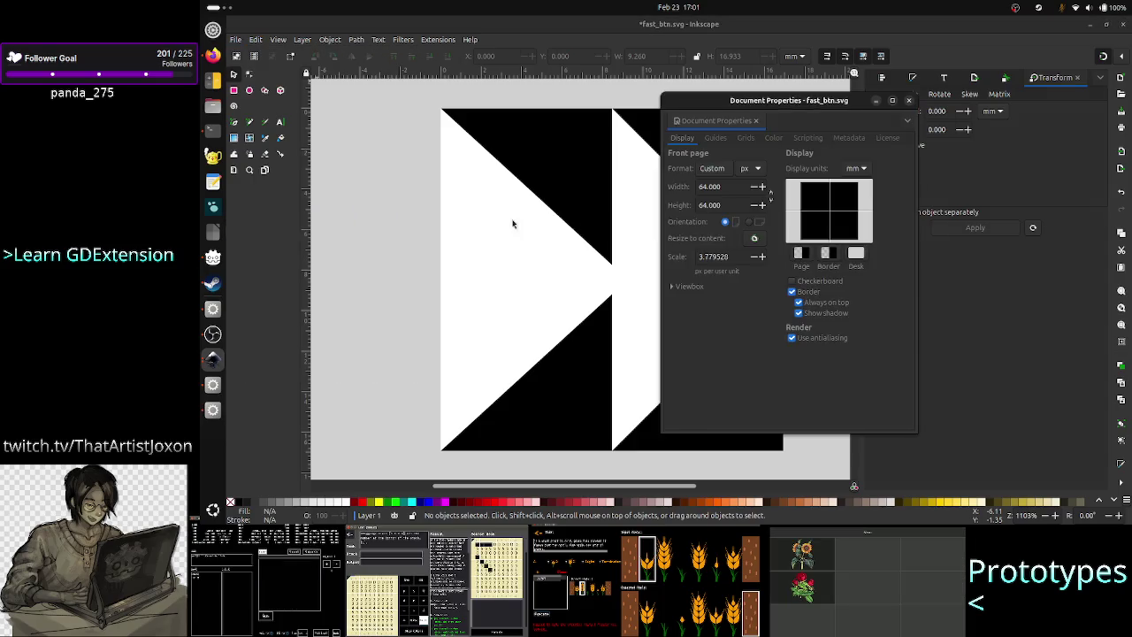
{"action": "left_click", "coordinate": [807, 293]}
{"action": "left_click", "coordinate": [827, 314]}
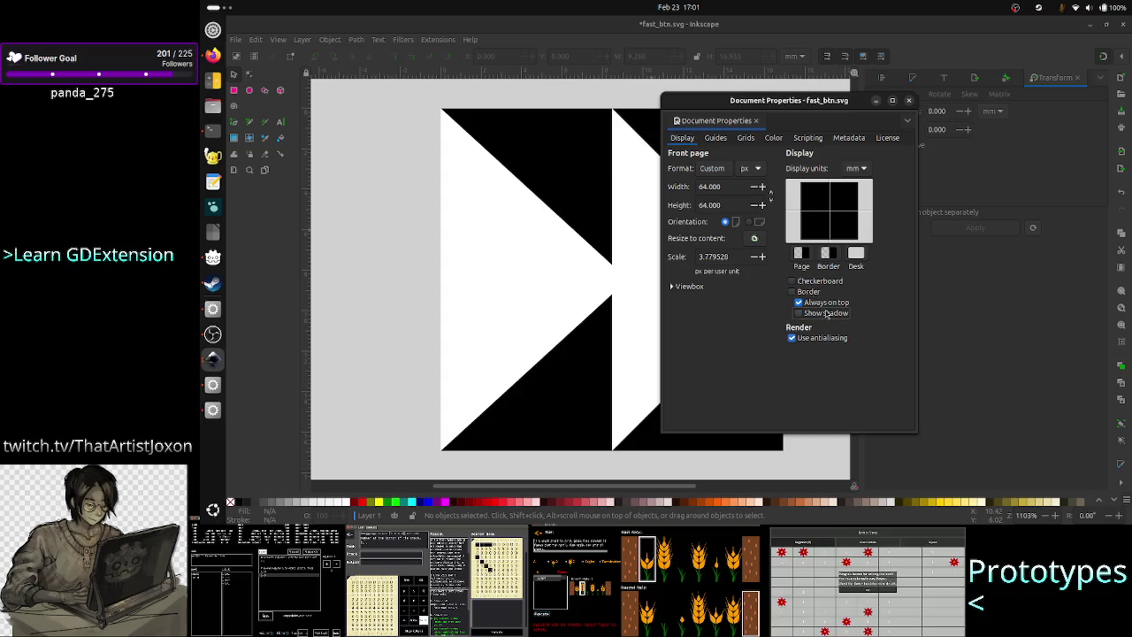
Step: Set the border and shadow colour to transparent white (ffffff00) and close the dialogs
{"action": "left_click", "coordinate": [829, 253]}
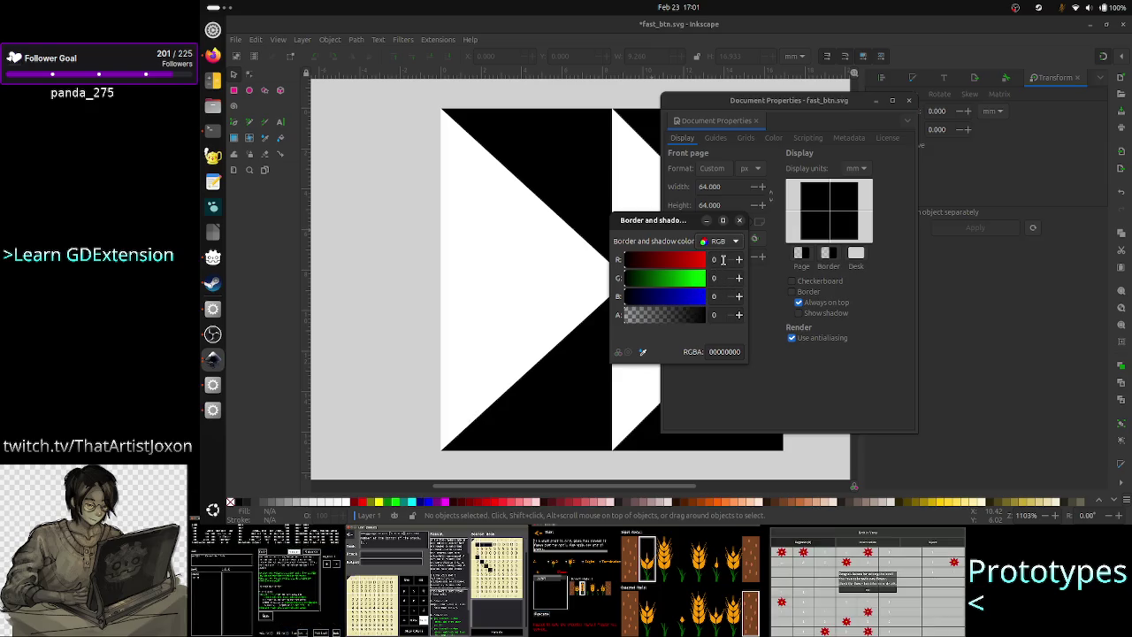
{"action": "left_click", "coordinate": [723, 259]}
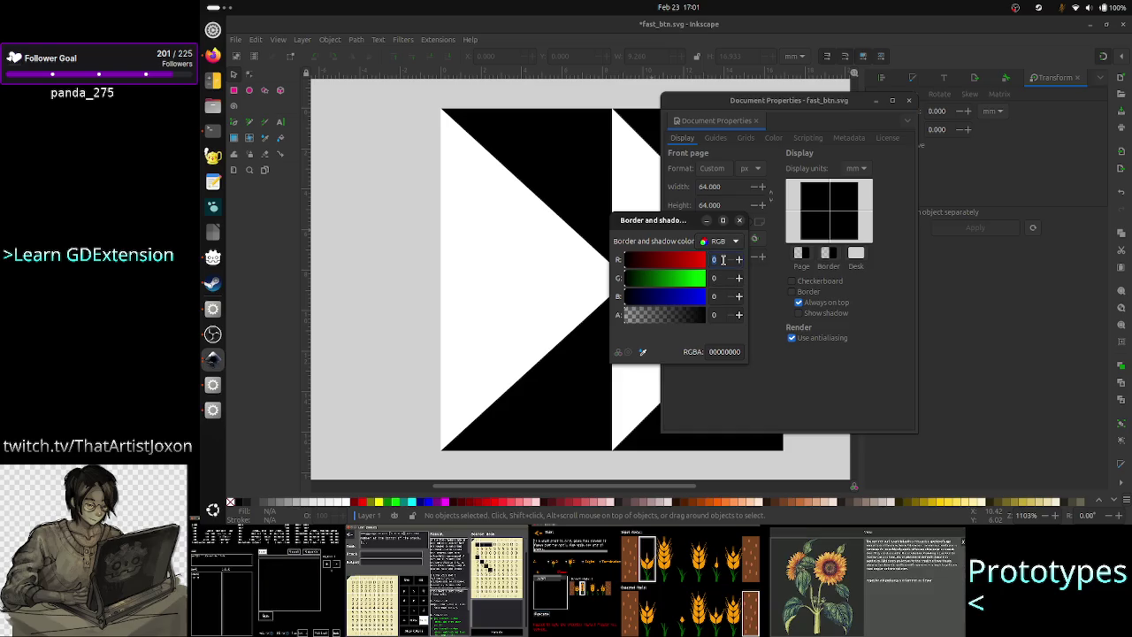
{"action": "type", "text": "2"}
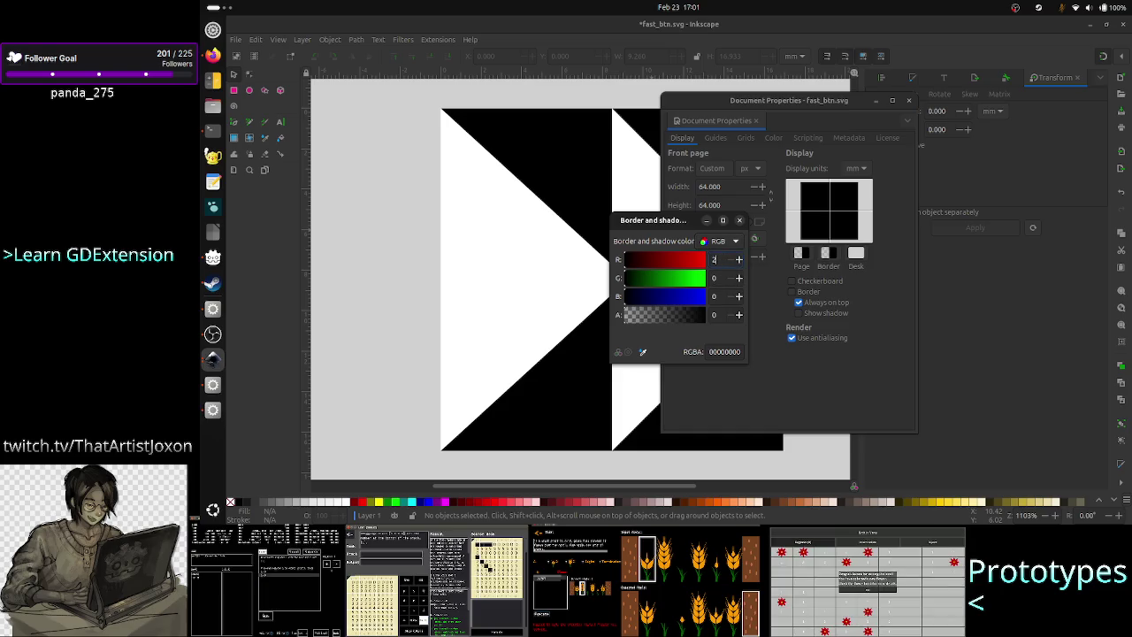
{"action": "type", "text": "55"}
{"action": "left_click", "coordinate": [715, 278]}
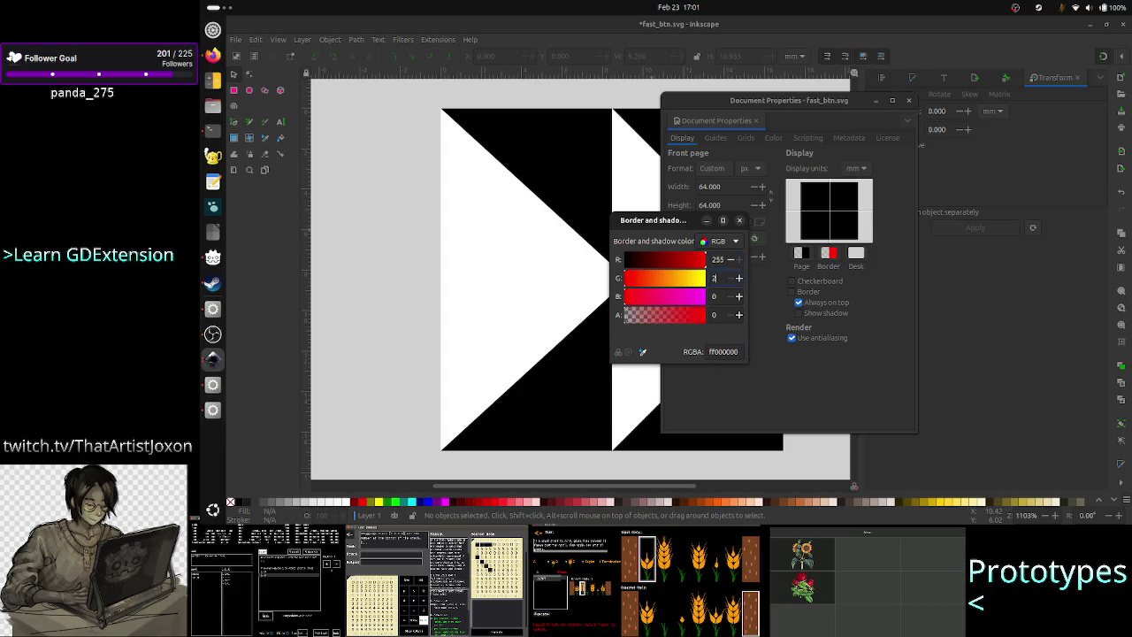
{"action": "type", "text": "255"}
{"action": "left_click", "coordinate": [720, 296]}
{"action": "type", "text": "25"}
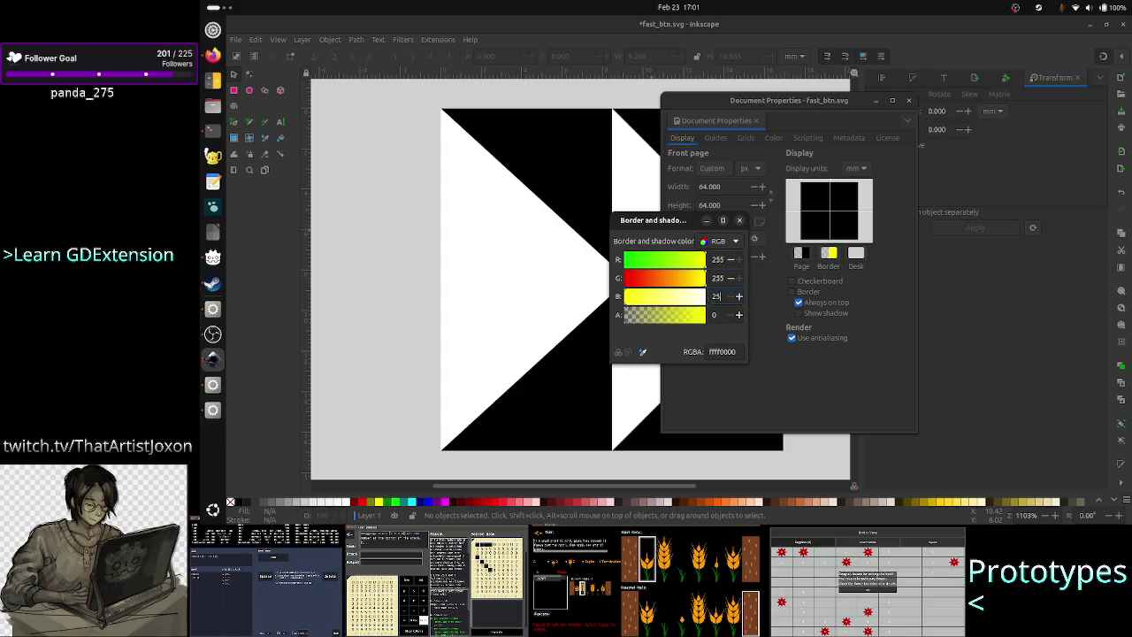
{"action": "left_click", "coordinate": [720, 311]}
{"action": "type", "text": "2"}
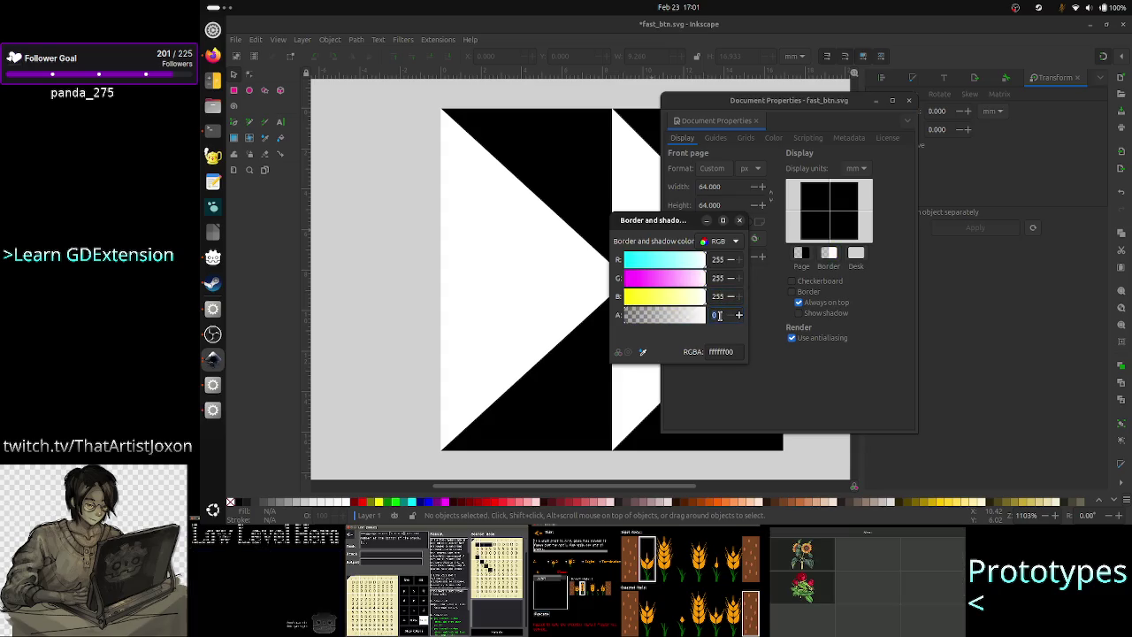
{"action": "key", "text": "BackSpace"}
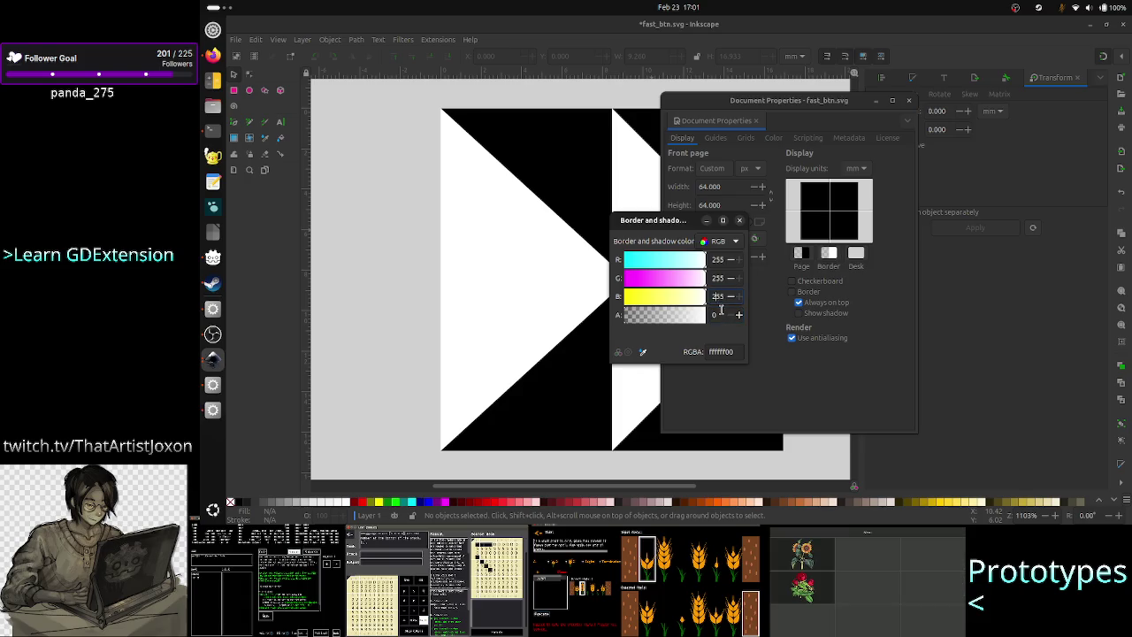
{"action": "left_click", "coordinate": [740, 222]}
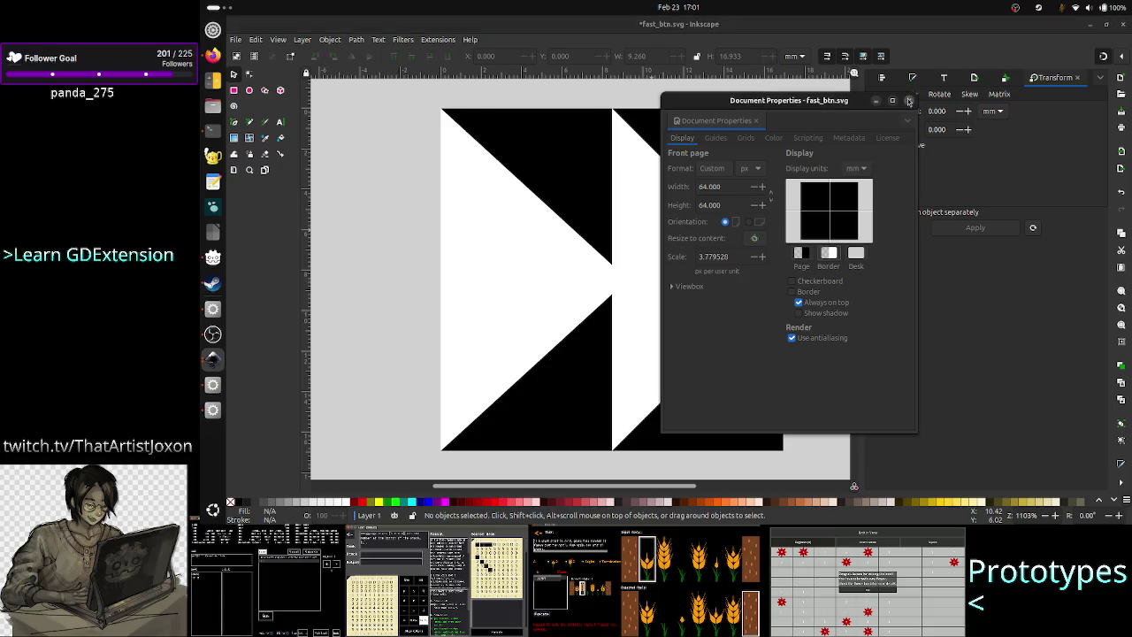
{"action": "left_click", "coordinate": [909, 101]}
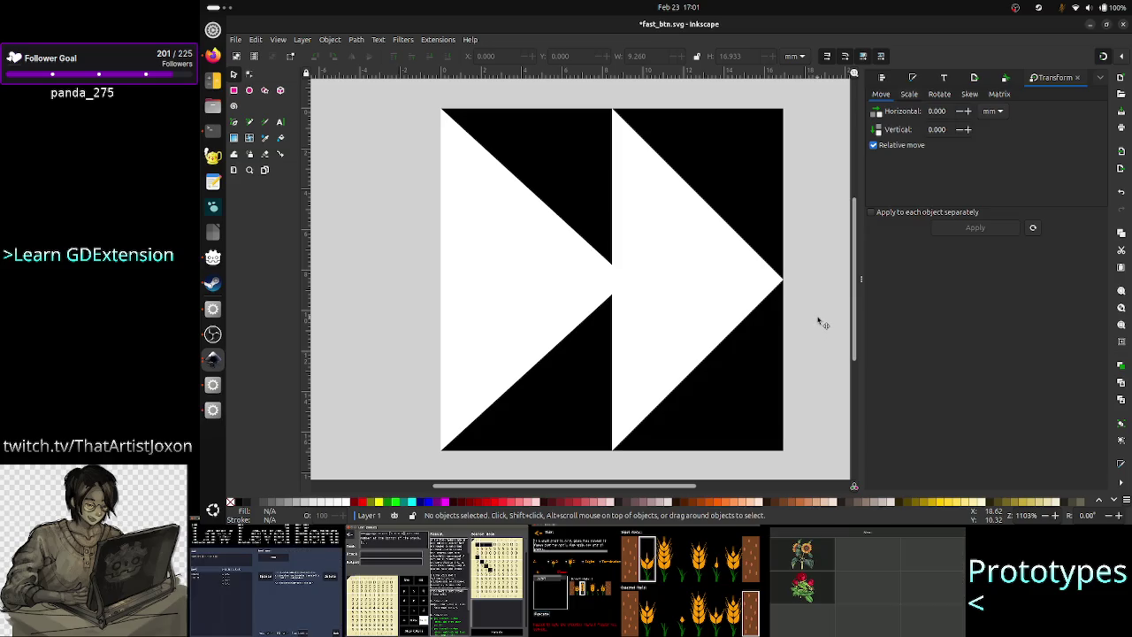
Step: Save fast_btn.svg and run the Godot project to preview the buttons
{"action": "key", "text": "ctrl+s"}
{"action": "key", "text": "alt+Tab"}
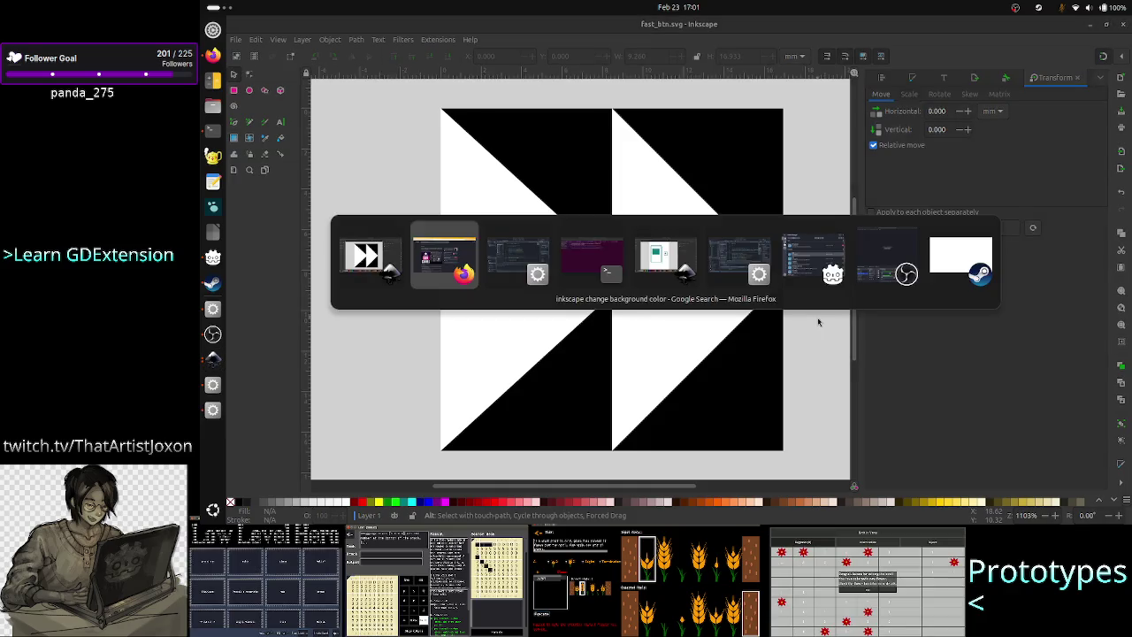
{"action": "key", "text": "alt+Tab"}
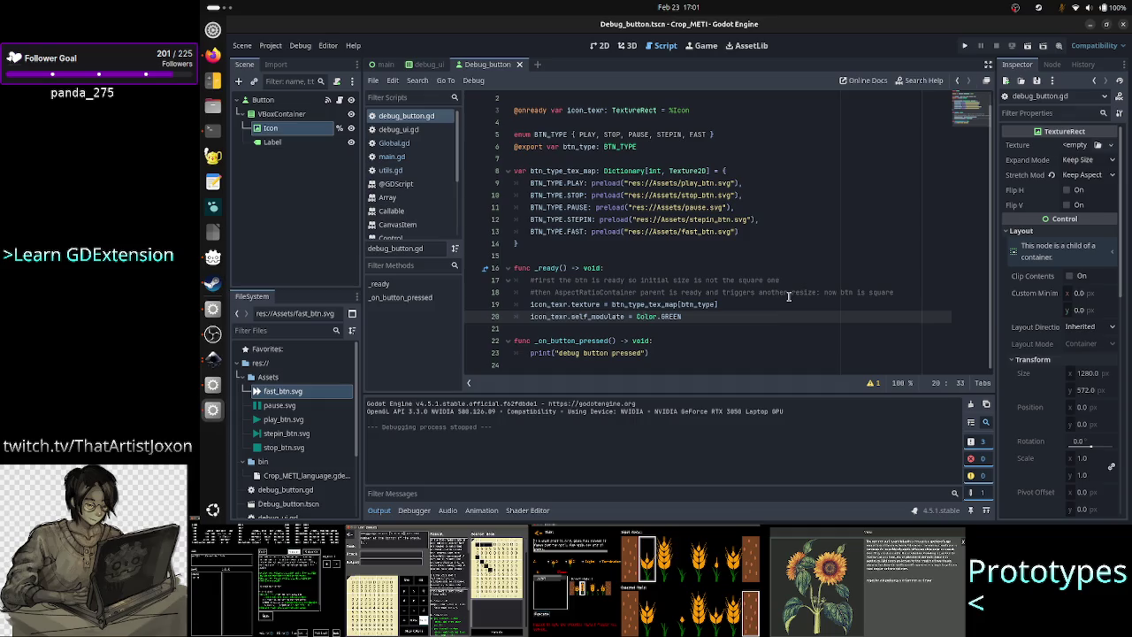
{"action": "left_click", "coordinate": [965, 48]}
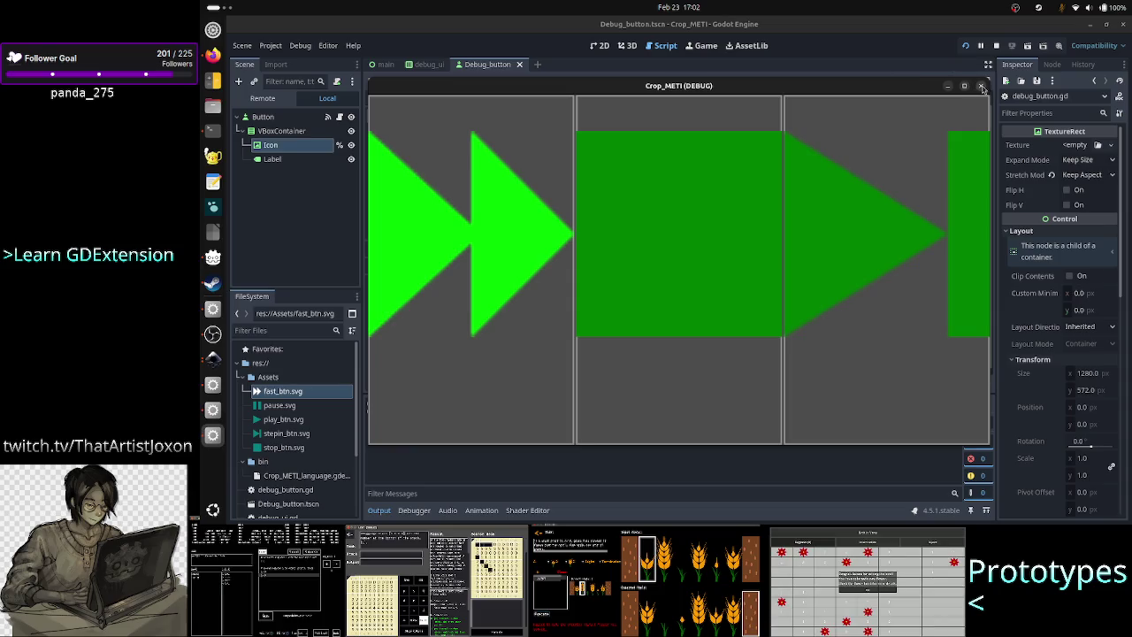
{"action": "left_click", "coordinate": [981, 86]}
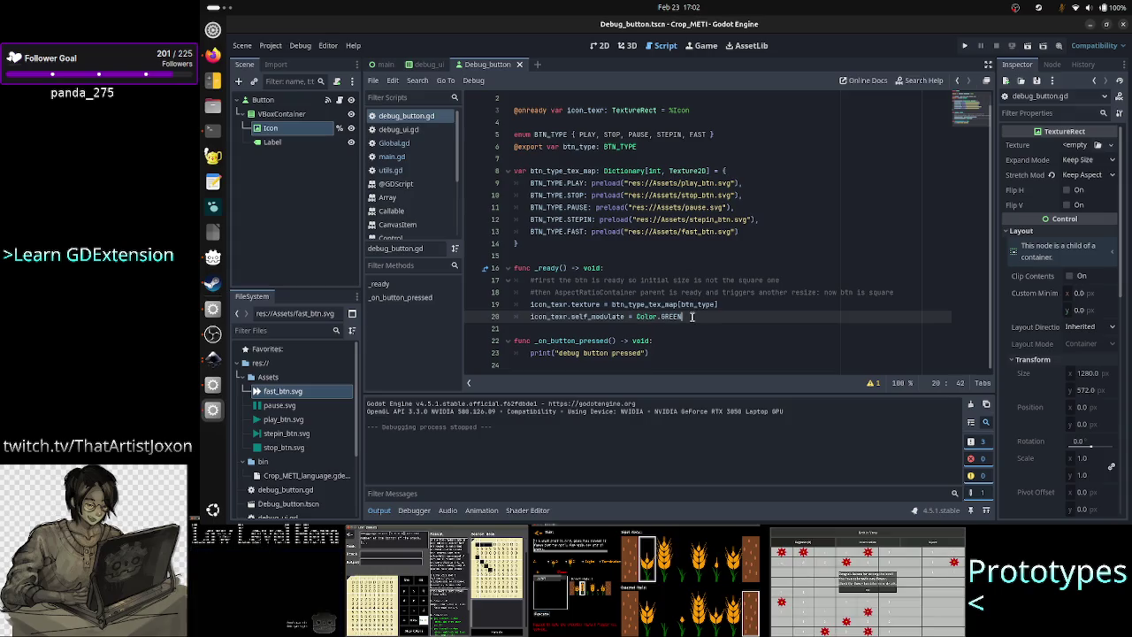
Step: Change the icon tint on line 20 from Color.GREEN to Color.WEB_GRAY and rerun the project
{"action": "key", "text": "BackSpace"}
{"action": "key", "text": "BackSpace"}
{"action": "key", "text": "BackSpace"}
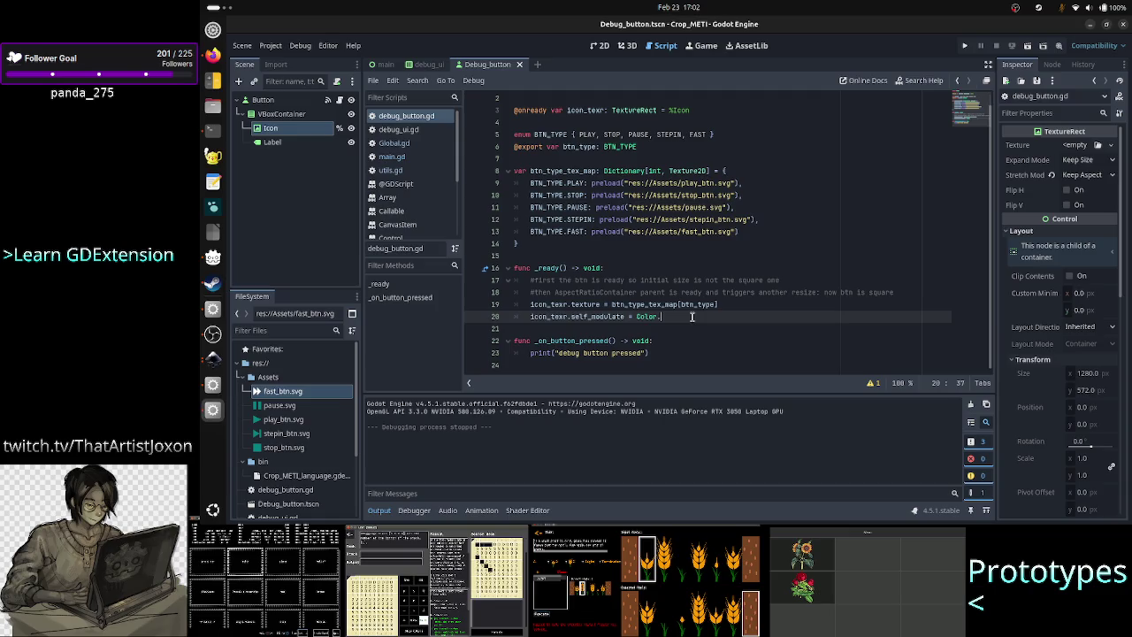
{"action": "type", "text": "Gra"}
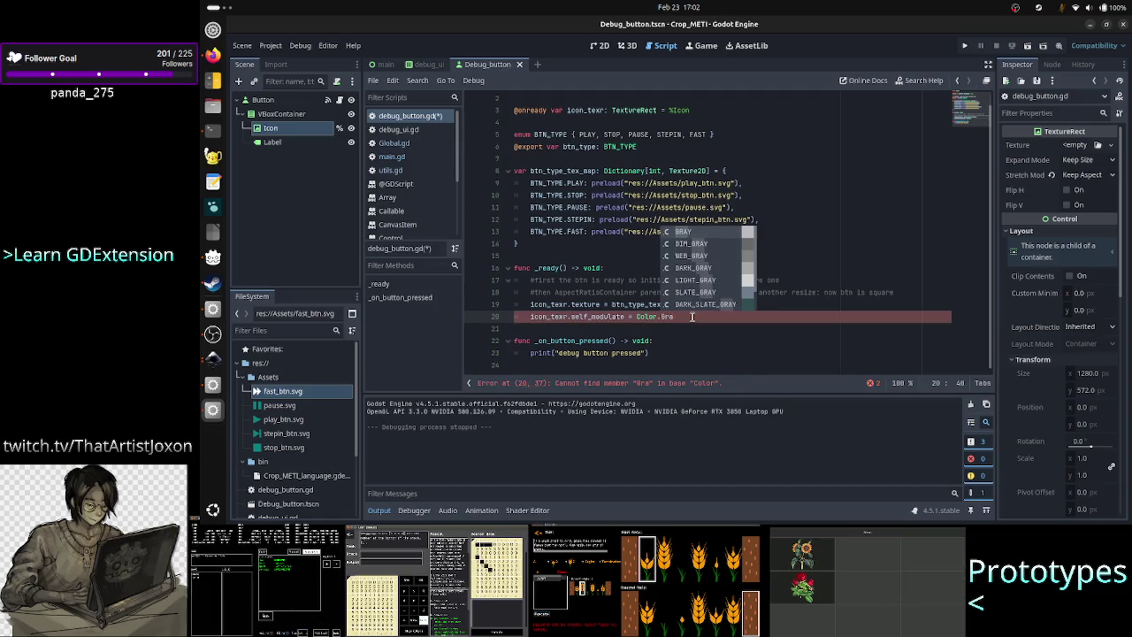
{"action": "key", "text": "Down"}
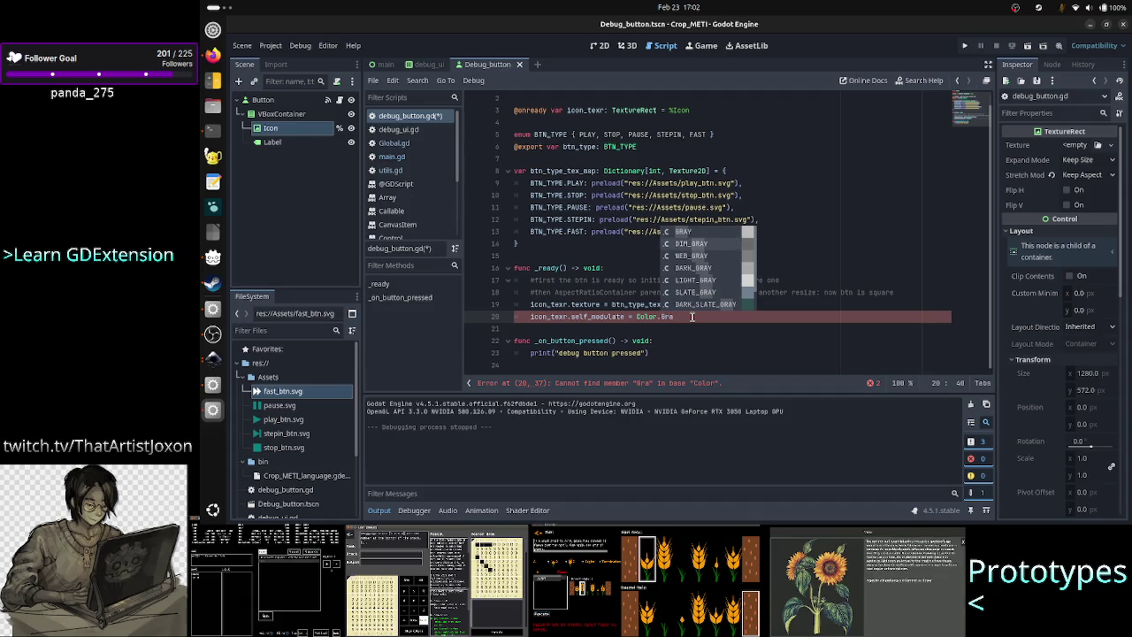
{"action": "key", "text": "Down"}
{"action": "key", "text": "Return"}
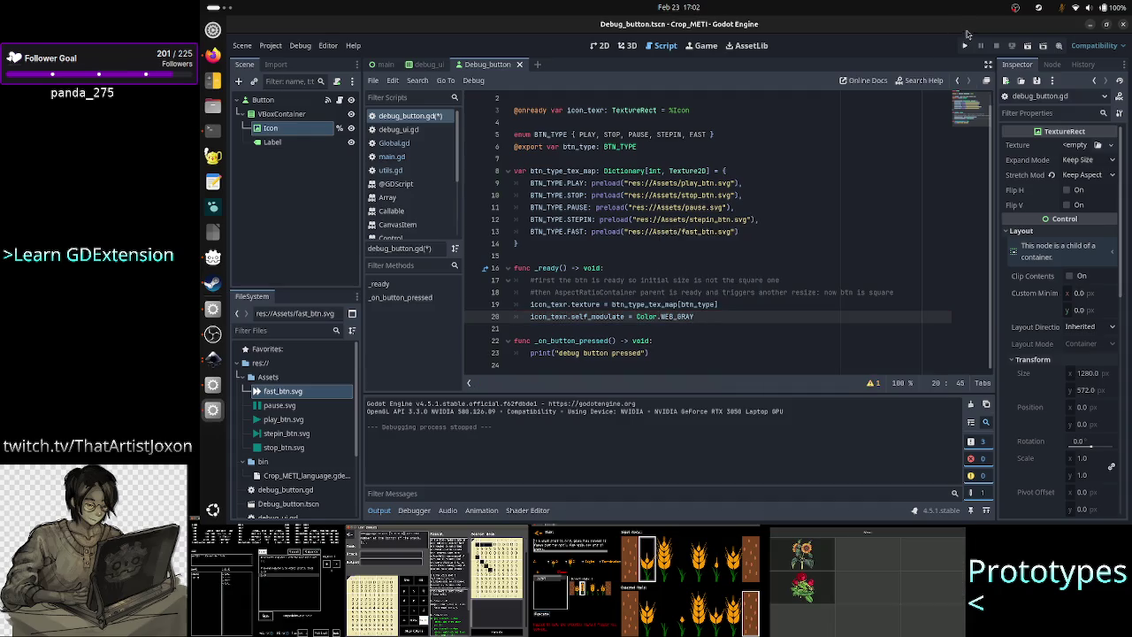
{"action": "left_click", "coordinate": [966, 46]}
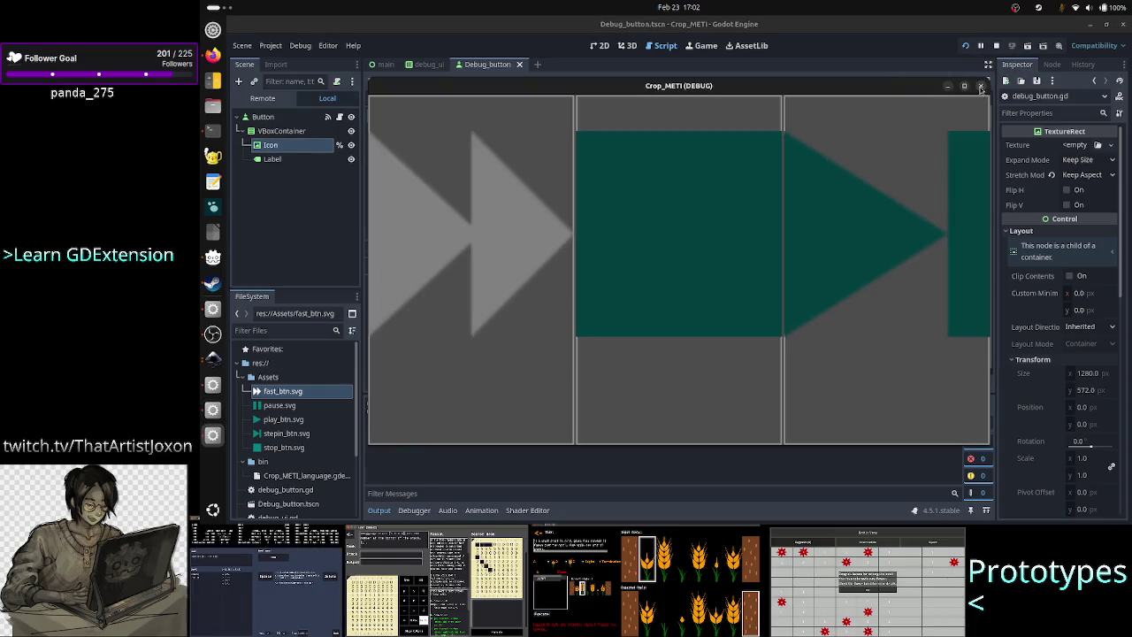
{"action": "left_click", "coordinate": [980, 87]}
Step: Close Inkscape and return to the terminal
{"action": "key", "text": "alt+Tab"}
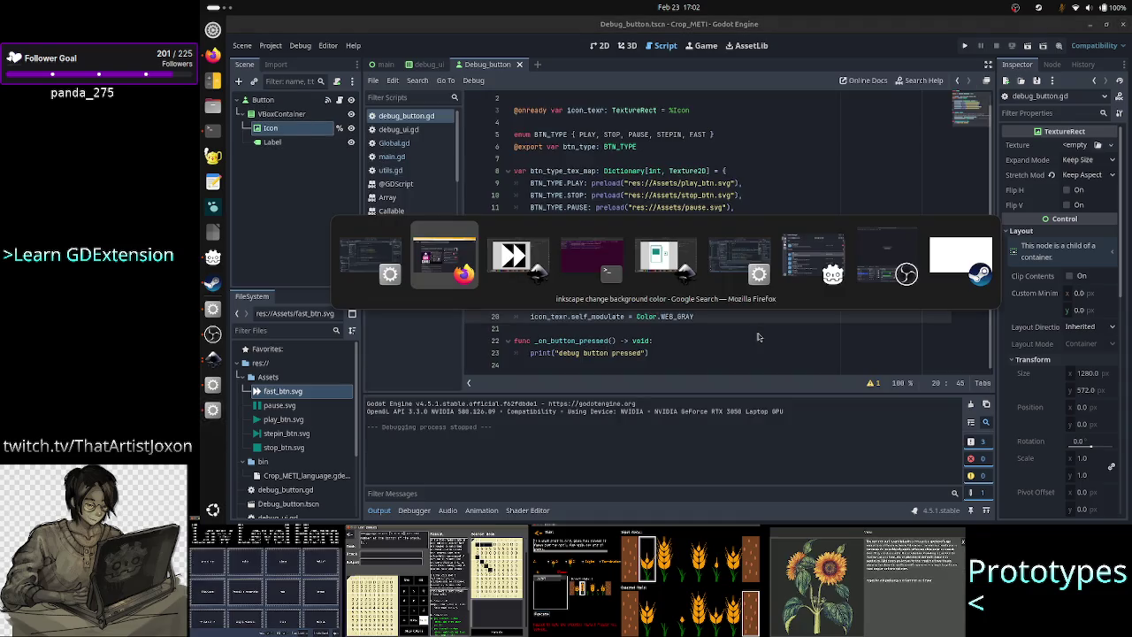
{"action": "key", "text": "alt+Tab"}
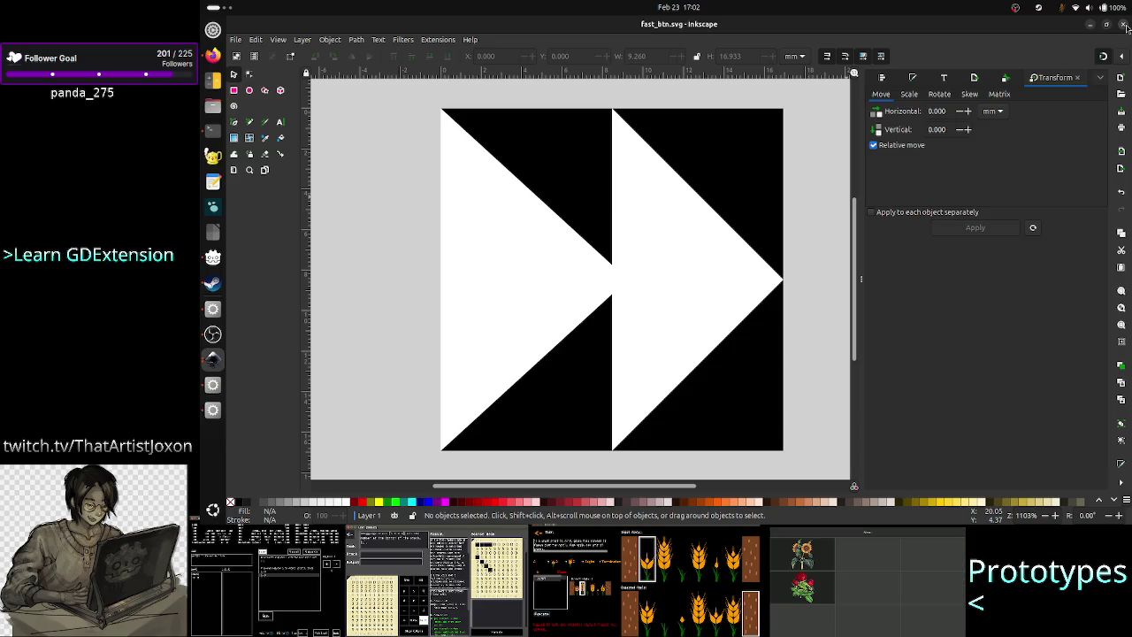
{"action": "left_click", "coordinate": [1125, 25]}
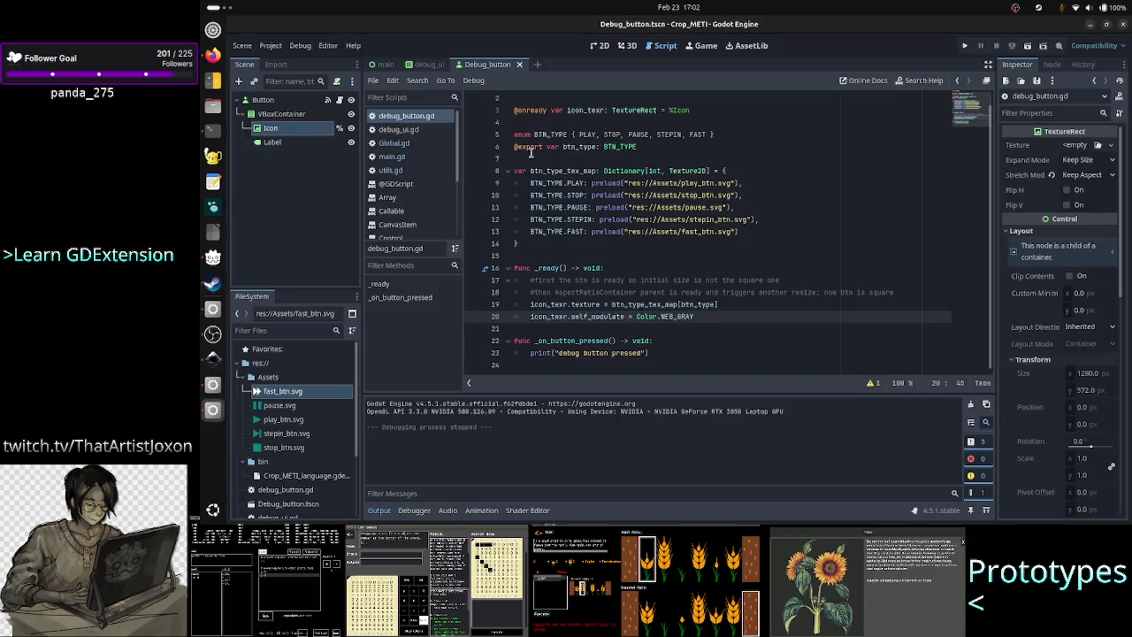
{"action": "left_click", "coordinate": [212, 130]}
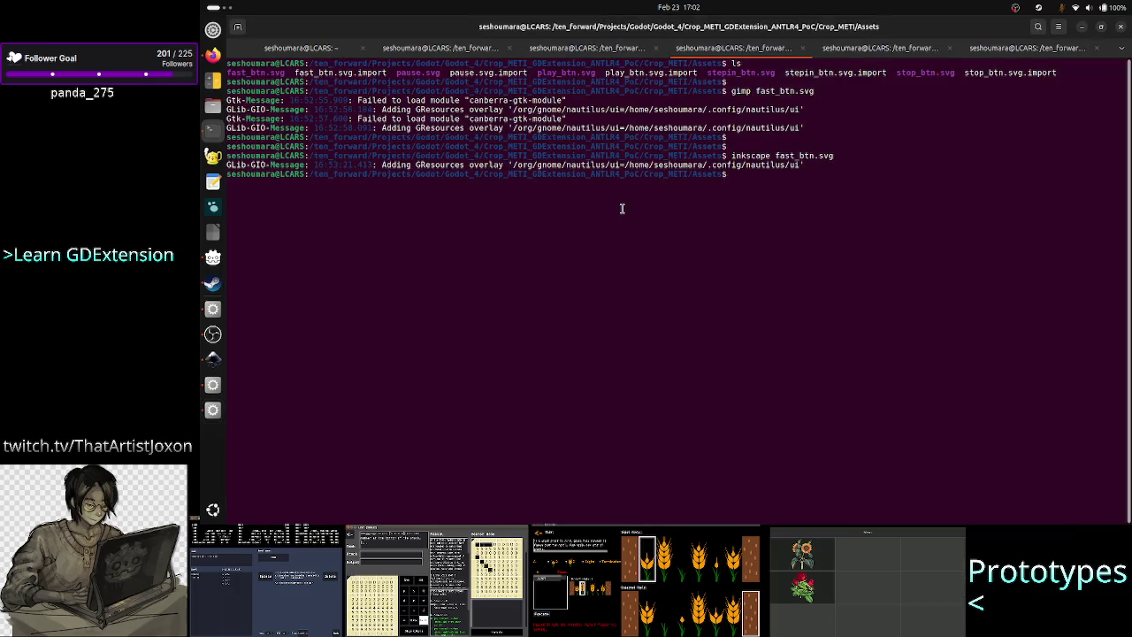
{"action": "key", "text": "Up"}
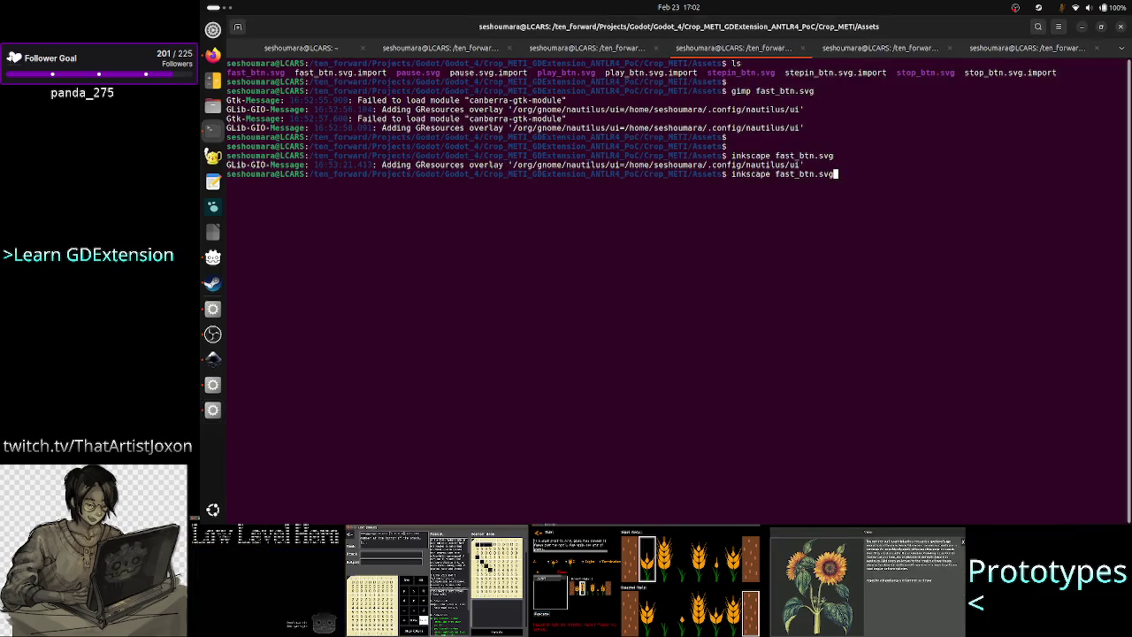
{"action": "key", "text": "Return"}
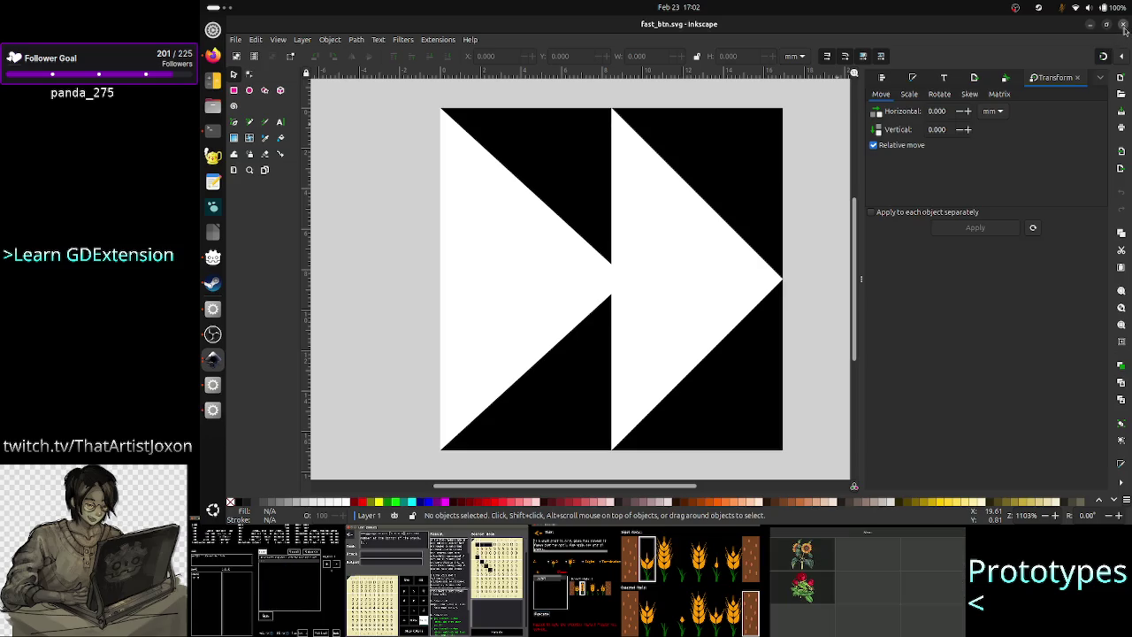
{"action": "left_click", "coordinate": [1124, 25]}
{"action": "type", "text": "less "}
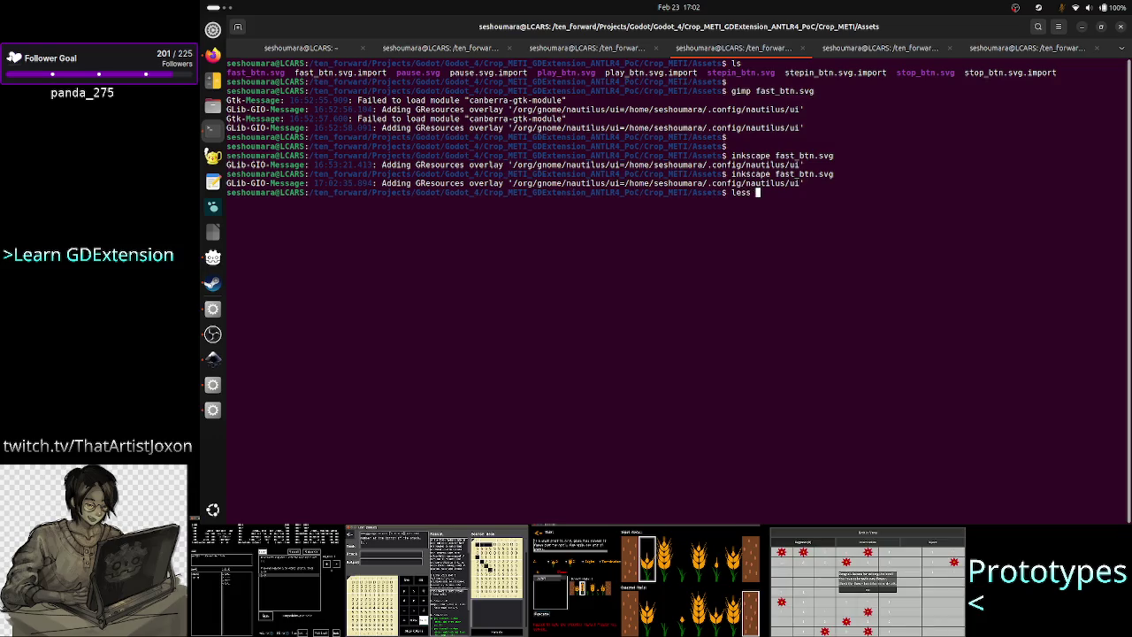
{"action": "type", "text": "fa"}
{"action": "key", "text": "Tab"}
{"action": "key", "text": "Return"}
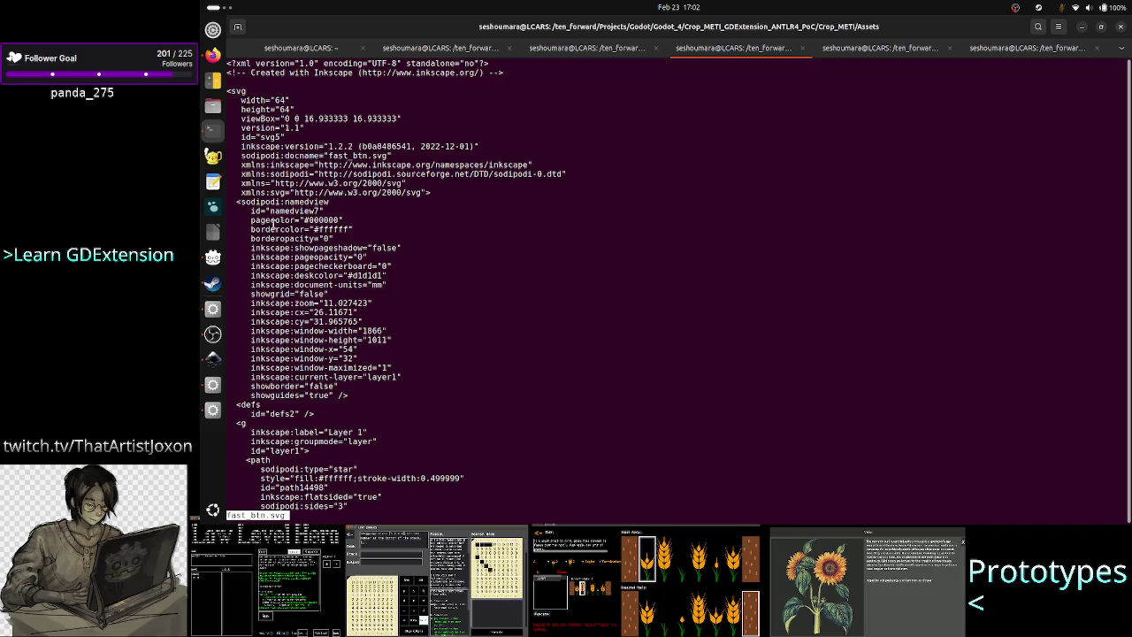
{"action": "mouse_move", "coordinate": [276, 222]}
{"action": "left_mouse_down"}
{"action": "mouse_move", "coordinate": [347, 216]}
{"action": "mouse_move", "coordinate": [354, 228]}
{"action": "mouse_move", "coordinate": [342, 218]}
{"action": "left_mouse_up"}
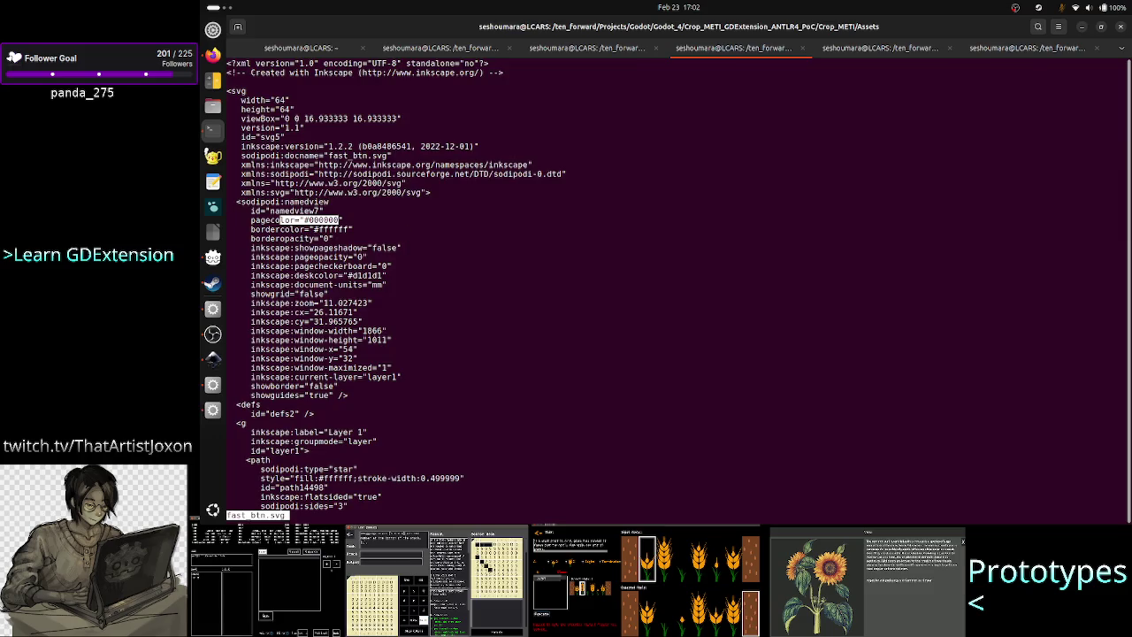
{"action": "type", "text": "qxxdiff fast_btn.svg"}
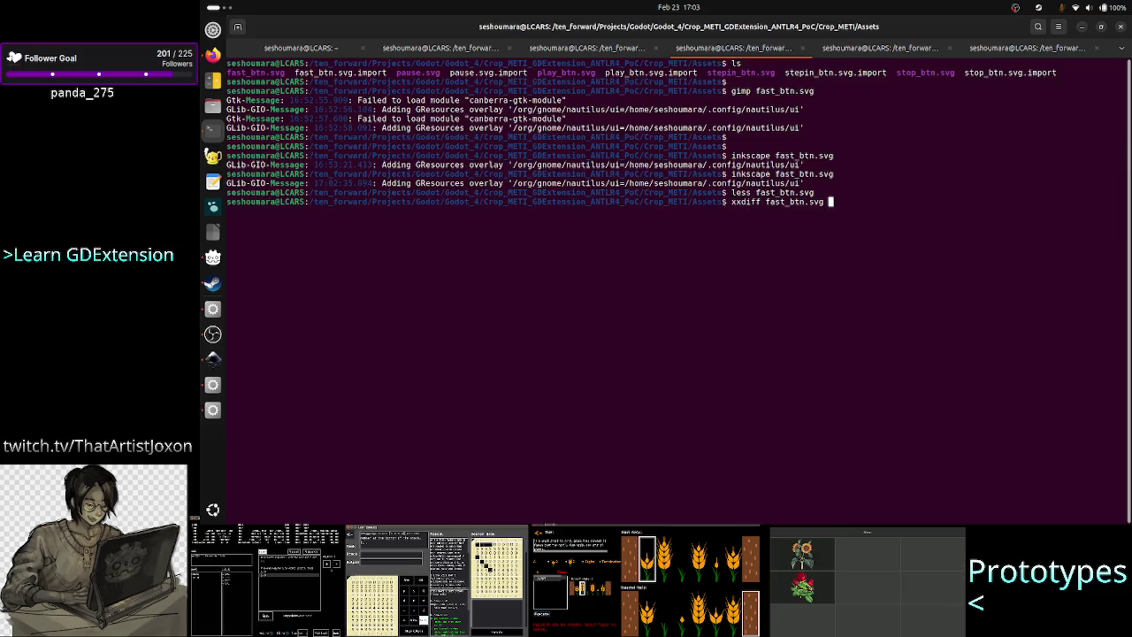
{"action": "type", "text": " play_btn.svg"}
{"action": "key", "text": "Return"}
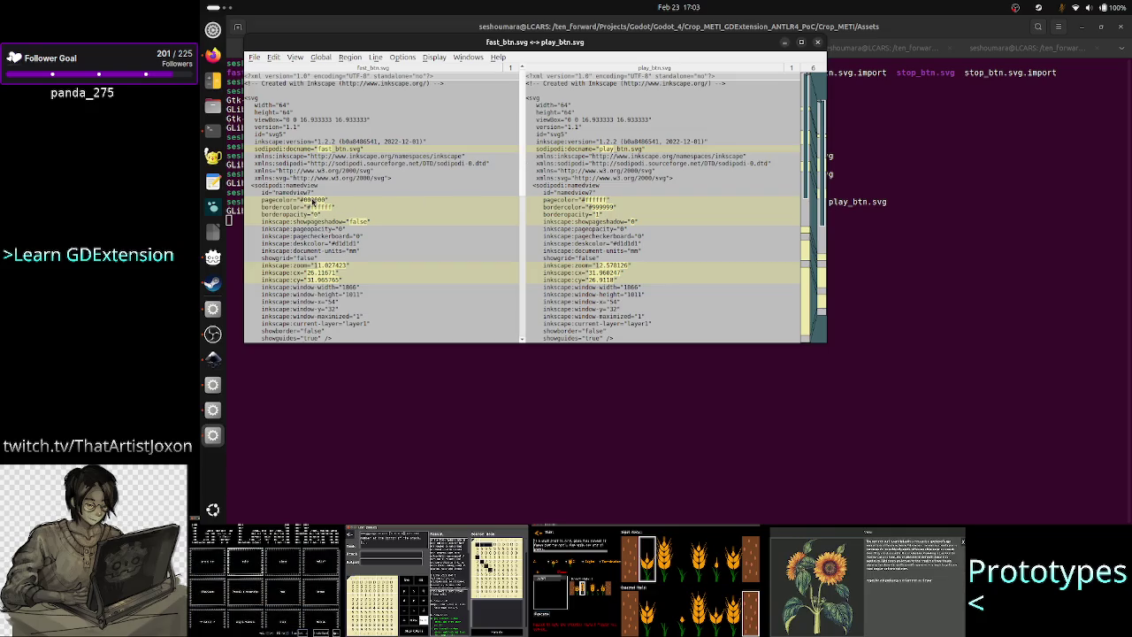
{"action": "double_click", "coordinate": [699, 49]}
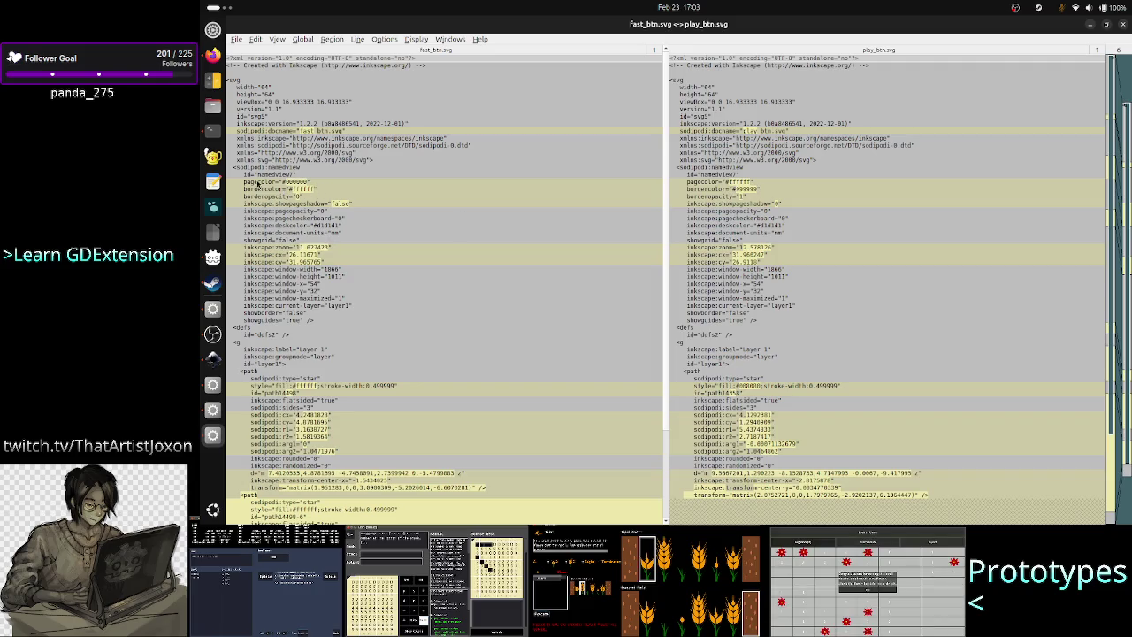
{"action": "left_click", "coordinate": [1124, 24]}
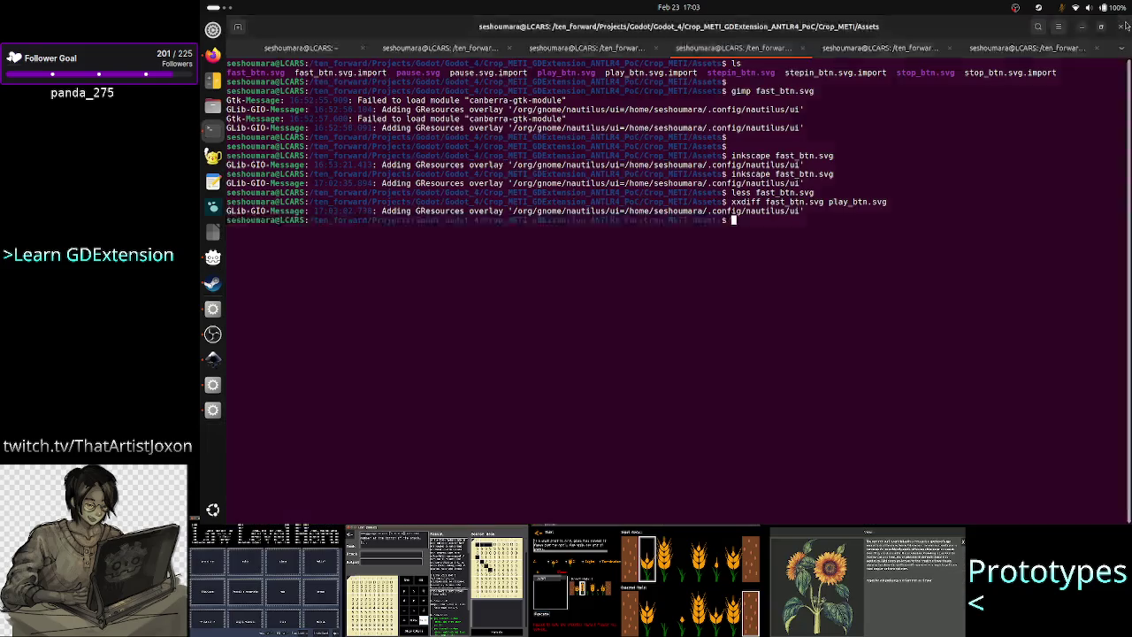
Step: Open fast_btn.svg and play_btn.svg side by side with vim -O
{"action": "key", "text": "Return"}
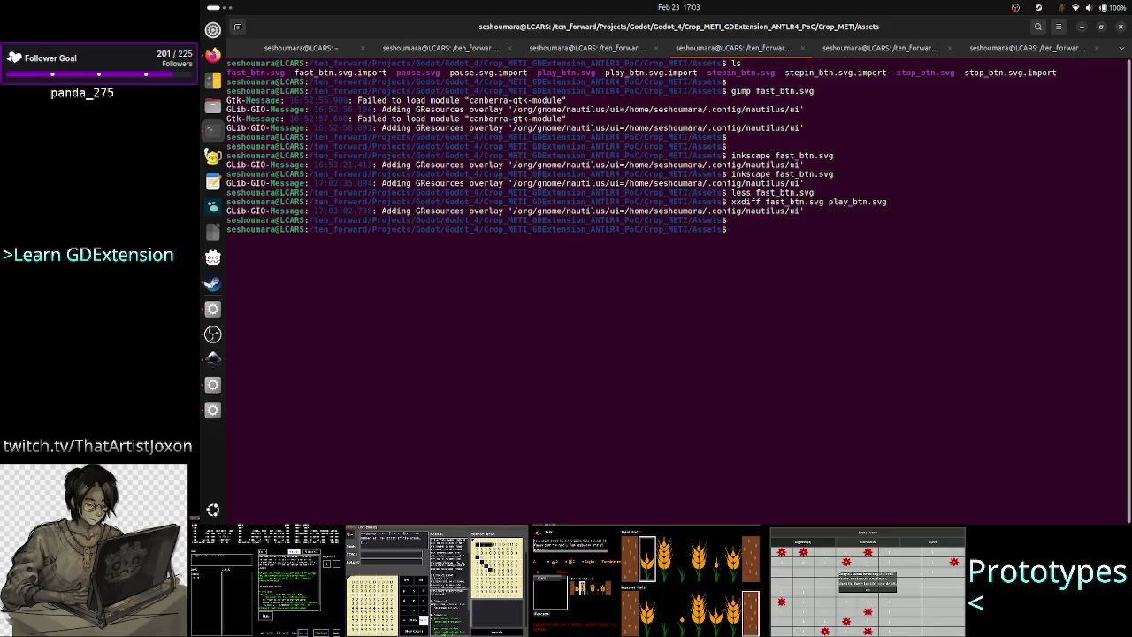
{"action": "type", "text": "vim "}
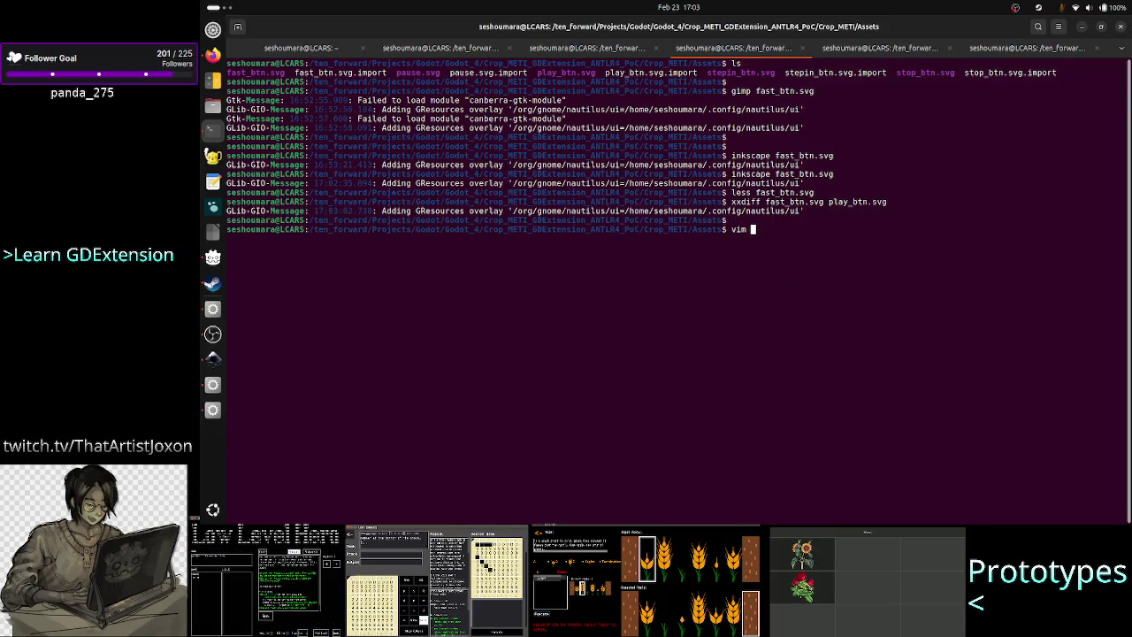
{"action": "type", "text": "fast_btn.svg"}
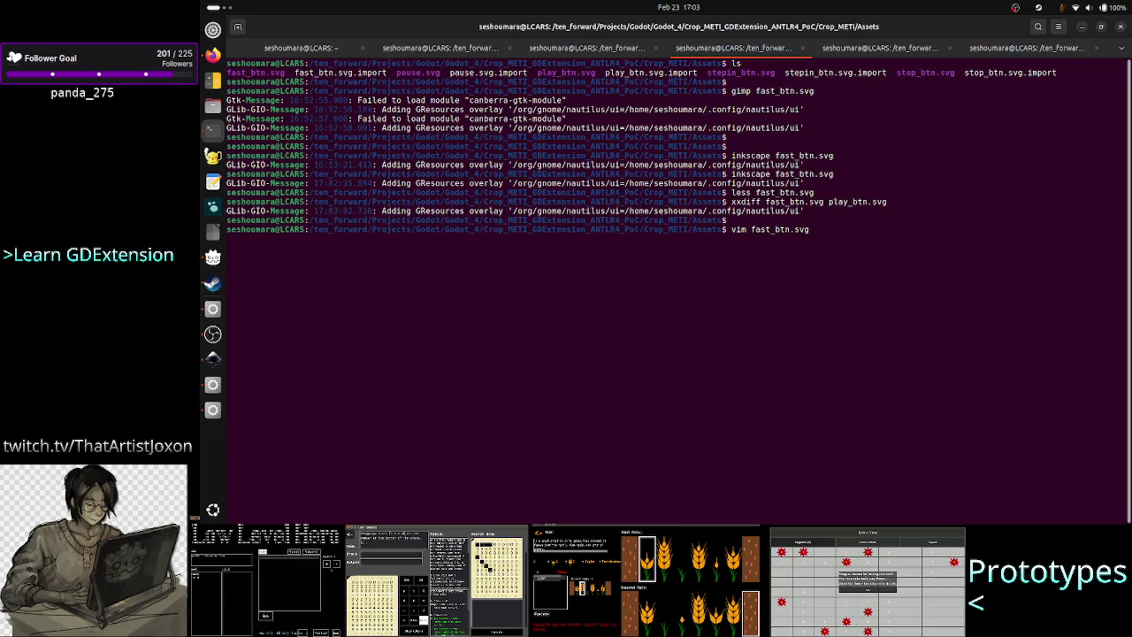
{"action": "key", "text": "BackSpace"}
{"action": "key", "text": "BackSpace"}
{"action": "key", "text": "BackSpace"}
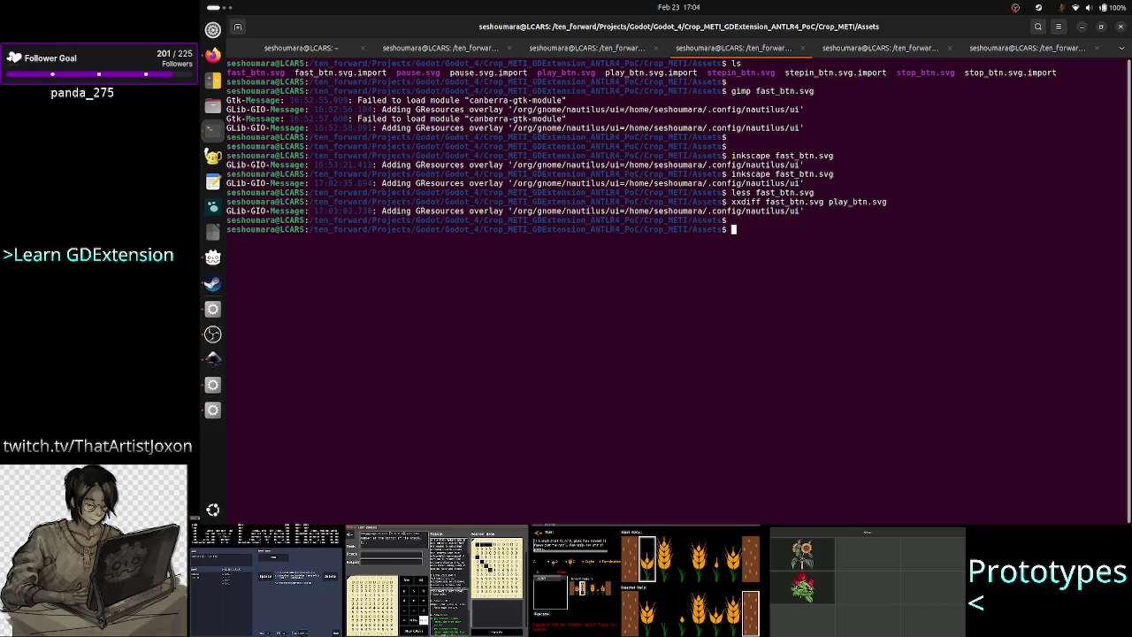
{"action": "type", "text": "vim -O "}
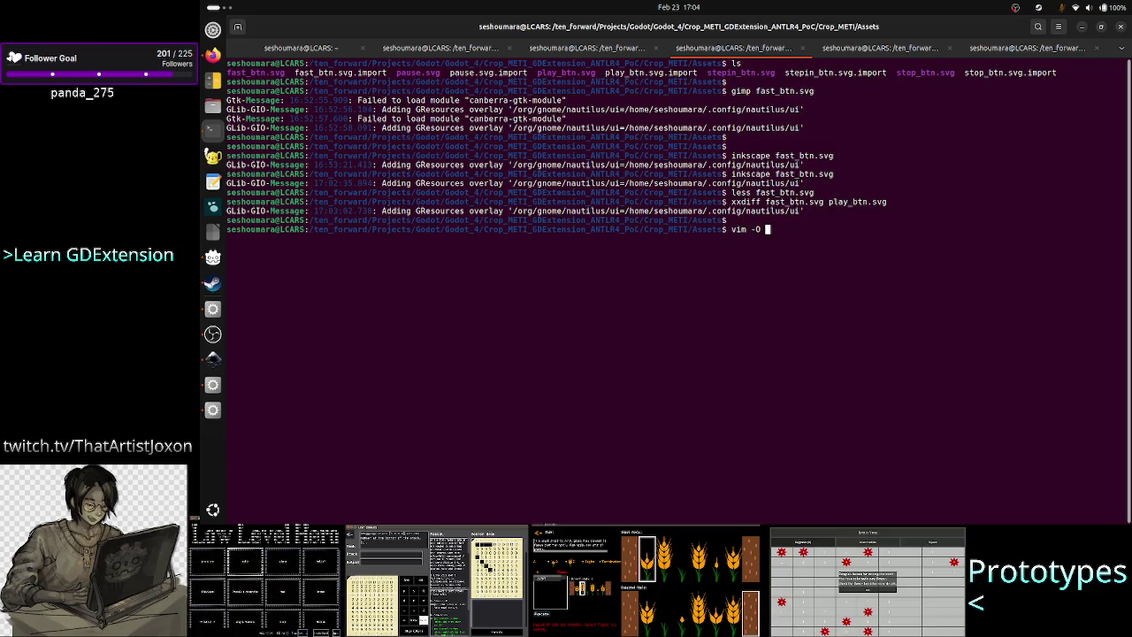
{"action": "type", "text": "fast_btn.svg play_btn.svg"}
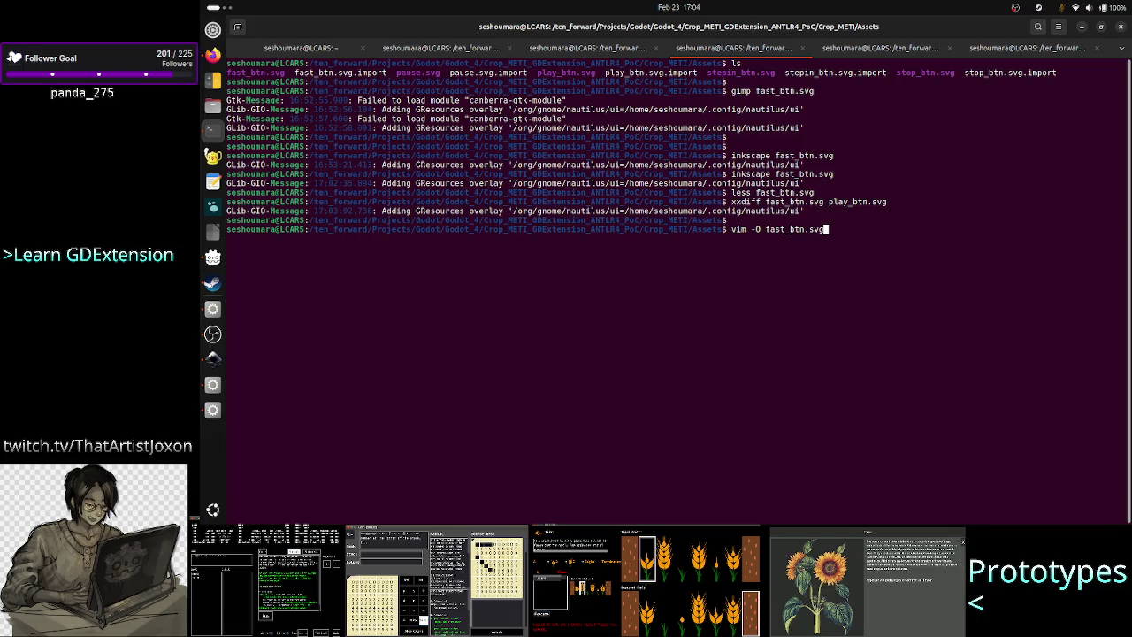
{"action": "key", "text": "Return"}
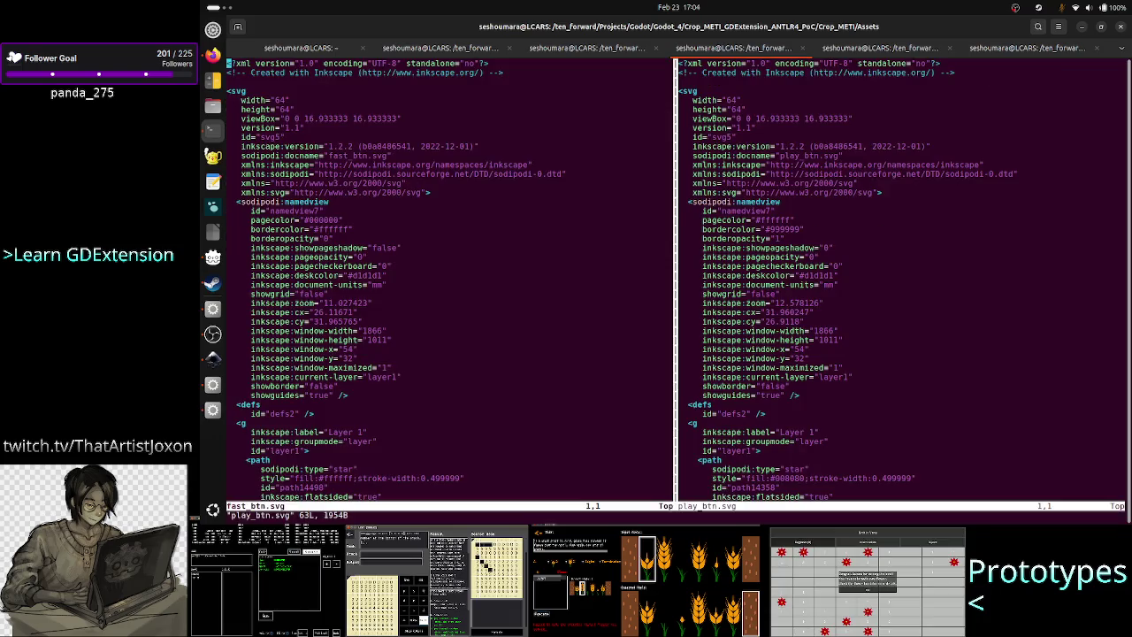
Step: Copy play_btn.svg's bordercolor #999999 into fast_btn.svg's bordercolor
{"action": "key", "text": "i"}
{"action": "key", "text": "Down"}
{"action": "key", "text": "Down"}
{"action": "key", "text": "Down"}
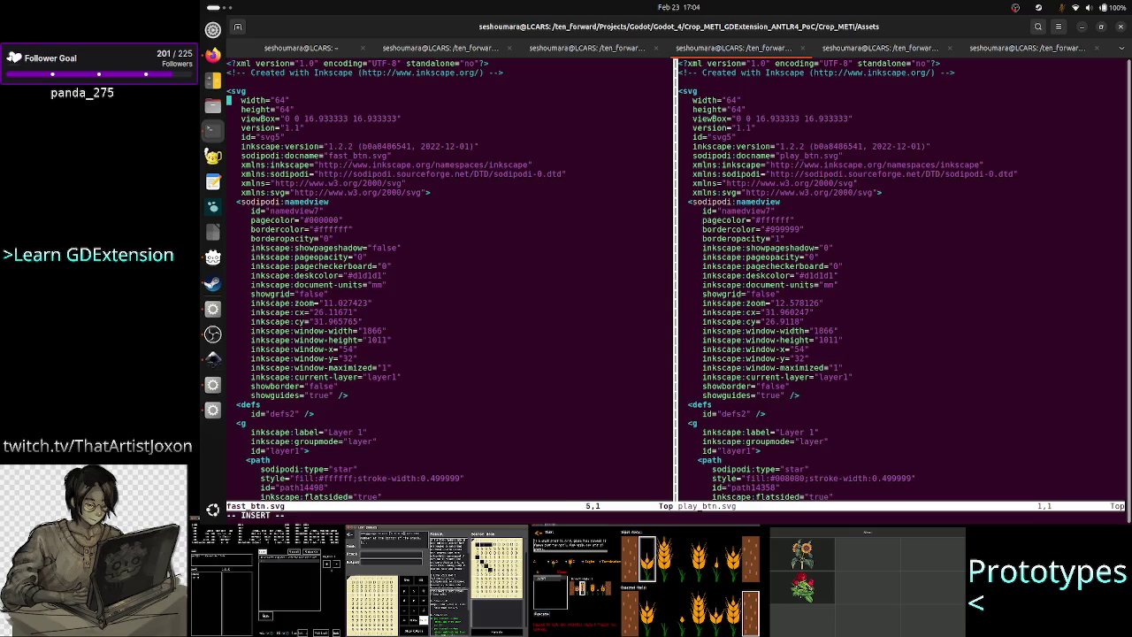
{"action": "key", "text": "Right"}
{"action": "key", "text": "Right"}
{"action": "key", "text": "Right"}
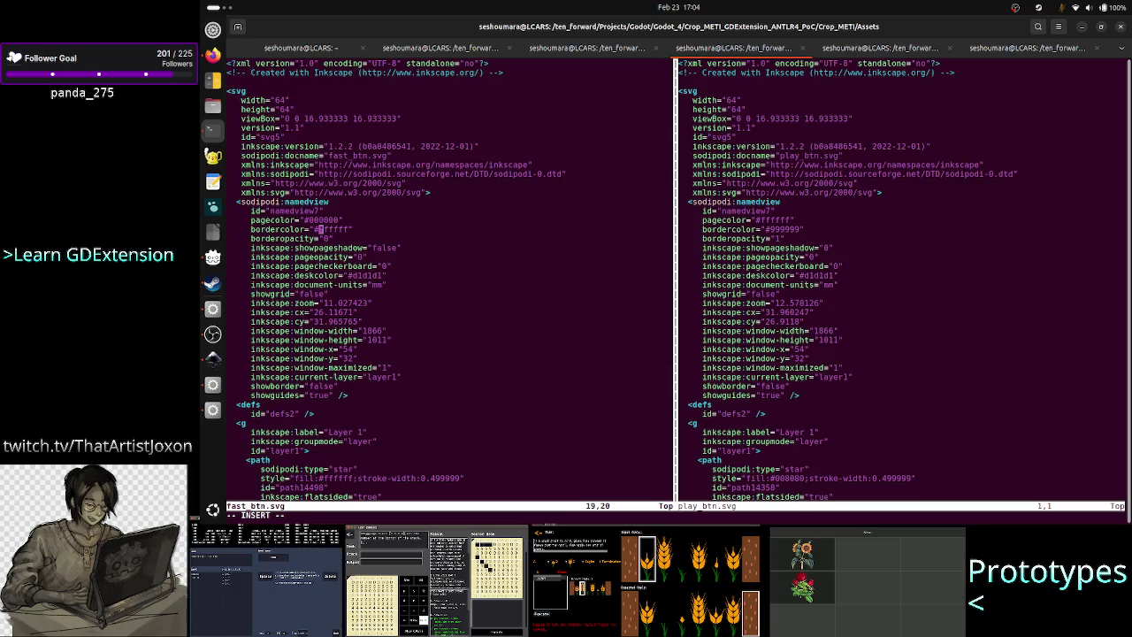
{"action": "double_click", "coordinate": [797, 229]}
{"action": "right_click", "coordinate": [801, 233]}
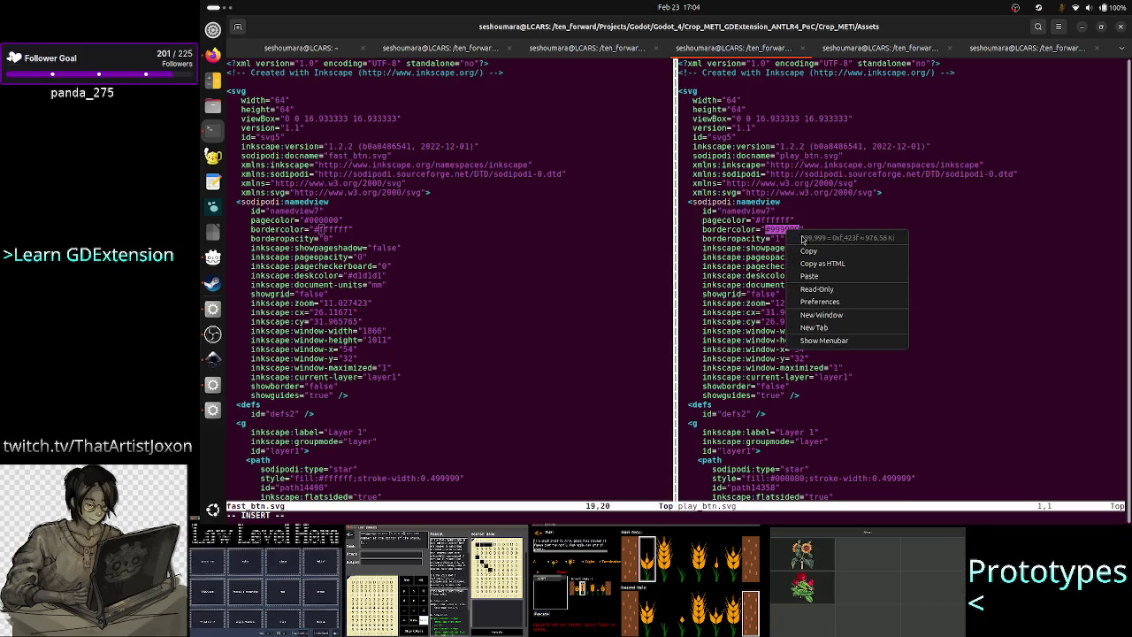
{"action": "left_click", "coordinate": [808, 251]}
{"action": "left_click", "coordinate": [595, 243]}
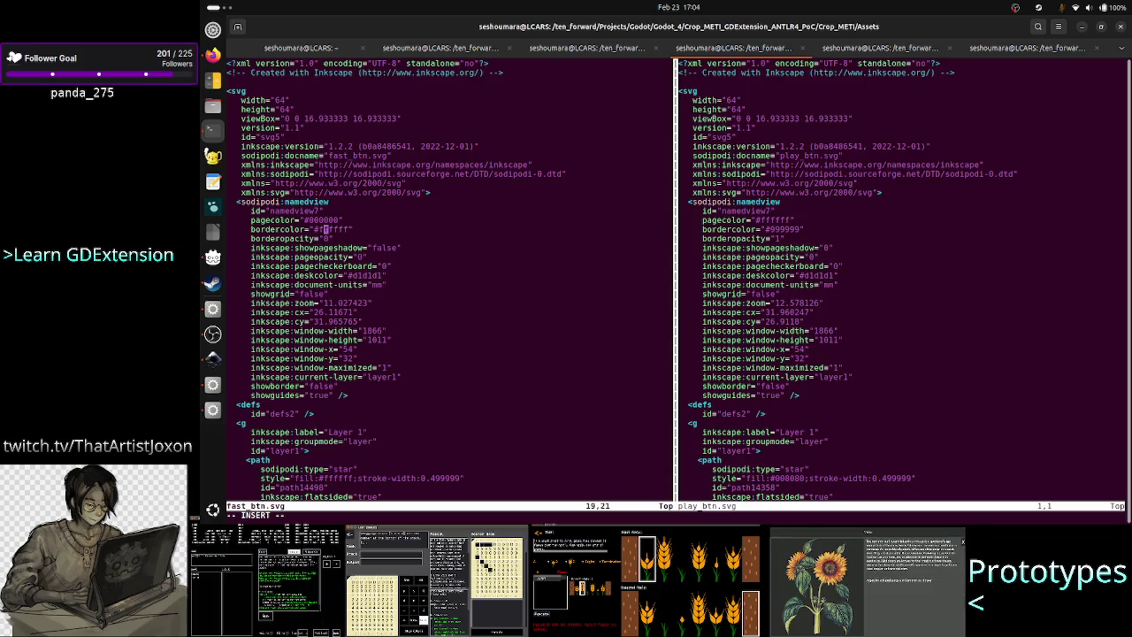
{"action": "key", "text": "Right"}
{"action": "key", "text": "Right"}
{"action": "key", "text": "Right"}
{"action": "key", "text": "BackSpace"}
{"action": "key", "text": "BackSpace"}
{"action": "key", "text": "BackSpace"}
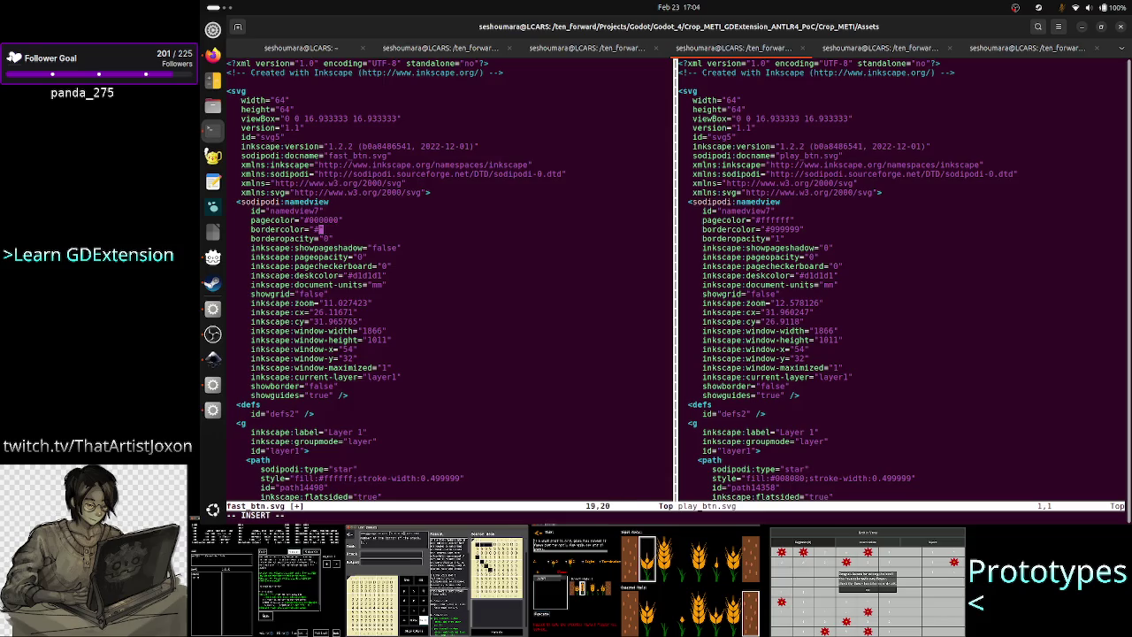
{"action": "key", "text": "BackSpace"}
{"action": "right_click", "coordinate": [472, 253]}
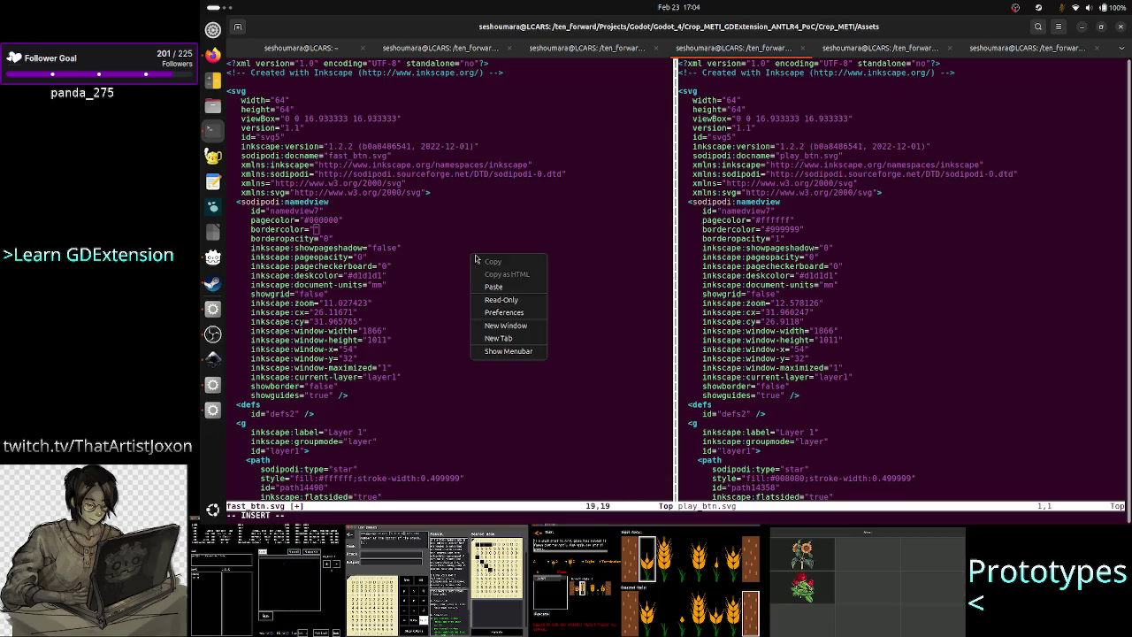
{"action": "left_click", "coordinate": [510, 288]}
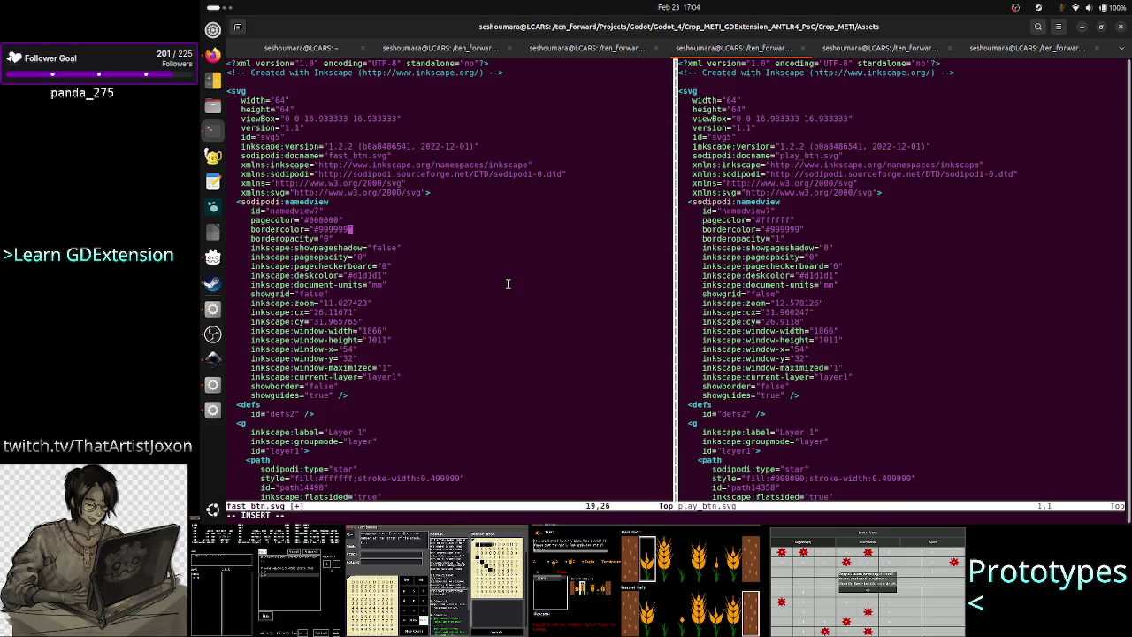
Step: Set fast_btn.svg's borderopacity to 1 and save it with :w
{"action": "key", "text": "Down"}
{"action": "key", "text": "Delete"}
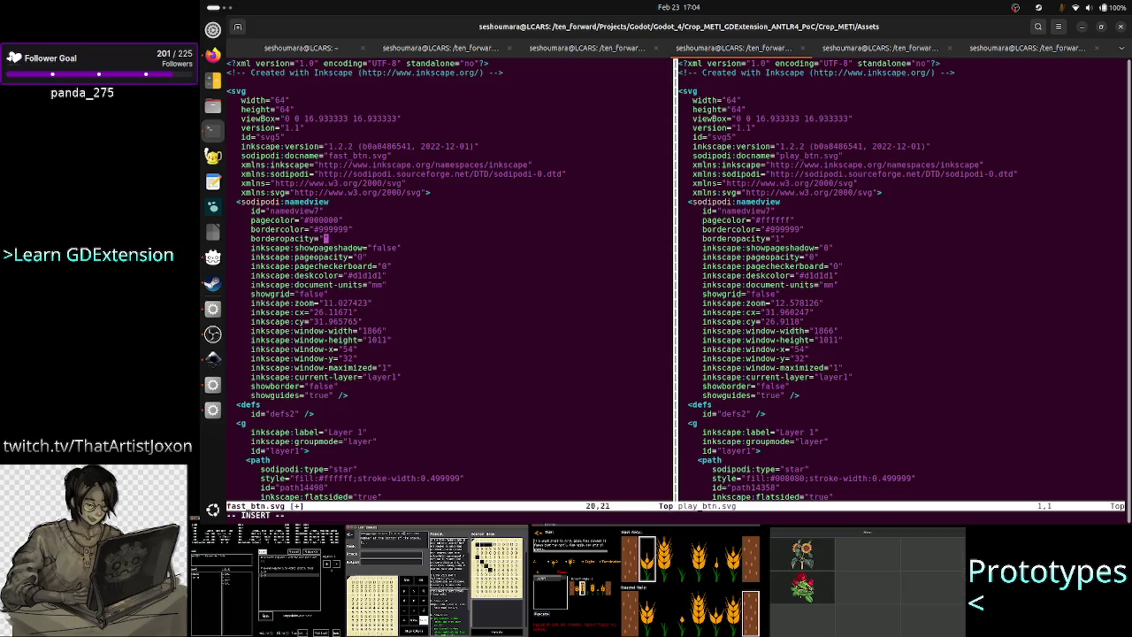
{"action": "type", "text": "1"}
{"action": "key", "text": "Up"}
{"action": "key", "text": "Up"}
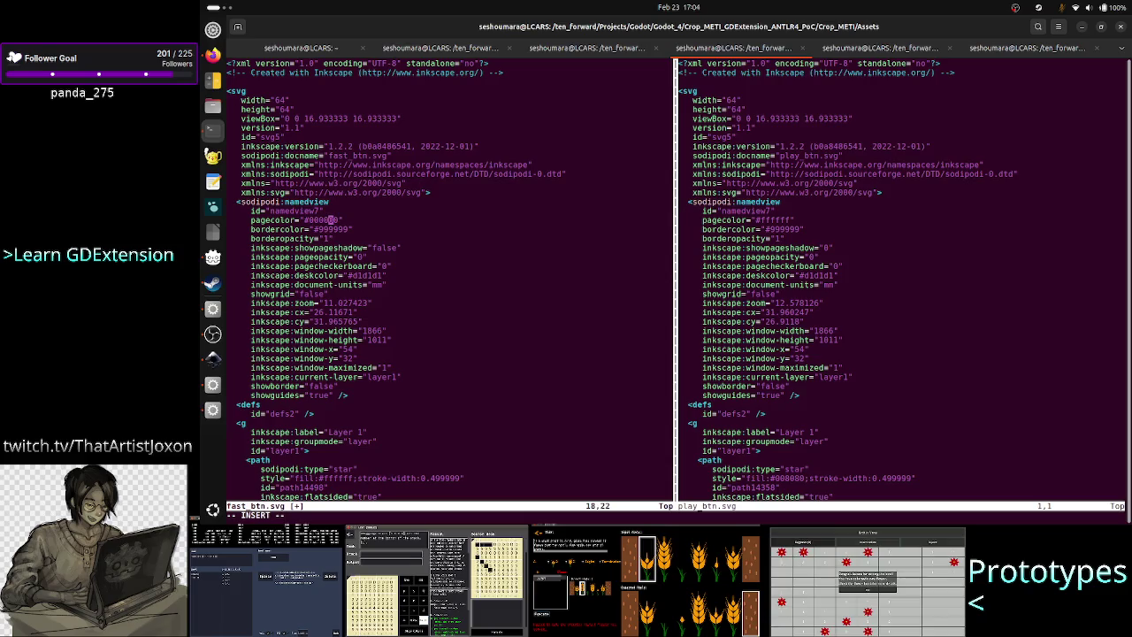
{"action": "key", "text": "Escape"}
{"action": "type", "text": ":w"}
{"action": "key", "text": "Return"}
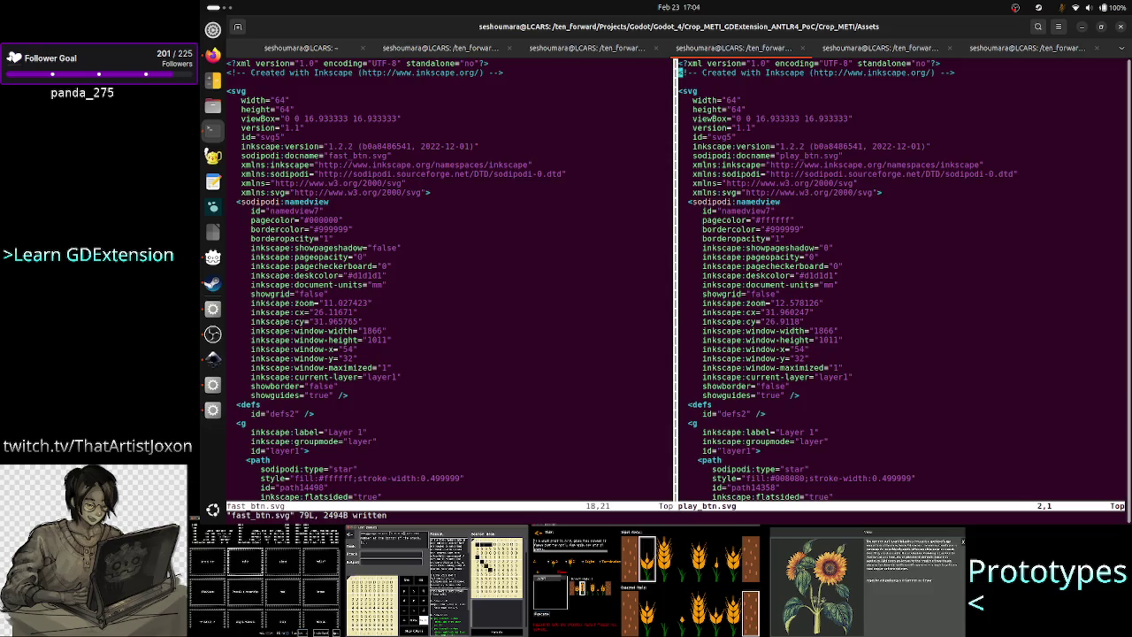
Step: Replace play_btn.svg's white pagecolor with #000000 copied from fast_btn.svg
{"action": "left_click", "coordinate": [685, 221]}
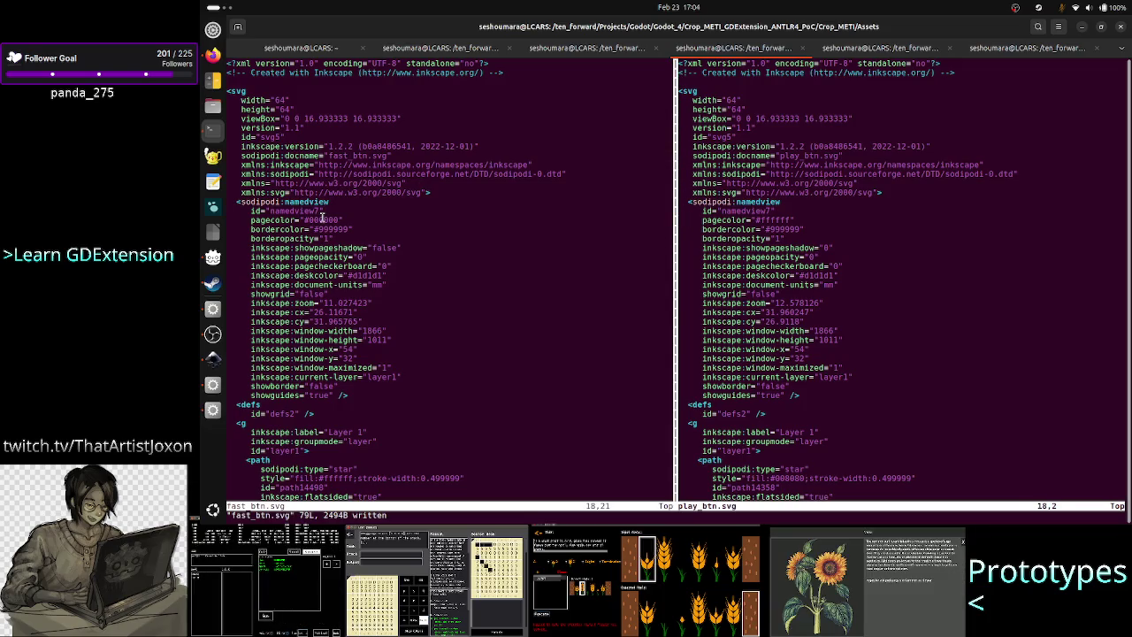
{"action": "double_click", "coordinate": [316, 220]}
{"action": "right_click", "coordinate": [324, 221]}
{"action": "left_click", "coordinate": [345, 226]}
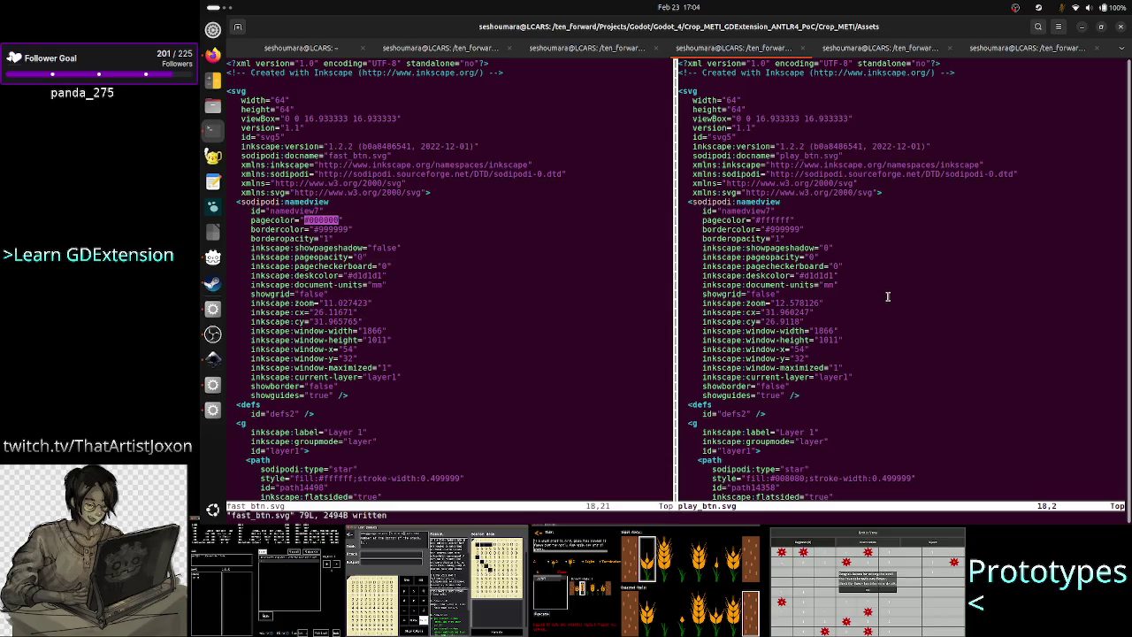
{"action": "key", "text": "e"}
{"action": "key", "text": "e"}
{"action": "key", "text": "e"}
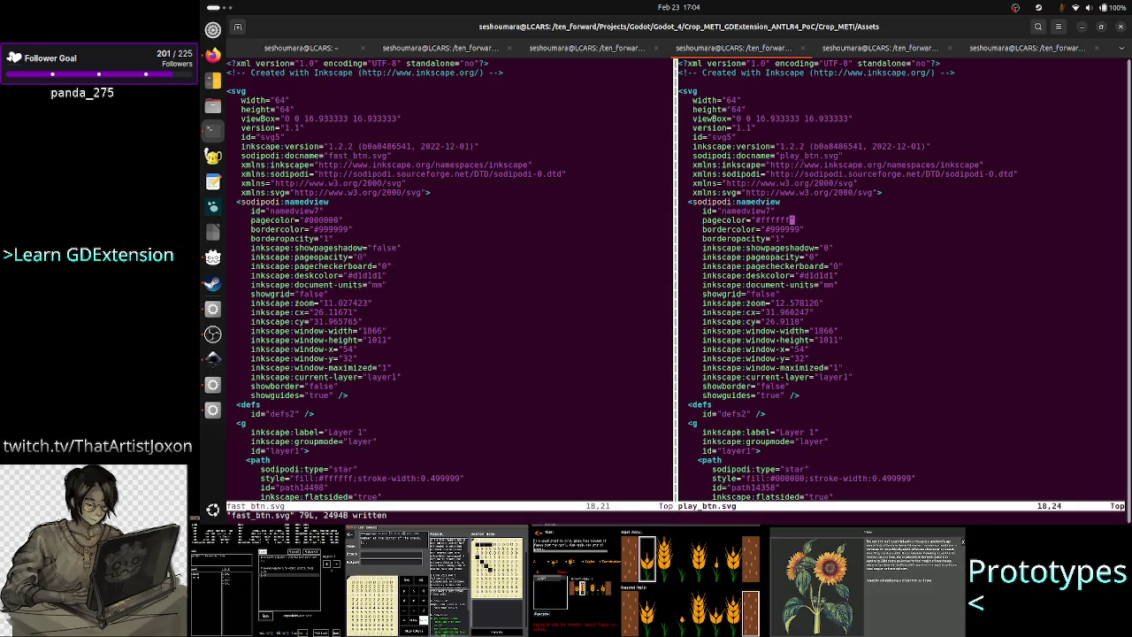
{"action": "key", "text": "h"}
{"action": "key", "text": "h"}
{"action": "key", "text": "h"}
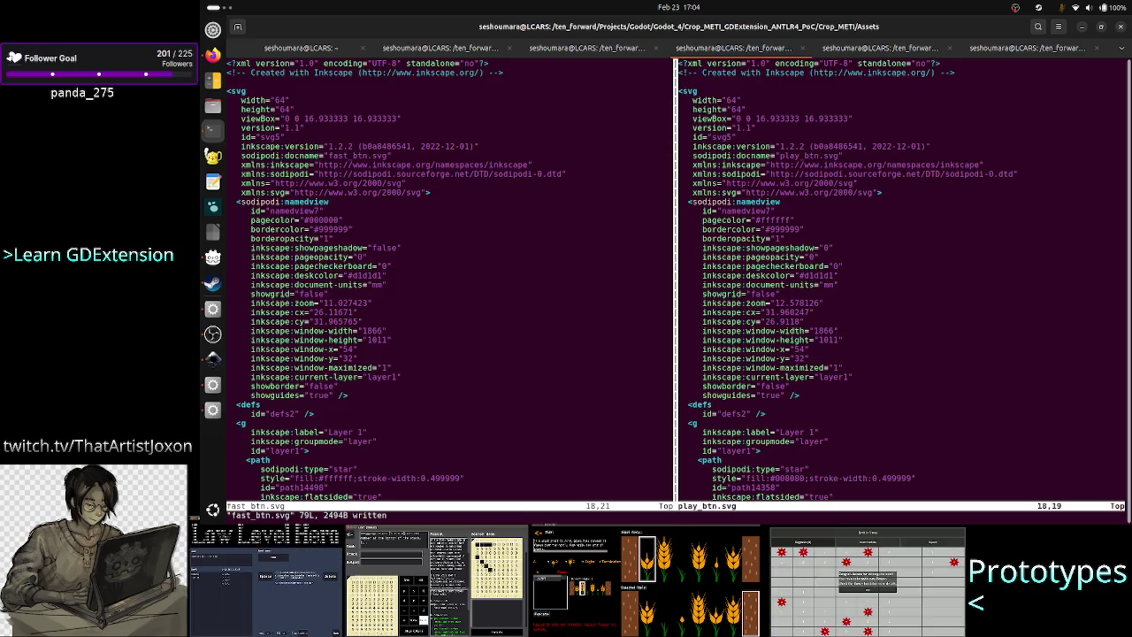
{"action": "key", "text": "l"}
{"action": "key", "text": "l"}
{"action": "key", "text": "c"}
{"action": "key", "text": "t"}
{"action": "key", "text": "quotedbl"}
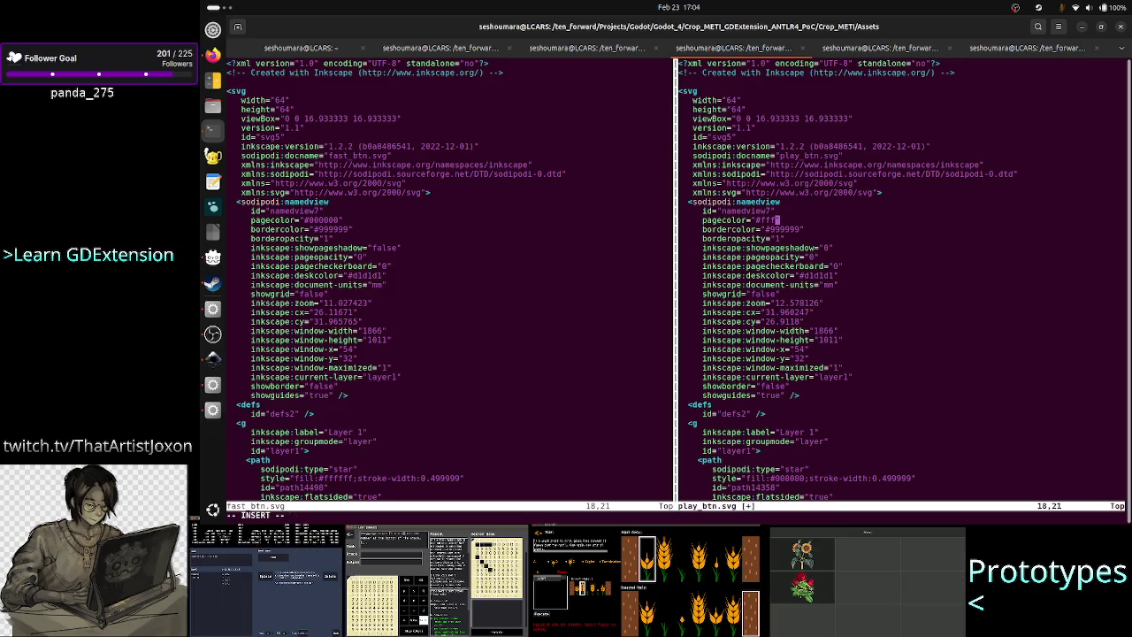
{"action": "key", "text": "BackSpace"}
{"action": "key", "text": "BackSpace"}
{"action": "key", "text": "BackSpace"}
{"action": "right_click", "coordinate": [991, 267]}
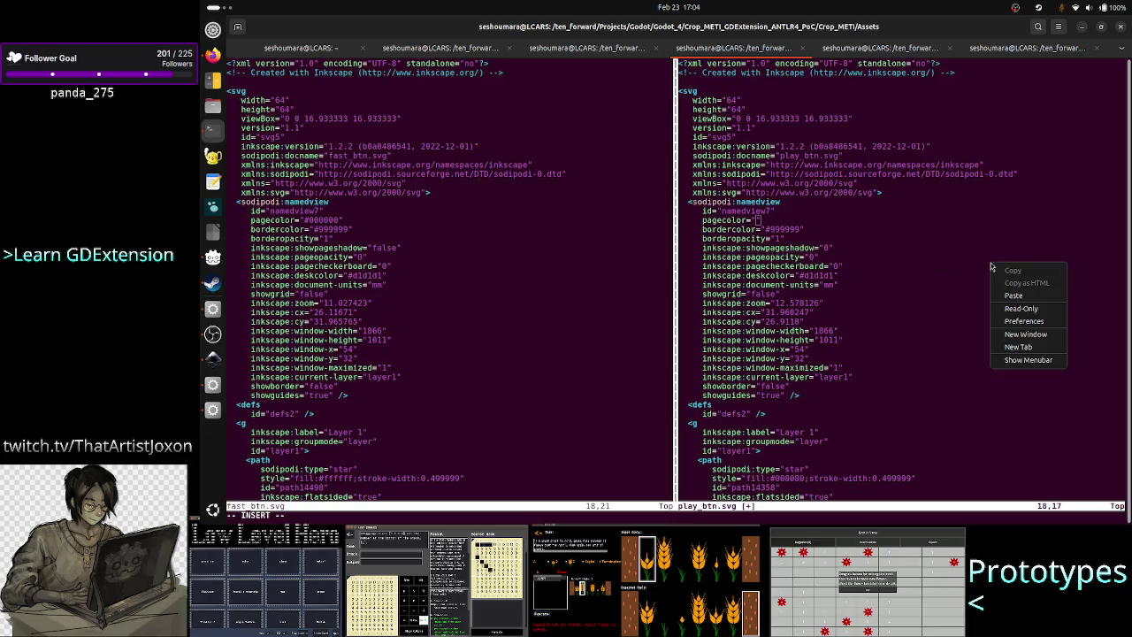
{"action": "left_click", "coordinate": [1014, 295]}
Step: Save play_btn.svg with :wq and quit the remaining file with :q
{"action": "key", "text": "Escape"}
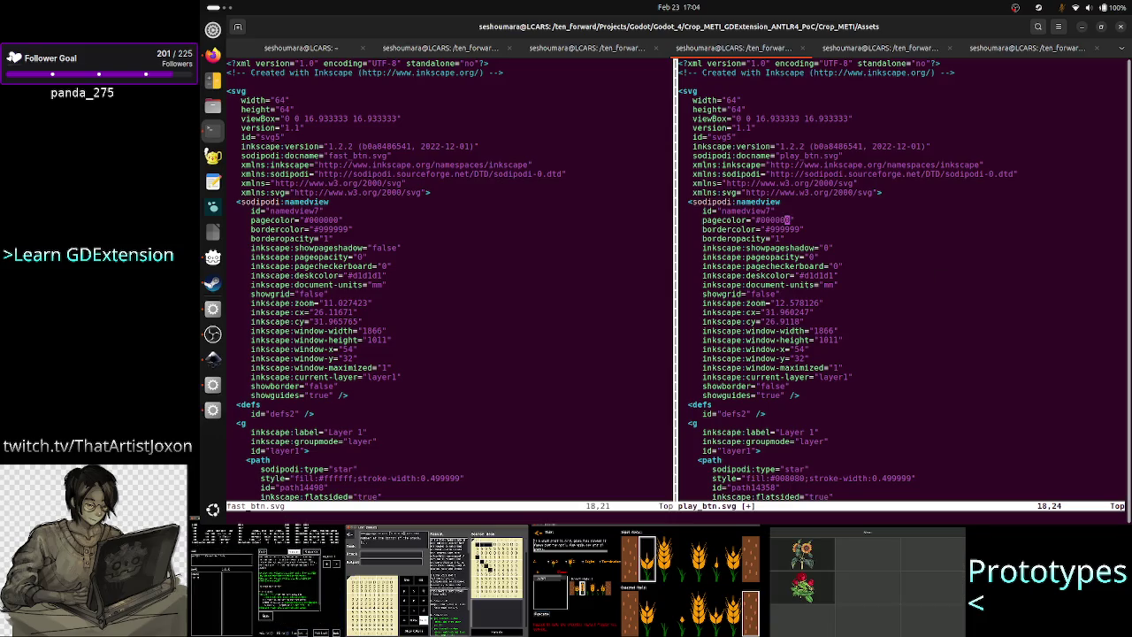
{"action": "type", "text": ":wq"}
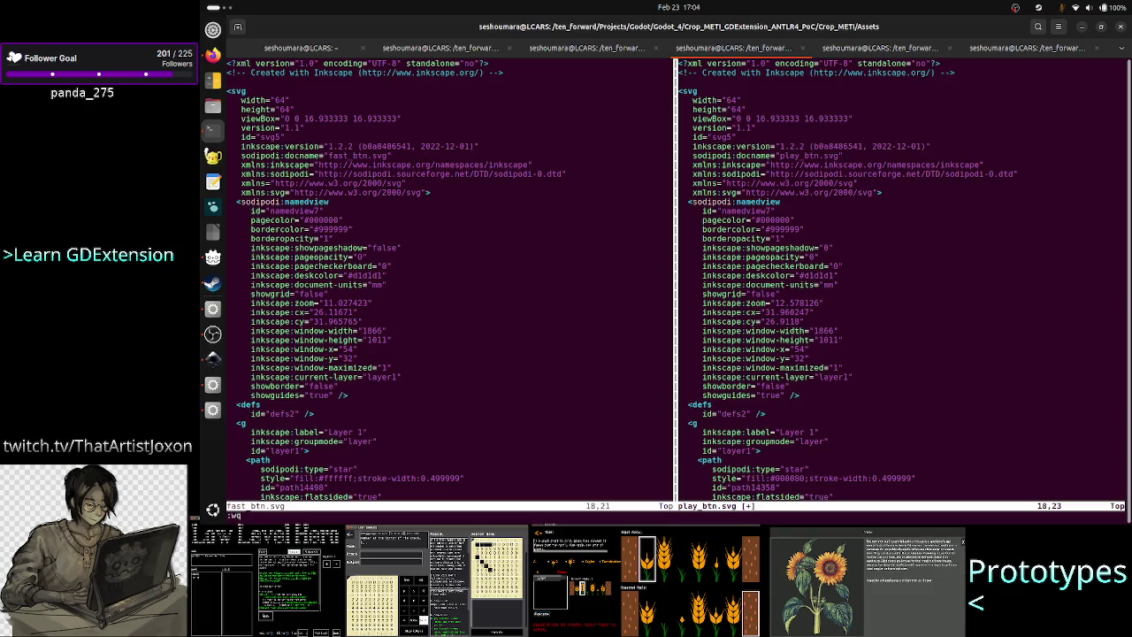
{"action": "key", "text": "Return"}
{"action": "type", "text": ":q"}
{"action": "key", "text": "Return"}
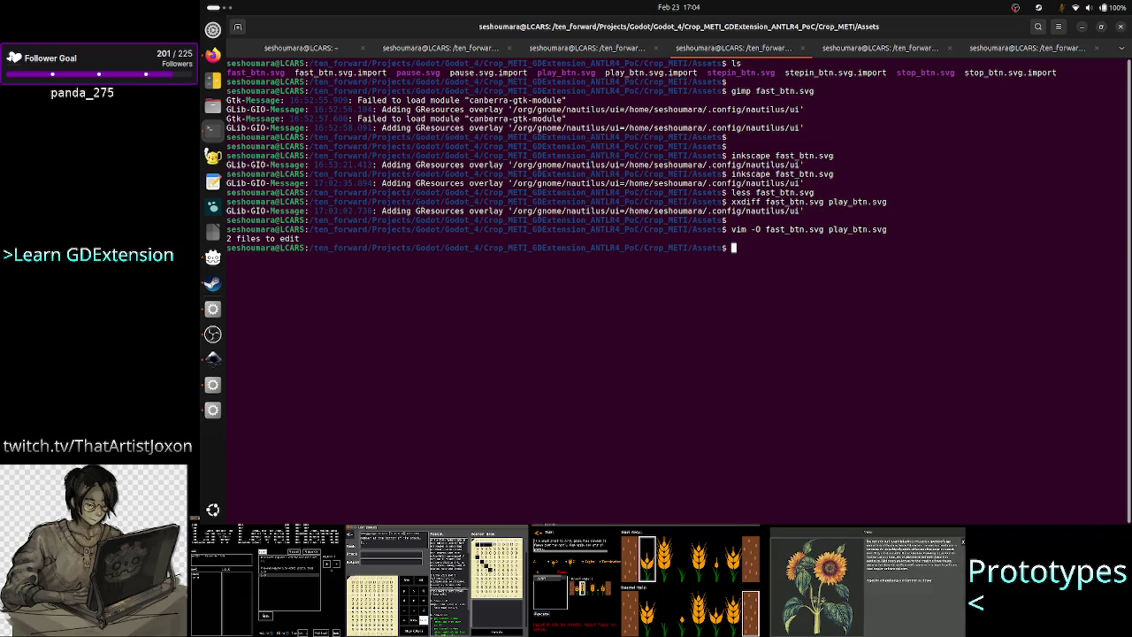
Step: List the folder's files with ls and open pause.svg in vim
{"action": "type", "text": "vim"}
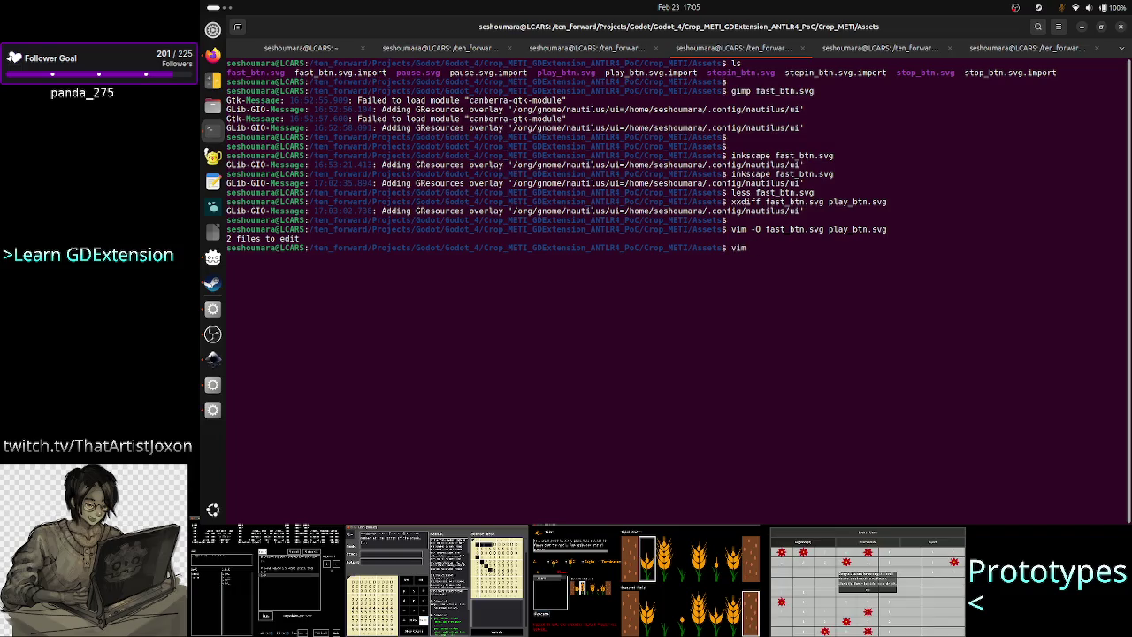
{"action": "key", "text": "BackSpace"}
{"action": "key", "text": "BackSpace"}
{"action": "key", "text": "BackSpace"}
{"action": "type", "text": "ls"}
{"action": "key", "text": "Return"}
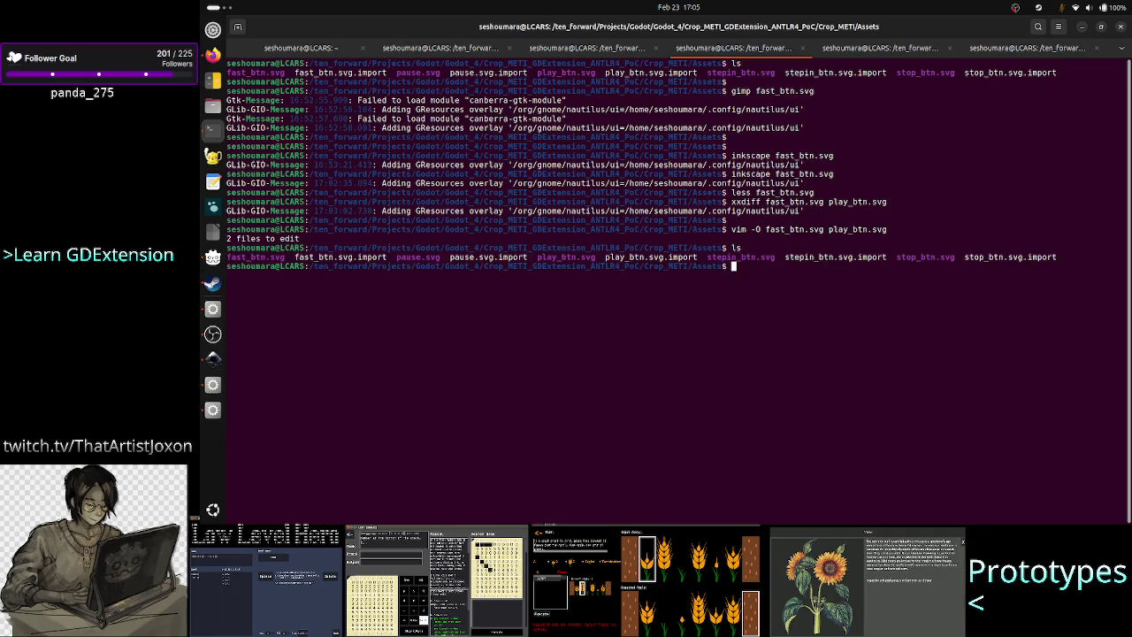
{"action": "type", "text": "vim "}
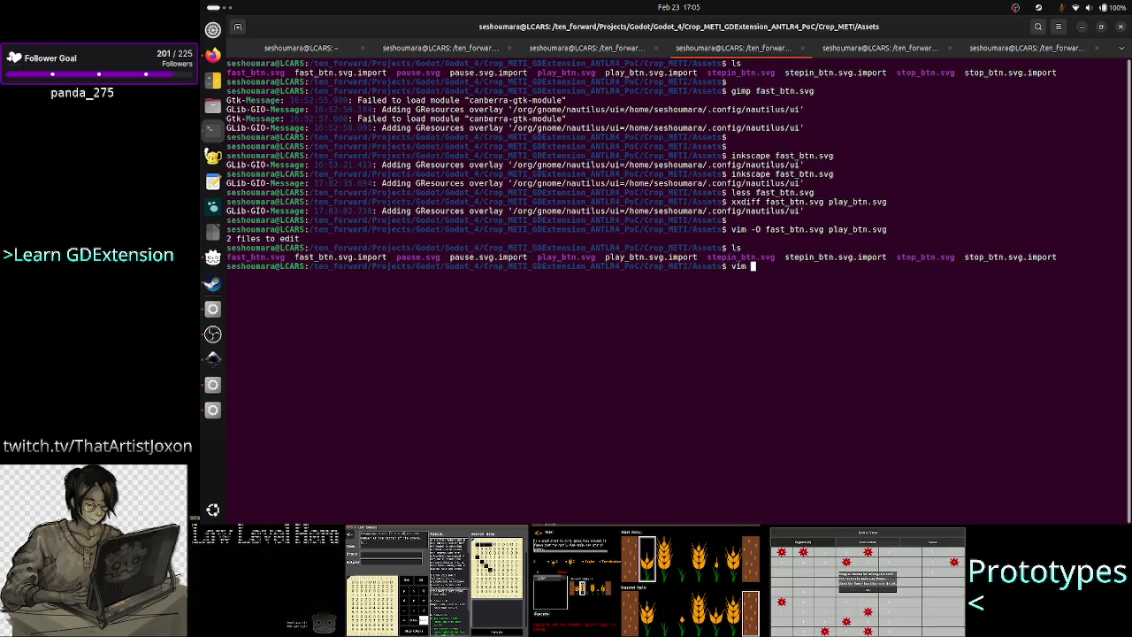
{"action": "type", "text": "pause.svg"}
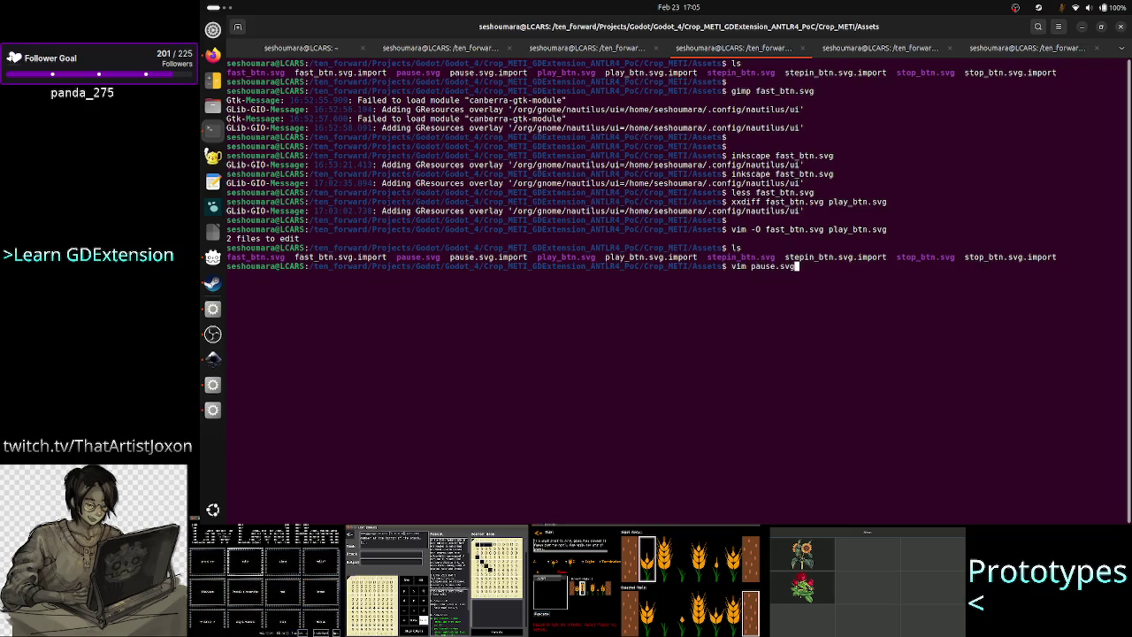
{"action": "key", "text": "Return"}
Step: Replace pause.svg's pagecolor #ffffff with pasted #000000 and save with :wq
{"action": "key", "text": "i"}
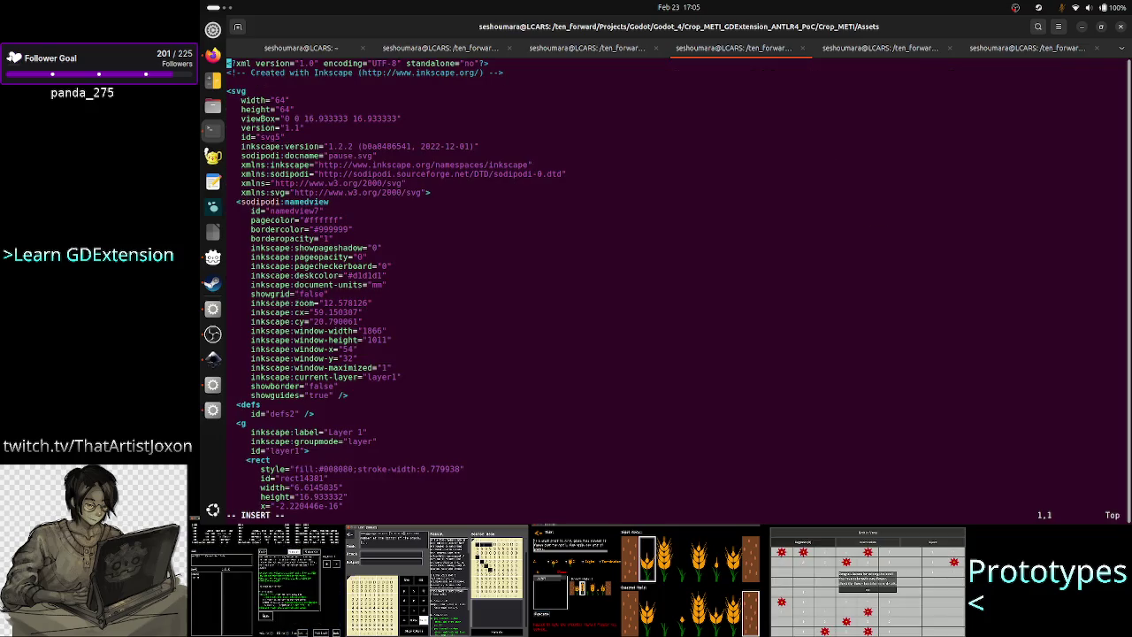
{"action": "key", "text": "Down"}
{"action": "key", "text": "Down"}
{"action": "key", "text": "Down"}
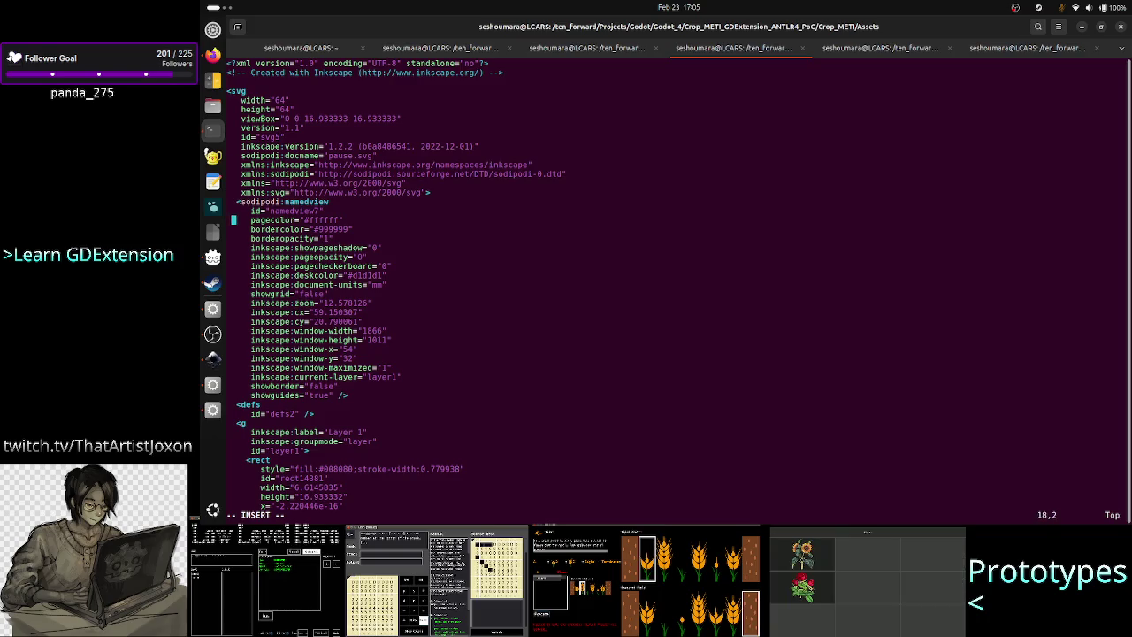
{"action": "key", "text": "Right"}
{"action": "key", "text": "Right"}
{"action": "key", "text": "Right"}
{"action": "key", "text": "BackSpace"}
{"action": "key", "text": "BackSpace"}
{"action": "key", "text": "BackSpace"}
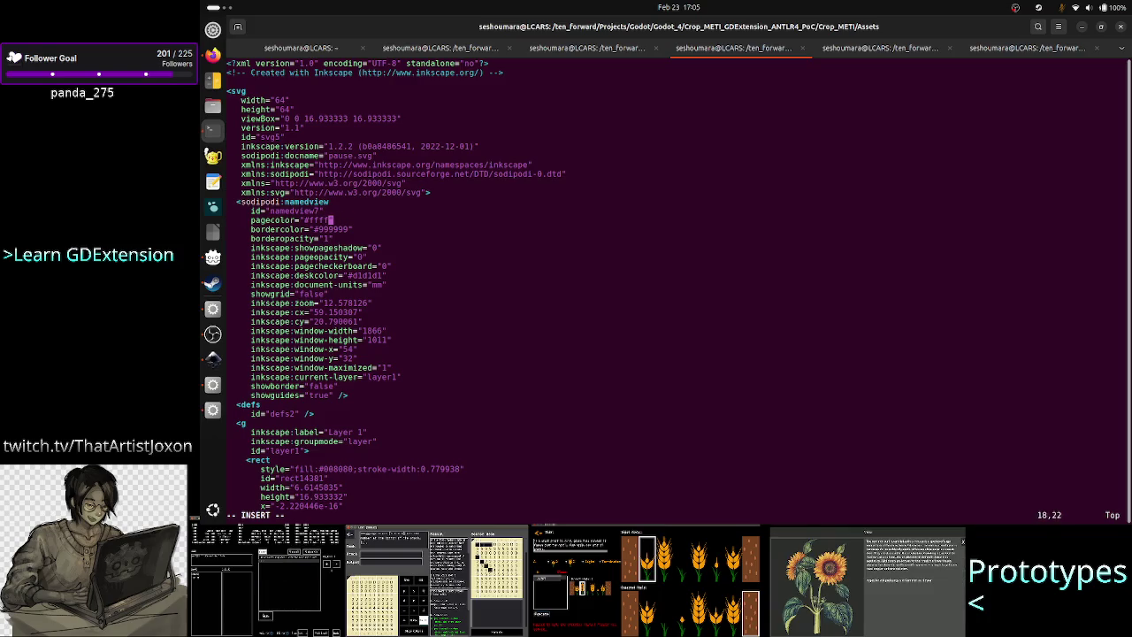
{"action": "right_click", "coordinate": [1018, 279]}
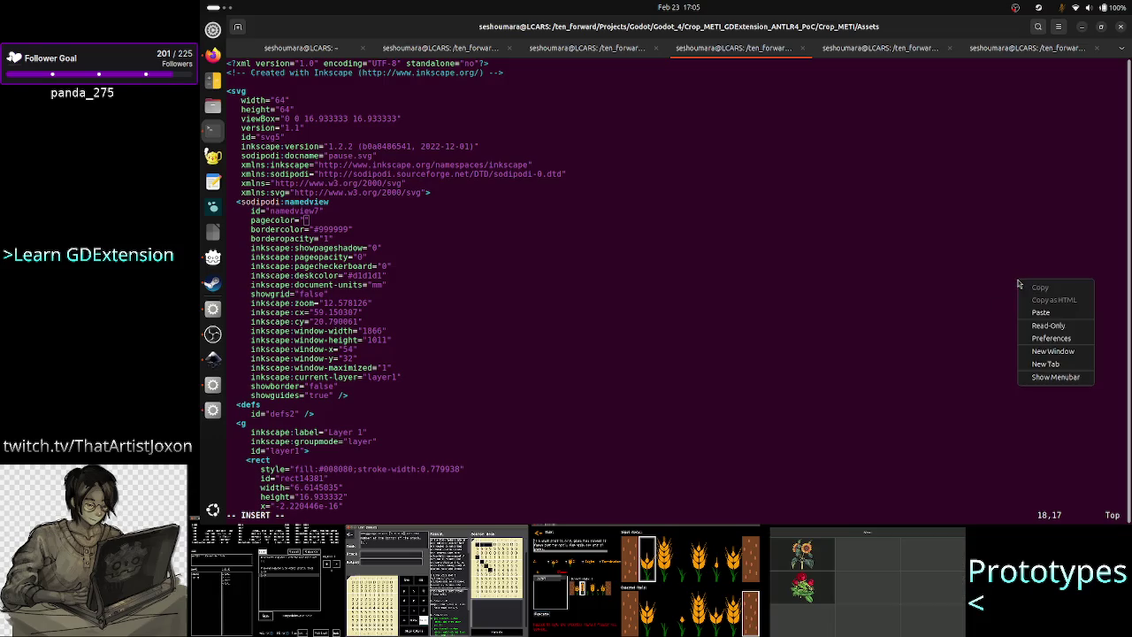
{"action": "left_click", "coordinate": [1042, 313]}
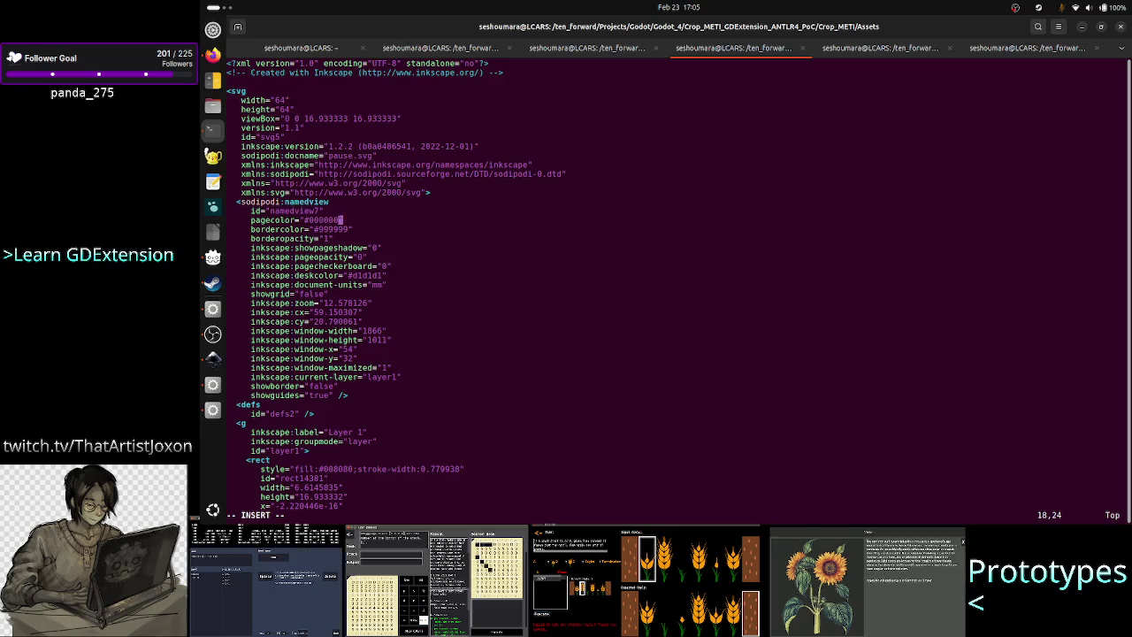
{"action": "key", "text": "Escape"}
{"action": "type", "text": ":wq"}
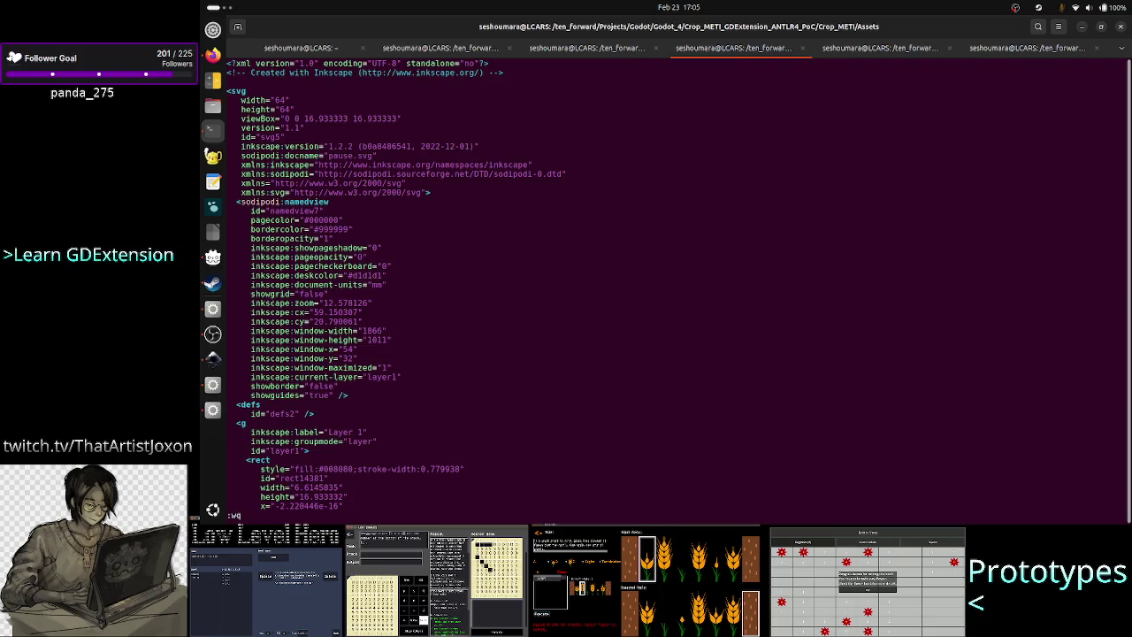
{"action": "key", "text": "Return"}
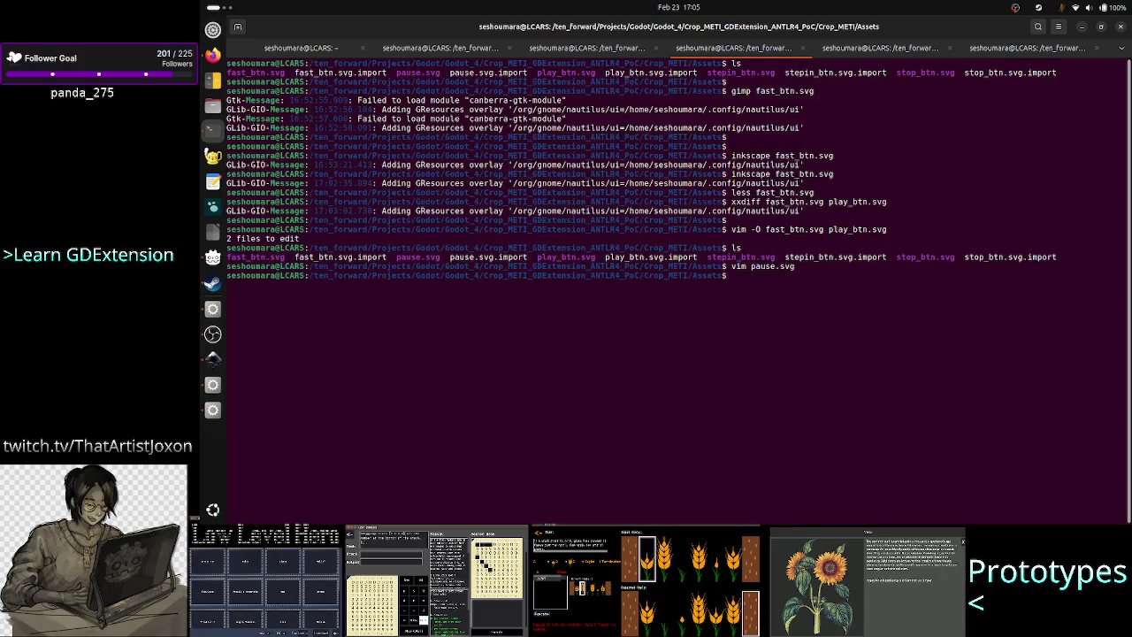
Step: Open stepin_btn.svg in Vim and go to the end of its pagecolor value
{"action": "type", "text": "vim st"}
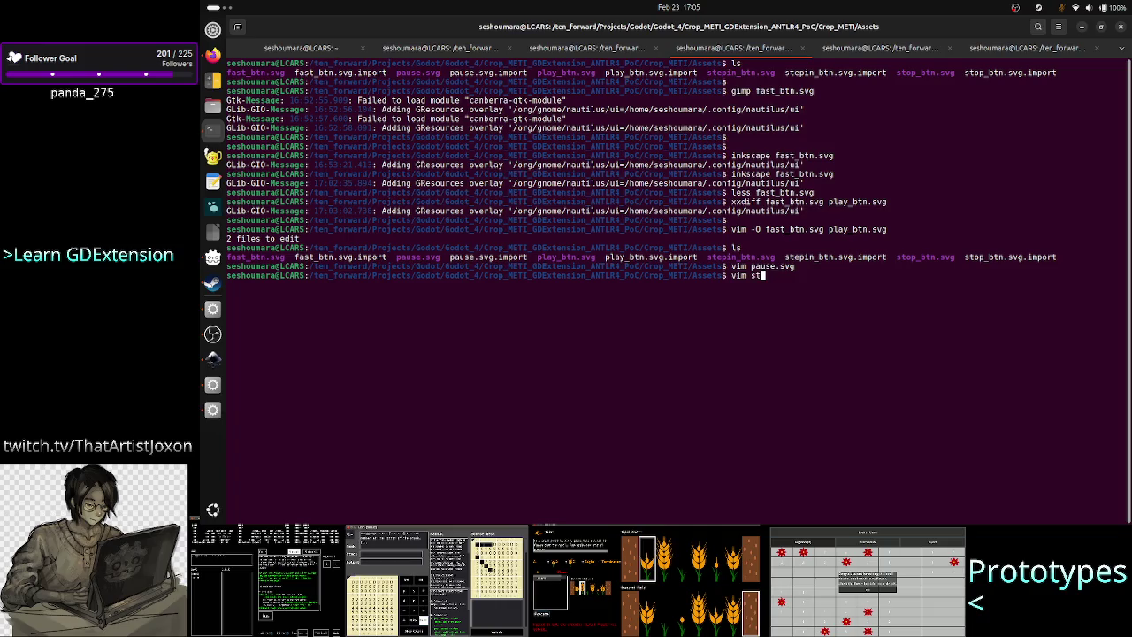
{"action": "type", "text": "e"}
{"action": "key", "text": "Tab"}
{"action": "key", "text": "Return"}
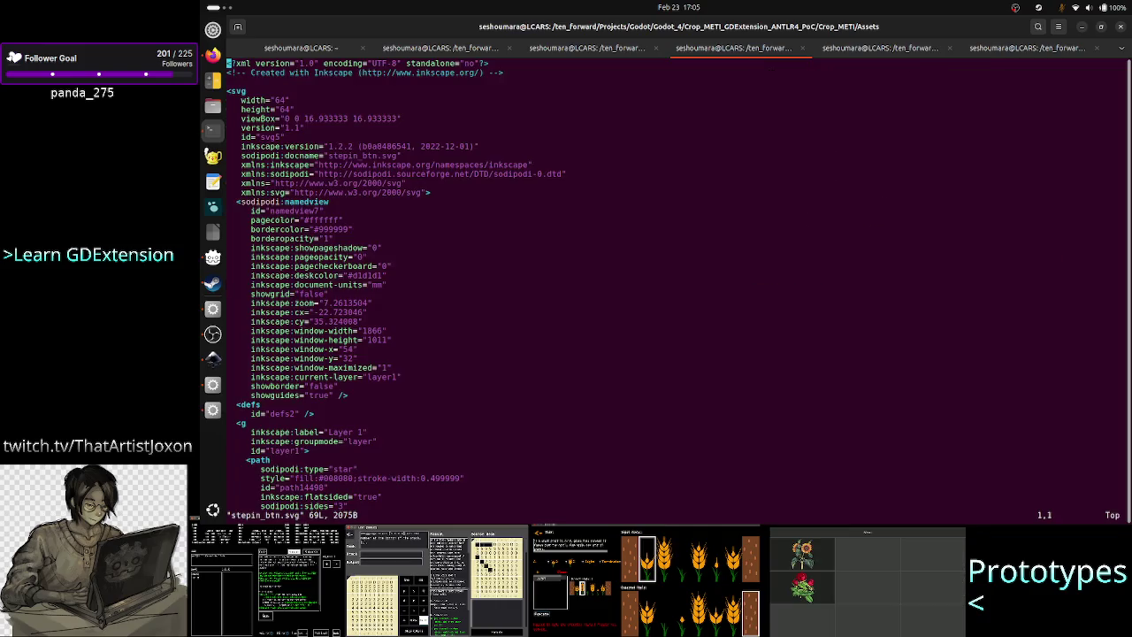
{"action": "key", "text": "i"}
{"action": "key", "text": "Down"}
{"action": "key", "text": "Down"}
{"action": "key", "text": "Down"}
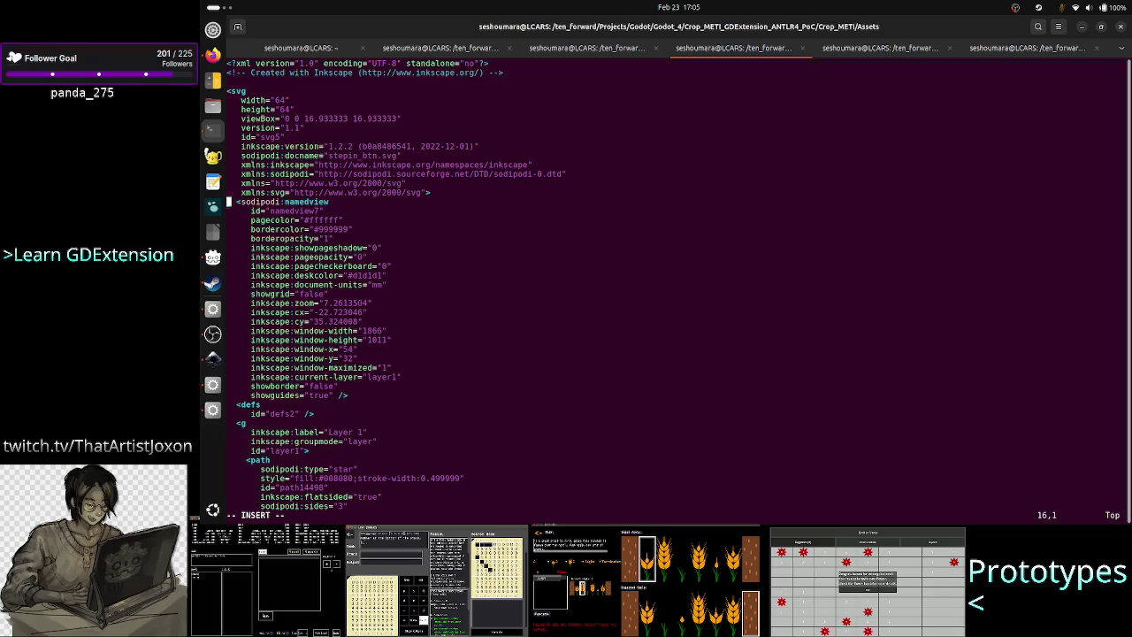
{"action": "key", "text": "Down"}
{"action": "key", "text": "Down"}
{"action": "key", "text": "Down"}
{"action": "key", "text": "Up"}
{"action": "key", "text": "Up"}
{"action": "key", "text": "Up"}
{"action": "key", "text": "Right"}
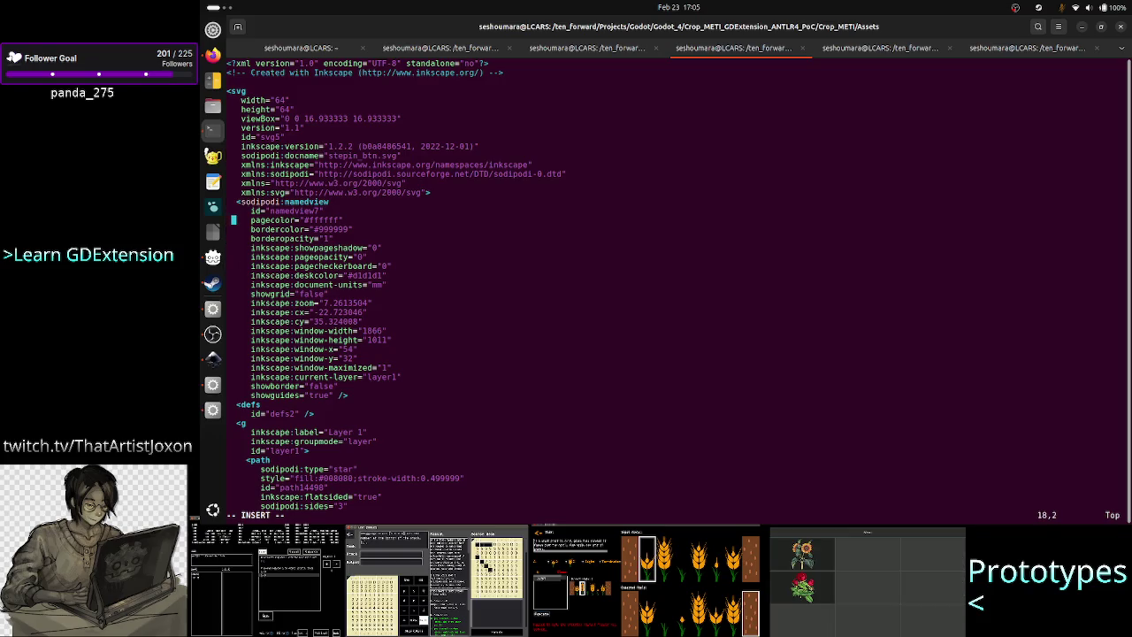
{"action": "key", "text": "Right"}
{"action": "key", "text": "Right"}
{"action": "key", "text": "Right"}
Step: Replace stepin_btn.svg's page colour #ffffff with #000000, then save and quit with :wq
{"action": "key", "text": "BackSpace"}
{"action": "key", "text": "BackSpace"}
{"action": "key", "text": "BackSpace"}
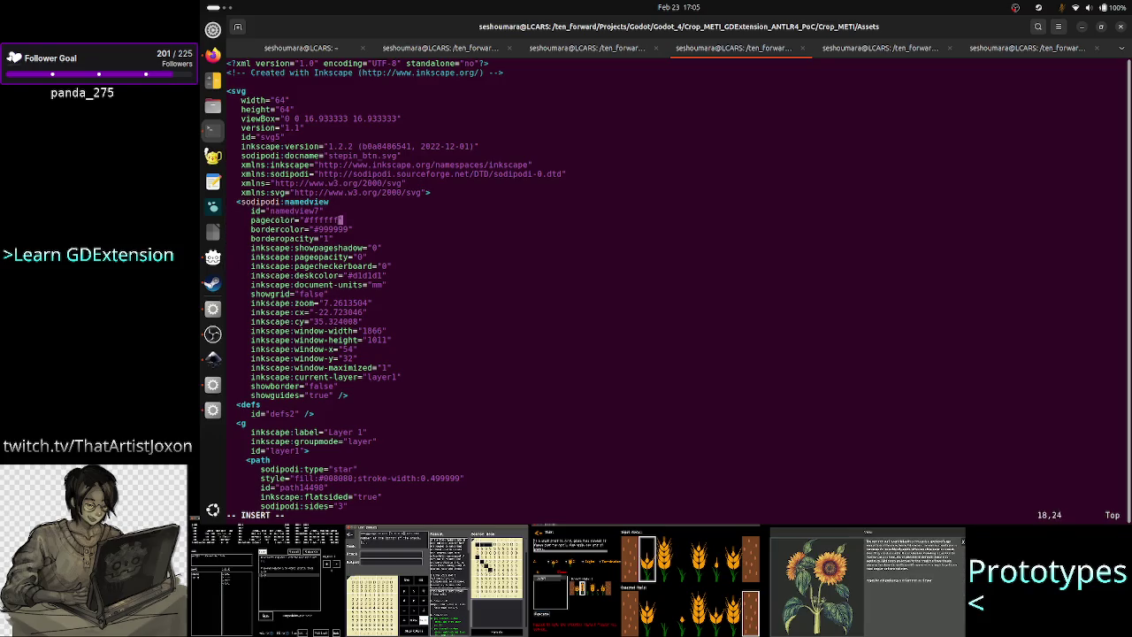
{"action": "key", "text": "BackSpace"}
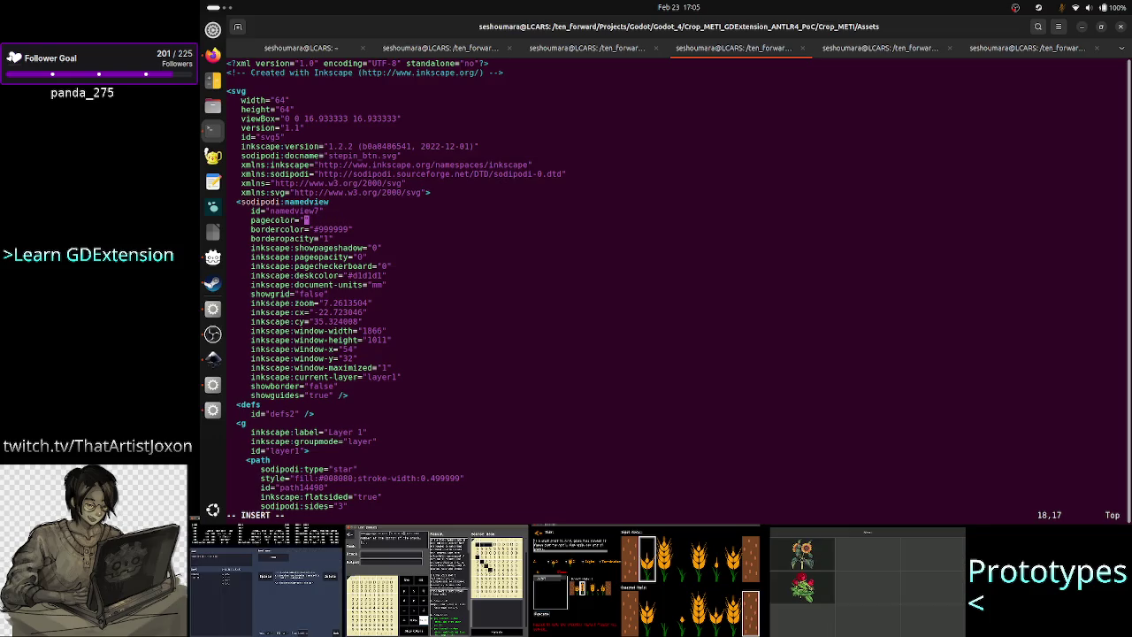
{"action": "right_click", "coordinate": [1008, 283]}
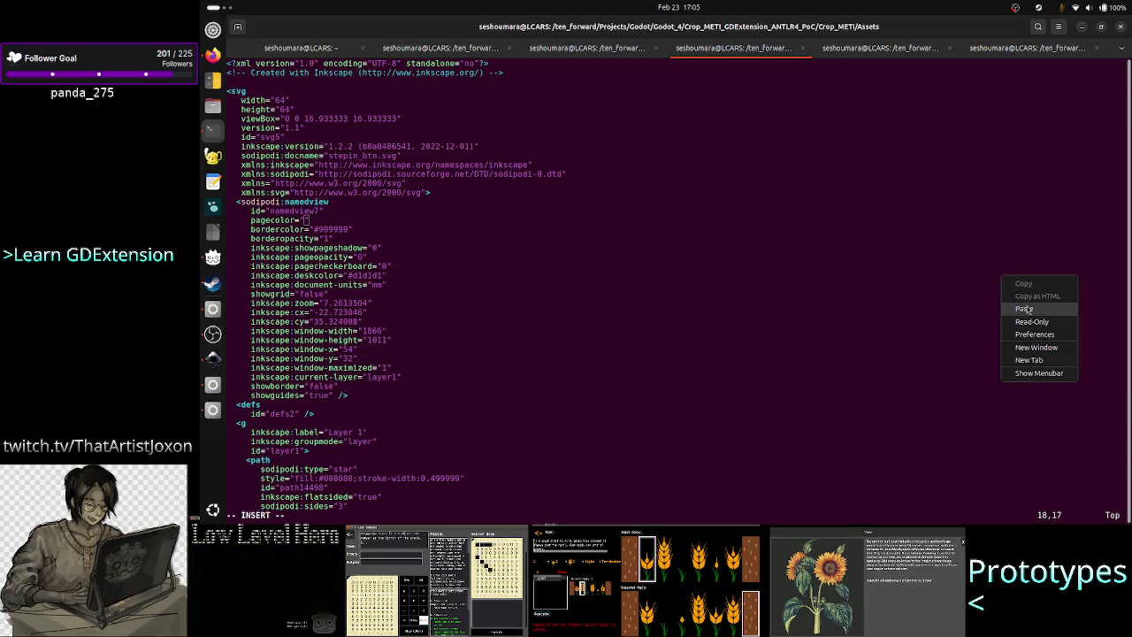
{"action": "left_click", "coordinate": [1025, 307]}
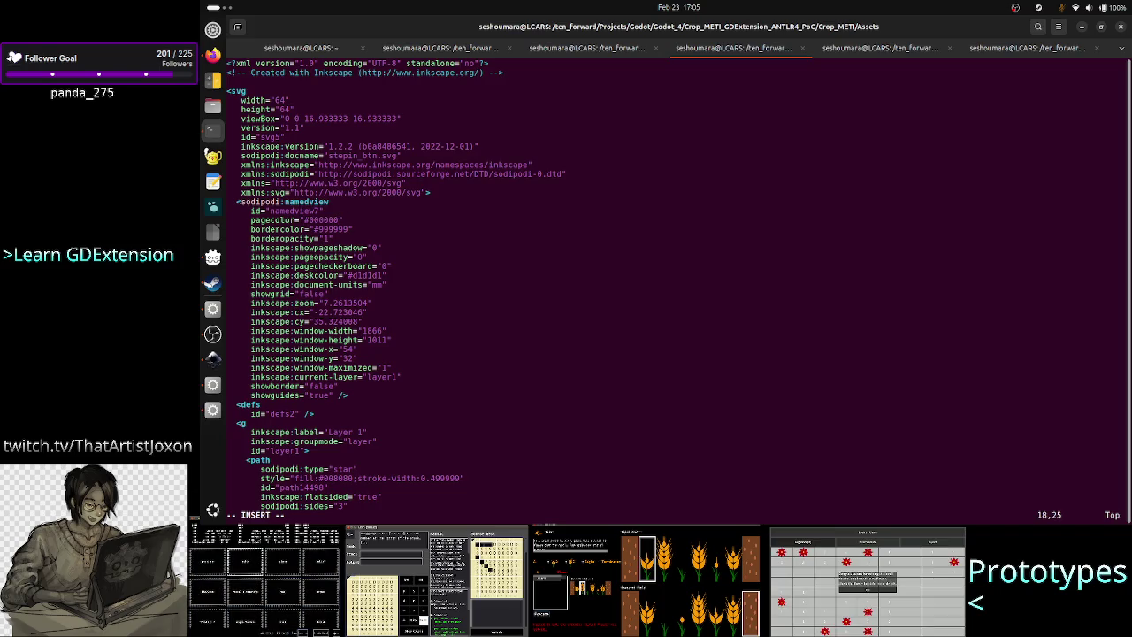
{"action": "key", "text": "Escape"}
{"action": "type", "text": ":wq"}
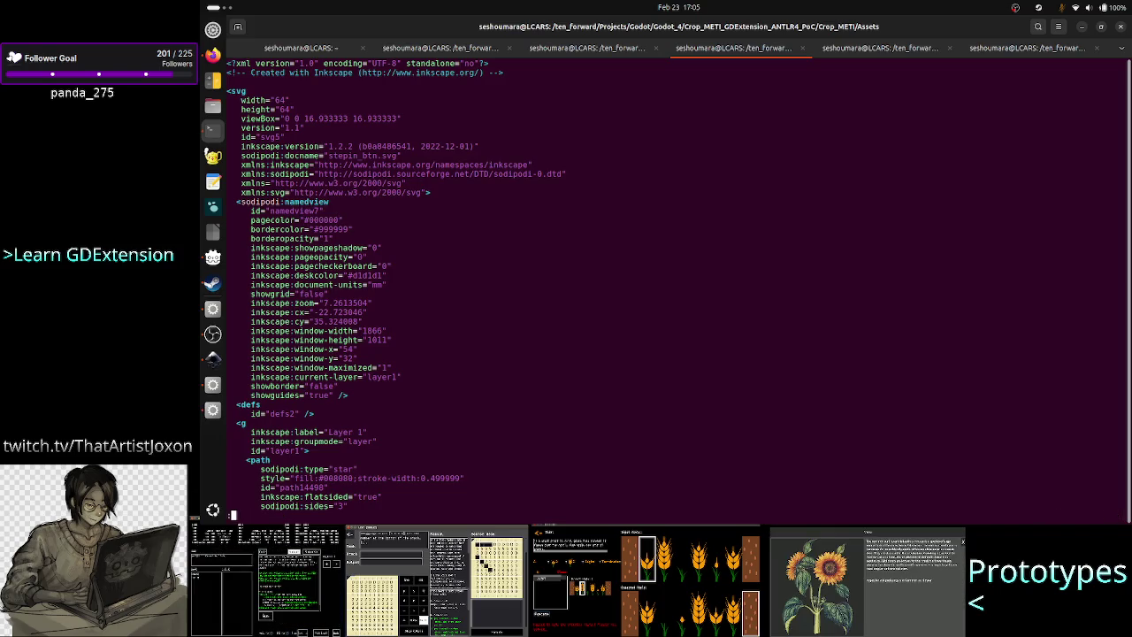
{"action": "key", "text": "Return"}
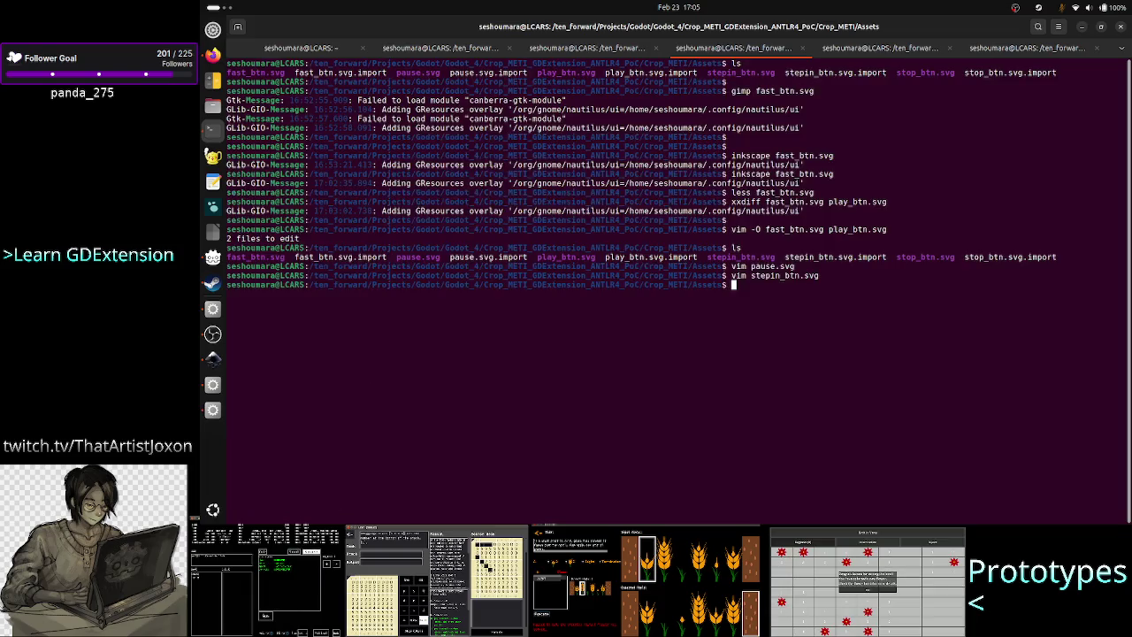
Step: Change stop_btn.svg's page colour to #000000 in Vim, then save and quit with :wq
{"action": "type", "text": "vi"}
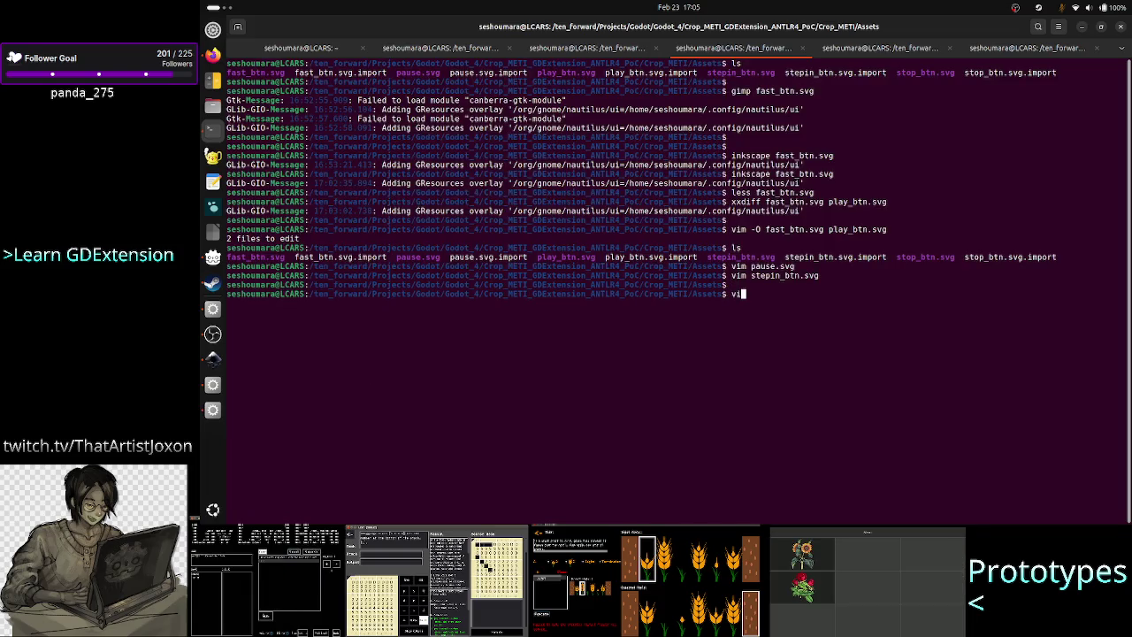
{"action": "type", "text": "m top_btn.svg"}
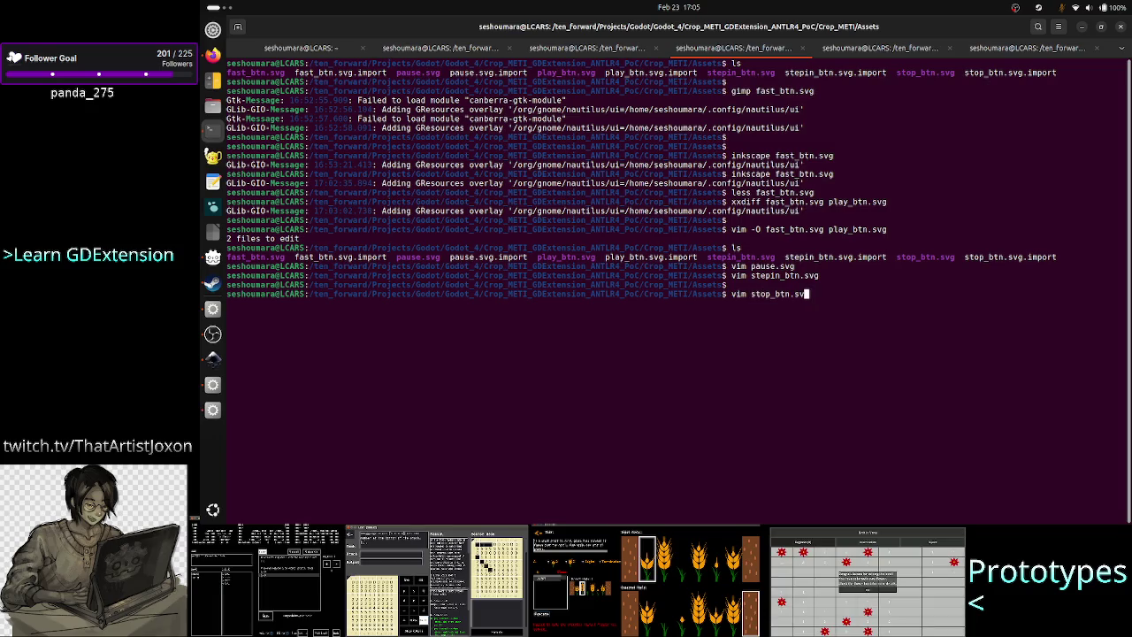
{"action": "key", "text": "Return"}
{"action": "key", "text": "j"}
{"action": "key", "text": "i"}
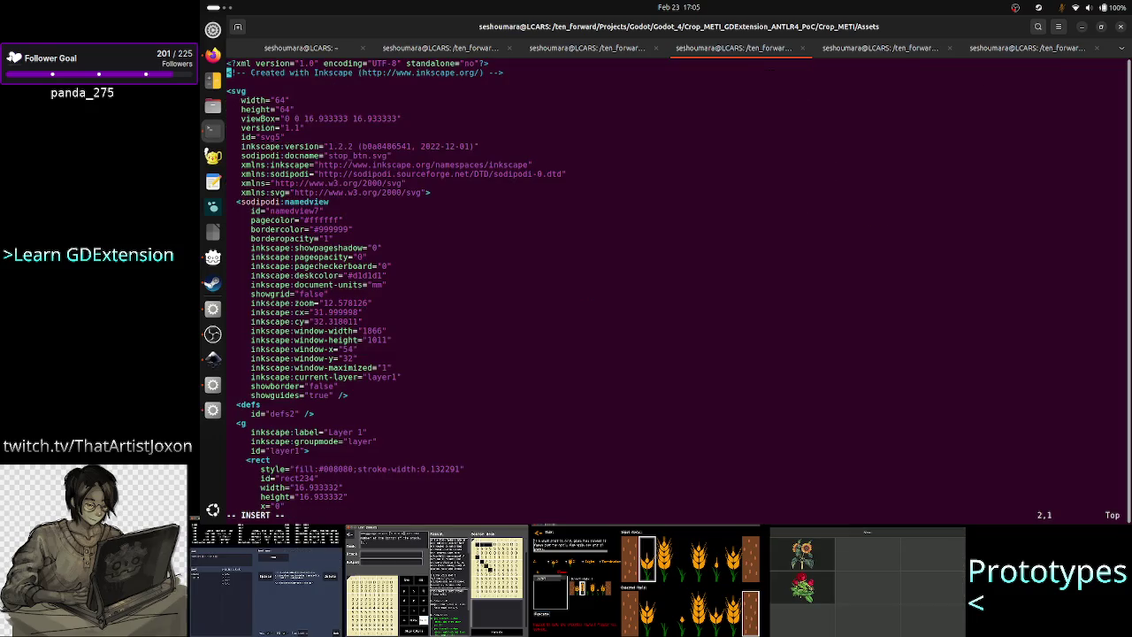
{"action": "key", "text": "Down"}
{"action": "key", "text": "Down"}
{"action": "key", "text": "Down"}
{"action": "key", "text": "Right"}
{"action": "key", "text": "Right"}
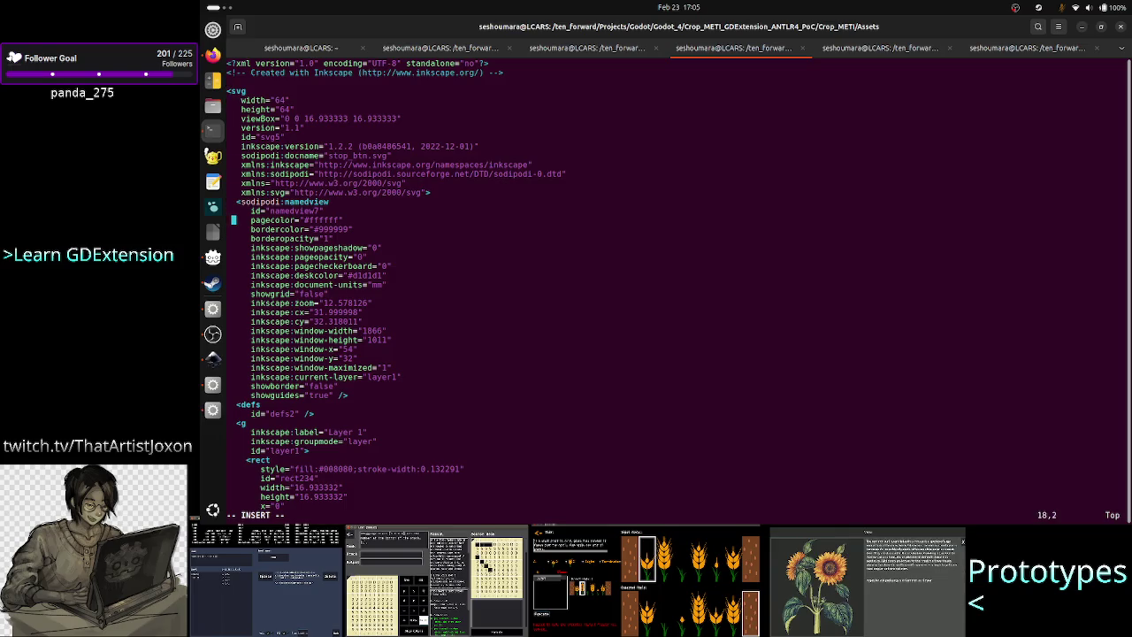
{"action": "key", "text": "Right"}
{"action": "key", "text": "Right"}
{"action": "key", "text": "Right"}
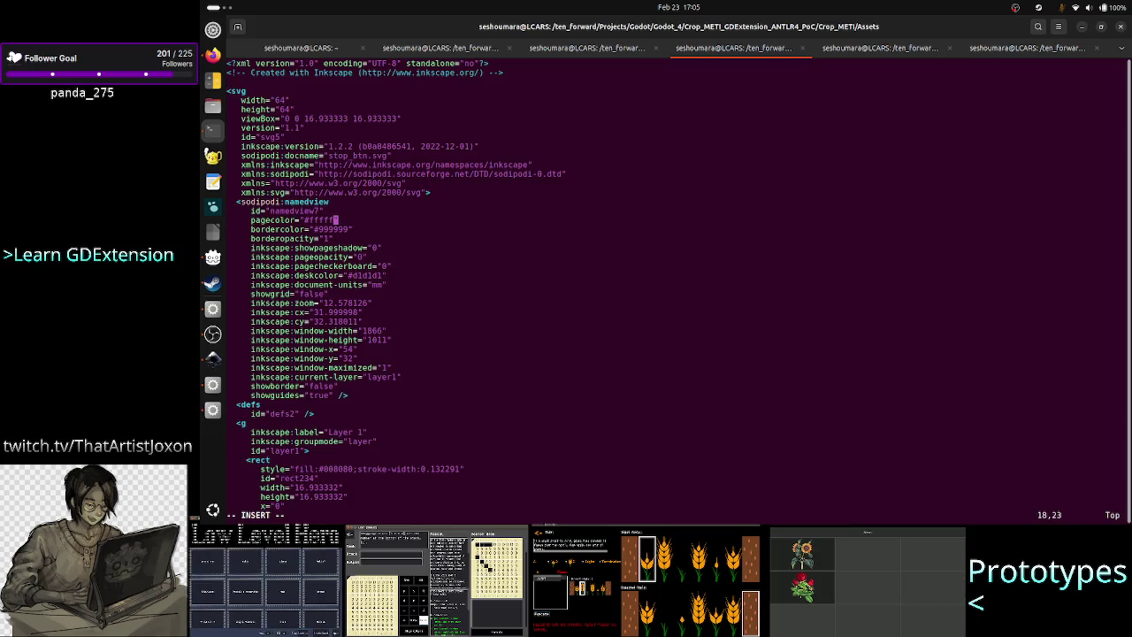
{"action": "key", "text": "BackSpace"}
{"action": "key", "text": "BackSpace"}
{"action": "right_click", "coordinate": [1050, 379]}
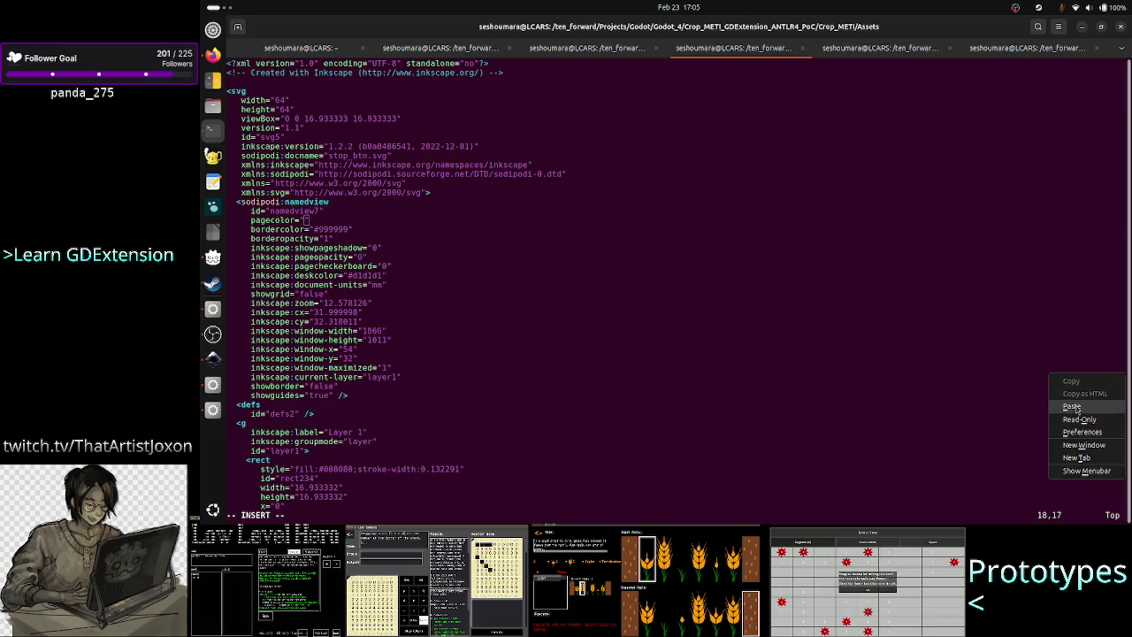
{"action": "left_click", "coordinate": [1074, 405]}
{"action": "key", "text": "Escape"}
{"action": "type", "text": ":wq"}
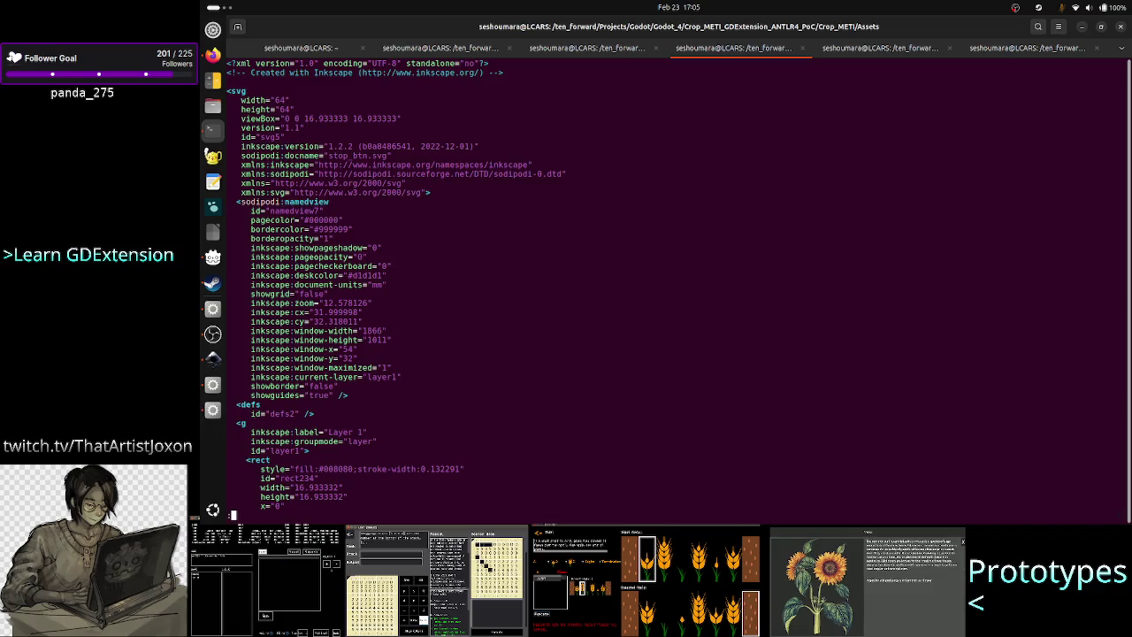
{"action": "key", "text": "Return"}
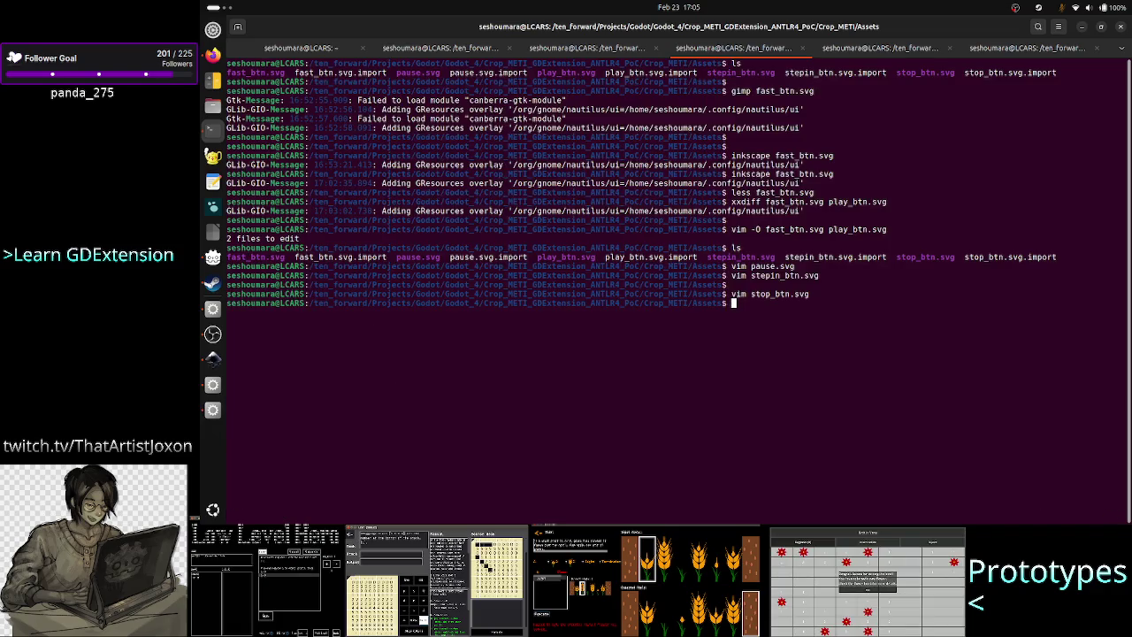
Step: Launch Inkscape on stop_btn.svg from the terminal
{"action": "type", "text": "inkscape st"}
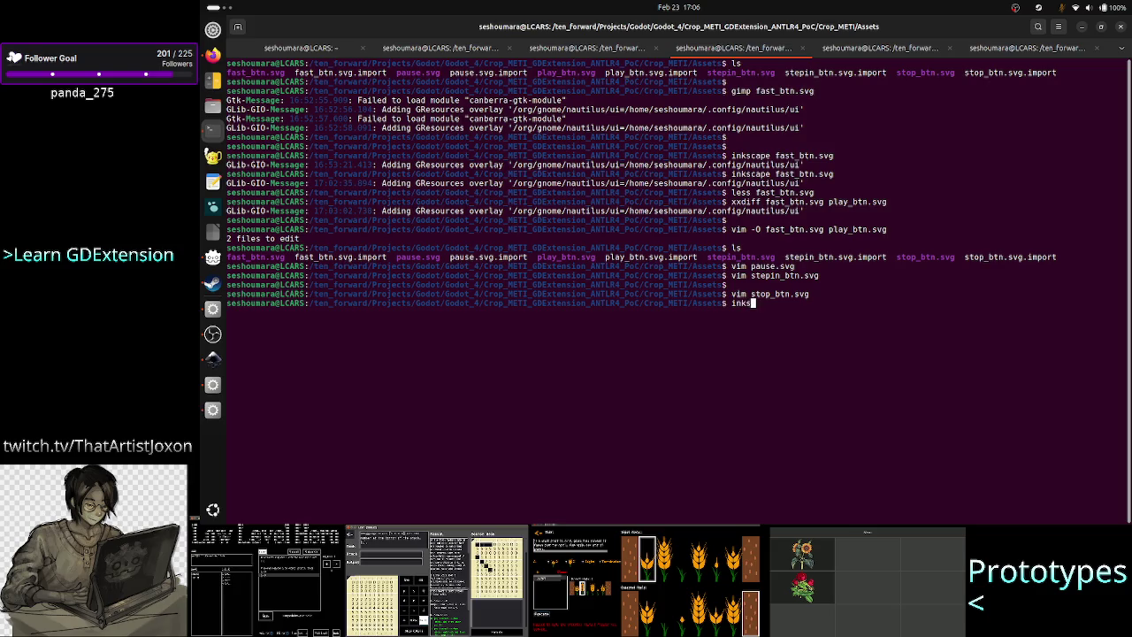
{"action": "type", "text": "o"}
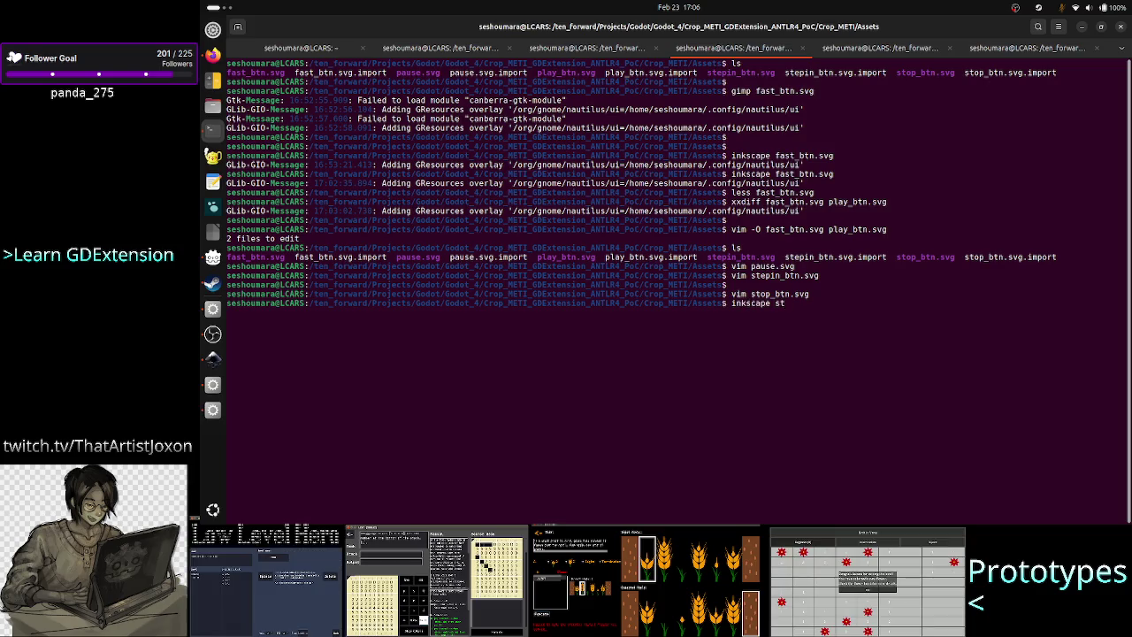
{"action": "key", "text": "Tab"}
{"action": "key", "text": "Return"}
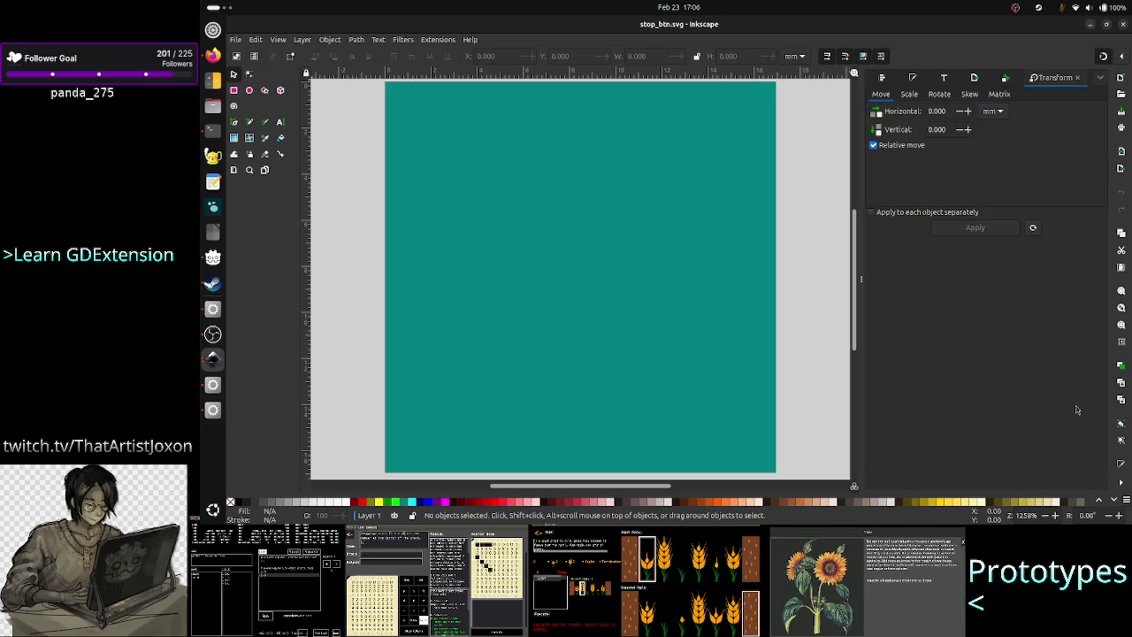
Step: Fill the teal square white, save stop_btn.svg, and close Inkscape
{"action": "left_click", "coordinate": [647, 279]}
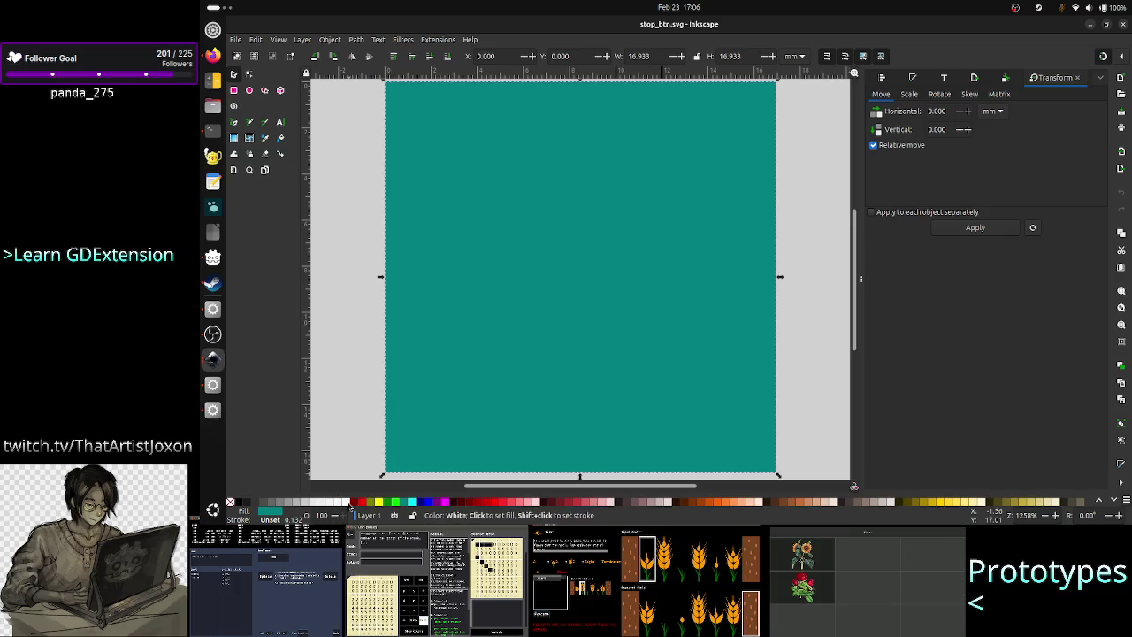
{"action": "left_click", "coordinate": [351, 507]}
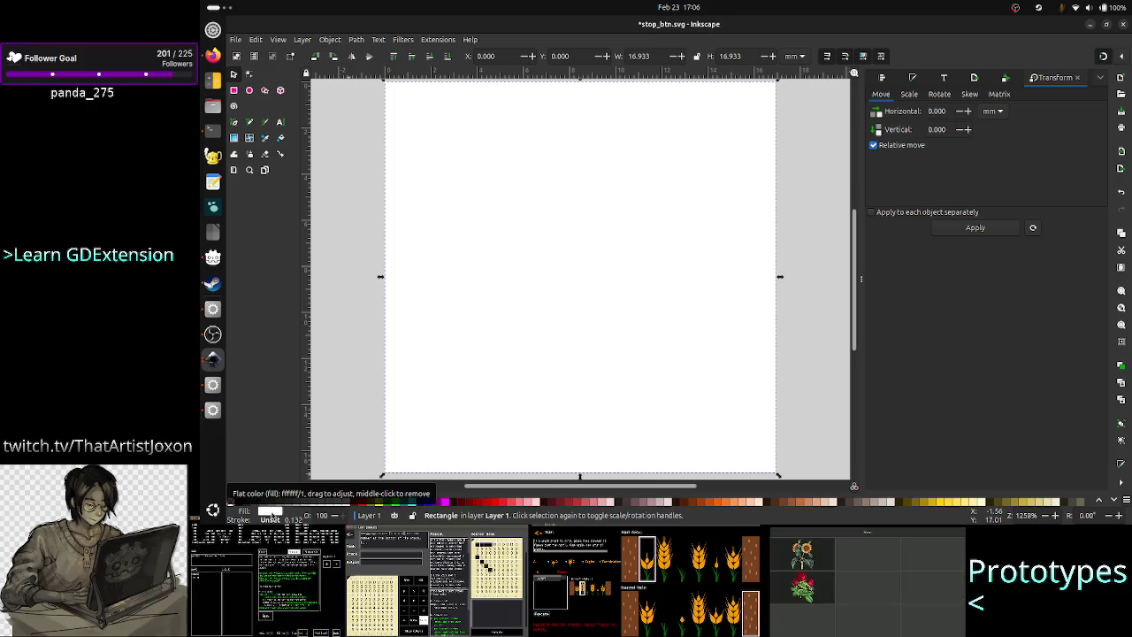
{"action": "left_click", "coordinate": [271, 511]}
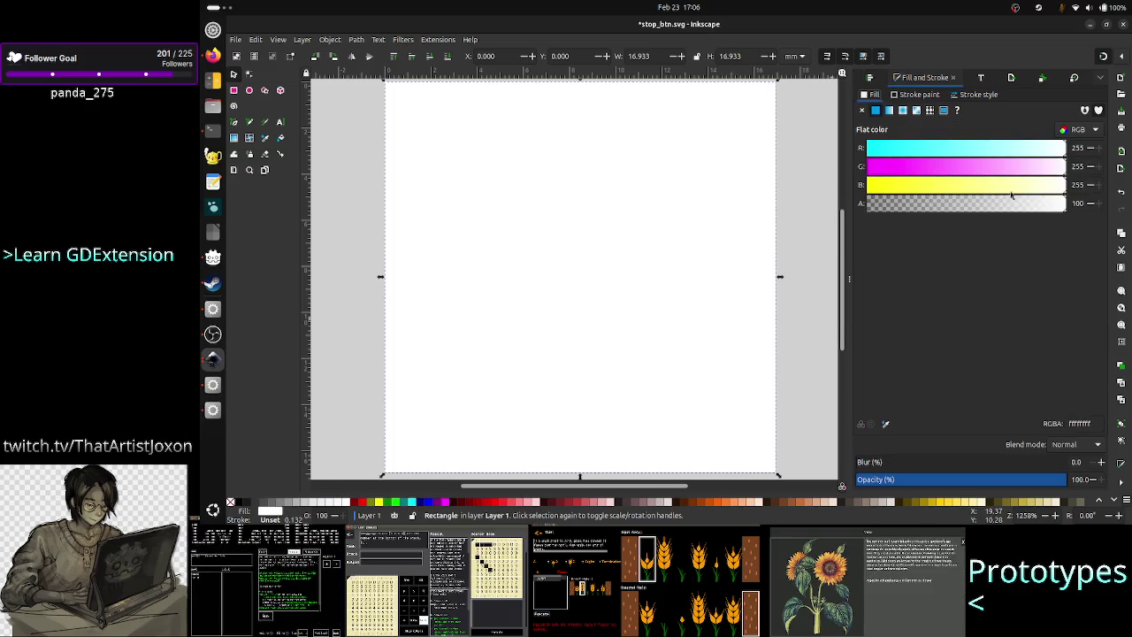
{"action": "left_click", "coordinate": [821, 242]}
{"action": "key", "text": "ctrl+s"}
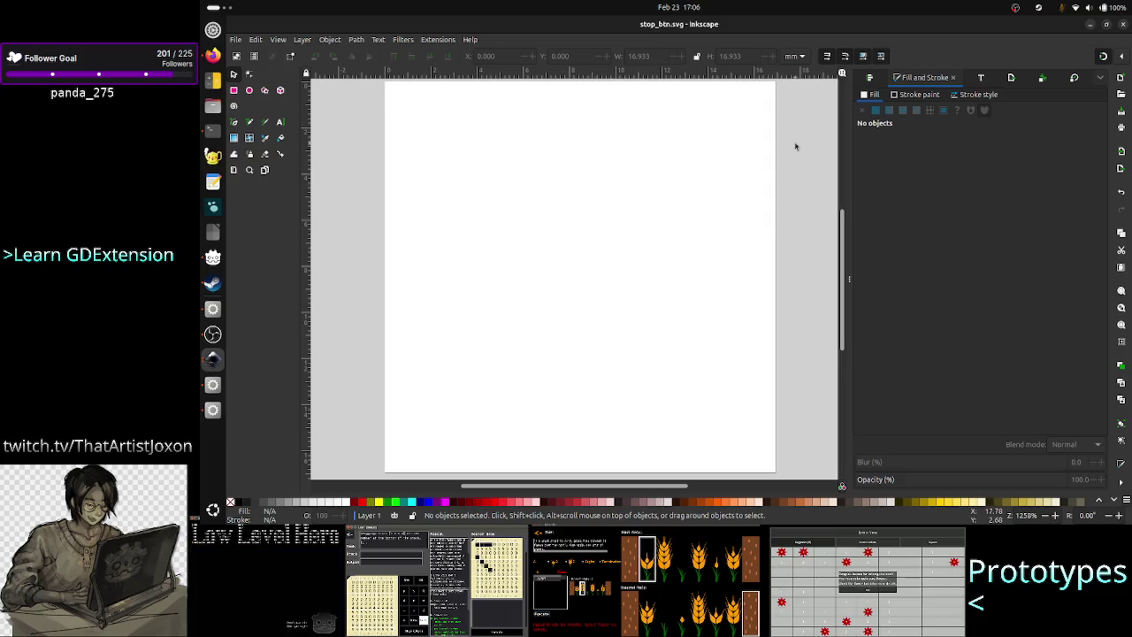
{"action": "left_click", "coordinate": [1123, 25]}
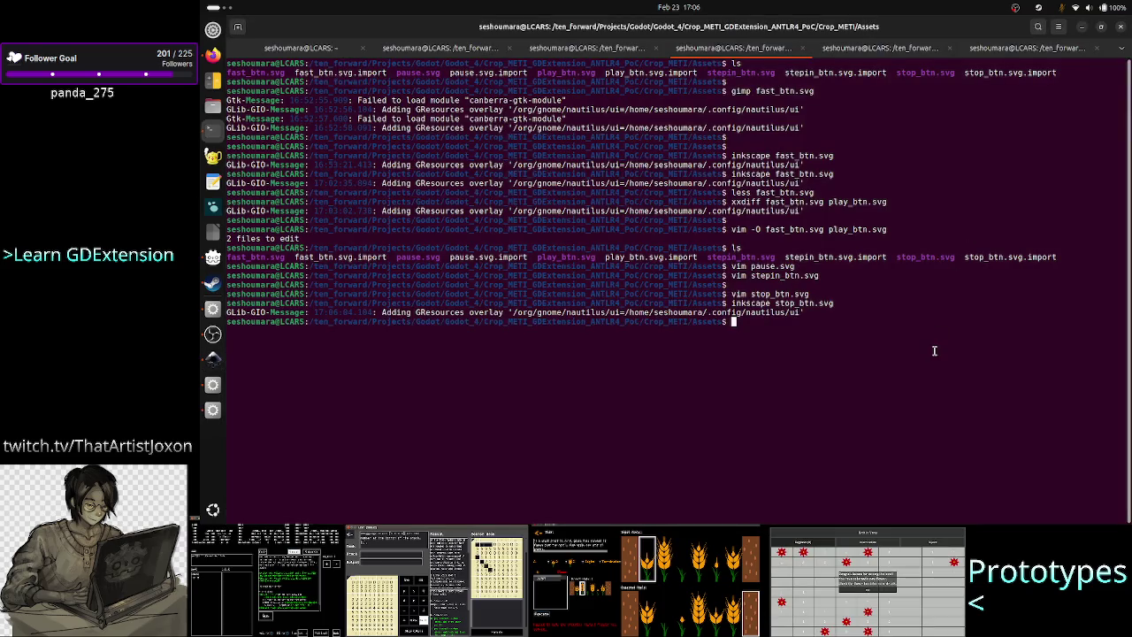
Step: Open stepin_btn.svg in Inkscape and fit the whole page in the window
{"action": "key", "text": "Return"}
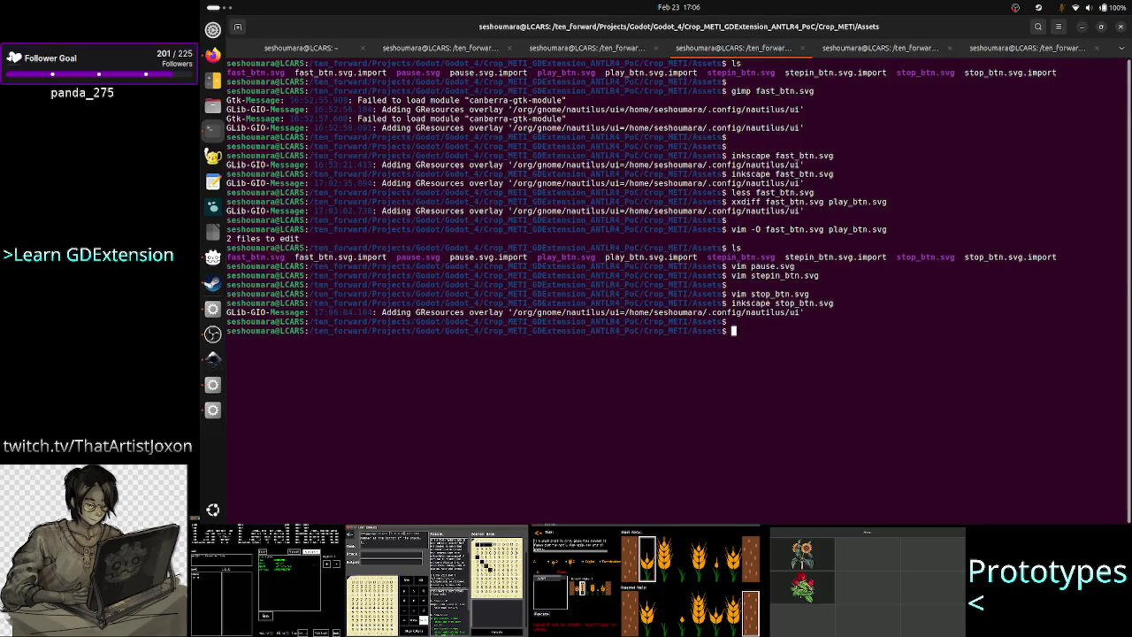
{"action": "type", "text": "inkscape stop_btn."}
{"action": "key", "text": "BackSpace"}
{"action": "key", "text": "BackSpace"}
{"action": "key", "text": "BackSpace"}
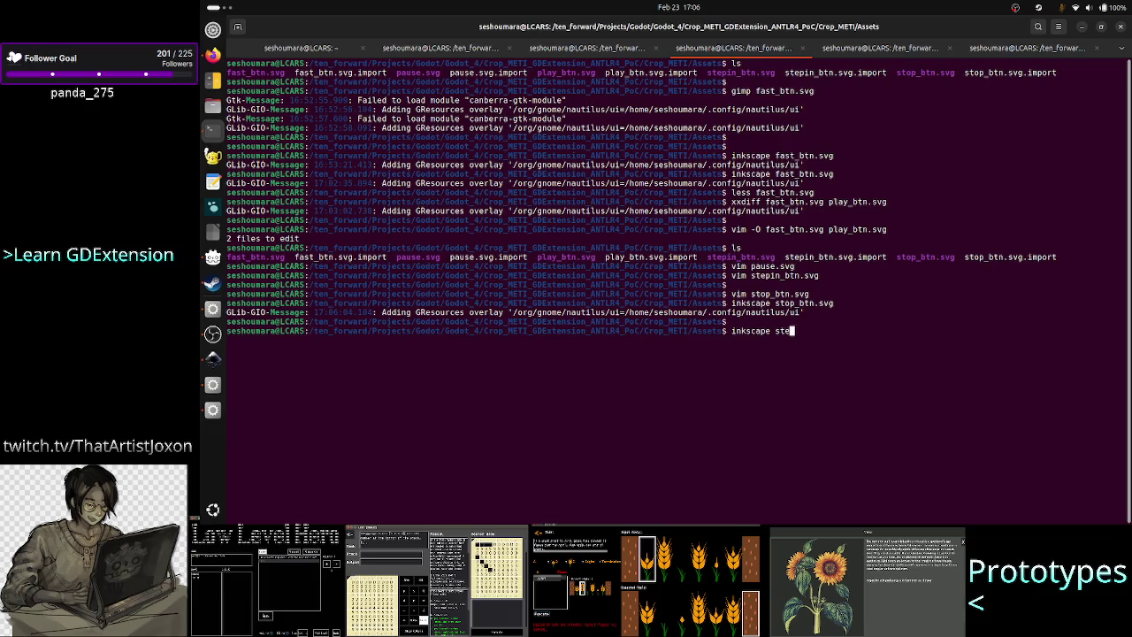
{"action": "key", "text": "Tab"}
{"action": "key", "text": "Return"}
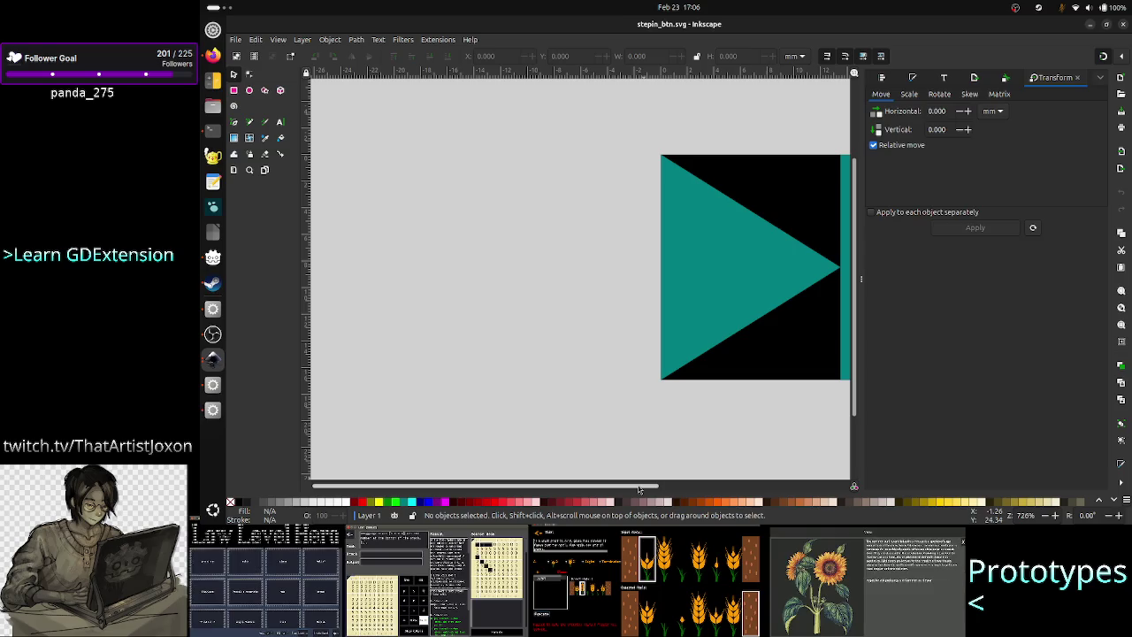
{"action": "key", "text": "5"}
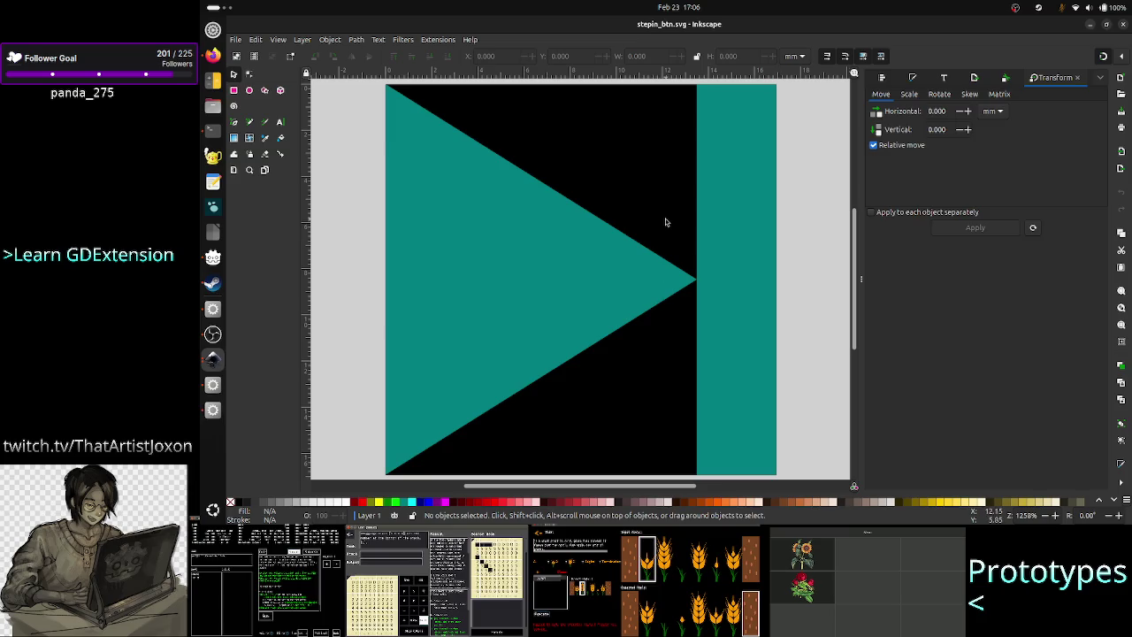
Step: Fill the teal triangle and right-hand bar white, then save the file
{"action": "left_click", "coordinate": [598, 281]}
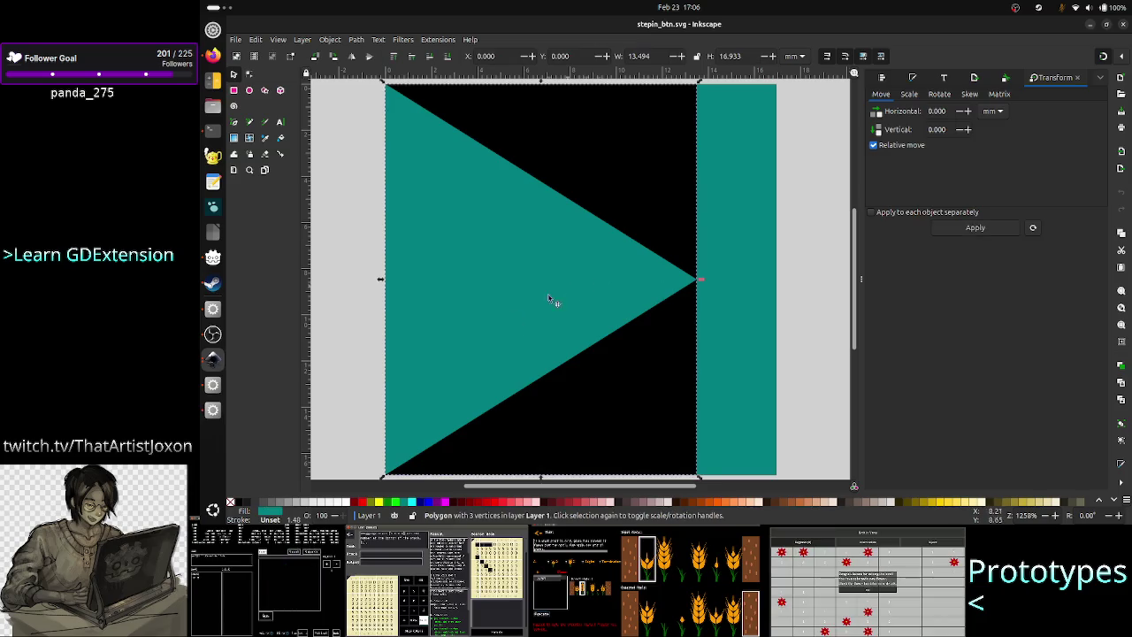
{"action": "left_click", "coordinate": [351, 511]}
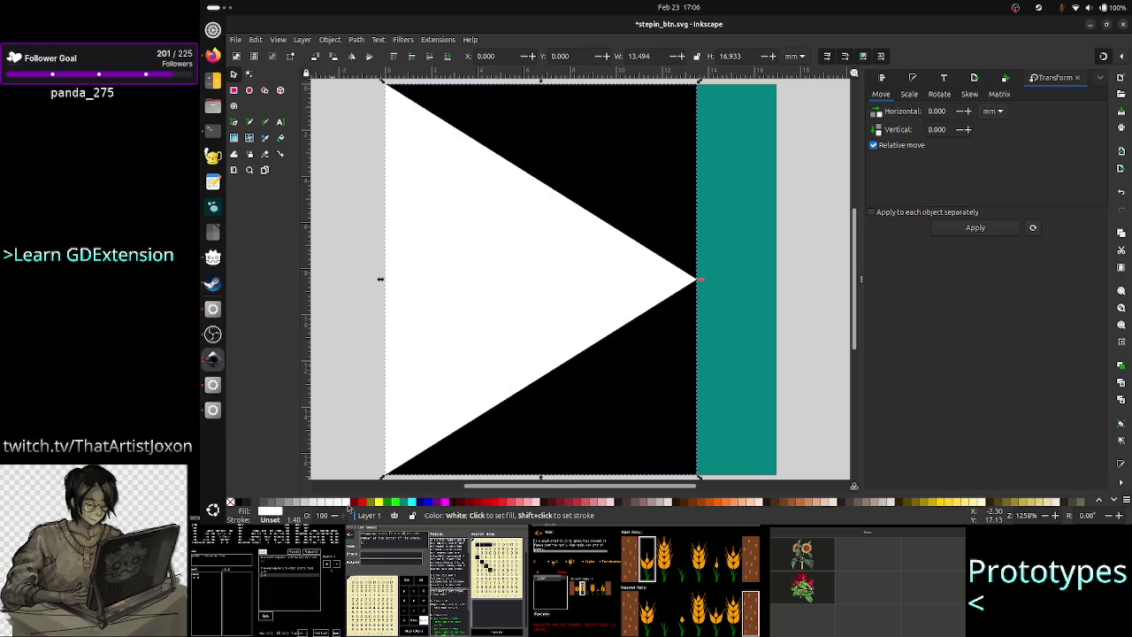
{"action": "left_click", "coordinate": [732, 366]}
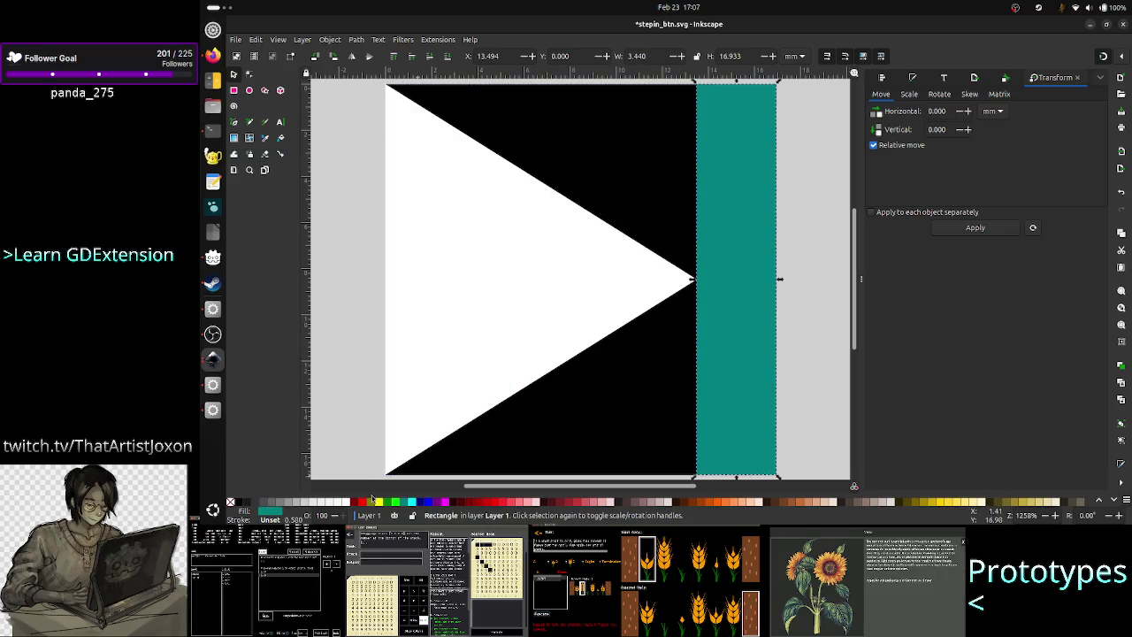
{"action": "left_click", "coordinate": [351, 504]}
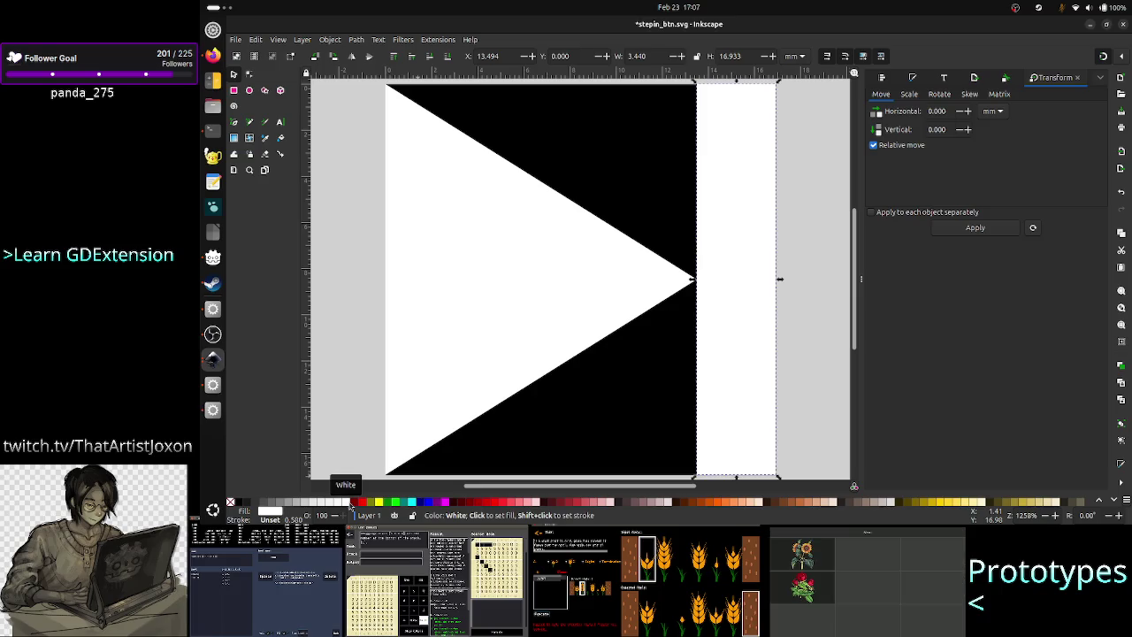
{"action": "left_click", "coordinate": [807, 372]}
{"action": "key", "text": "ctrl+s"}
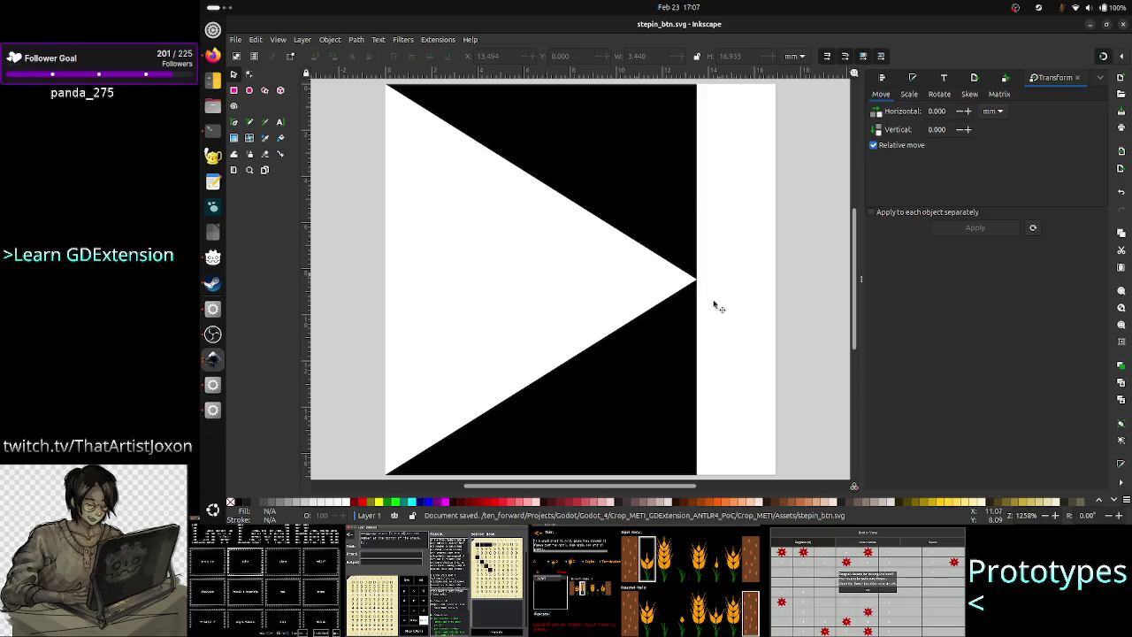
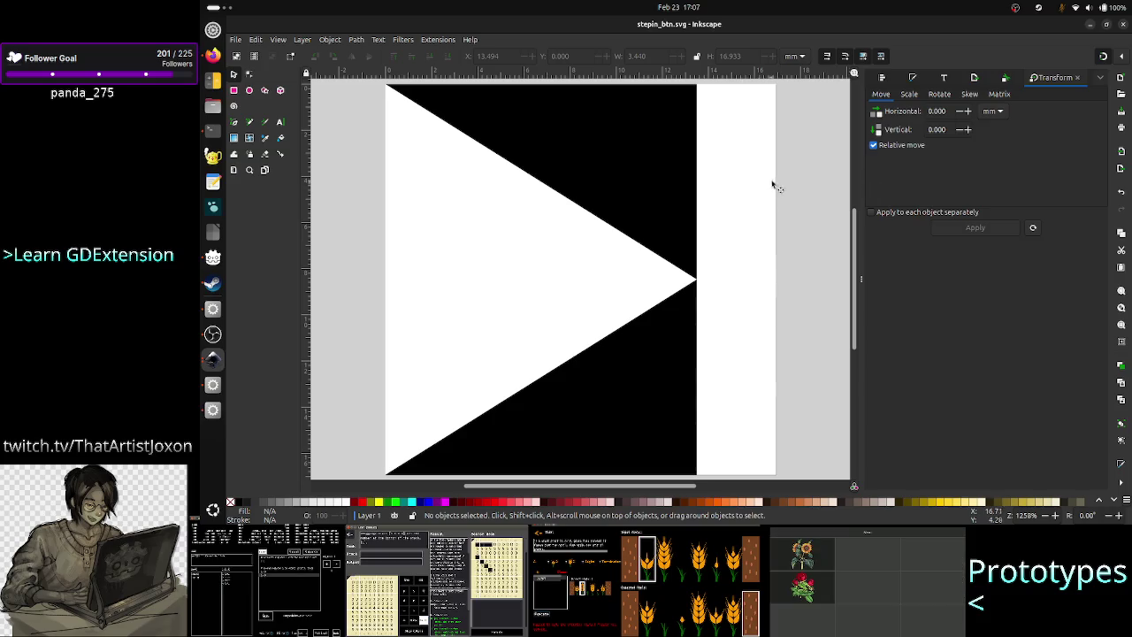
Step: Close the stepin drawing and reopen Inkscape from the terminal on play_btn.svg
{"action": "left_click", "coordinate": [1124, 27]}
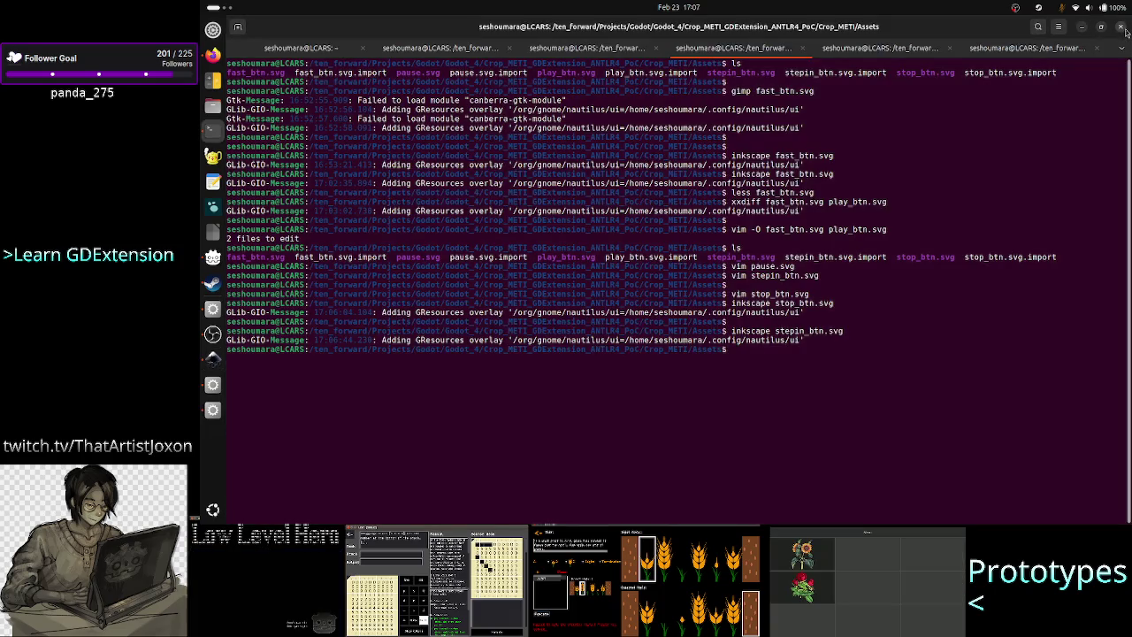
{"action": "key", "text": "Return"}
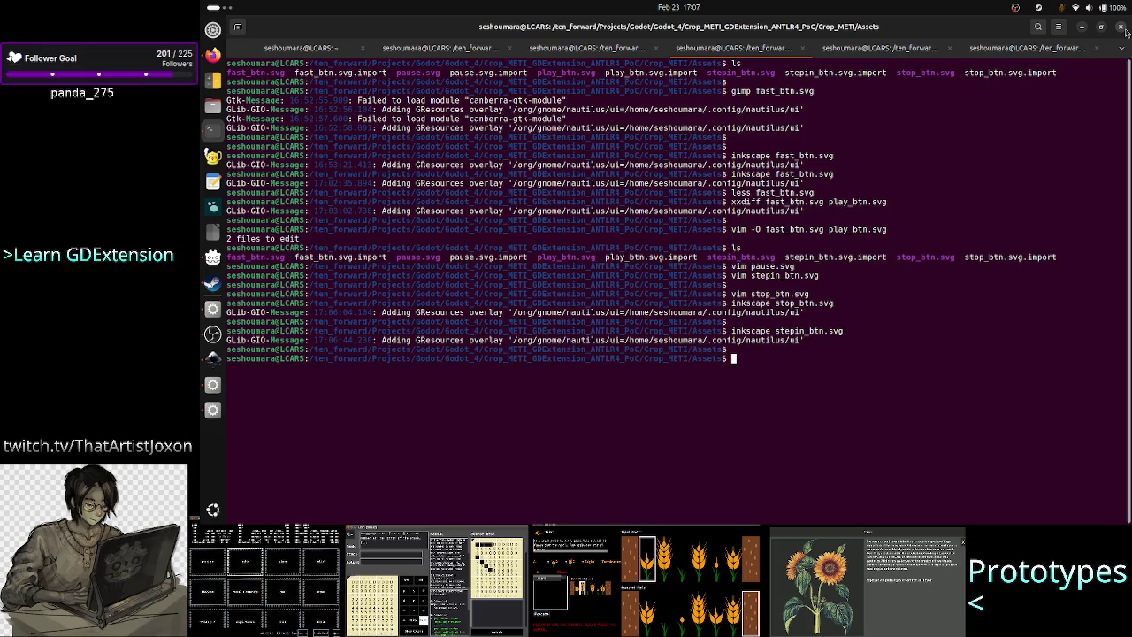
{"action": "key", "text": "Up"}
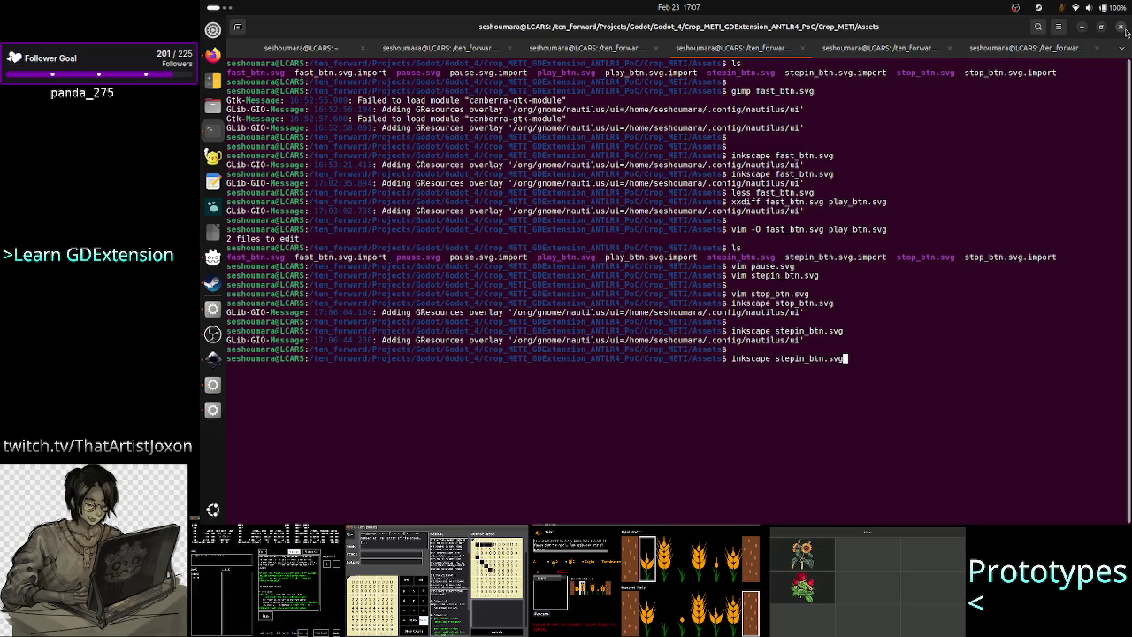
{"action": "key", "text": "BackSpace"}
{"action": "key", "text": "BackSpace"}
{"action": "key", "text": "BackSpace"}
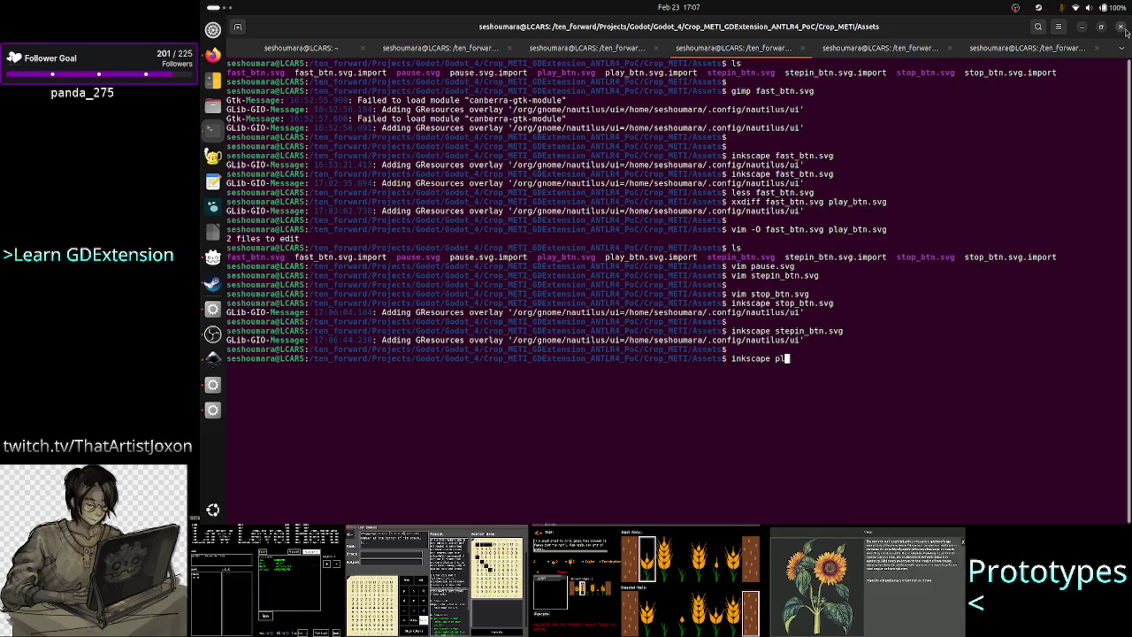
{"action": "key", "text": "Tab"}
{"action": "key", "text": "Return"}
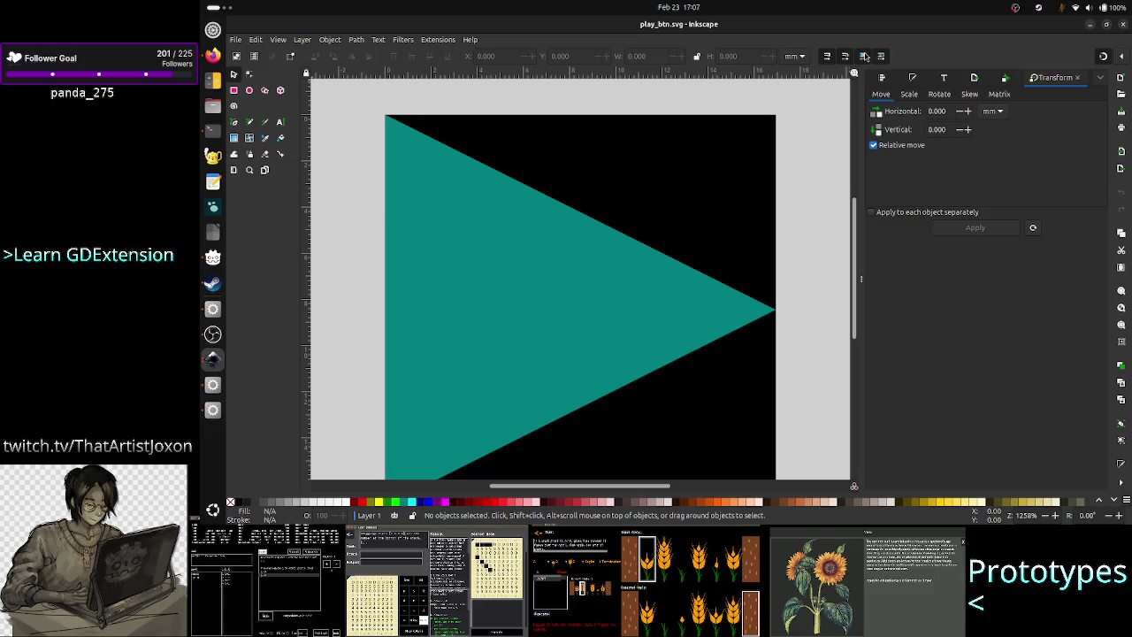
Step: Fill the play triangle with white, save play_btn.svg and close Inkscape
{"action": "left_click", "coordinate": [622, 245]}
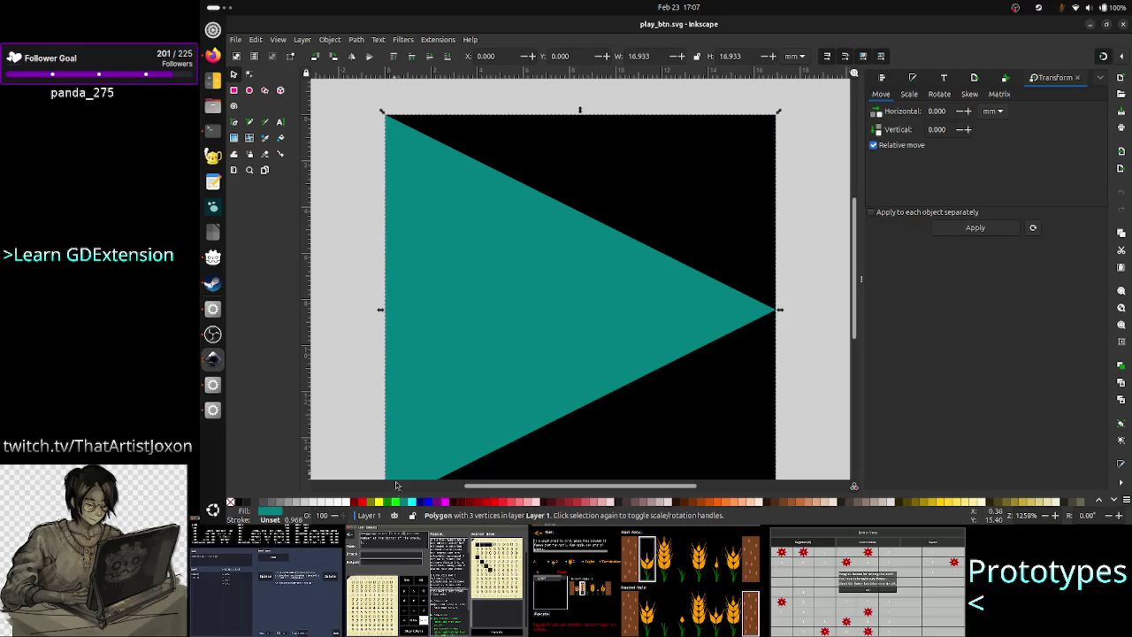
{"action": "left_click", "coordinate": [345, 504]}
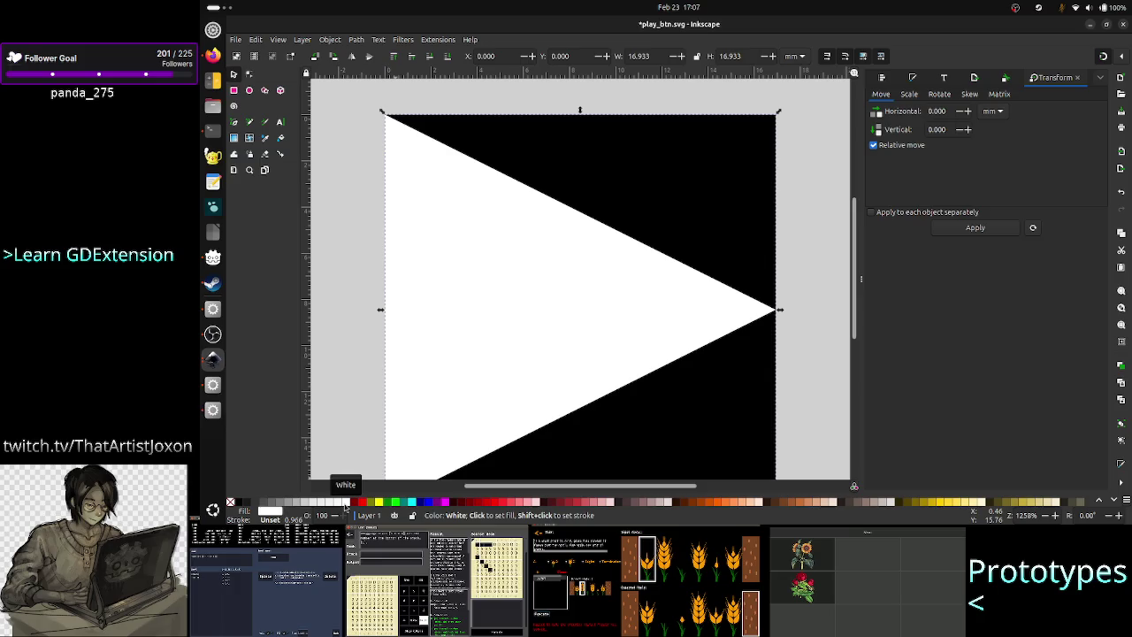
{"action": "key", "text": "Escape"}
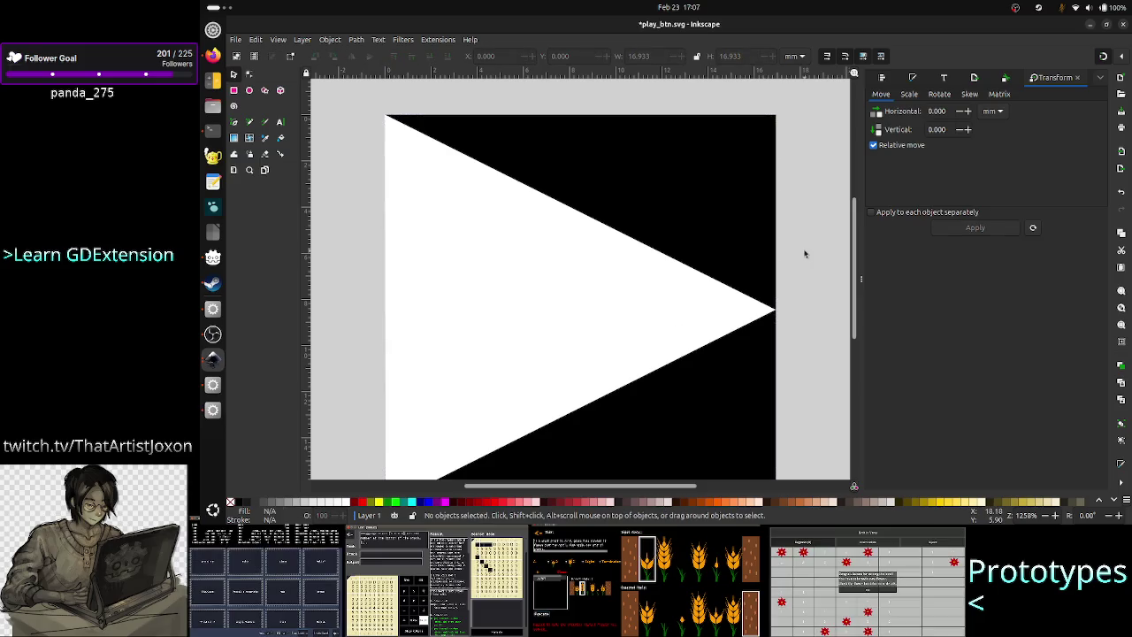
{"action": "key", "text": "ctrl+s"}
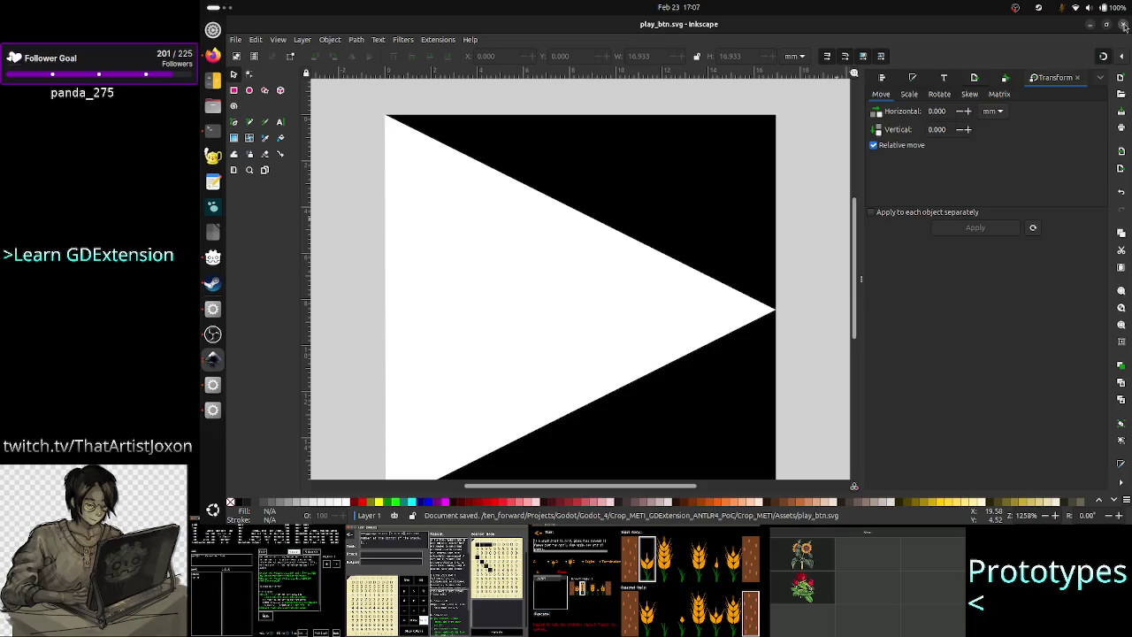
{"action": "left_click", "coordinate": [1125, 26]}
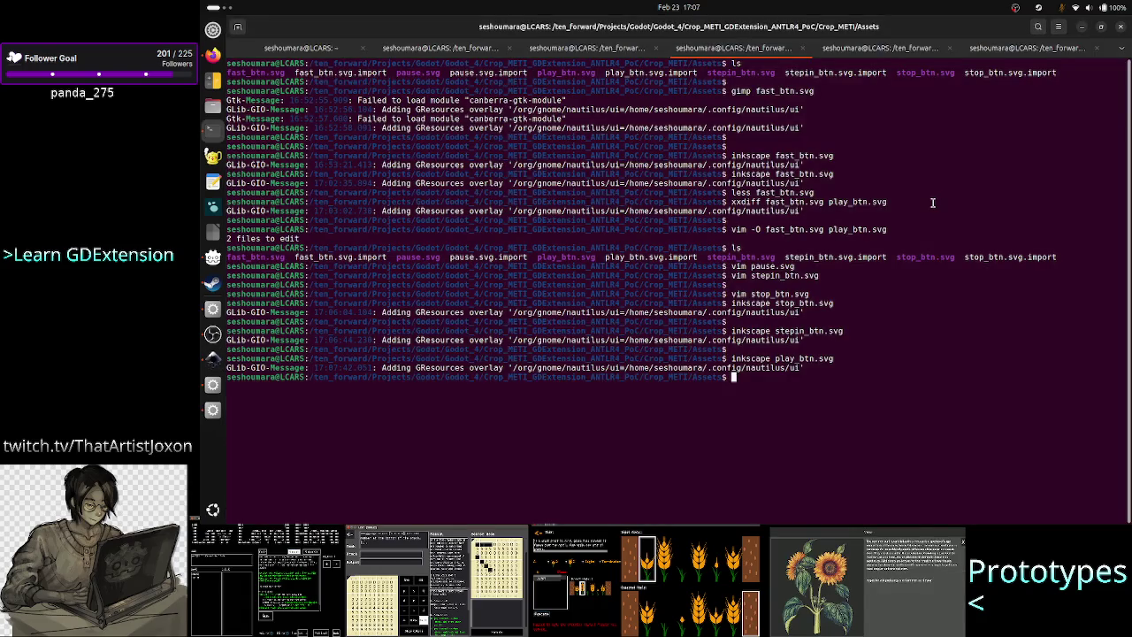
Step: Edit the recalled command to open pause_btn.svg in Inkscape and run it
{"action": "key", "text": "Up"}
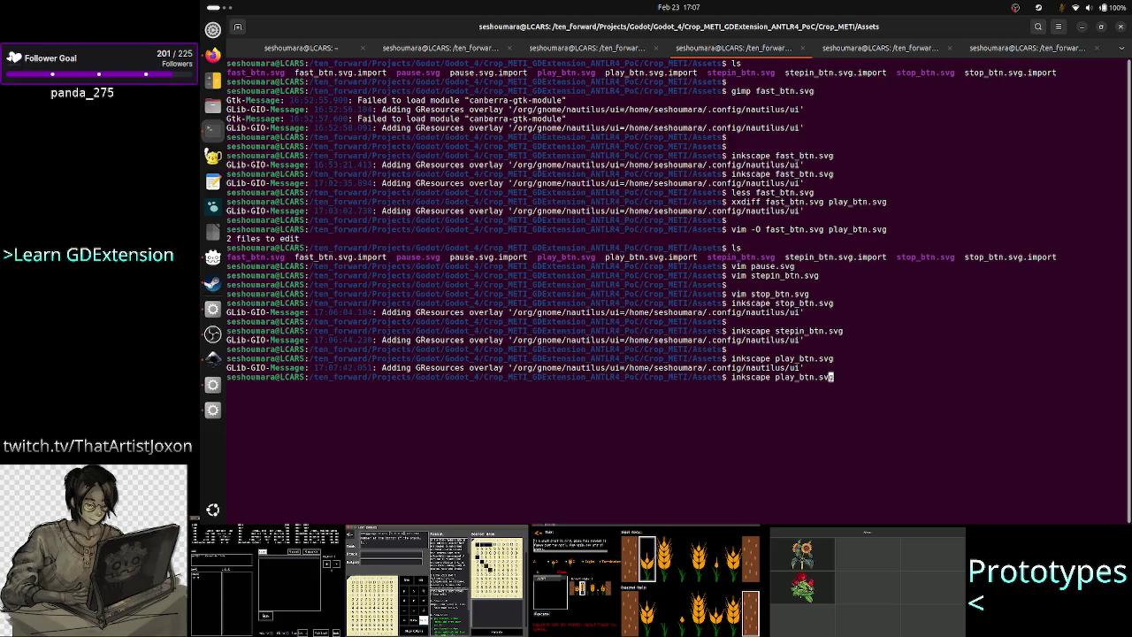
{"action": "key", "text": "Left"}
{"action": "key", "text": "Left"}
{"action": "key", "text": "Left"}
{"action": "key", "text": "BackSpace"}
{"action": "key", "text": "BackSpace"}
{"action": "key", "text": "BackSpace"}
{"action": "type", "text": "ause"}
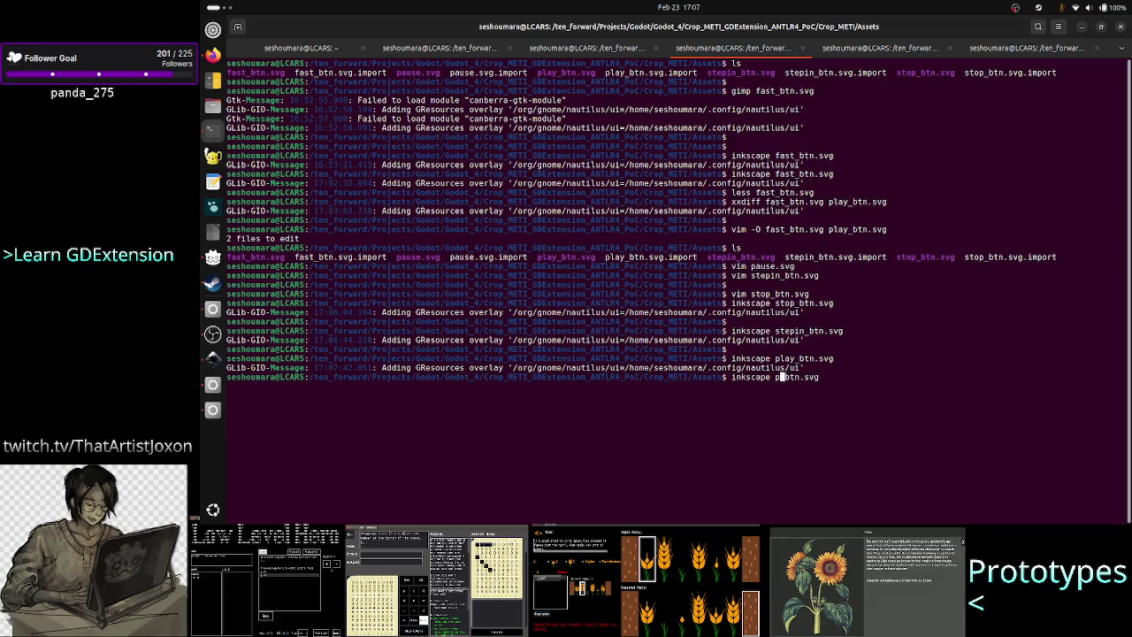
{"action": "key", "text": "Return"}
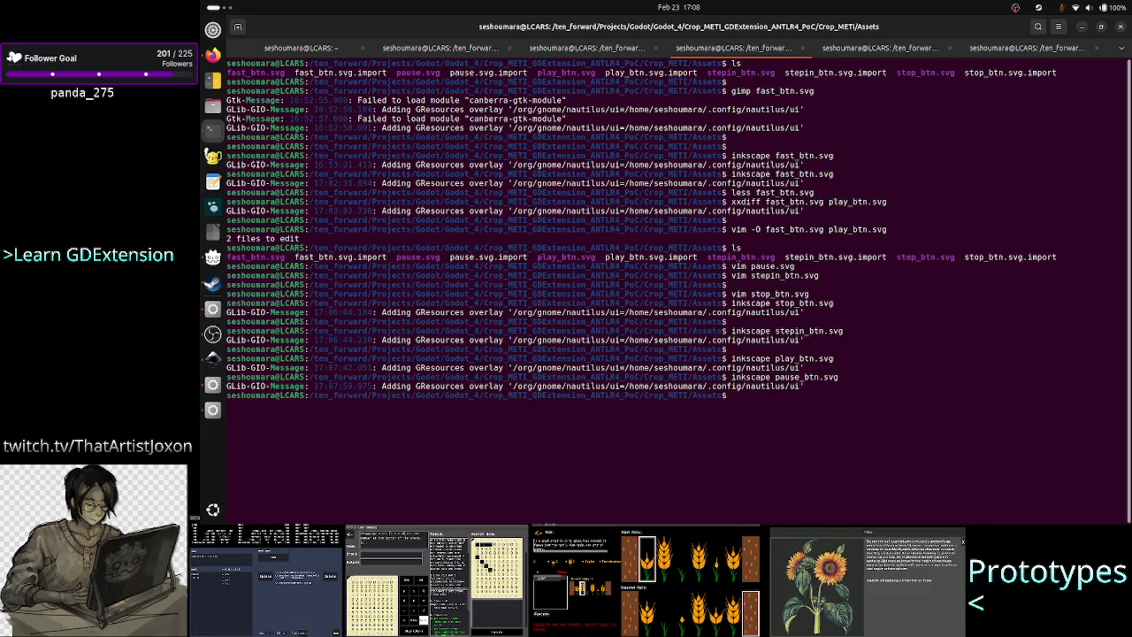
Step: Close the unsaved New document 2 Inkscape window without saving
{"action": "key", "text": "alt+Tab"}
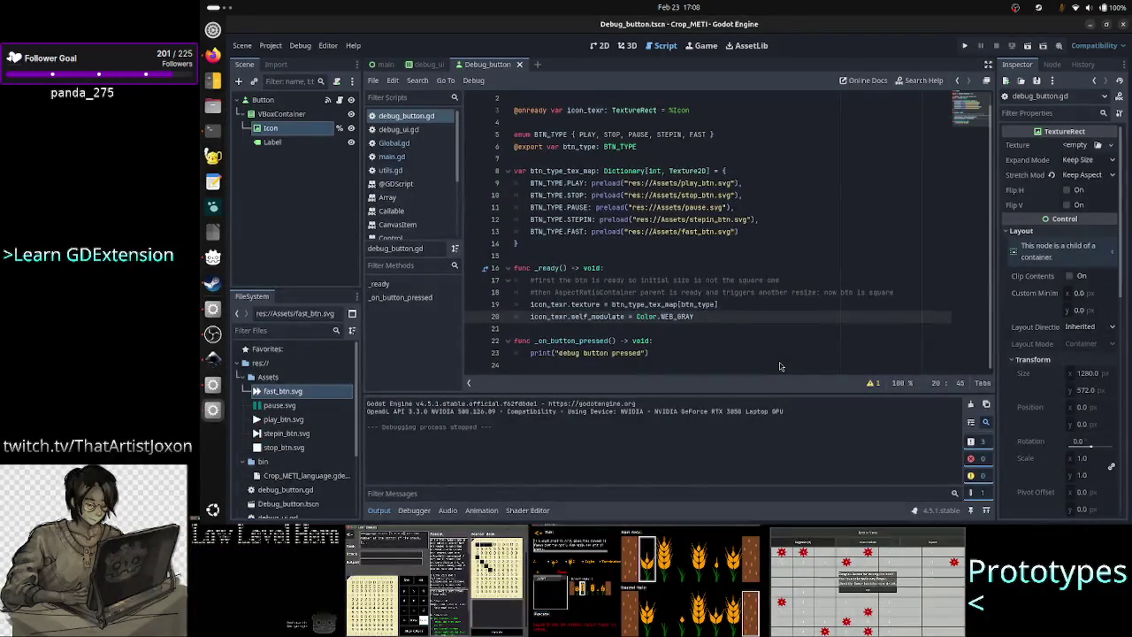
{"action": "key", "text": "alt+Tab"}
{"action": "key", "text": "alt+Tab"}
{"action": "key", "text": "alt+Tab"}
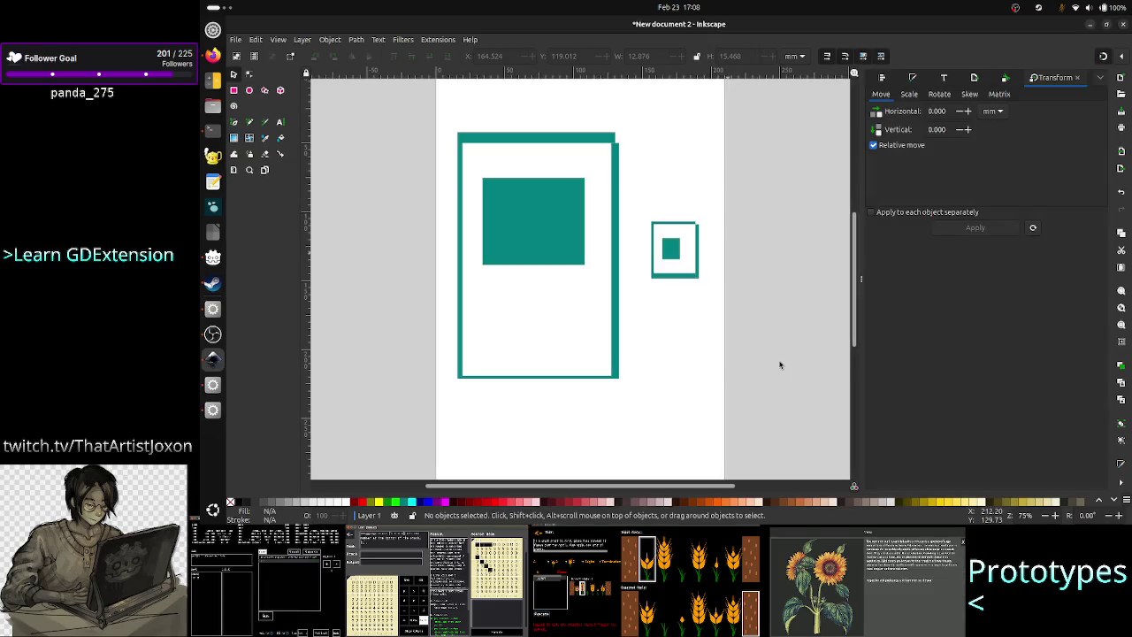
{"action": "left_click", "coordinate": [1125, 26]}
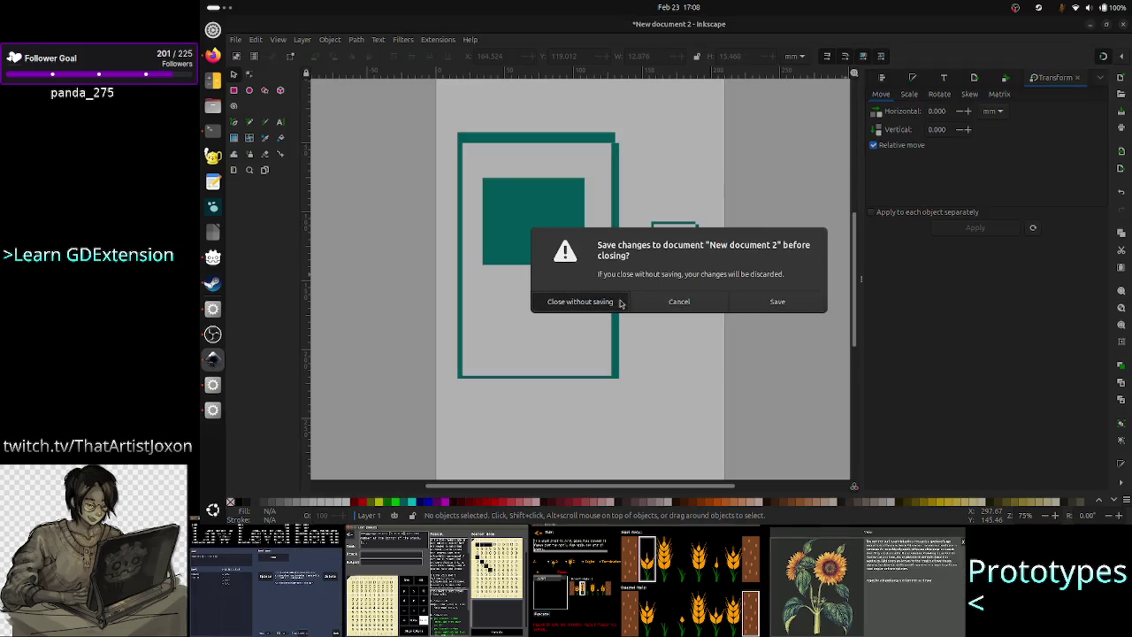
{"action": "left_click", "coordinate": [621, 303]}
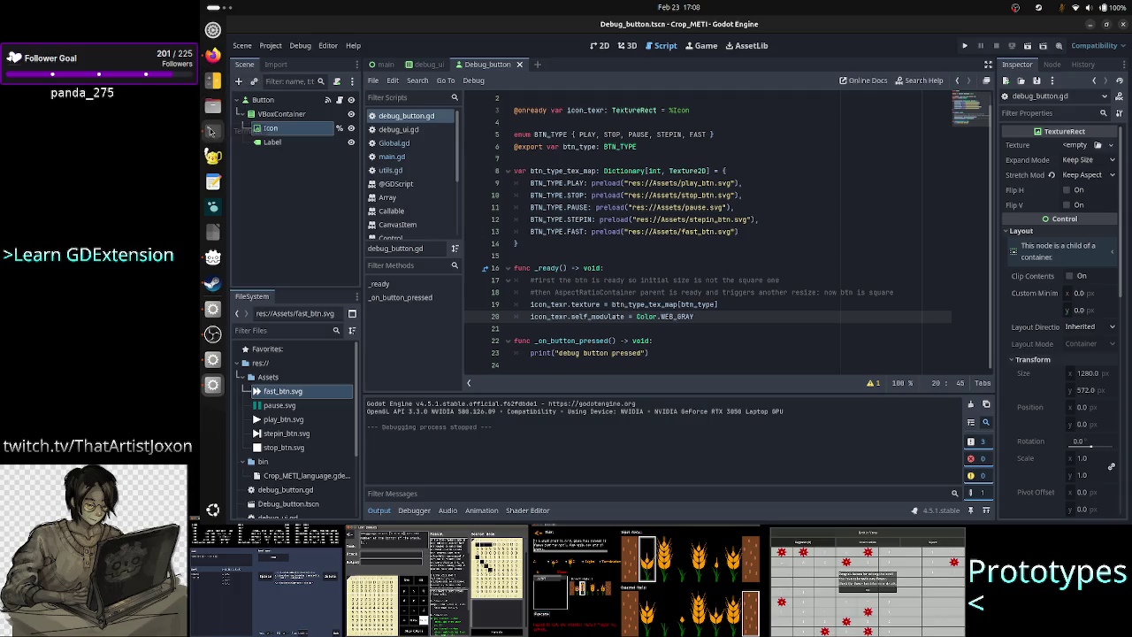
Step: Bring the terminal forward and clear the recalled inkscape command
{"action": "left_click", "coordinate": [210, 131]}
{"action": "key", "text": "Up"}
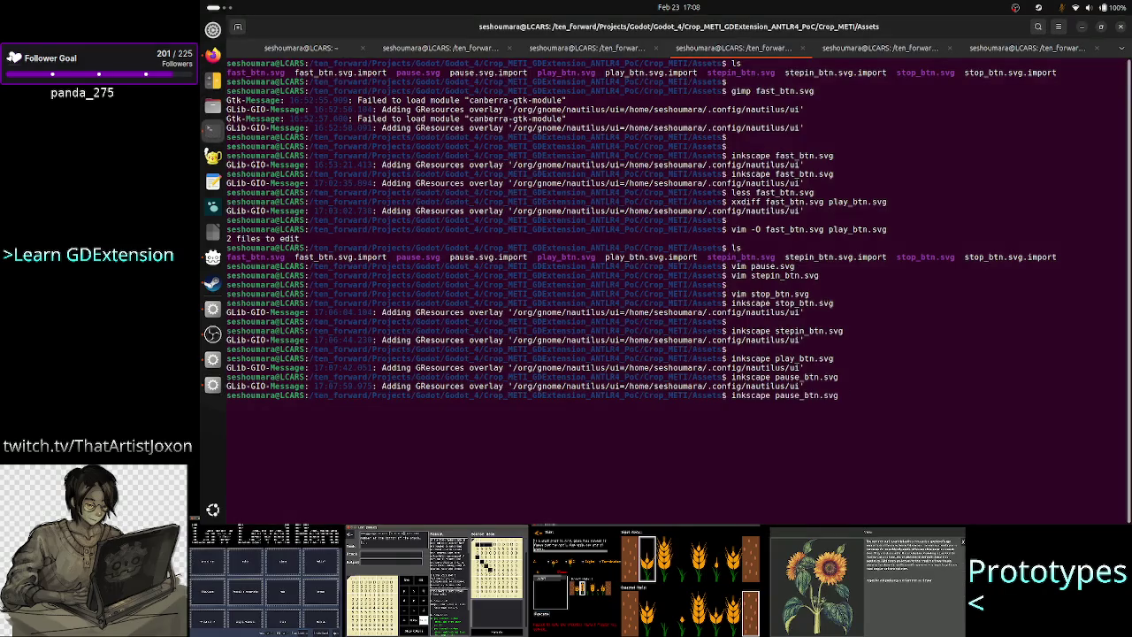
{"action": "key", "text": "BackSpace"}
{"action": "key", "text": "BackSpace"}
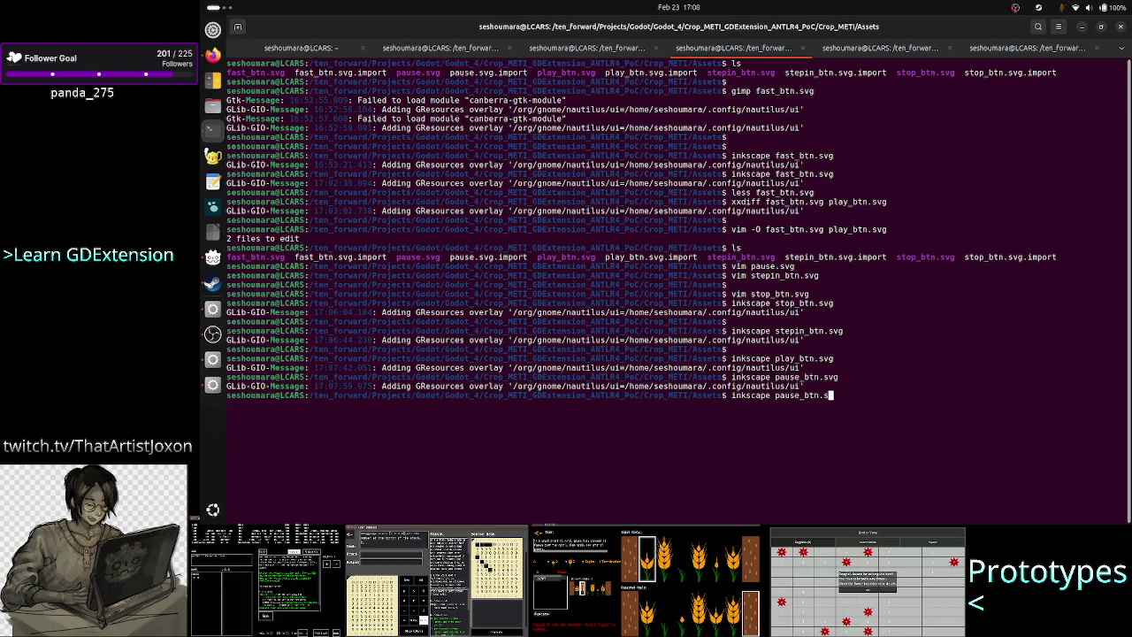
{"action": "key", "text": "BackSpace"}
{"action": "key", "text": "BackSpace"}
{"action": "key", "text": "BackSpace"}
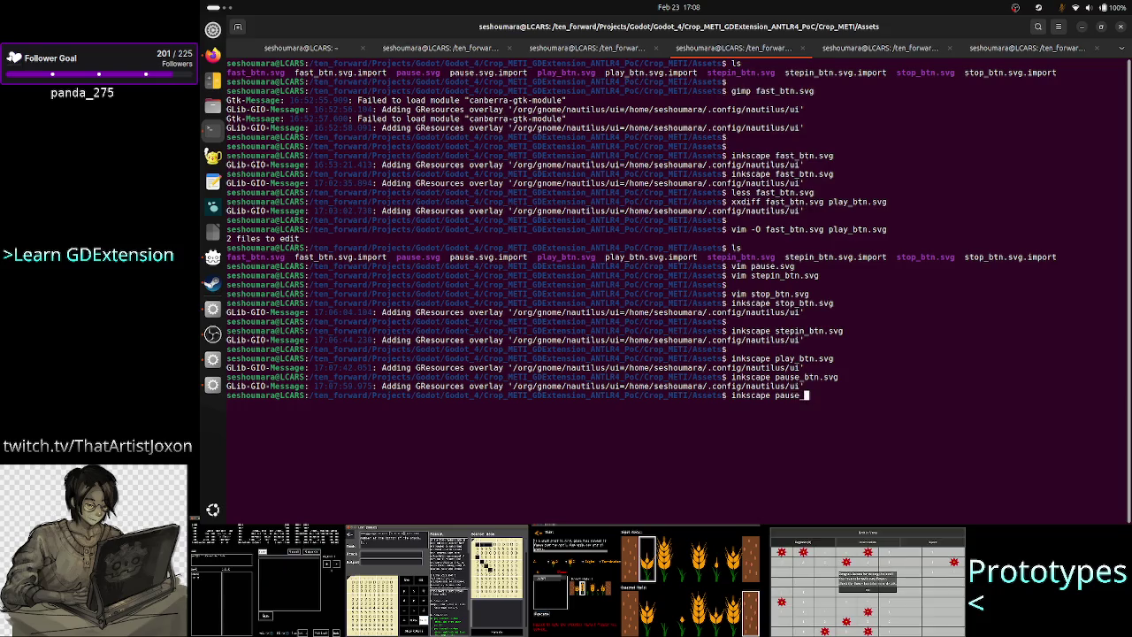
{"action": "key", "text": "BackSpace"}
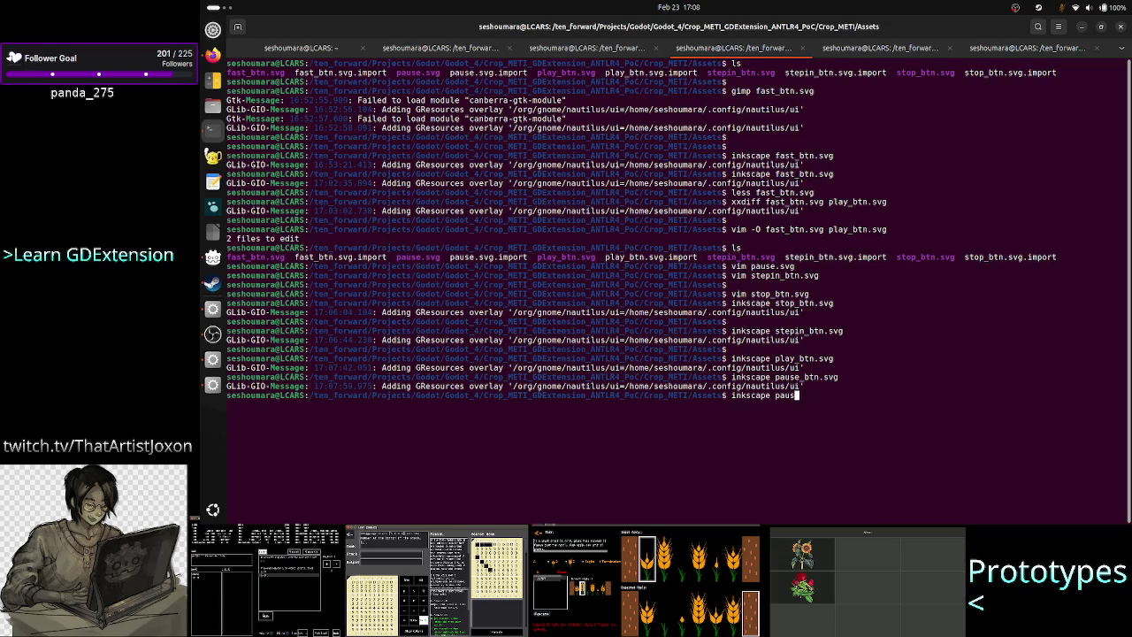
{"action": "key", "text": "BackSpace"}
{"action": "key", "text": "BackSpace"}
{"action": "key", "text": "BackSpace"}
Step: Rename pause.svg to pause_btn.svg with mv, then launch inkscape pause_btn.svg
{"action": "type", "text": "mv "}
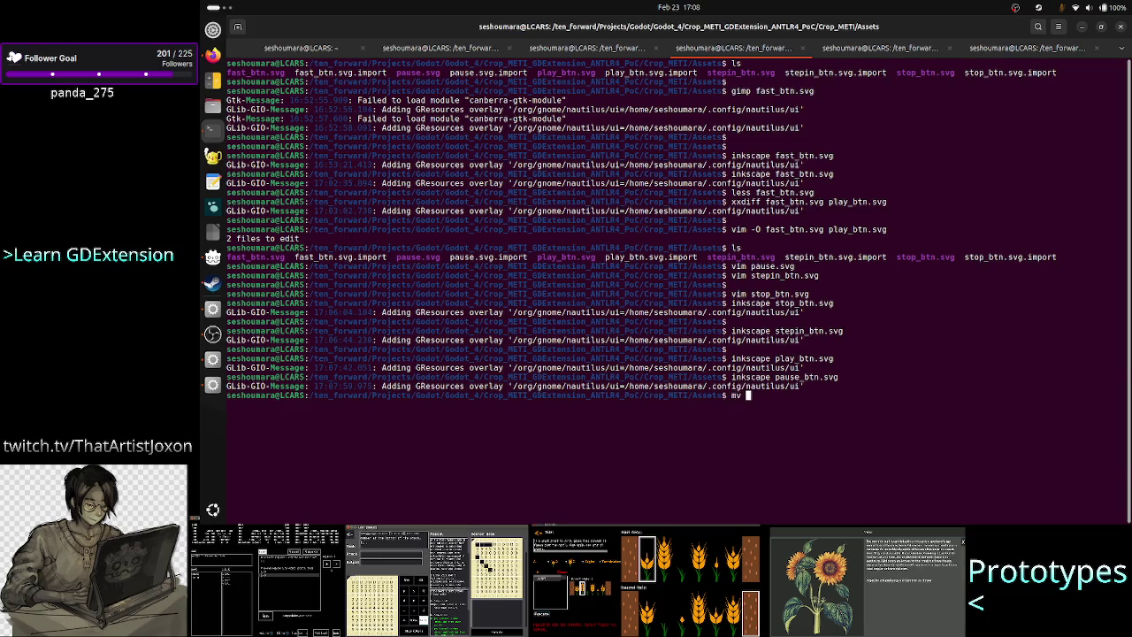
{"action": "type", "text": "pause.svg"}
{"action": "key", "text": "BackSpace"}
{"action": "key", "text": "BackSpace"}
{"action": "key", "text": "BackSpace"}
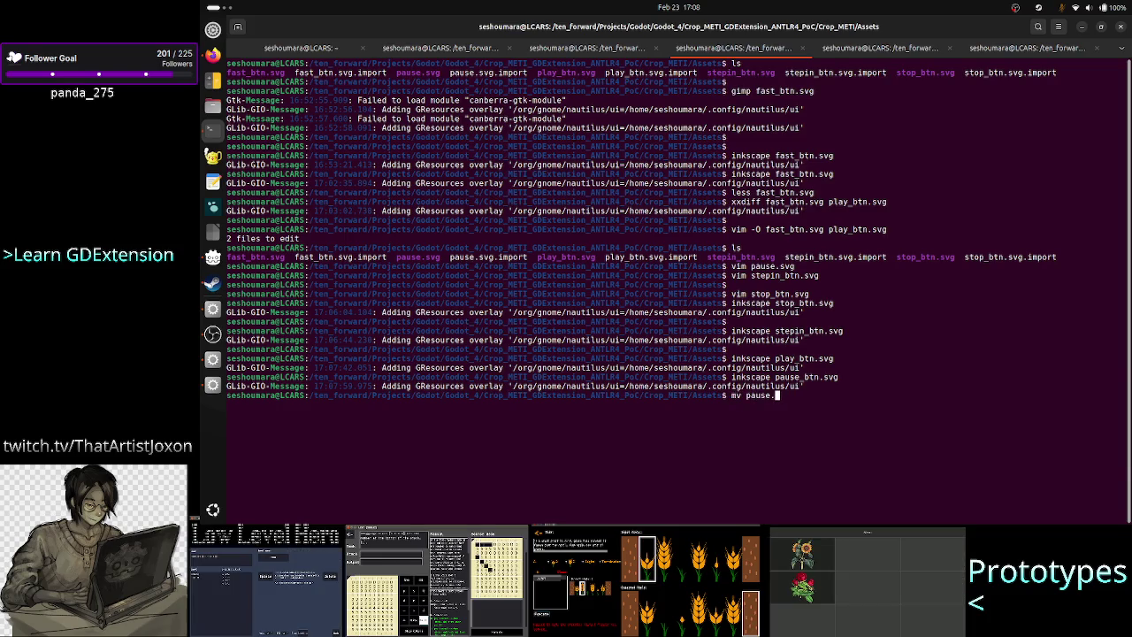
{"action": "type", "text": "bt"}
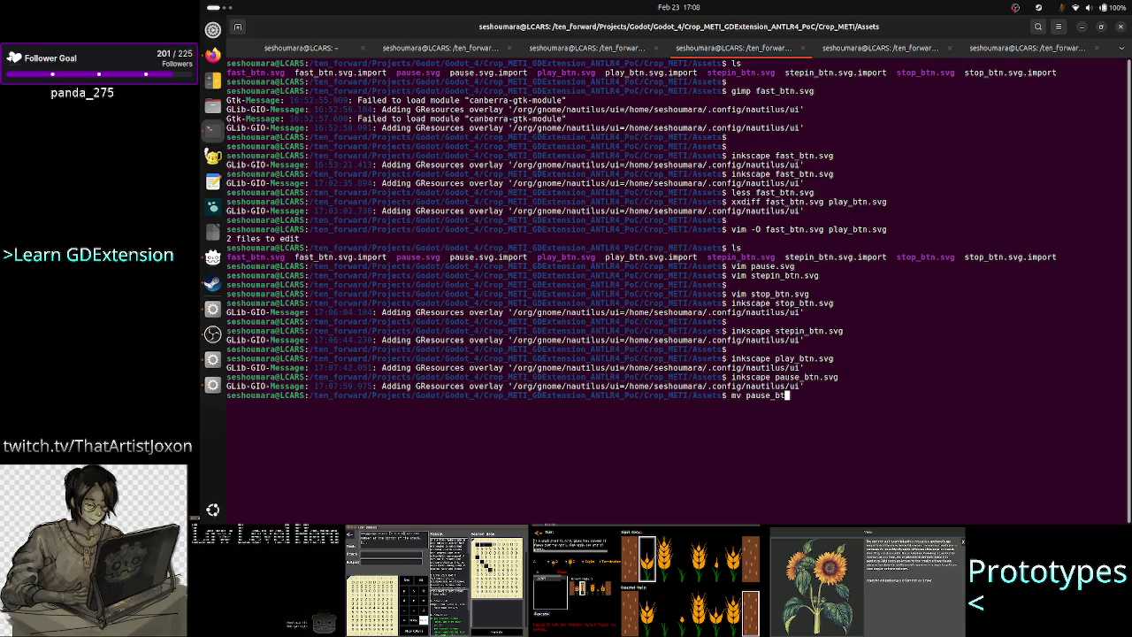
{"action": "type", "text": "n.svg"}
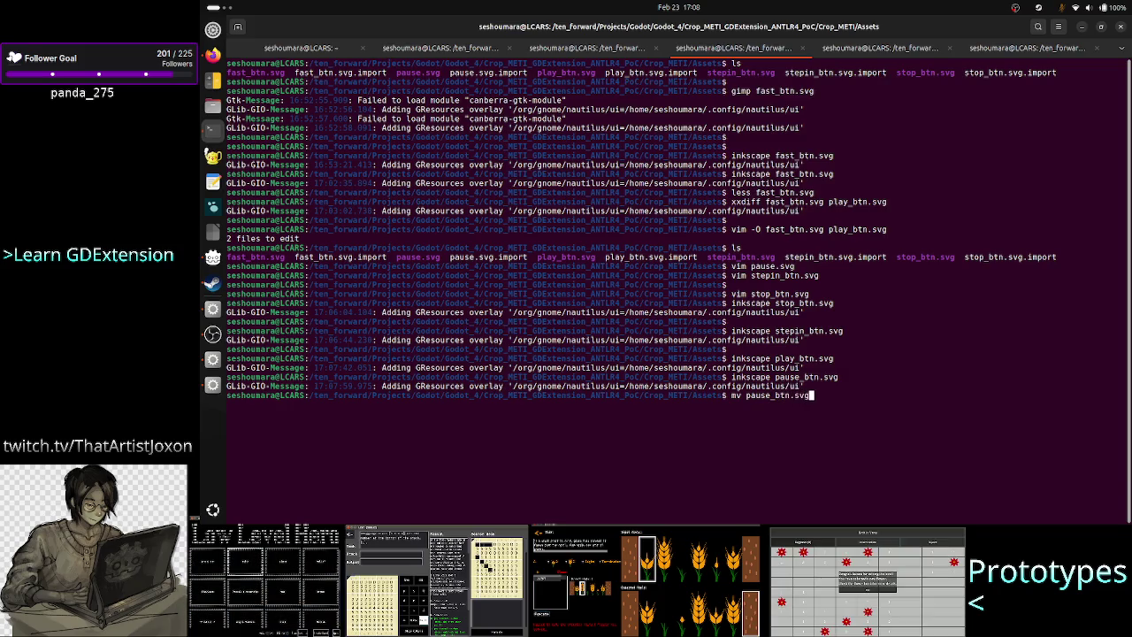
{"action": "key", "text": "BackSpace"}
{"action": "key", "text": "BackSpace"}
{"action": "key", "text": "BackSpace"}
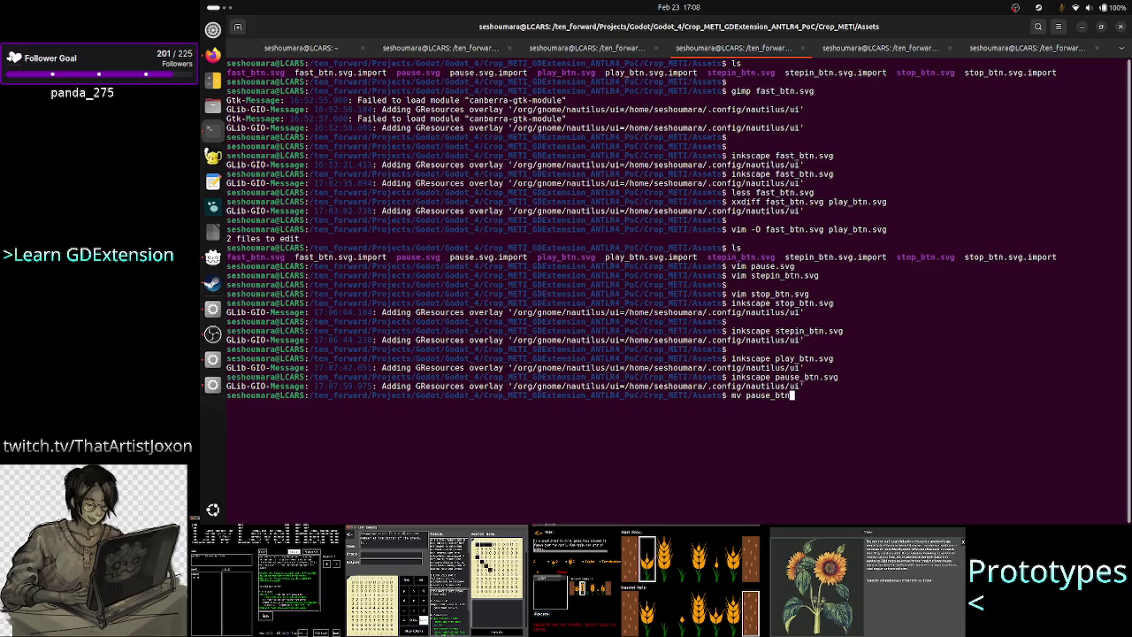
{"action": "type", "text": ".svg "}
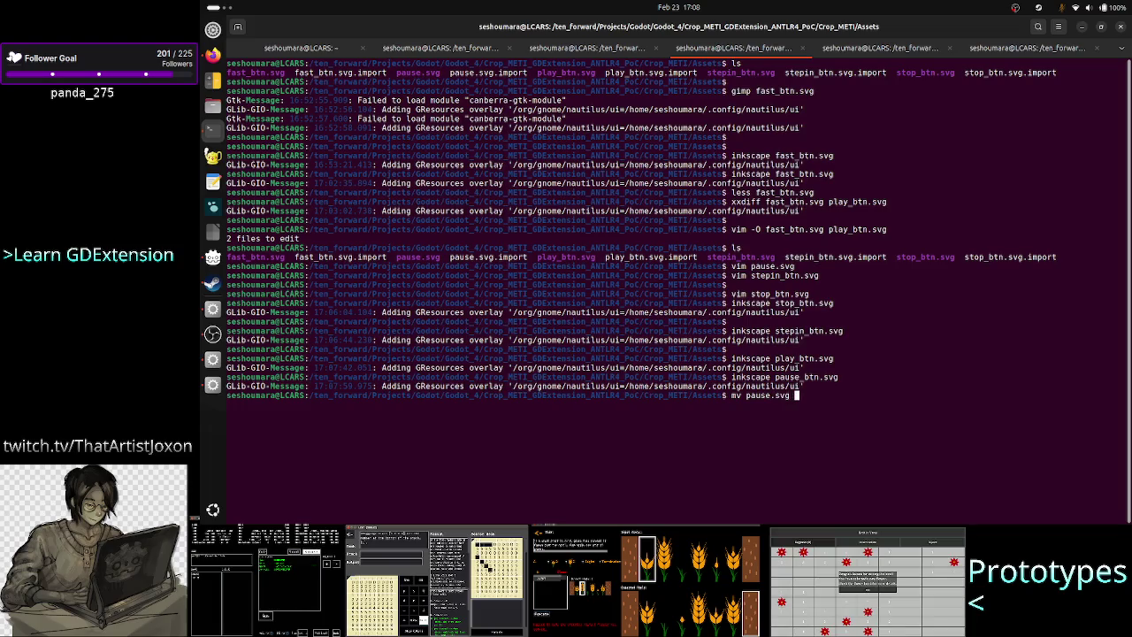
{"action": "type", "text": "pause.svg"}
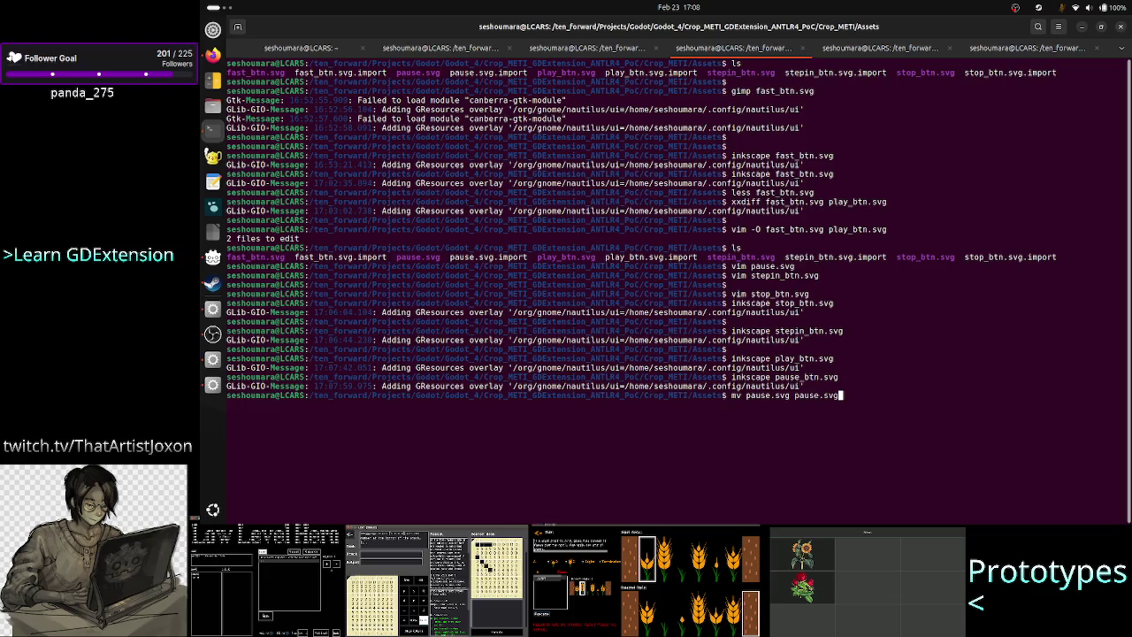
{"action": "key", "text": "BackSpace"}
{"action": "key", "text": "BackSpace"}
{"action": "key", "text": "BackSpace"}
{"action": "key", "text": "BackSpace"}
{"action": "type", "text": "_bt"}
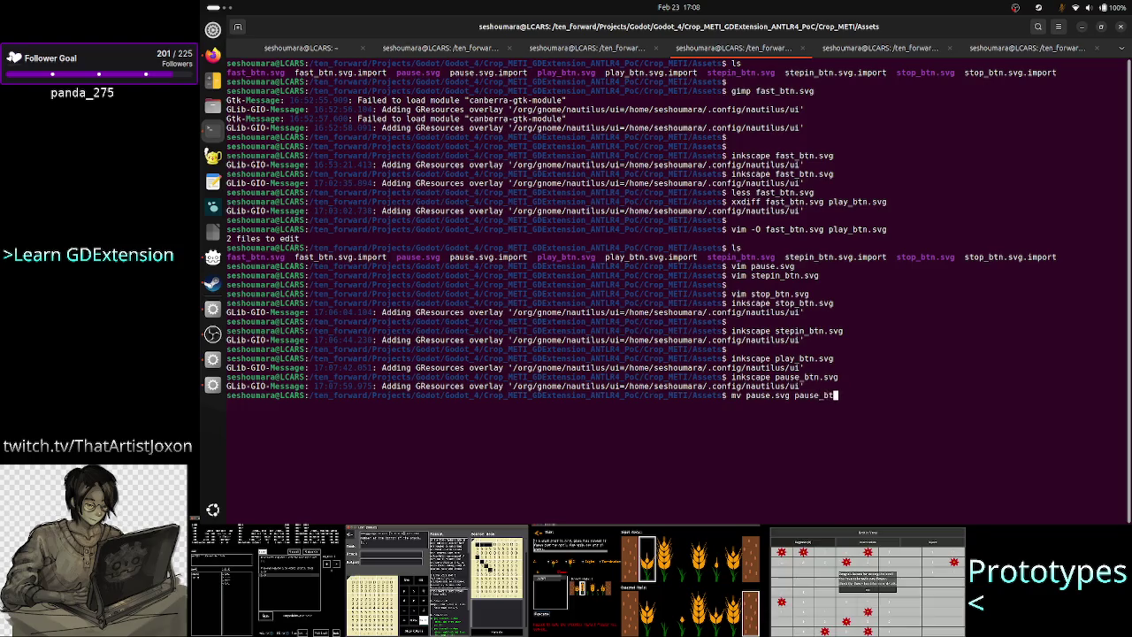
{"action": "type", "text": "n.svg"}
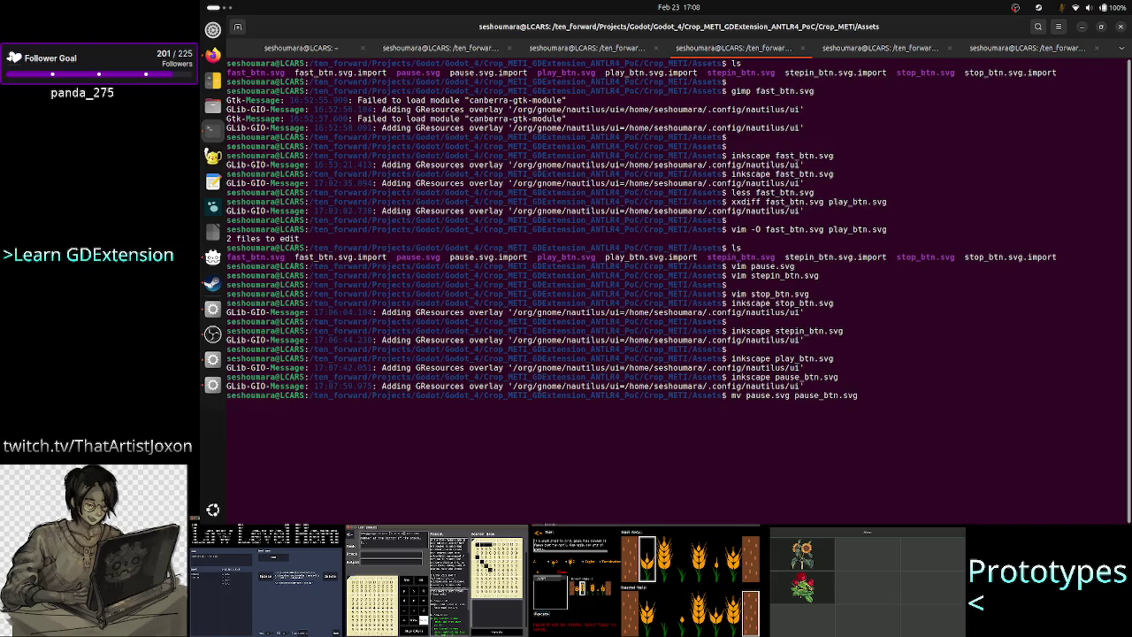
{"action": "key", "text": "Return"}
{"action": "type", "text": "i"}
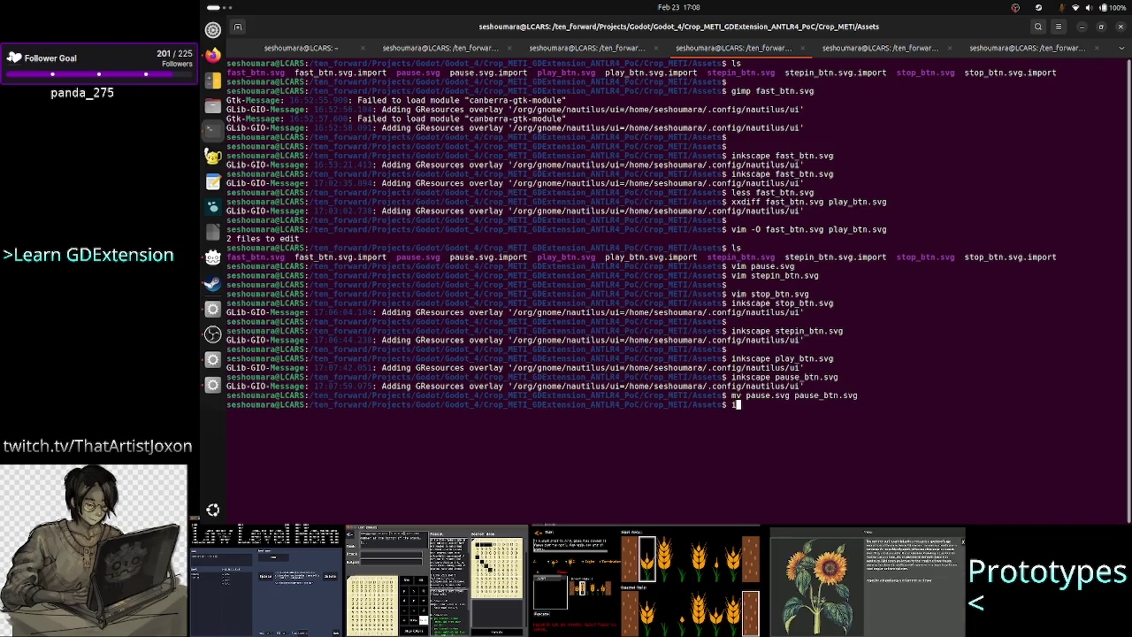
{"action": "type", "text": "nkscape"}
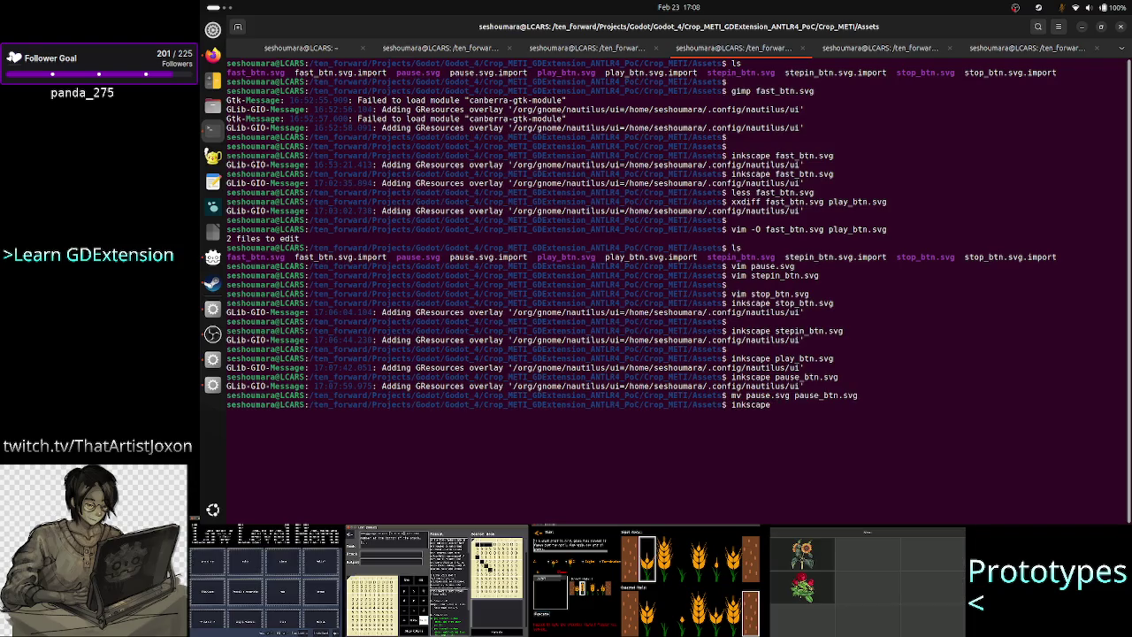
{"action": "type", "text": " pause_btn.svg"}
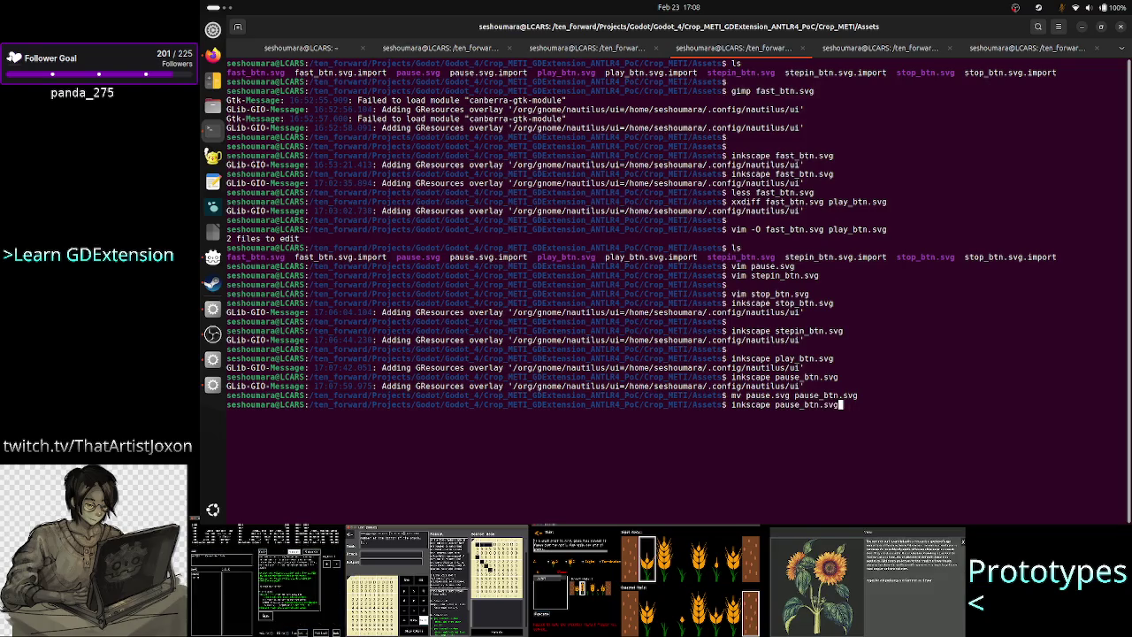
{"action": "key", "text": "Return"}
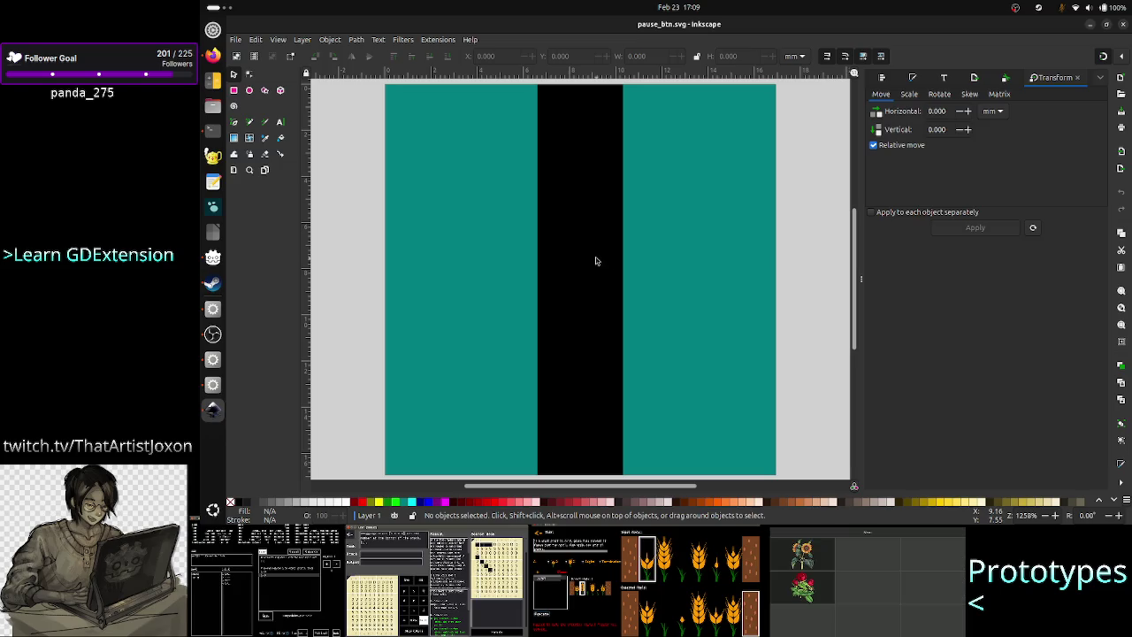
Step: Make both teal pause rectangles white, save pause_btn.svg and close Inkscape
{"action": "left_click", "coordinate": [493, 245]}
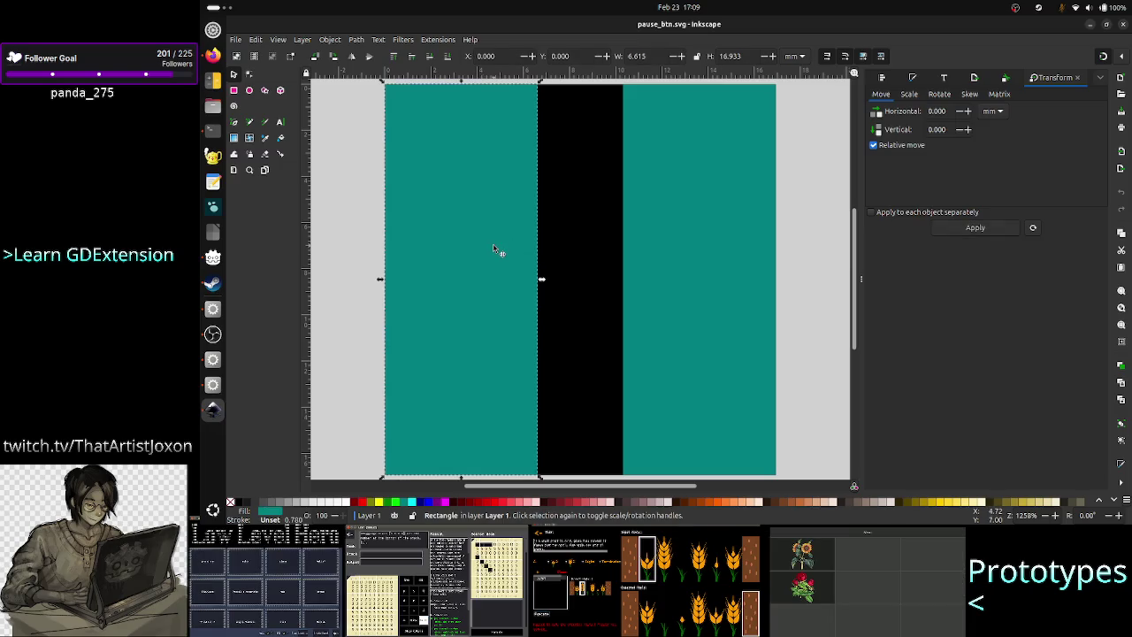
{"action": "left_click", "coordinate": [344, 501]}
{"action": "left_click", "coordinate": [657, 379]}
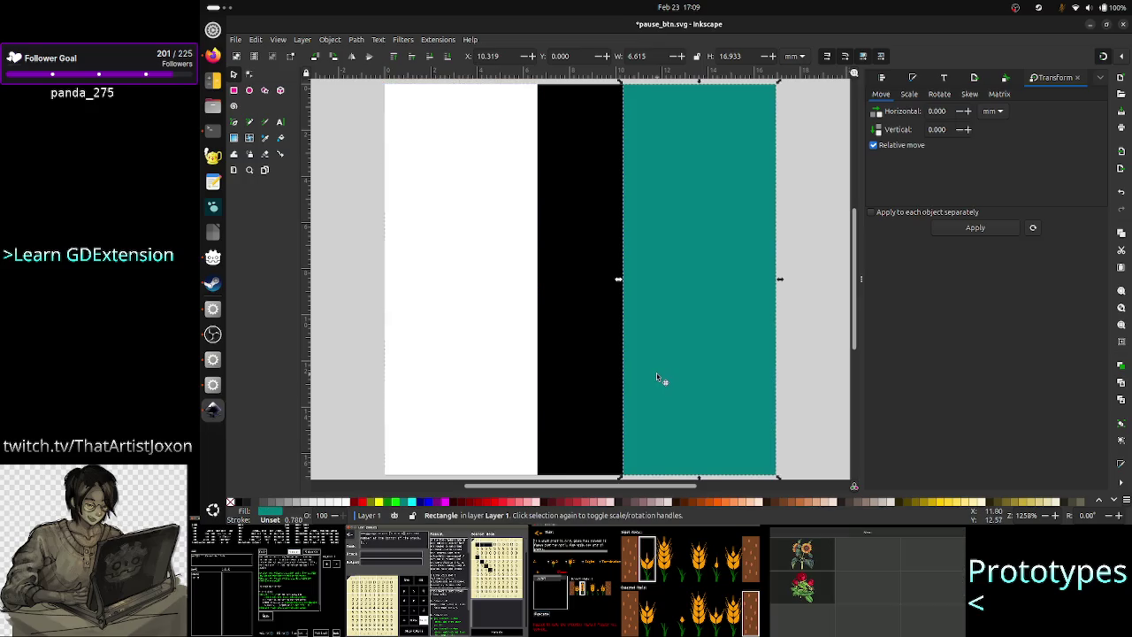
{"action": "left_click", "coordinate": [348, 501]}
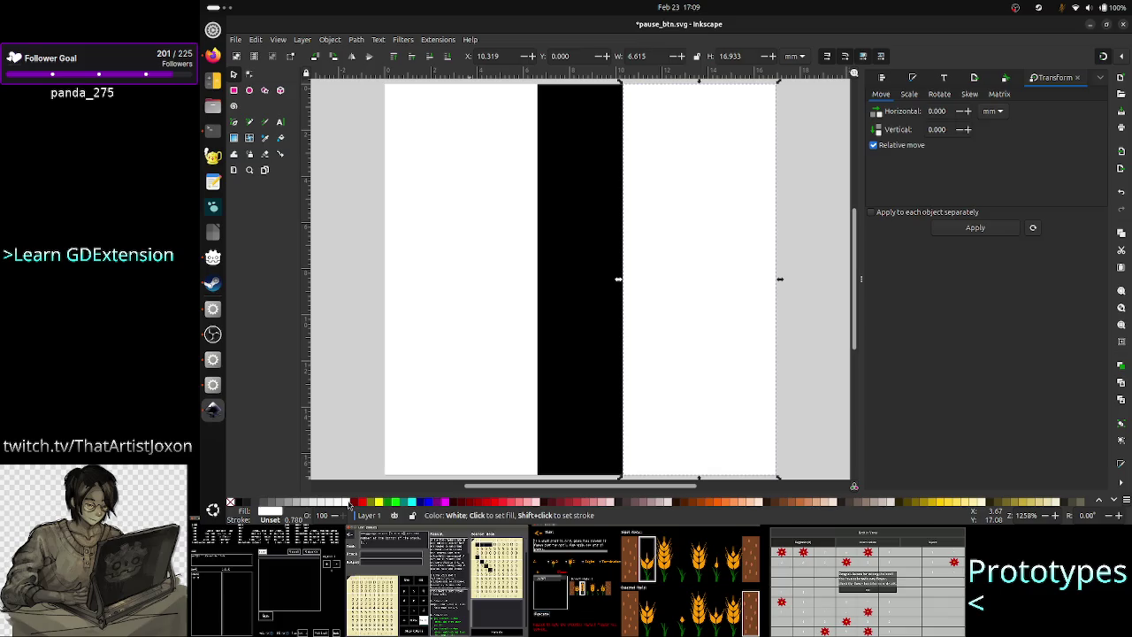
{"action": "left_click", "coordinate": [362, 324]}
{"action": "key", "text": "ctrl+s"}
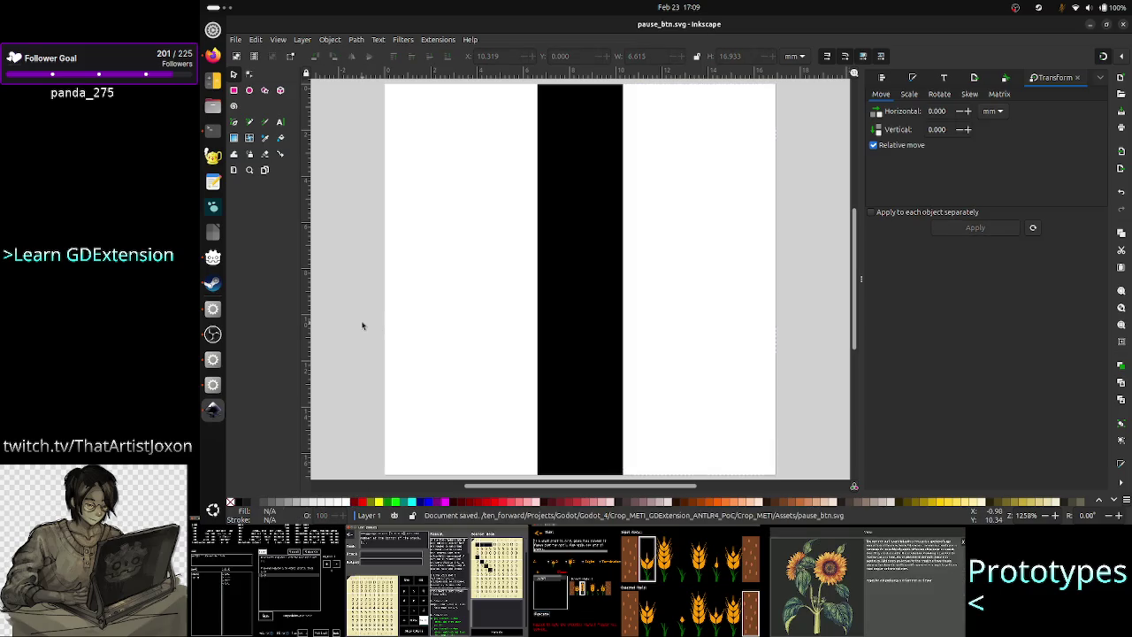
{"action": "left_click", "coordinate": [1124, 26]}
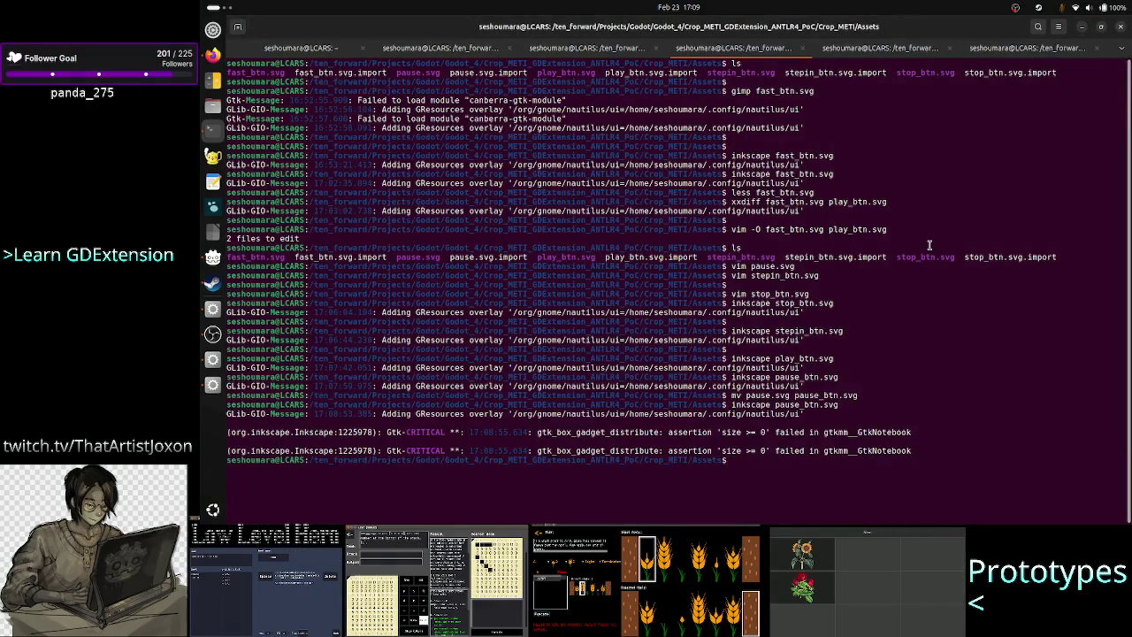
Step: Open fast_btn.svg in Inkscape to check it, close it unchanged, and return to Godot
{"action": "key", "text": "Up"}
{"action": "key", "text": "BackSpace"}
{"action": "key", "text": "BackSpace"}
{"action": "key", "text": "BackSpace"}
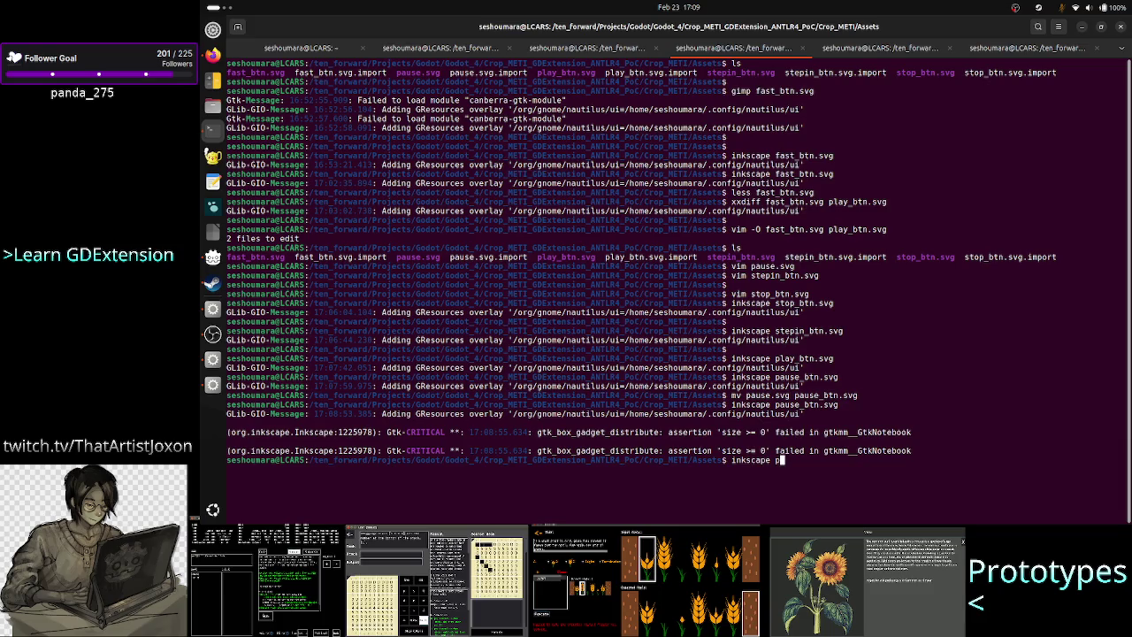
{"action": "key", "text": "BackSpace"}
{"action": "type", "text": "fast_btn.svg"}
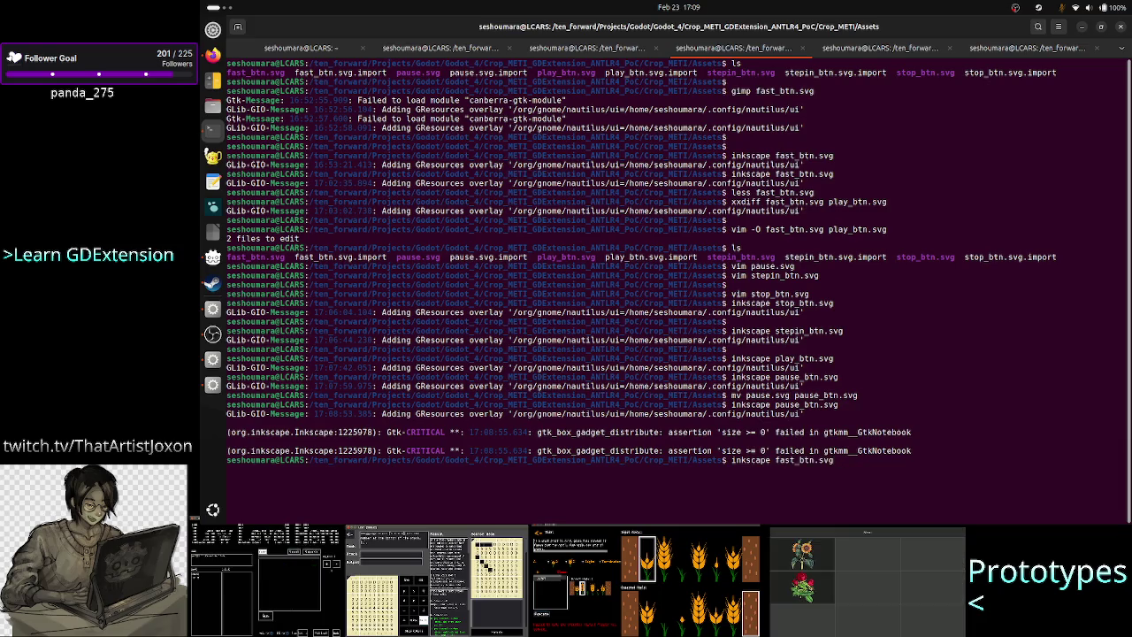
{"action": "key", "text": "Return"}
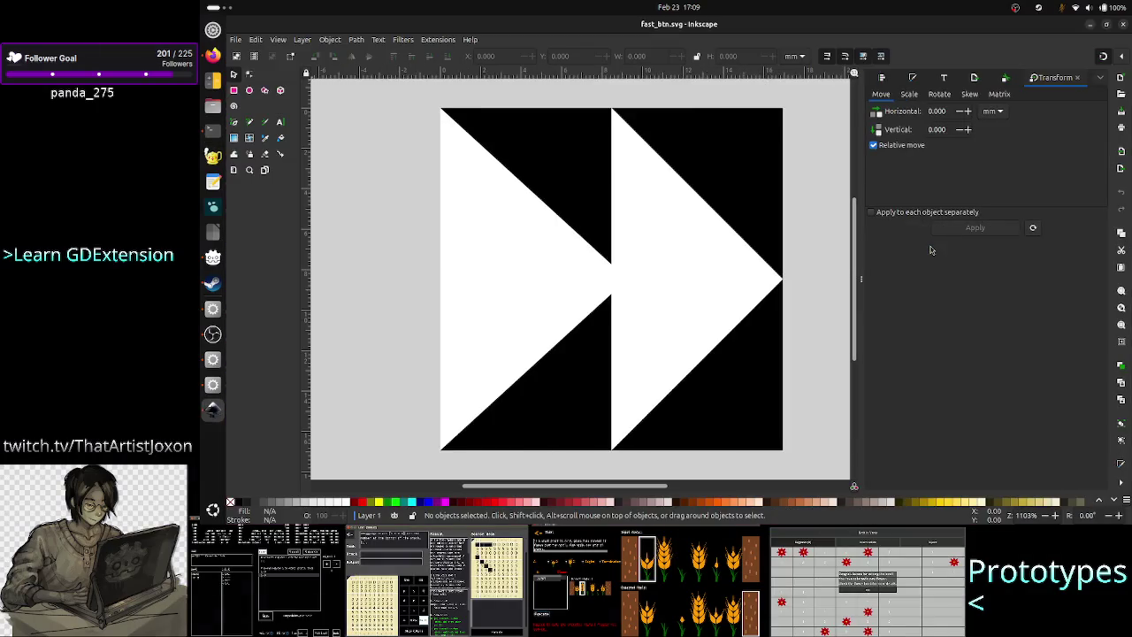
{"action": "left_click", "coordinate": [1125, 24]}
{"action": "key", "text": "alt+Tab"}
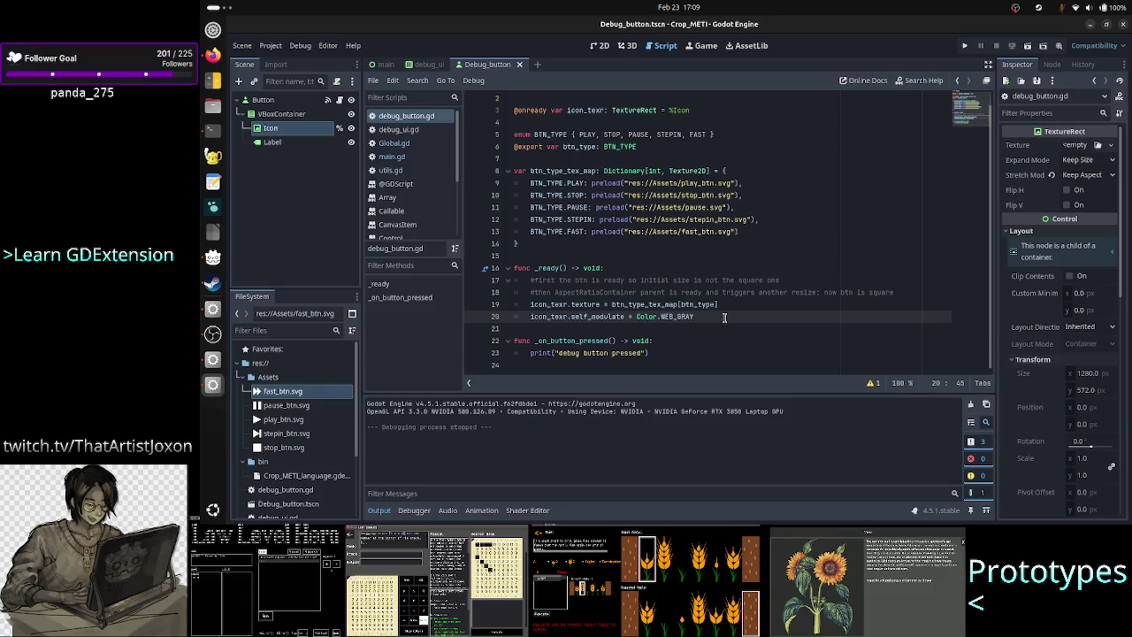
{"action": "key", "text": "Up"}
{"action": "key", "text": "Down"}
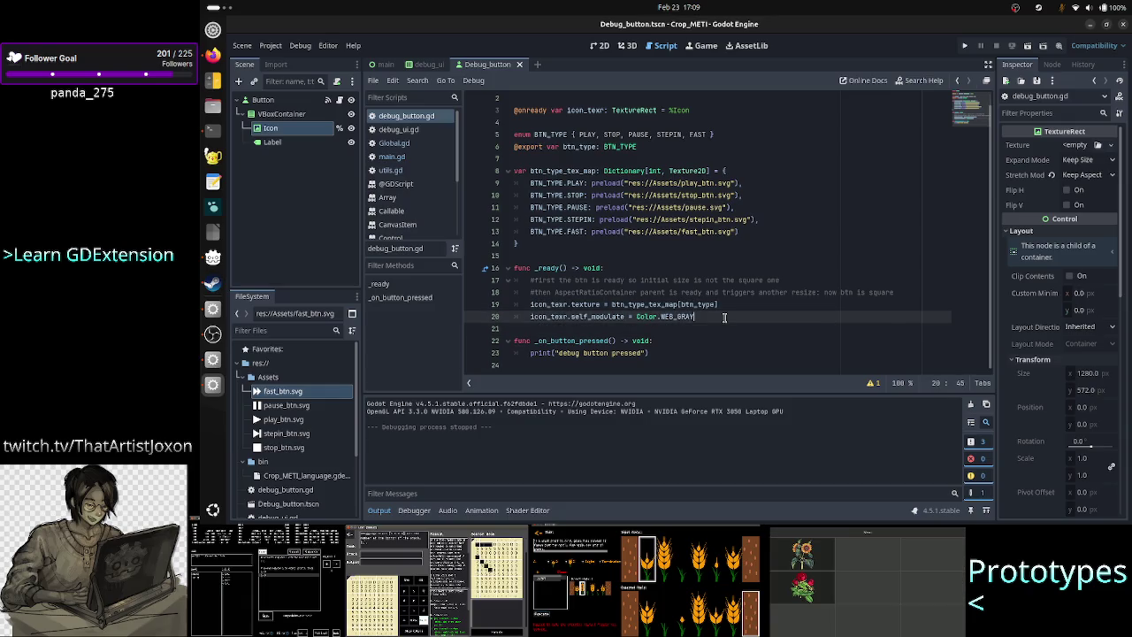
{"action": "key", "text": "Up"}
{"action": "key", "text": "Up"}
{"action": "key", "text": "Up"}
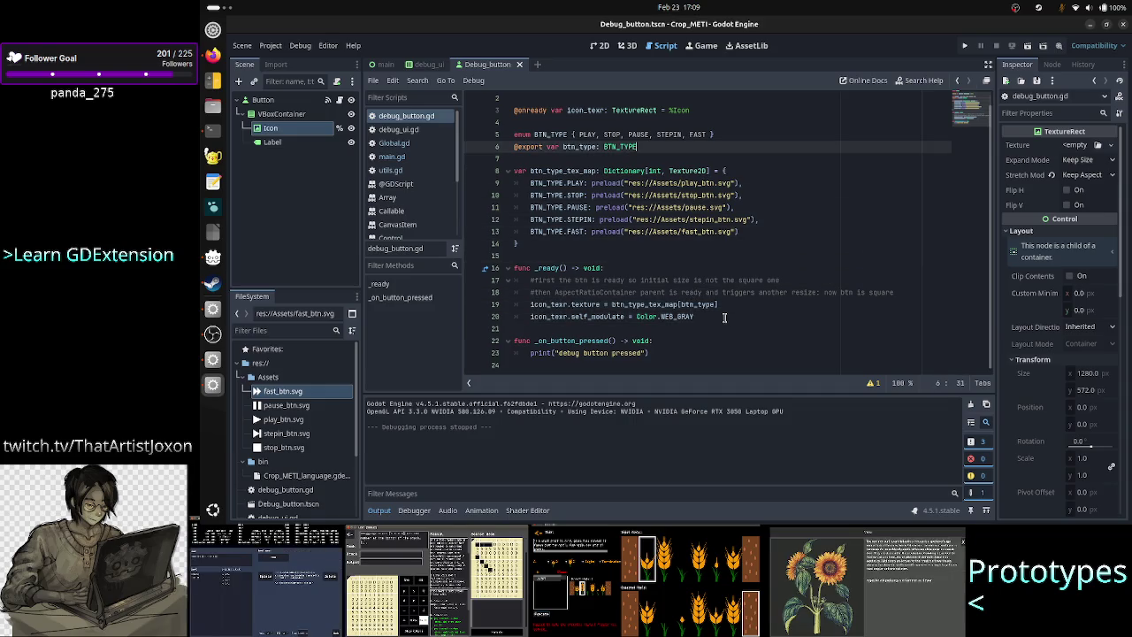
{"action": "key", "text": "Return"}
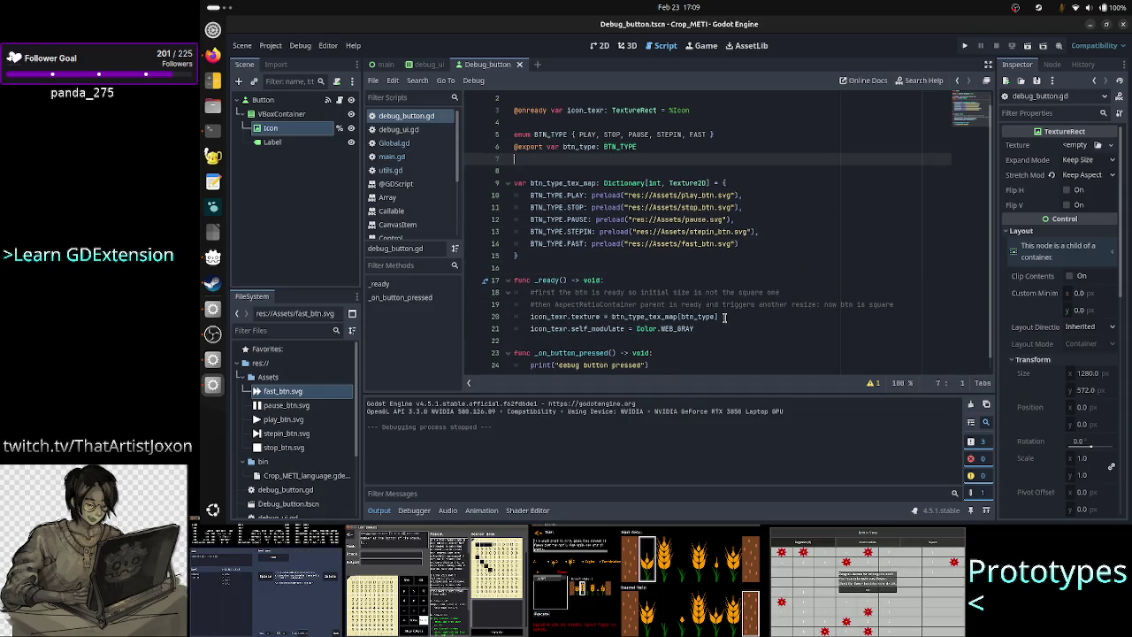
{"action": "type", "text": "@ex"}
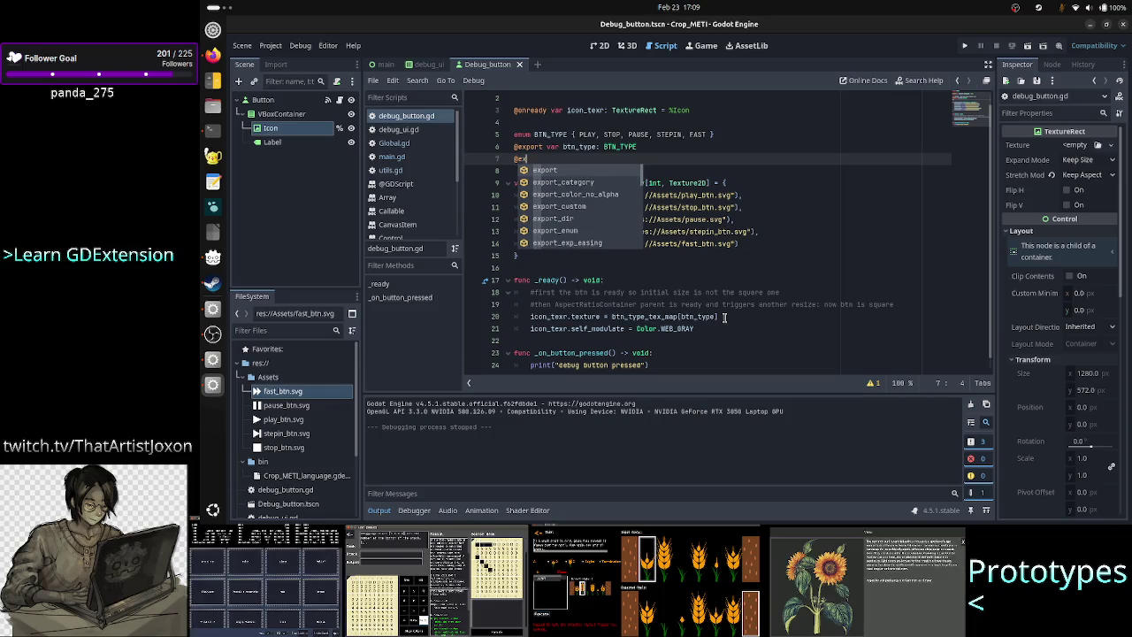
{"action": "key", "text": "BackSpace"}
{"action": "key", "text": "BackSpace"}
{"action": "key", "text": "BackSpace"}
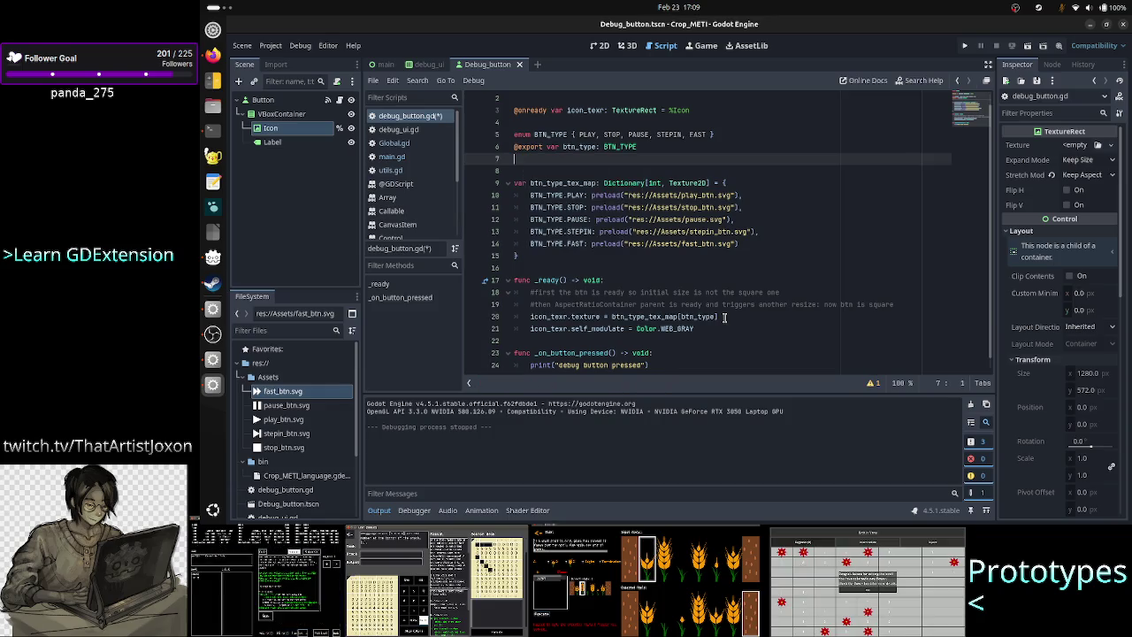
{"action": "type", "text": "@ex"}
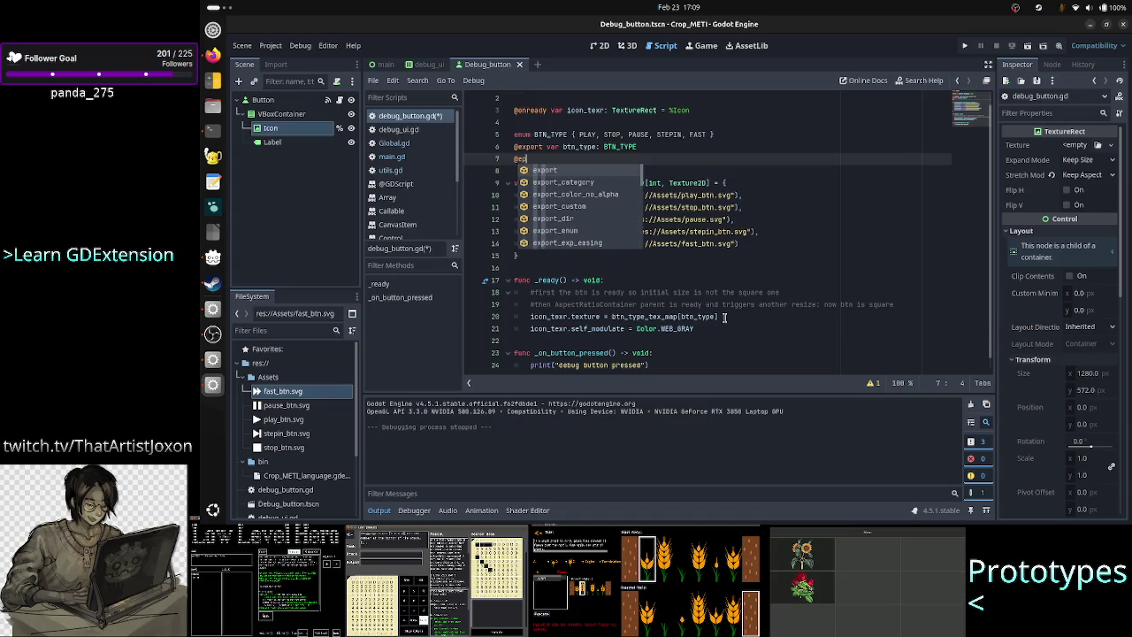
{"action": "key", "text": "Return"}
{"action": "type", "text": "var b"}
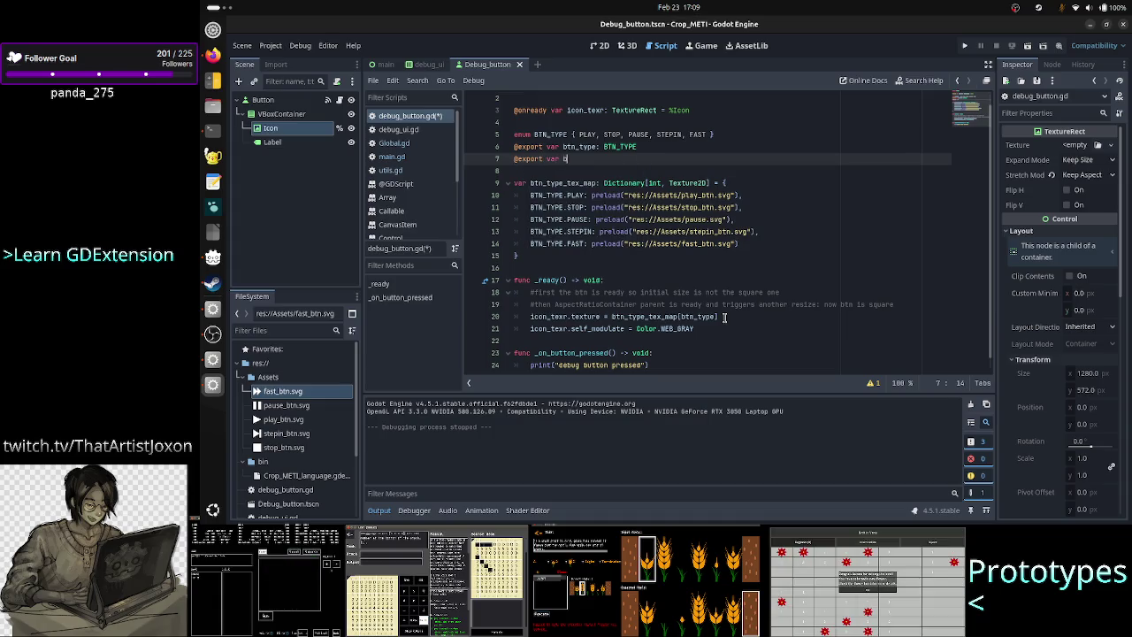
{"action": "type", "text": "tn_color:"}
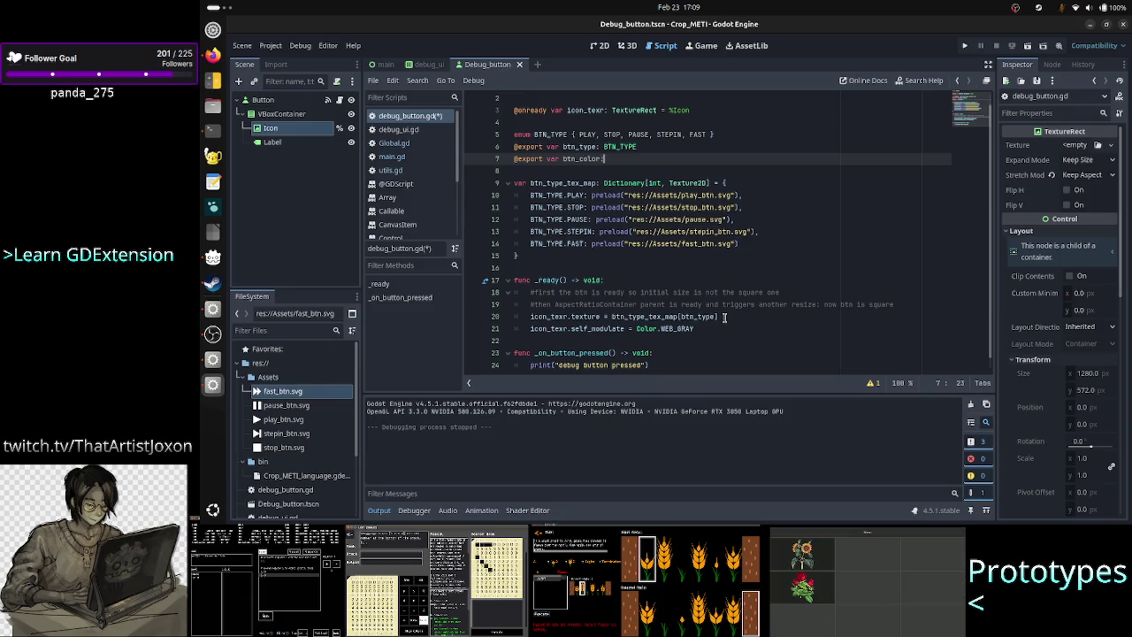
{"action": "type", "text": " Col"}
Step: Replace Color.WEB_GRAY with btn_color in the icon's self_modulate line
{"action": "key", "text": "Return"}
{"action": "type", "text": "btn"}
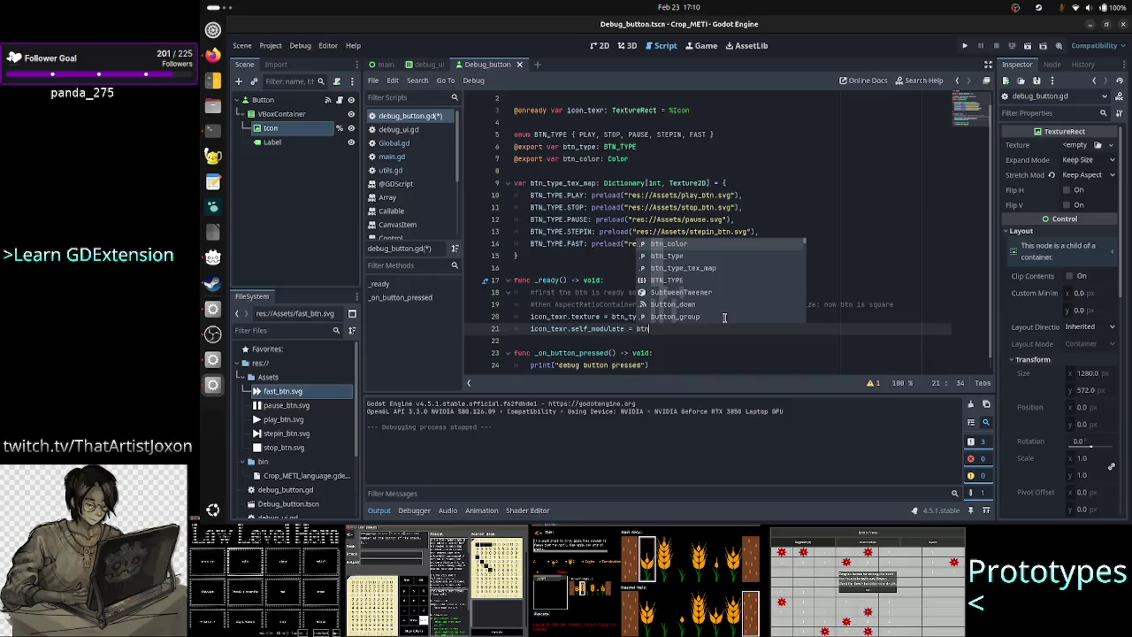
{"action": "type", "text": "_color"}
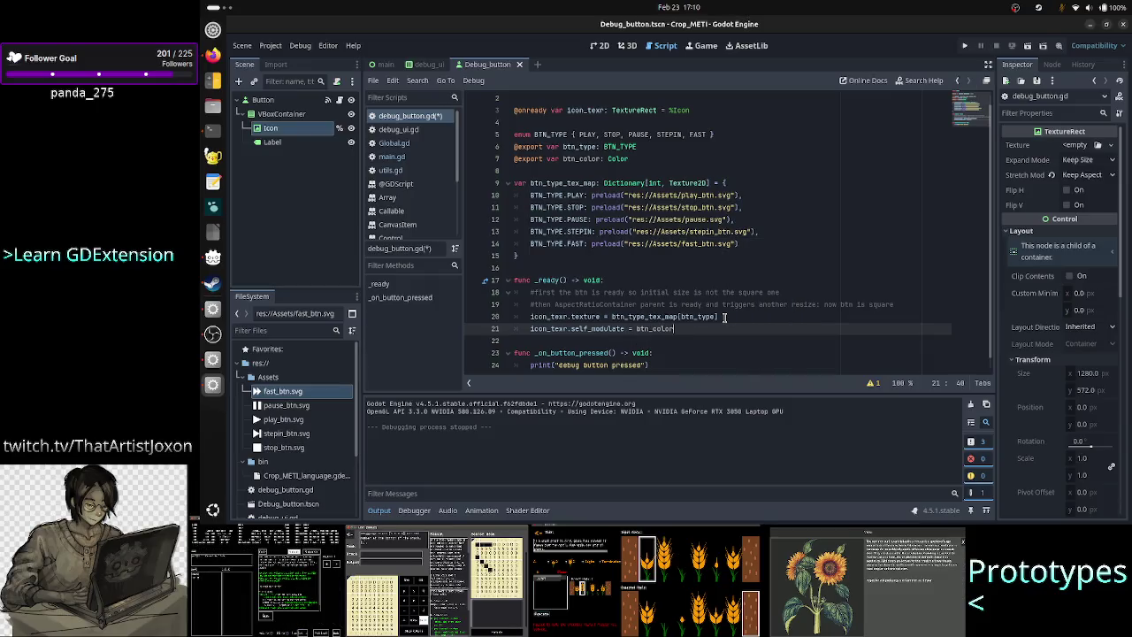
{"action": "left_click", "coordinate": [426, 64]}
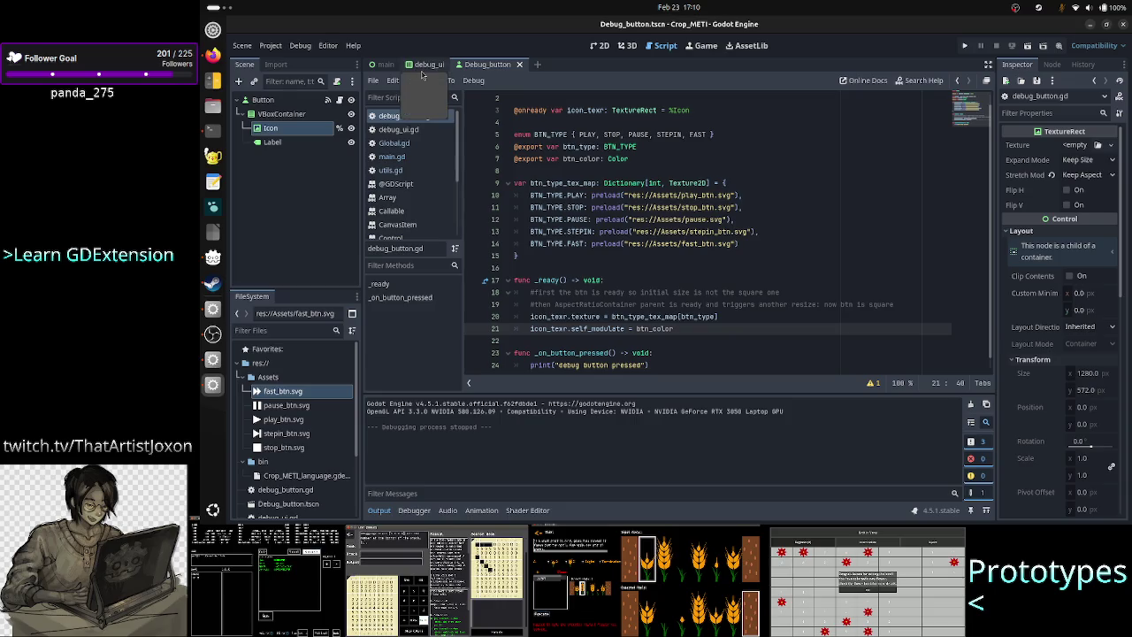
Step: Lighten the Play button's Btn Color from black in the colour picker
{"action": "left_click", "coordinate": [265, 114]}
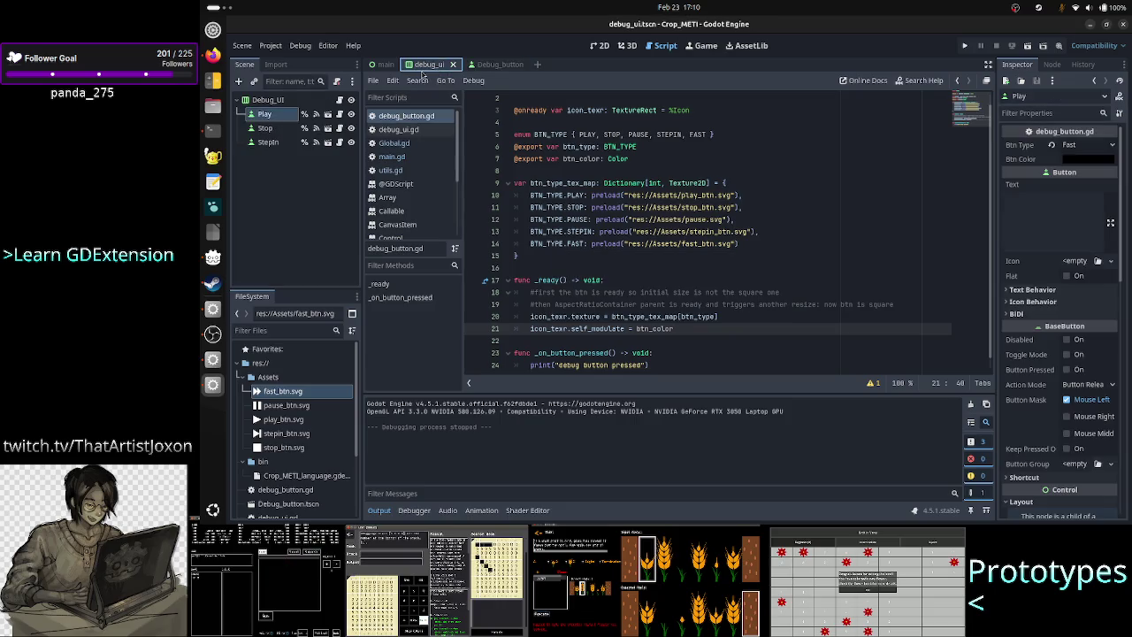
{"action": "left_click", "coordinate": [1083, 160]}
{"action": "left_click", "coordinate": [1082, 160]}
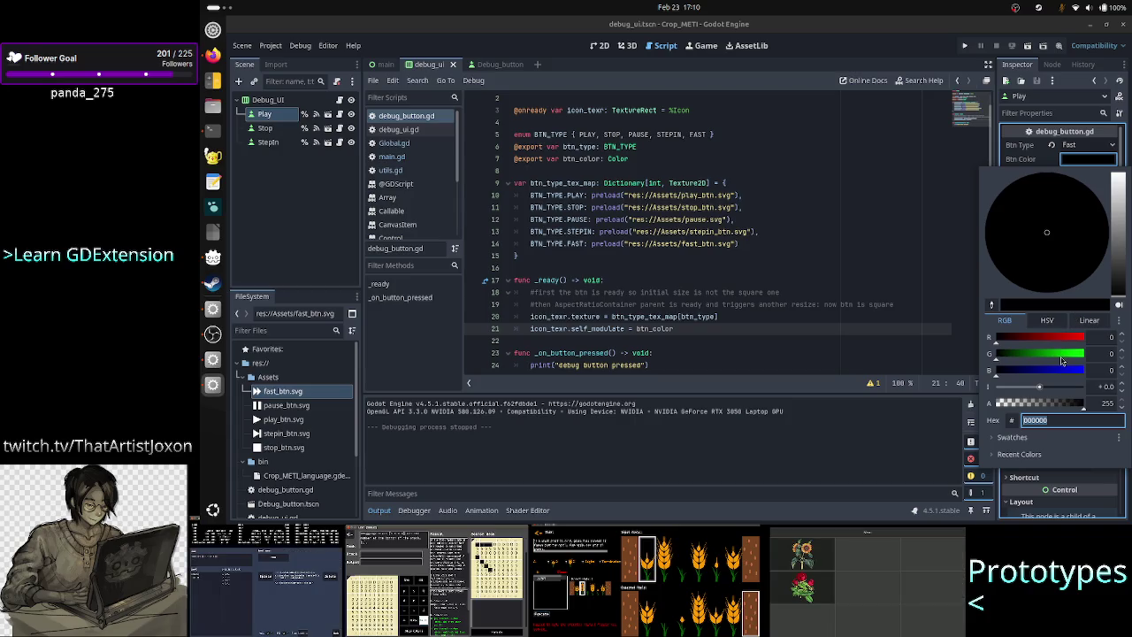
{"action": "left_click_drag", "start_coordinate": [1120, 284], "coordinate": [1124, 251]}
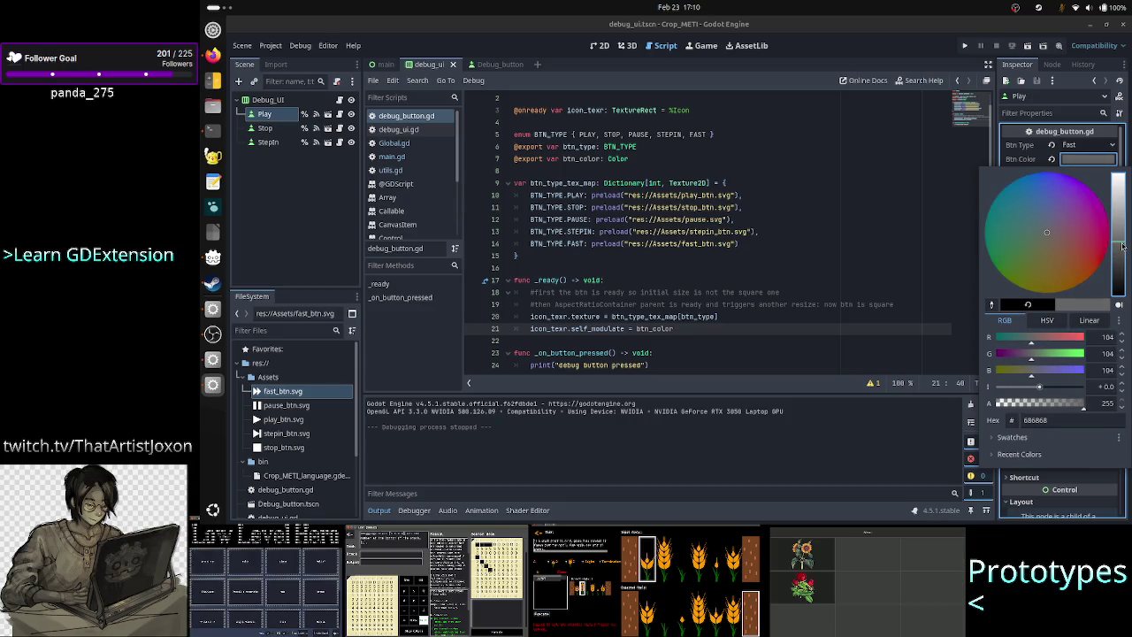
{"action": "left_click", "coordinate": [1121, 239]}
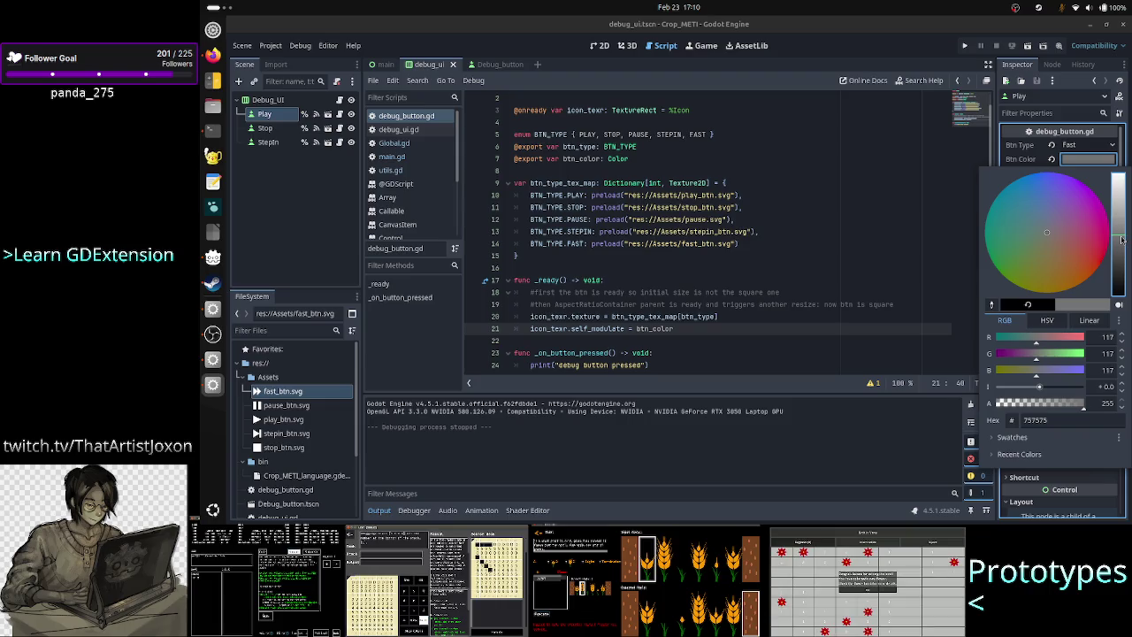
{"action": "mouse_move", "coordinate": [1122, 239]}
{"action": "left_mouse_down"}
{"action": "mouse_move", "coordinate": [1123, 176]}
{"action": "mouse_move", "coordinate": [1123, 221]}
{"action": "mouse_move", "coordinate": [1123, 191]}
{"action": "mouse_move", "coordinate": [1119, 211]}
{"action": "left_mouse_up"}
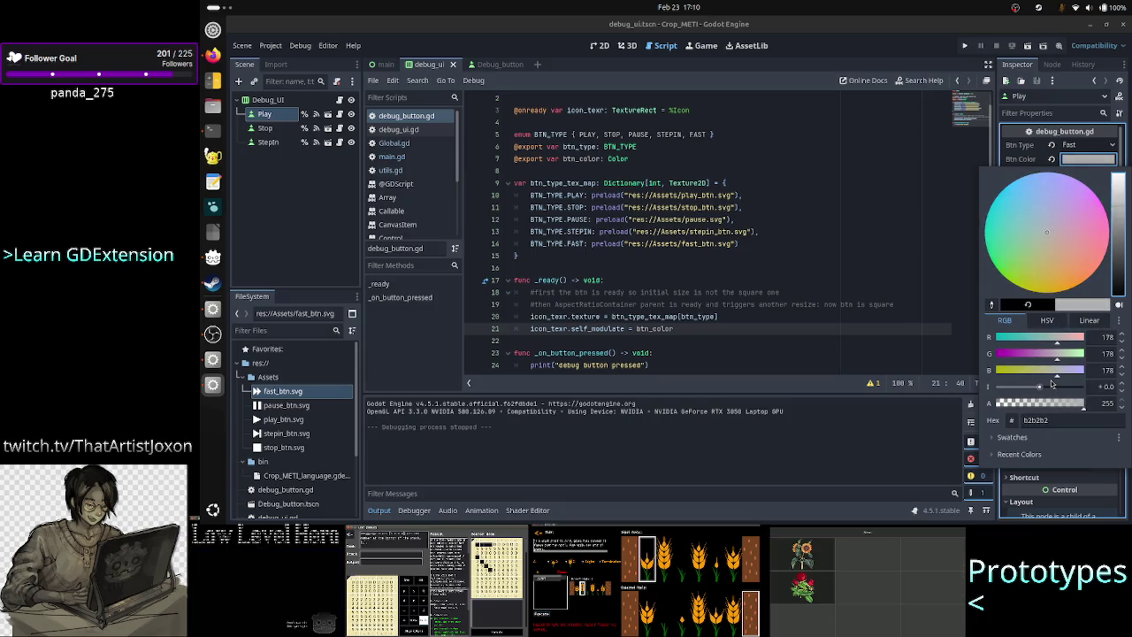
{"action": "left_click", "coordinate": [1053, 420]}
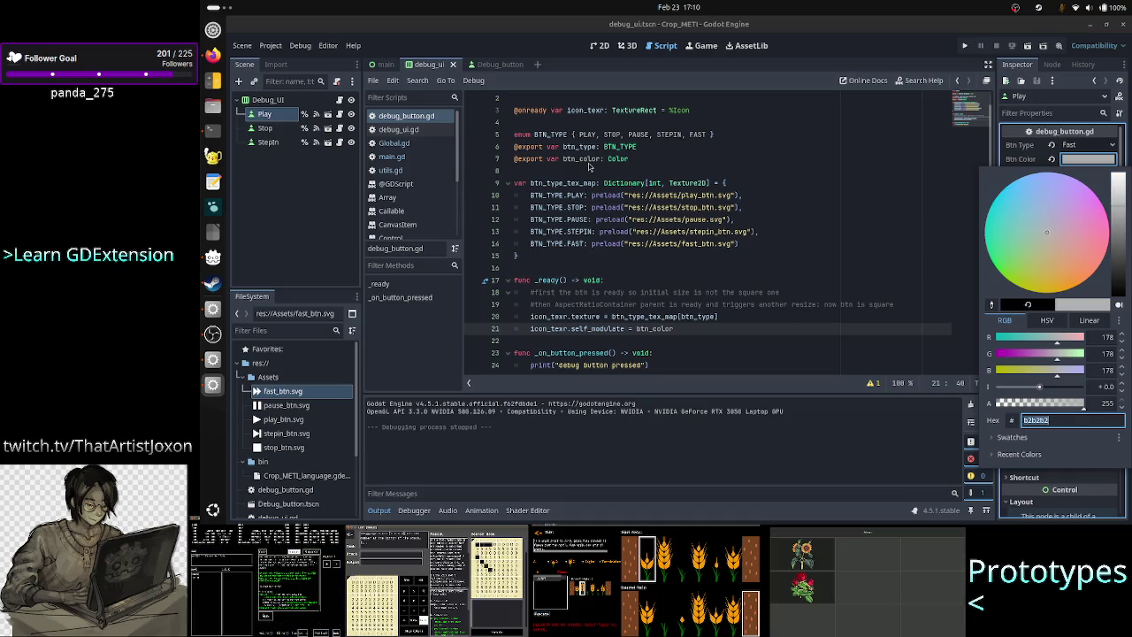
Step: Paste the light grey b2b2b2 into the Stop button's Btn Color
{"action": "left_click", "coordinate": [257, 128]}
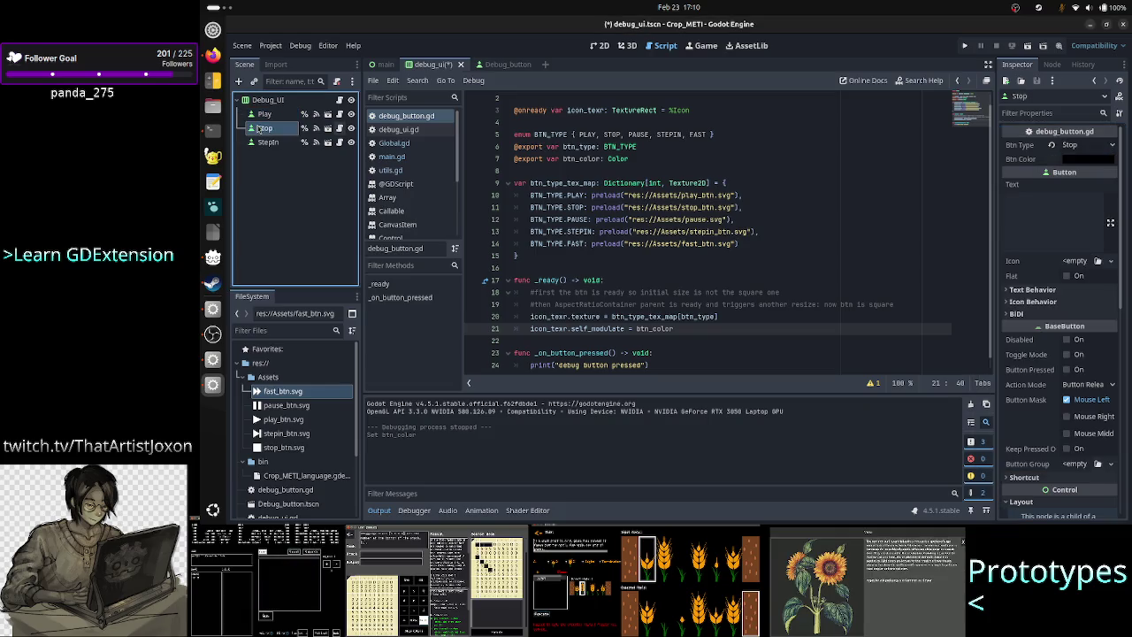
{"action": "left_click", "coordinate": [1075, 158]}
{"action": "left_click", "coordinate": [1054, 420]}
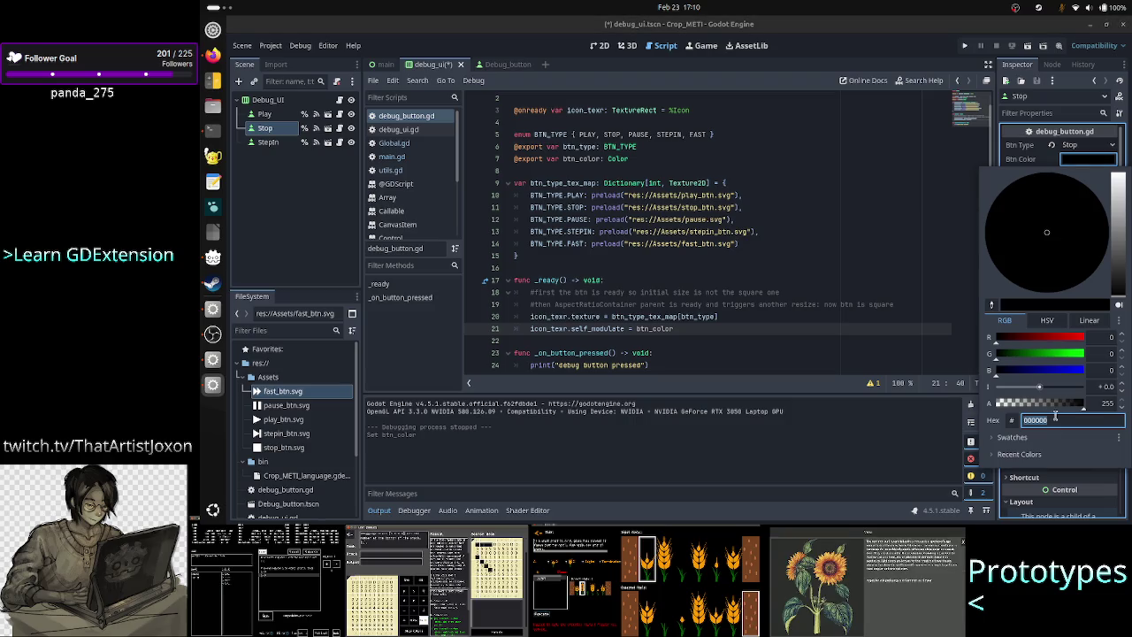
{"action": "key", "text": "ctrl+v"}
{"action": "key", "text": "Return"}
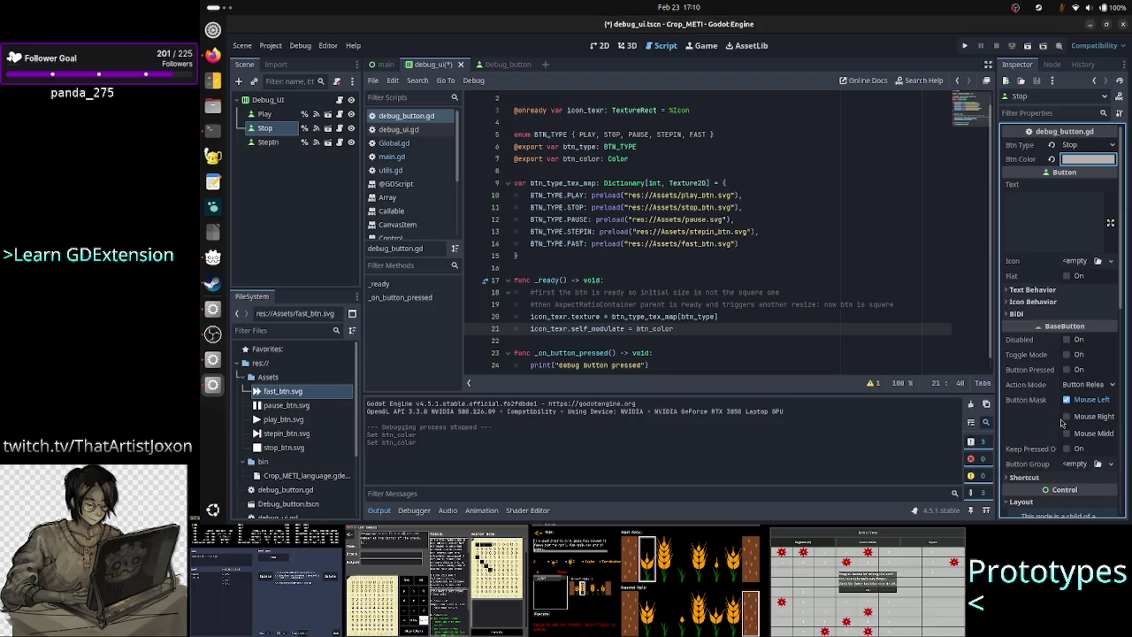
Step: Give the StepIn button Btn Color b2b2b2 and run the project
{"action": "left_click", "coordinate": [267, 142]}
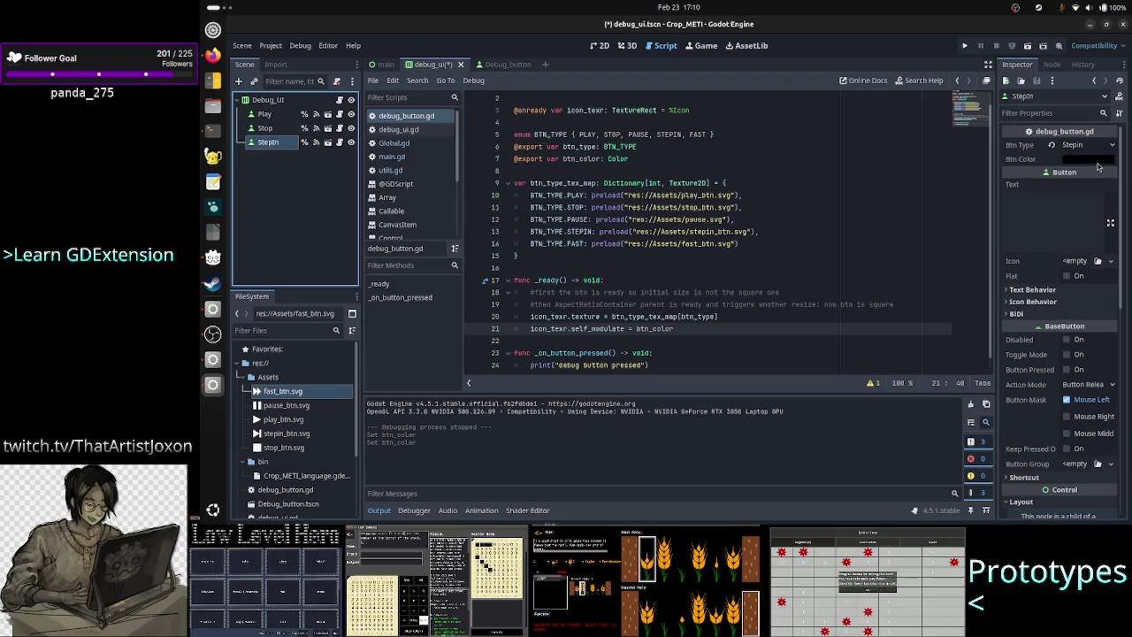
{"action": "left_click", "coordinate": [1098, 161]}
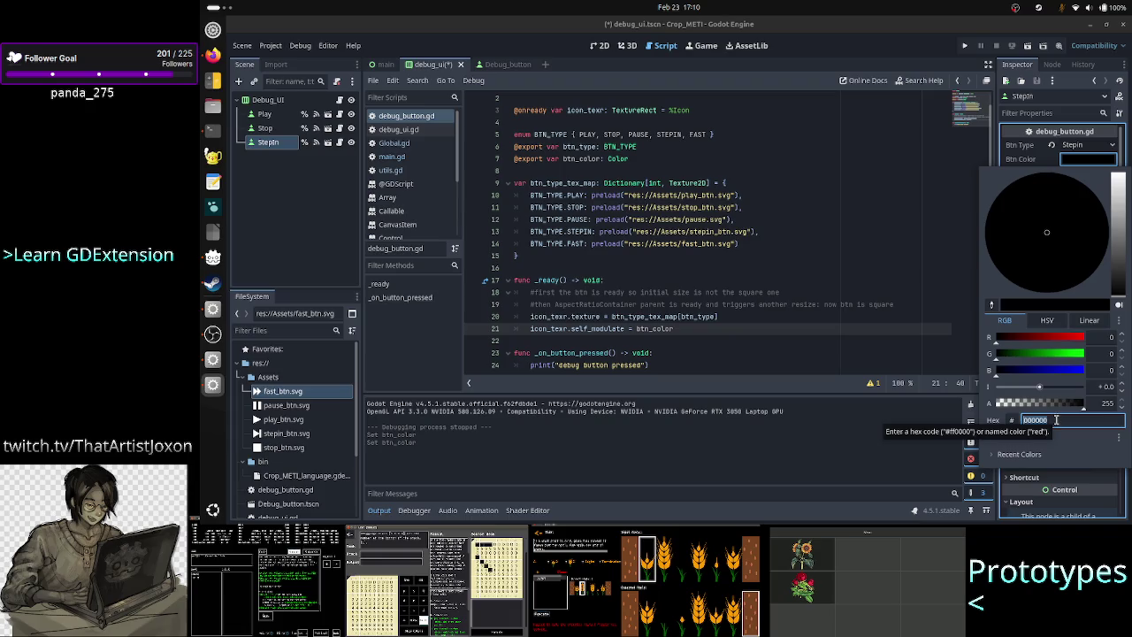
{"action": "type", "text": "b2b2b2"}
{"action": "key", "text": "Return"}
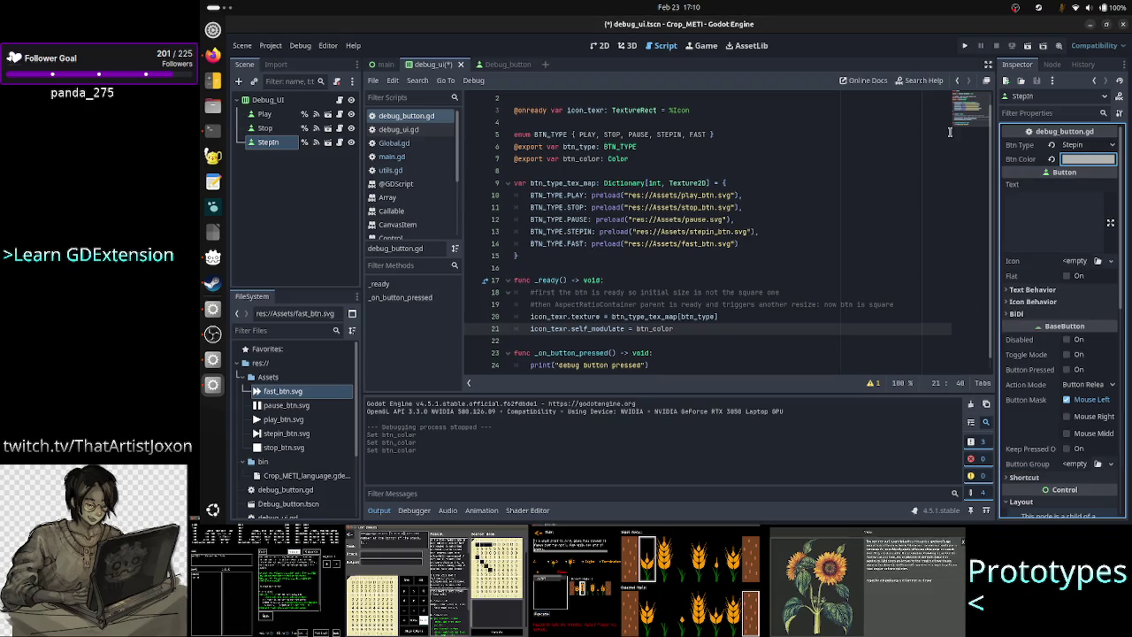
{"action": "left_click", "coordinate": [965, 46]}
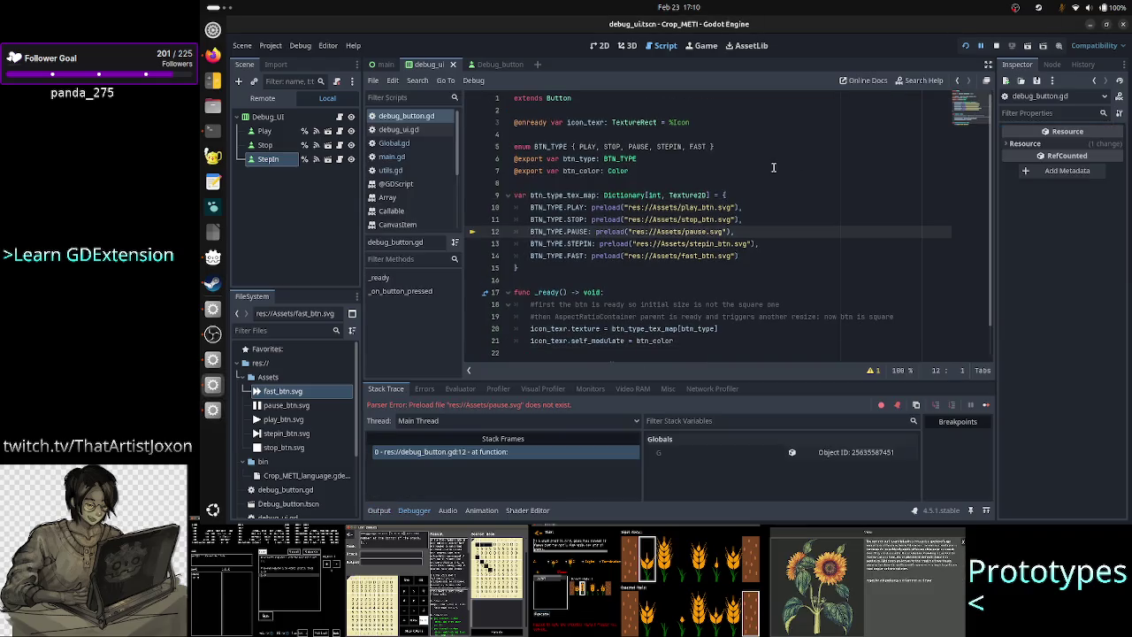
Step: Fix line 12's preload to res://Assets/pause_btn.svg, resume the game, then stop it
{"action": "left_click", "coordinate": [703, 232]}
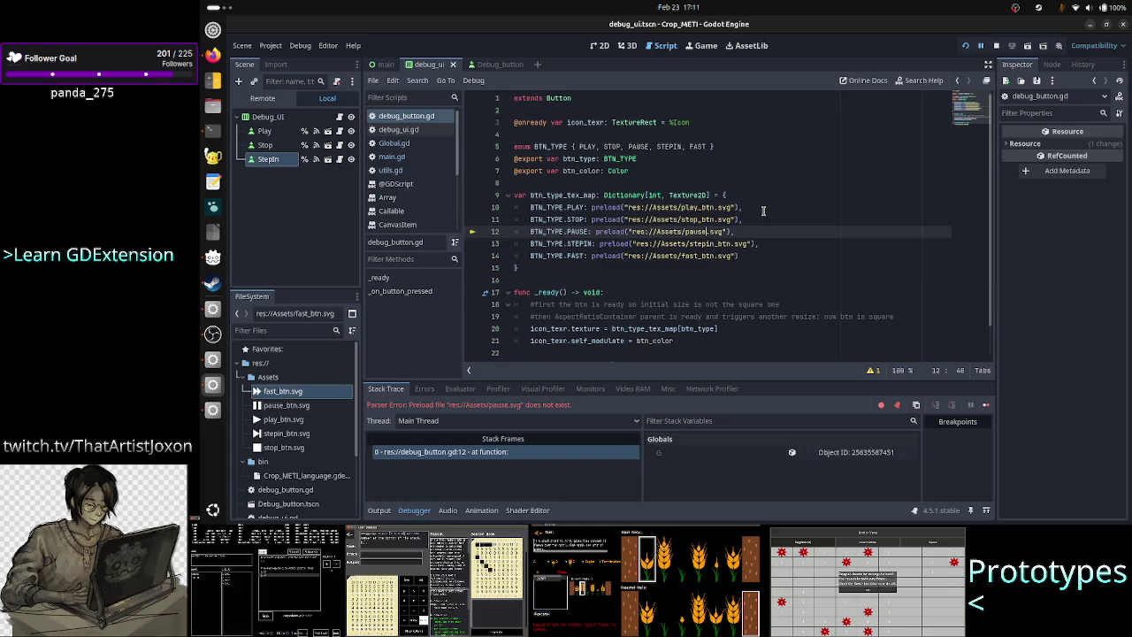
{"action": "key", "text": "Right"}
{"action": "type", "text": "_btn"}
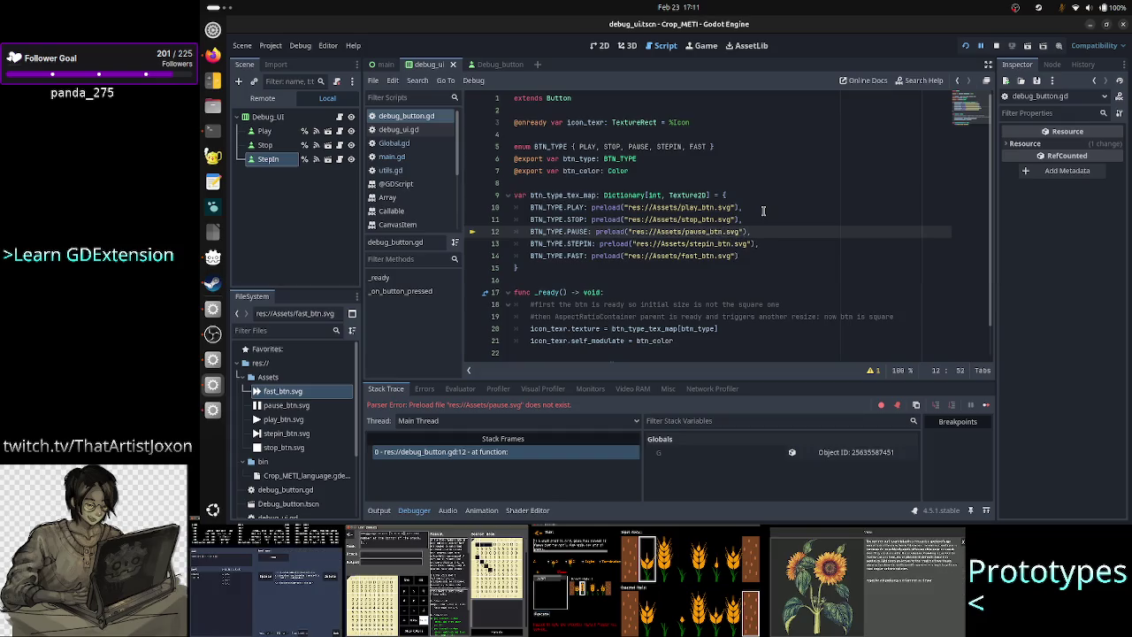
{"action": "left_click", "coordinate": [981, 46]}
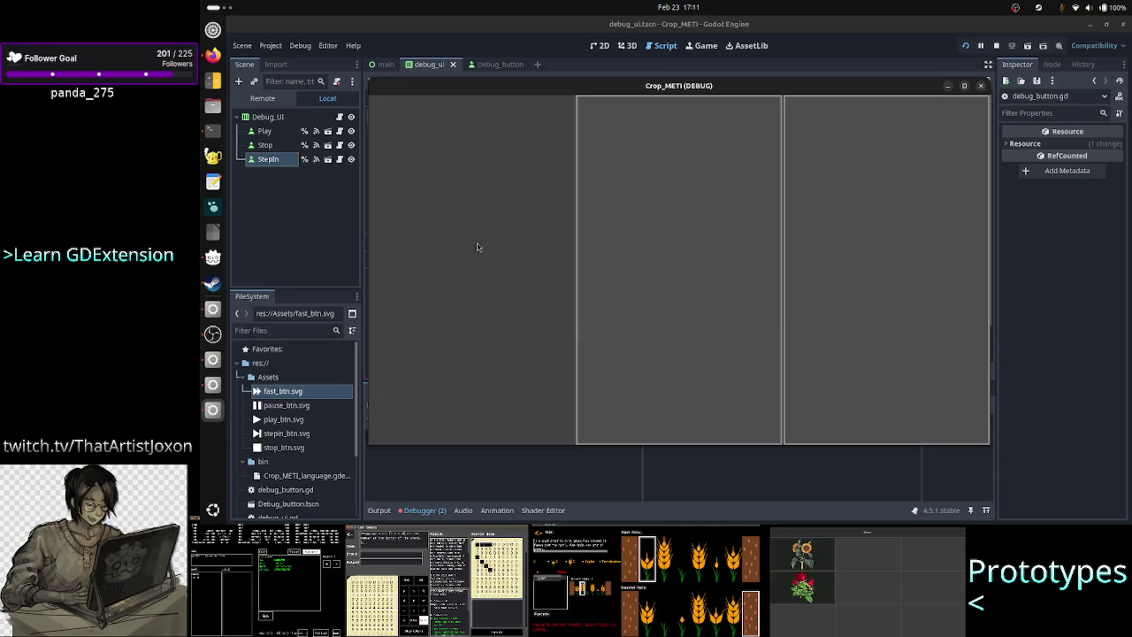
{"action": "left_click", "coordinate": [980, 84]}
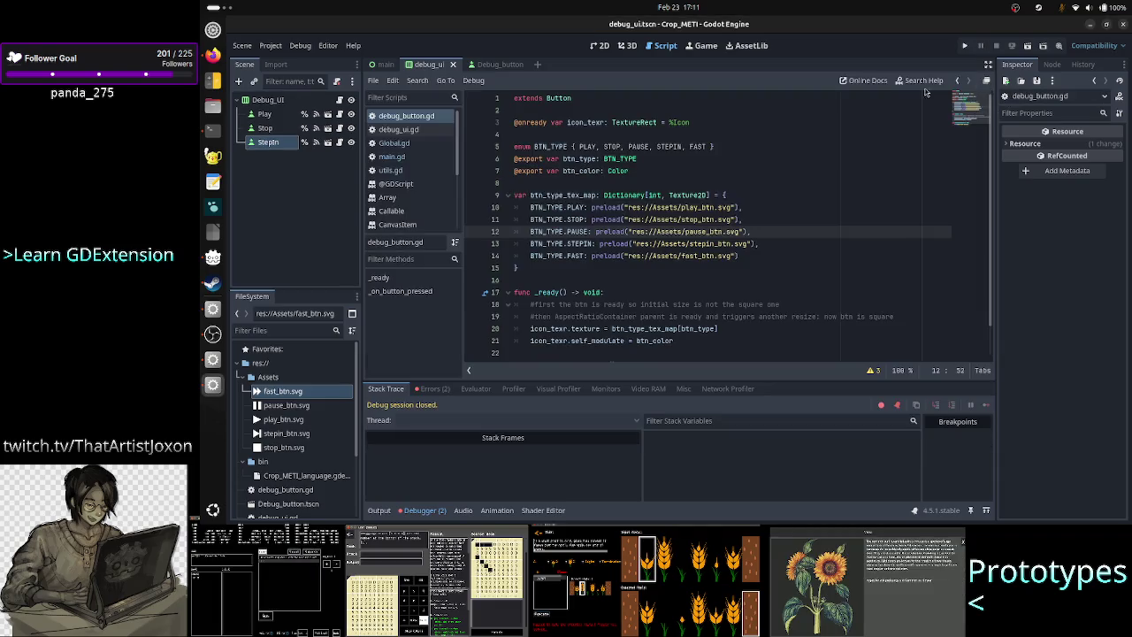
{"action": "left_click", "coordinate": [265, 115]}
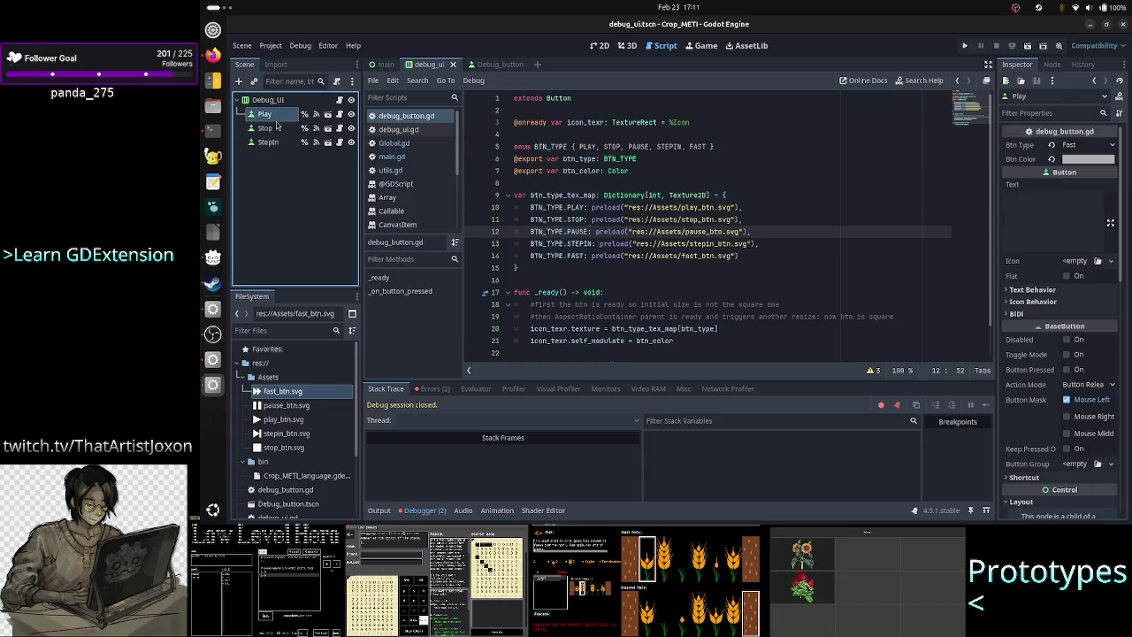
Step: Set the Play button's Btn Color to white (ffffff)
{"action": "left_click", "coordinate": [1088, 159]}
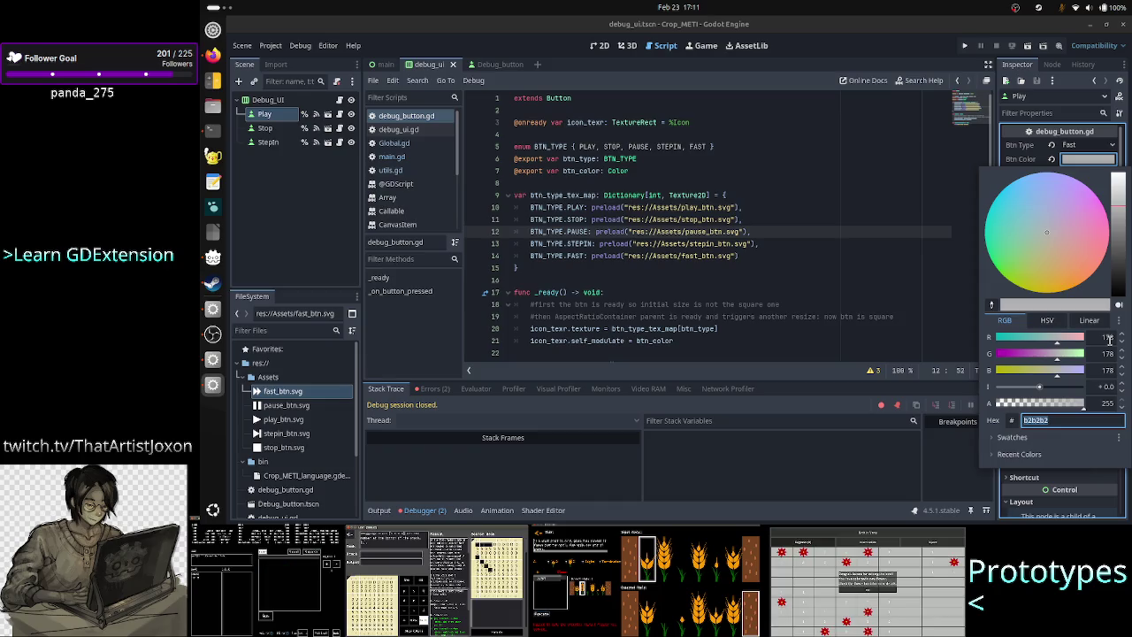
{"action": "left_click", "coordinate": [1108, 338]}
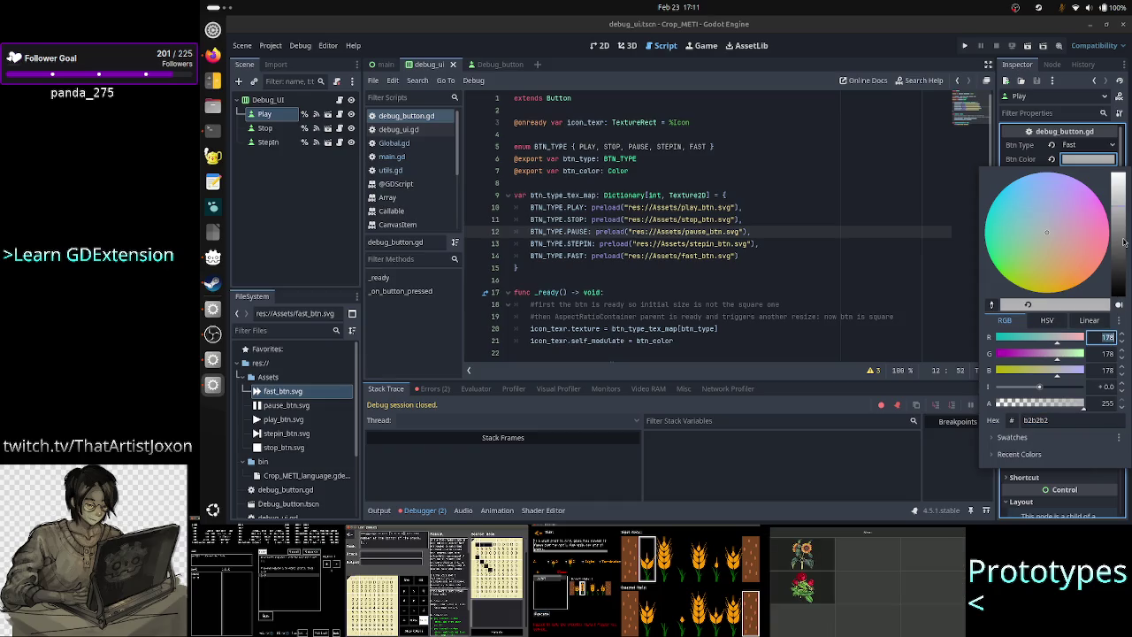
{"action": "left_click_drag", "start_coordinate": [1123, 241], "coordinate": [1122, 164]}
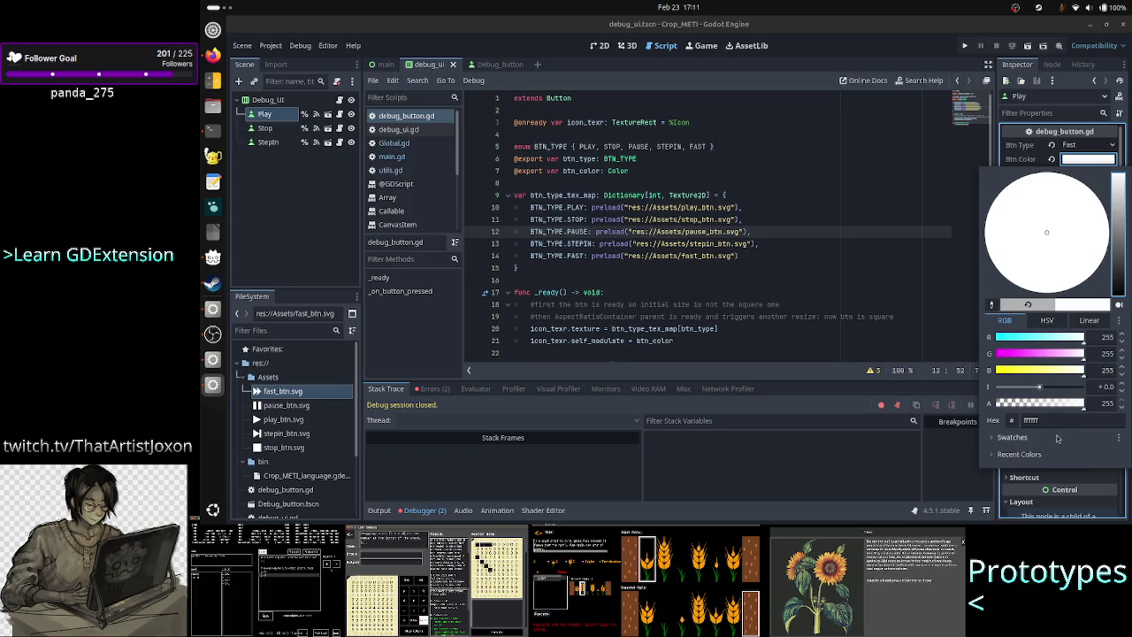
{"action": "left_click", "coordinate": [1056, 419]}
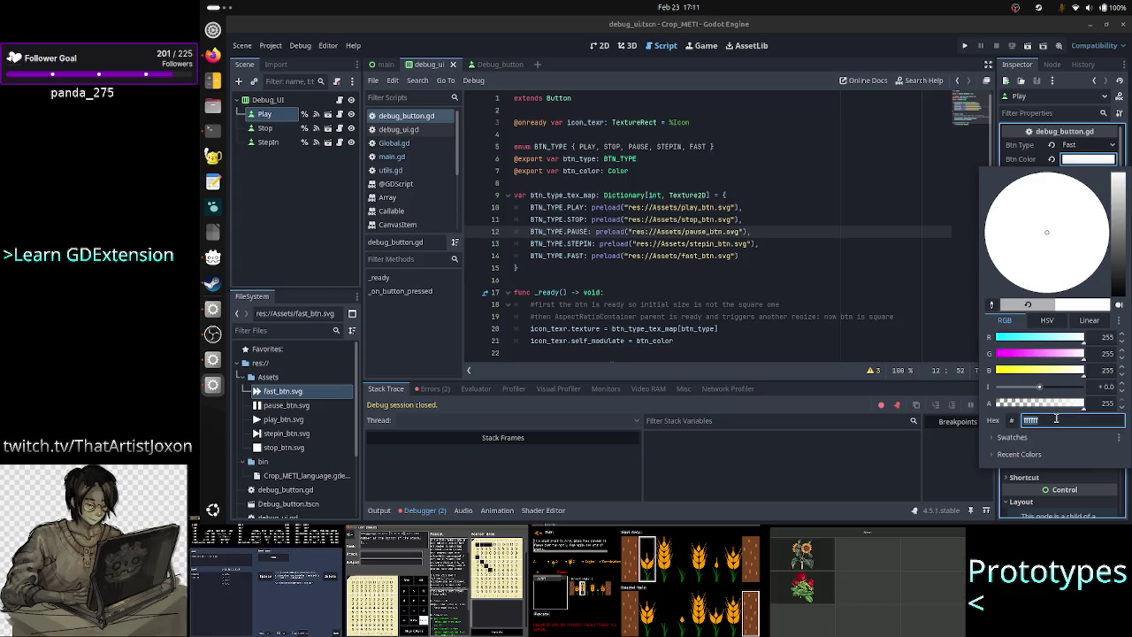
{"action": "left_click", "coordinate": [305, 167]}
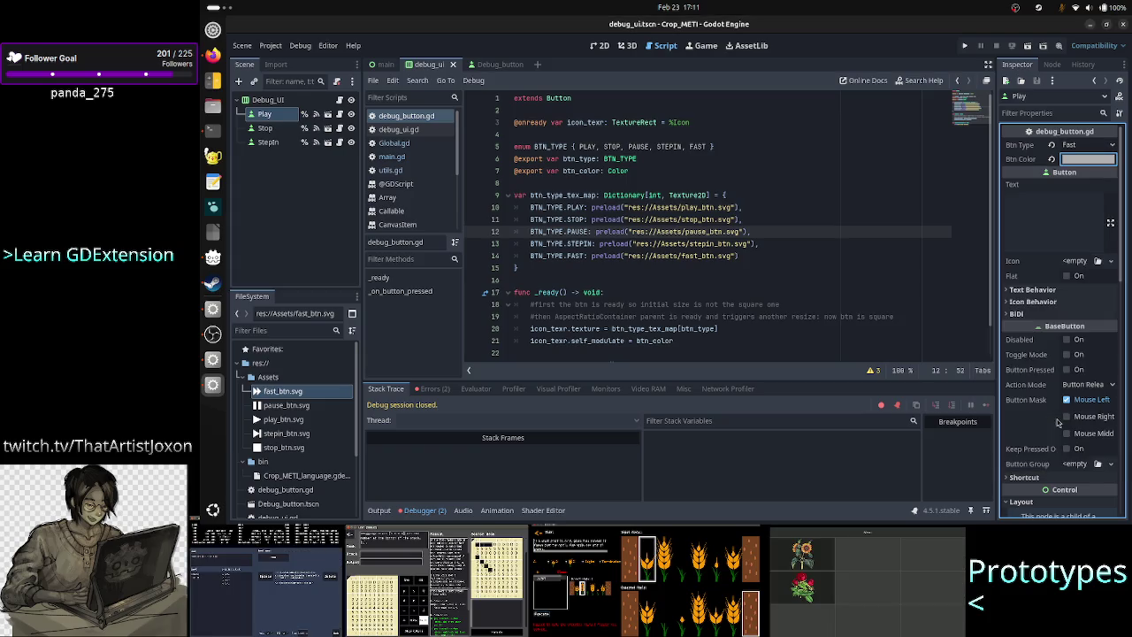
Step: Set Btn Color to white for Play, Stop and StepIn together
{"action": "left_click", "coordinate": [267, 131], "text": "ctrl"}
{"action": "left_click", "coordinate": [269, 142], "text": "ctrl"}
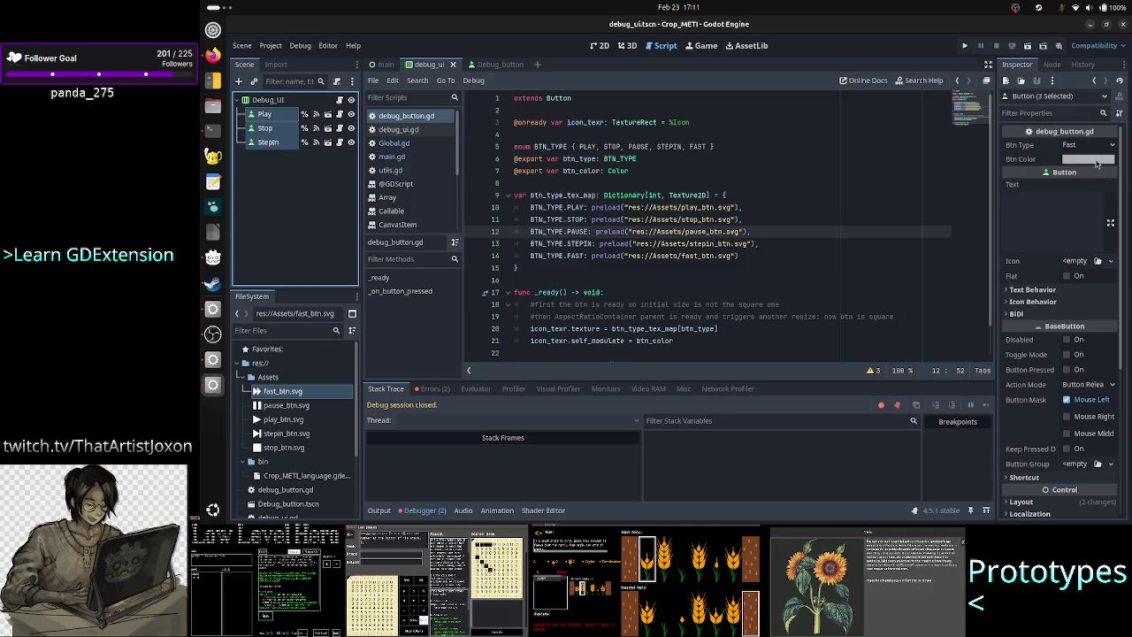
{"action": "left_click", "coordinate": [1095, 159]}
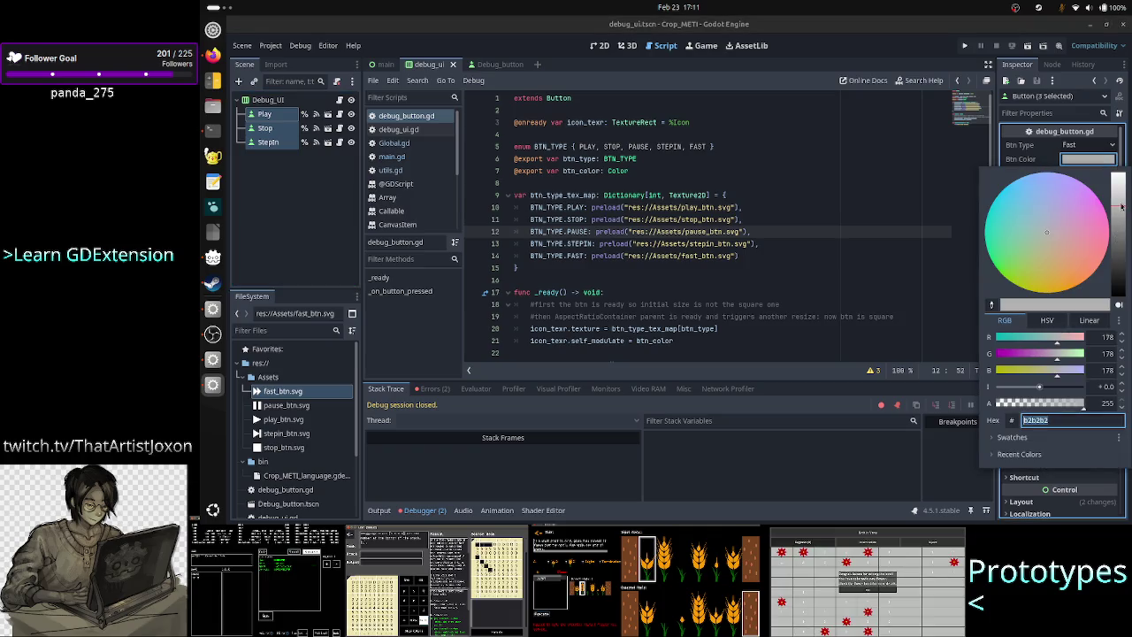
{"action": "left_click_drag", "start_coordinate": [1121, 205], "coordinate": [1120, 170]}
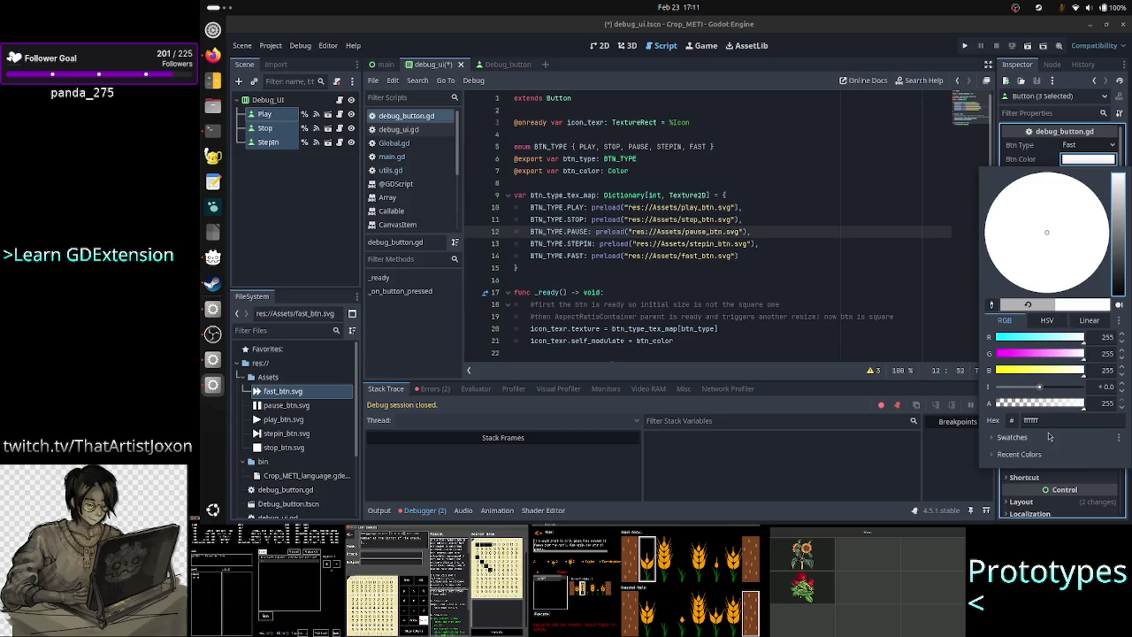
{"action": "key", "text": "Escape"}
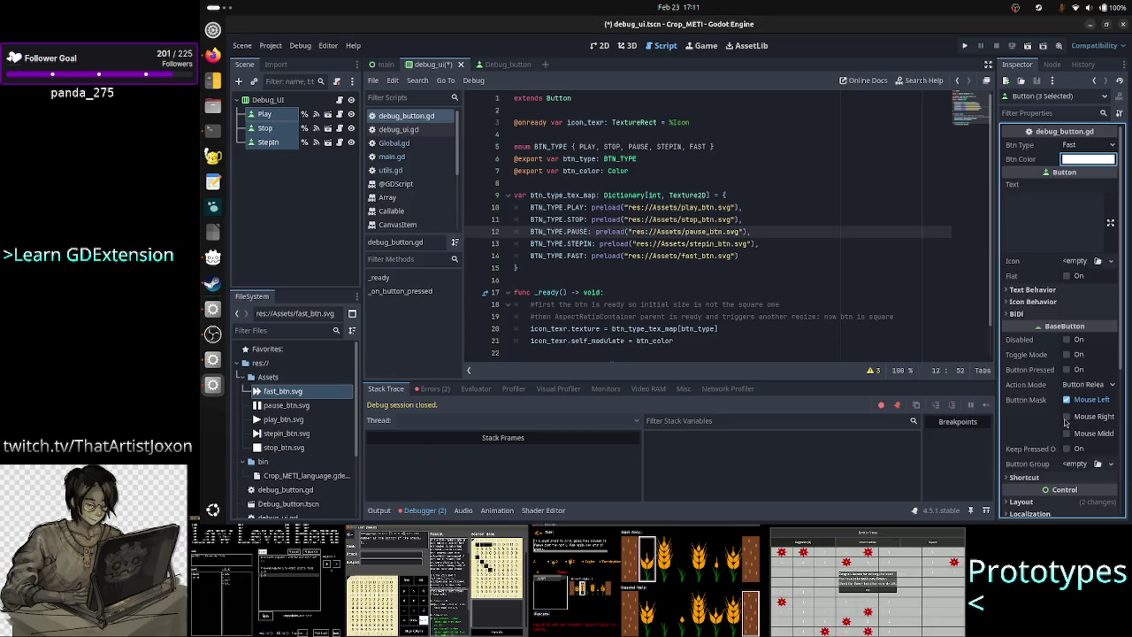
Step: Run the game, shrink its window to check the white icons scale, then close it
{"action": "left_click", "coordinate": [965, 46]}
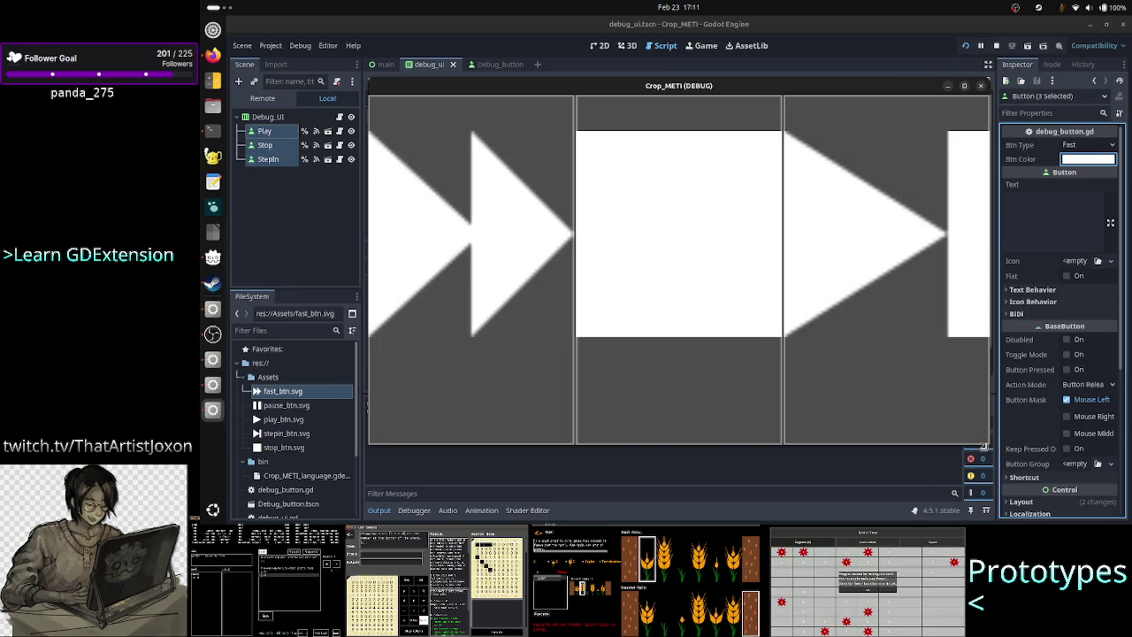
{"action": "mouse_move", "coordinate": [988, 443]}
{"action": "left_mouse_down"}
{"action": "mouse_move", "coordinate": [973, 372]}
{"action": "mouse_move", "coordinate": [917, 404]}
{"action": "mouse_move", "coordinate": [850, 354]}
{"action": "mouse_move", "coordinate": [766, 256]}
{"action": "mouse_move", "coordinate": [667, 189]}
{"action": "mouse_move", "coordinate": [575, 161]}
{"action": "mouse_move", "coordinate": [407, 148]}
{"action": "mouse_move", "coordinate": [478, 259]}
{"action": "mouse_move", "coordinate": [670, 358]}
{"action": "left_mouse_up"}
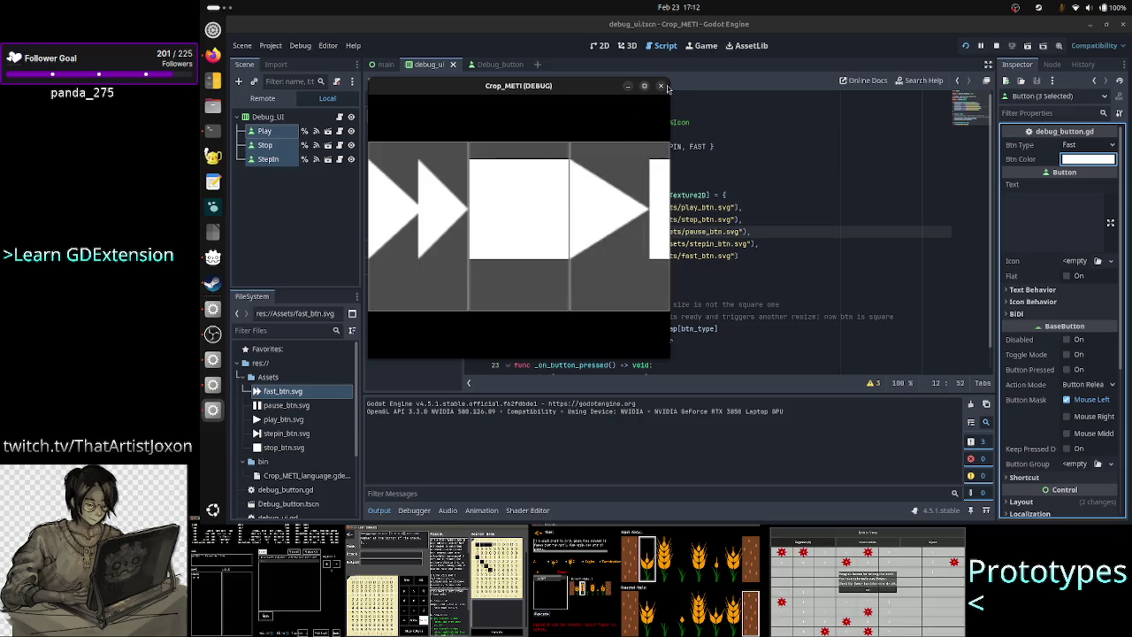
{"action": "left_click", "coordinate": [661, 86]}
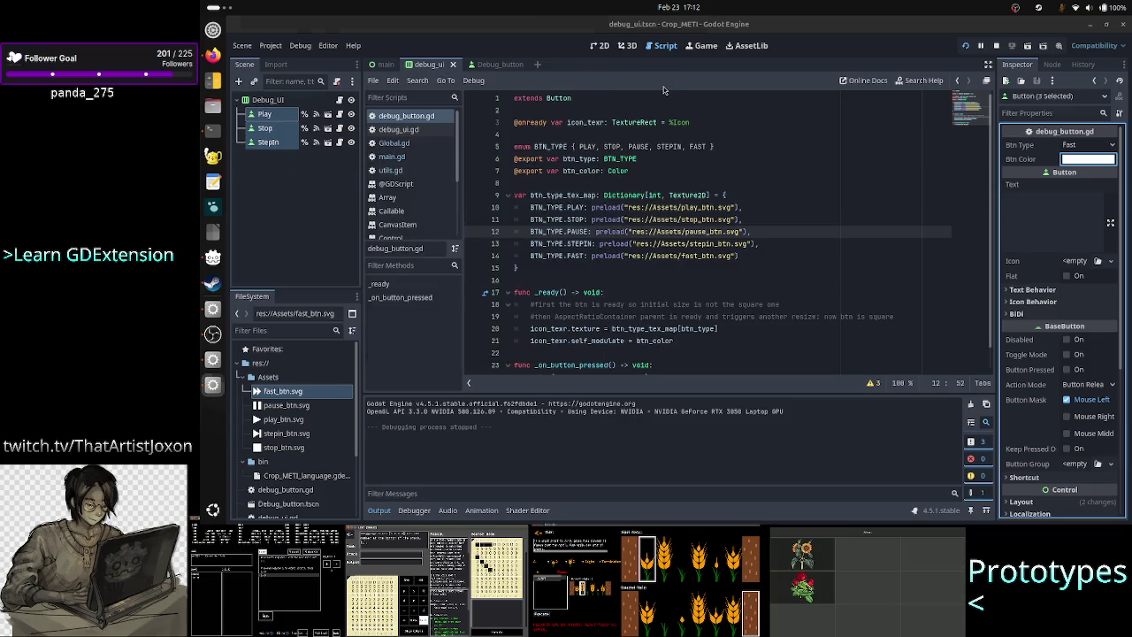
Step: Set the Debug_UI container's Separation to 20
{"action": "left_click", "coordinate": [299, 204]}
{"action": "left_click", "coordinate": [270, 101]}
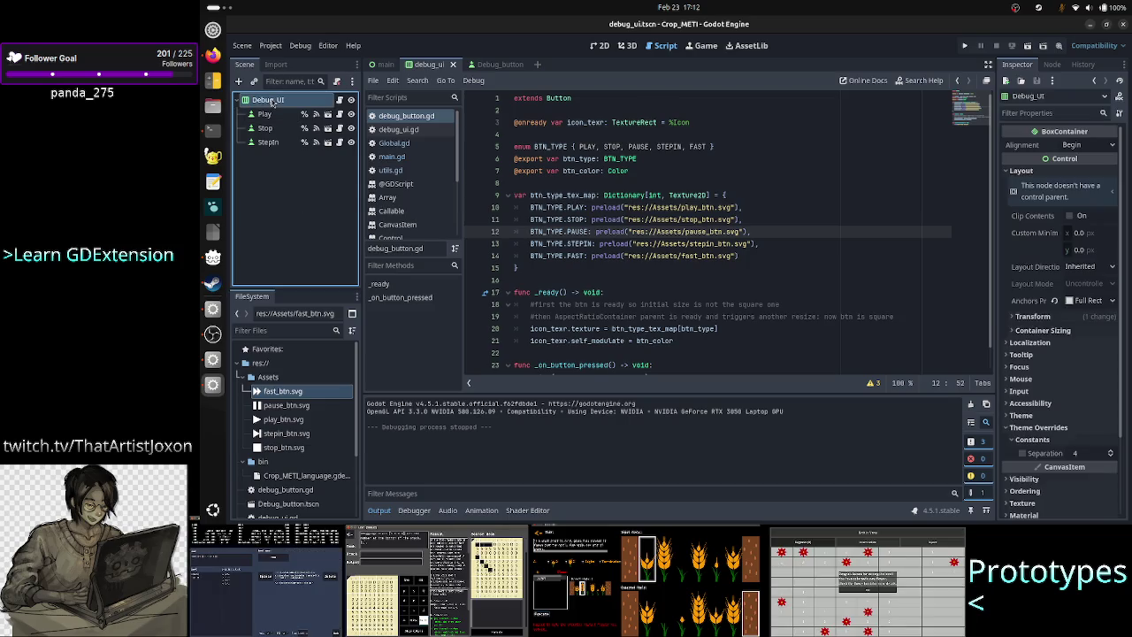
{"action": "left_click", "coordinate": [1087, 453]}
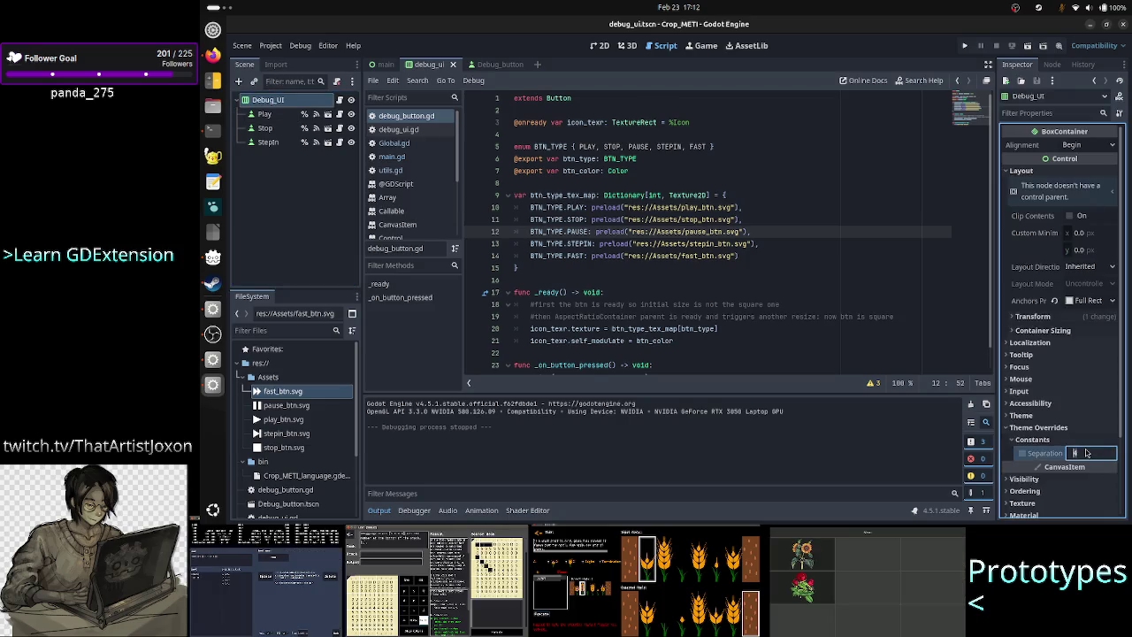
{"action": "type", "text": "4"}
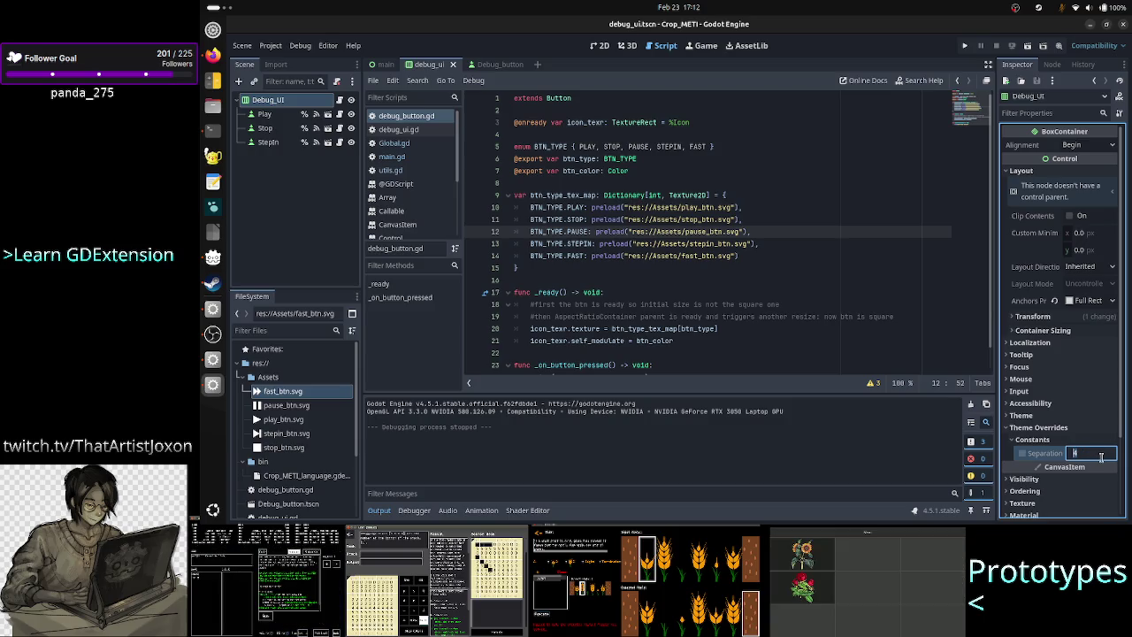
{"action": "type", "text": "1"}
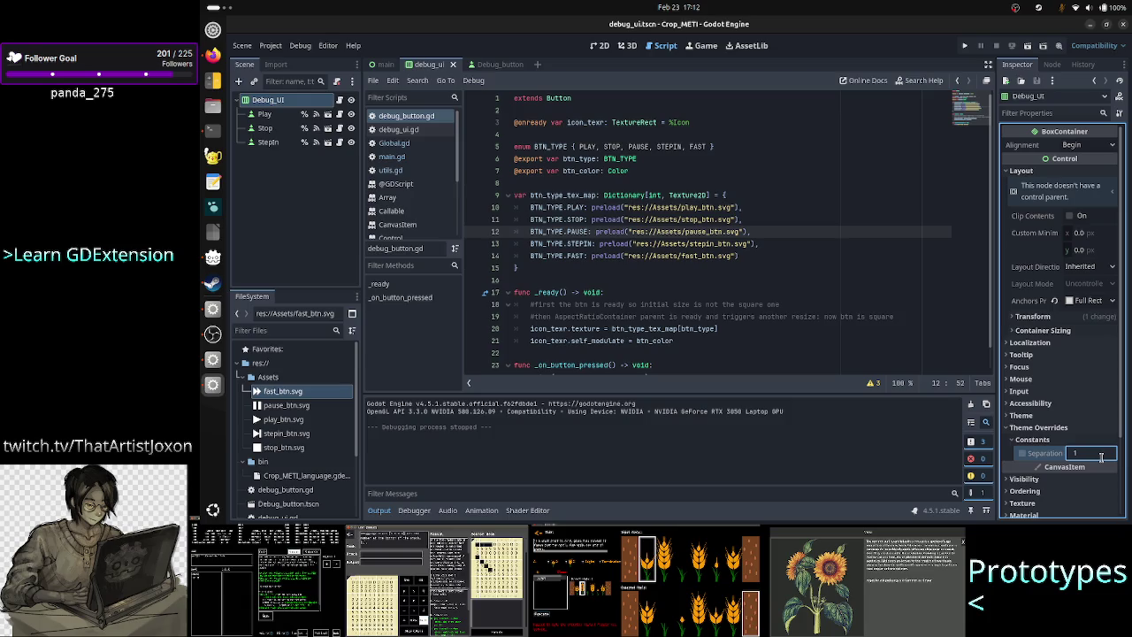
{"action": "key", "text": "BackSpace"}
{"action": "type", "text": "10"}
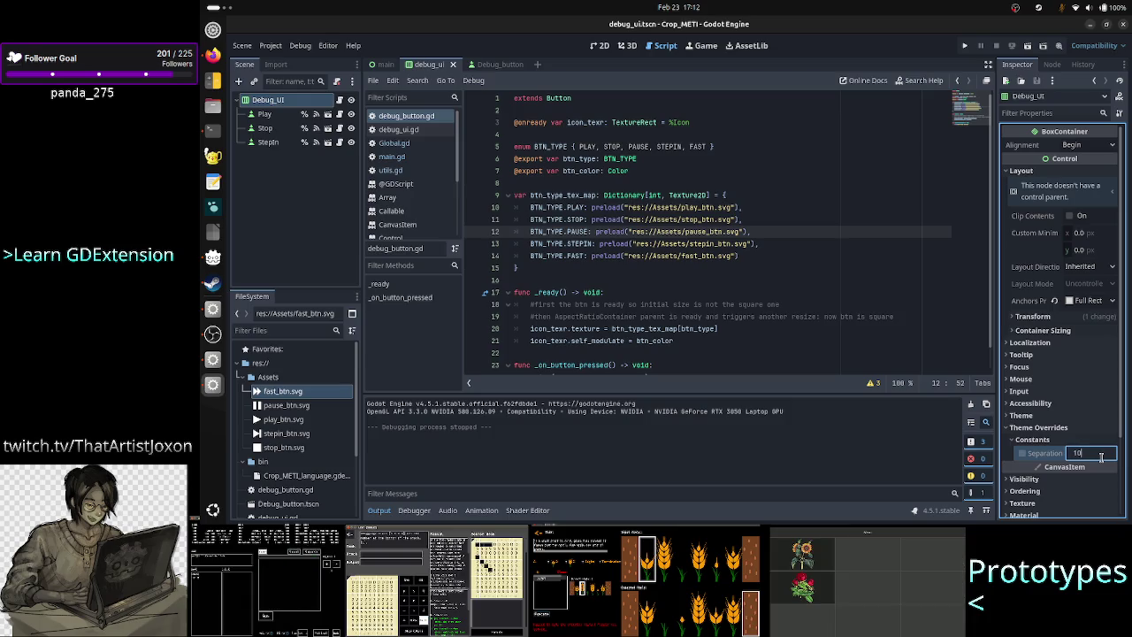
{"action": "key", "text": "Return"}
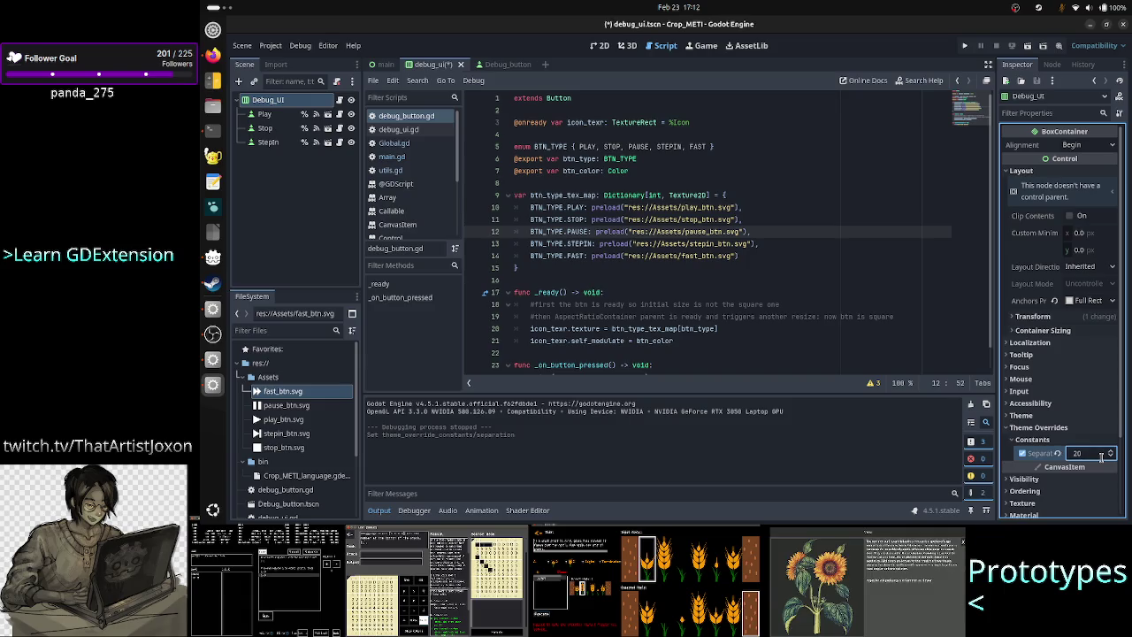
Step: Test-run the game twice, shrinking the game window, then stop it and return to the main scene
{"action": "left_click", "coordinate": [966, 46]}
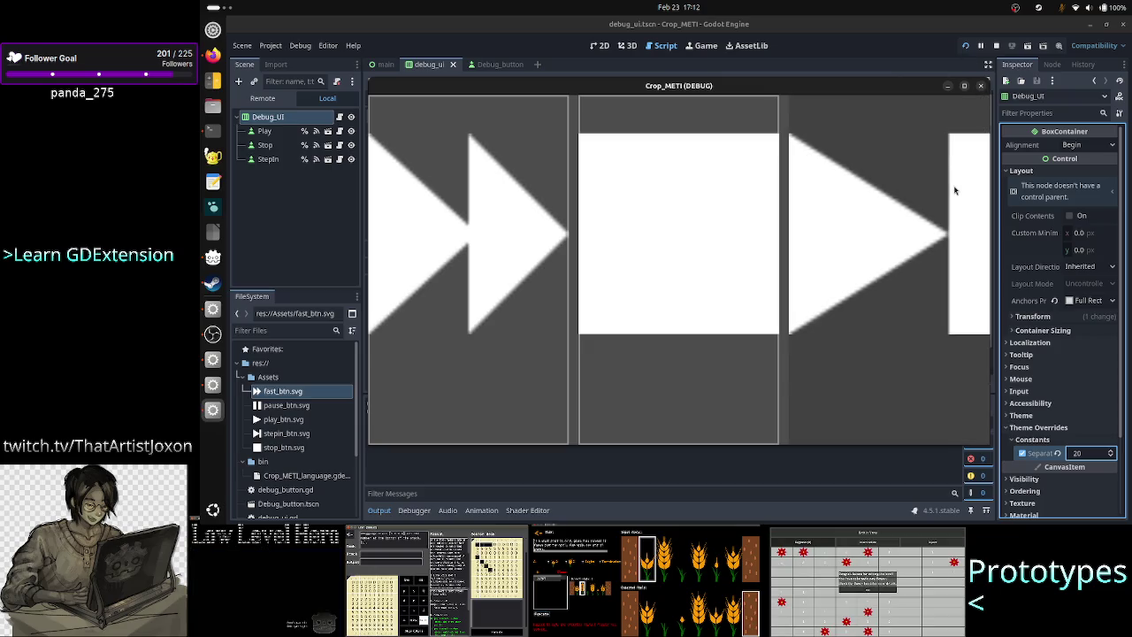
{"action": "left_click", "coordinate": [981, 87]}
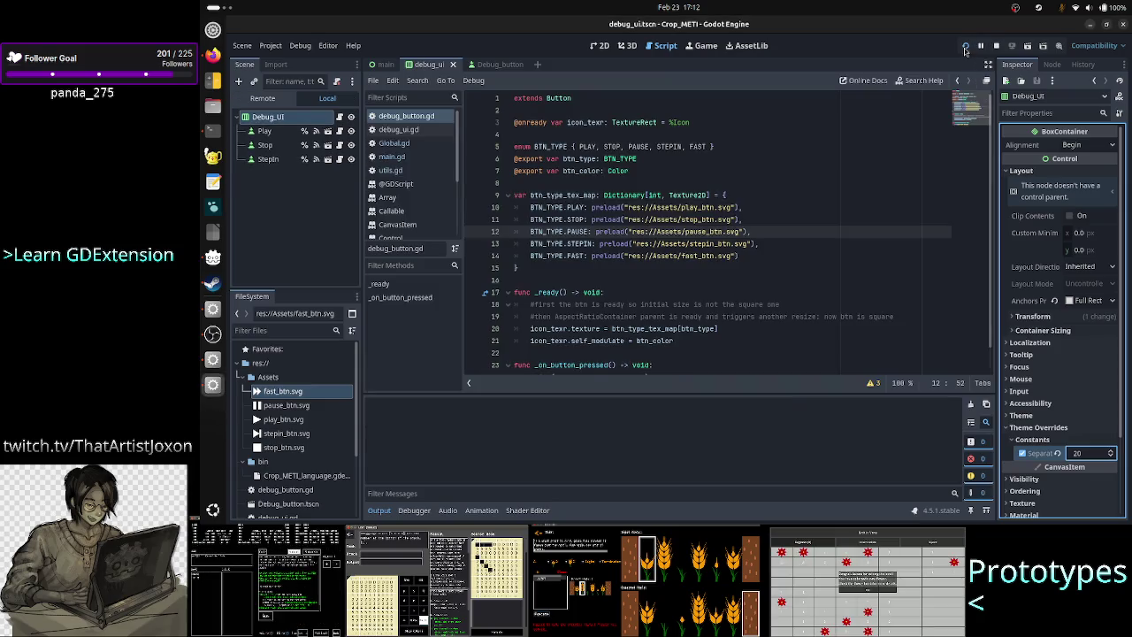
{"action": "left_click", "coordinate": [966, 47]}
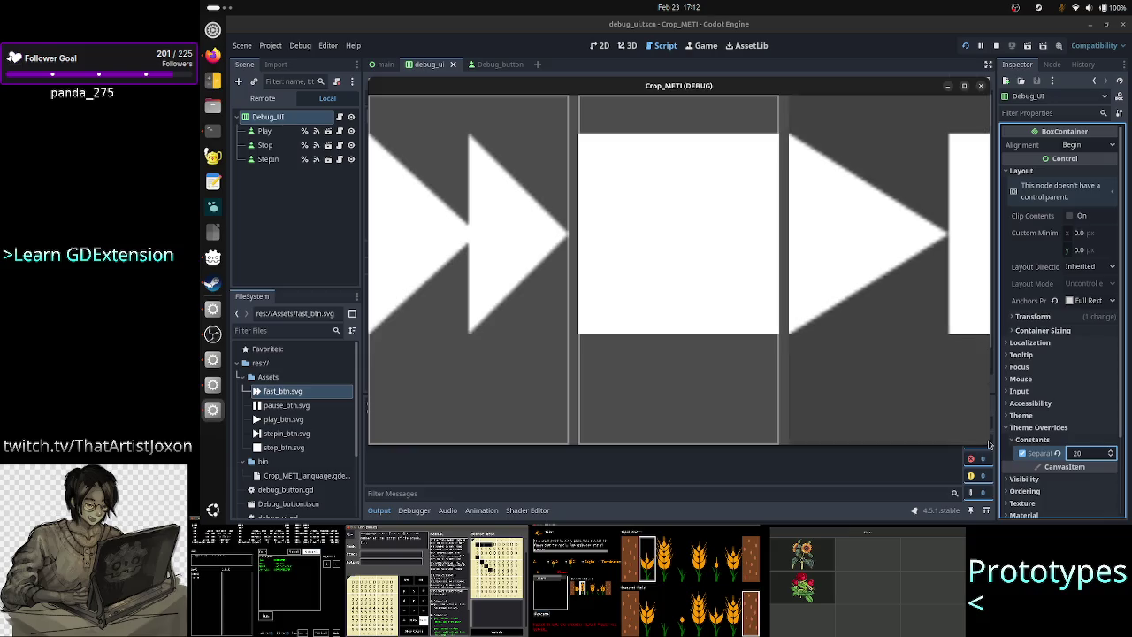
{"action": "mouse_move", "coordinate": [990, 445]}
{"action": "left_mouse_down"}
{"action": "mouse_move", "coordinate": [775, 429]}
{"action": "mouse_move", "coordinate": [736, 406]}
{"action": "mouse_move", "coordinate": [646, 330]}
{"action": "mouse_move", "coordinate": [601, 174]}
{"action": "left_mouse_up"}
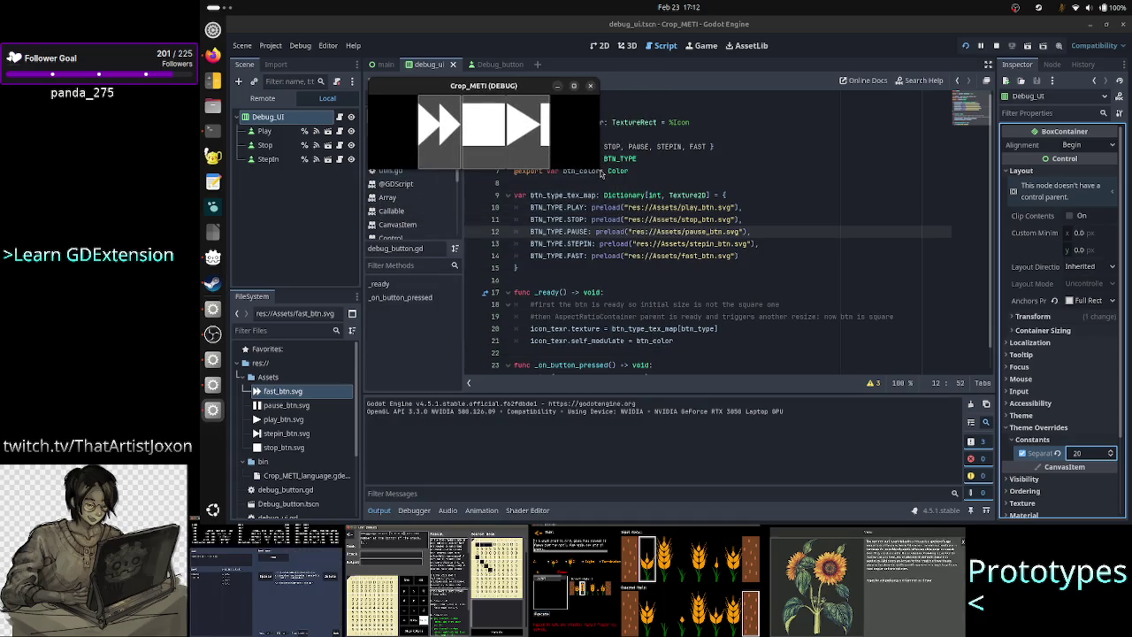
{"action": "left_click", "coordinate": [591, 86]}
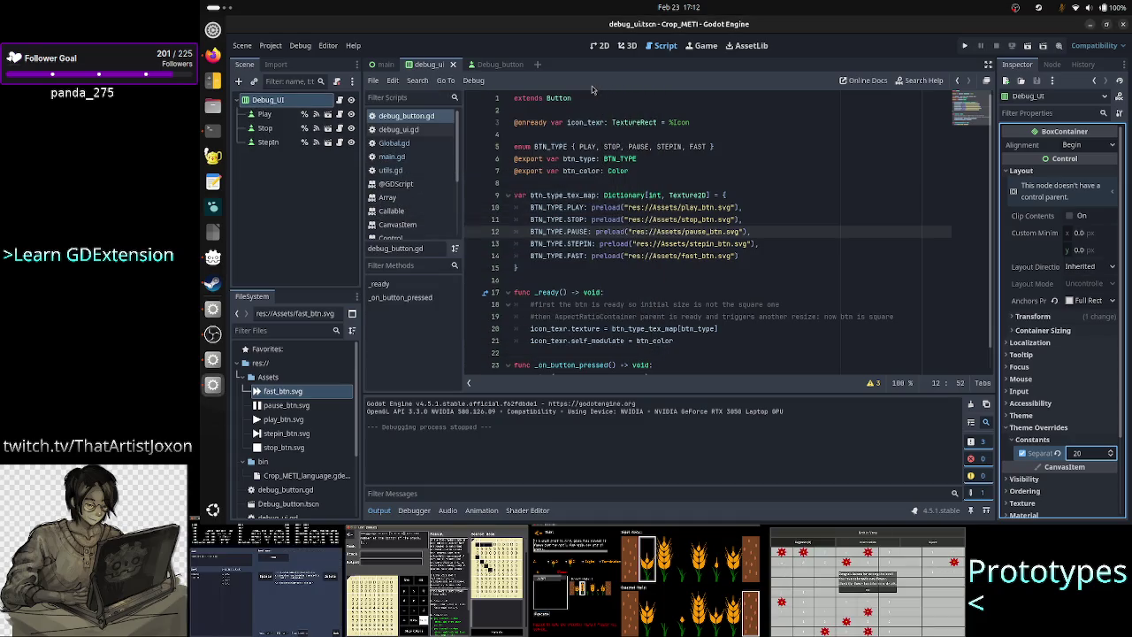
{"action": "left_click", "coordinate": [386, 65]}
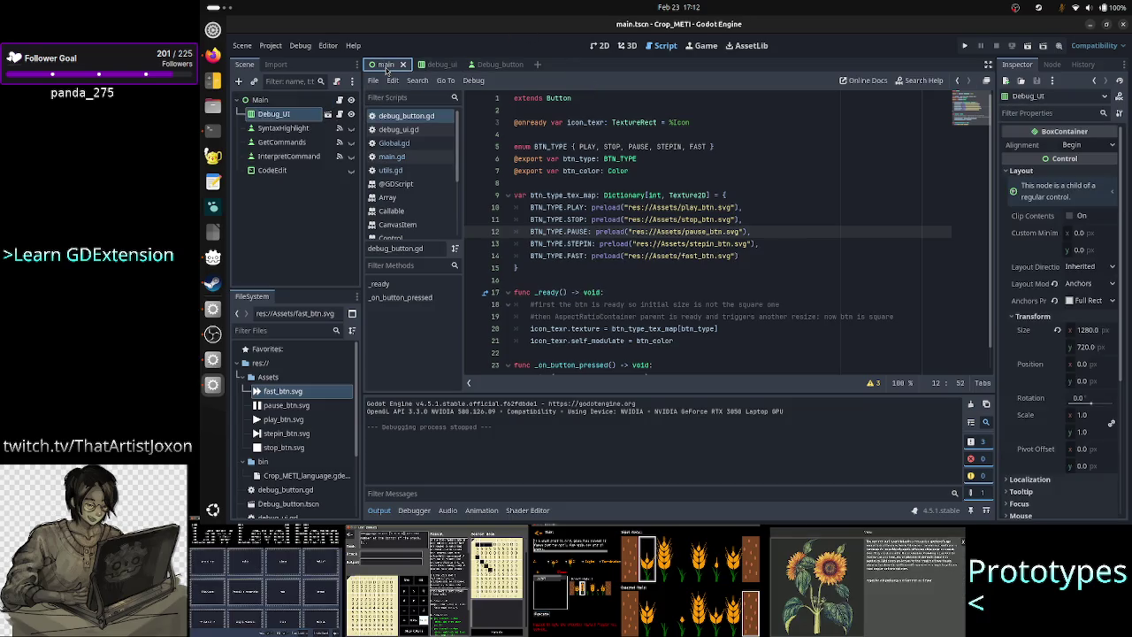
Step: Unhide the GetCommands, InterpretCommand and CodeEdit nodes in the 2D view
{"action": "left_click", "coordinate": [599, 46]}
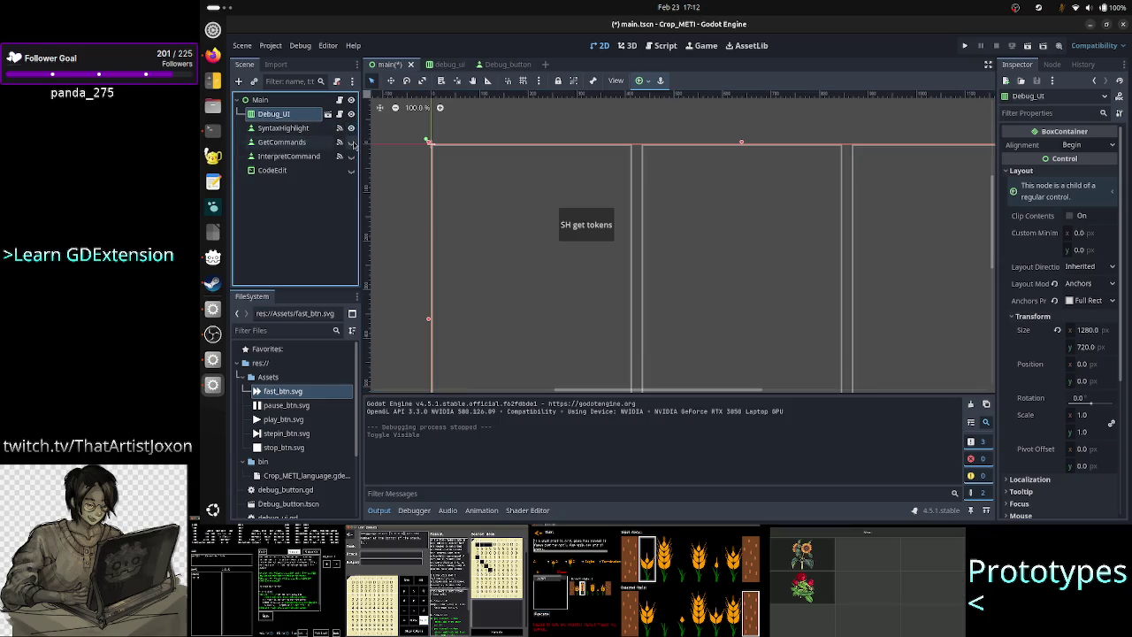
{"action": "left_click", "coordinate": [351, 141]}
{"action": "left_click", "coordinate": [351, 156]}
{"action": "left_click", "coordinate": [351, 169]}
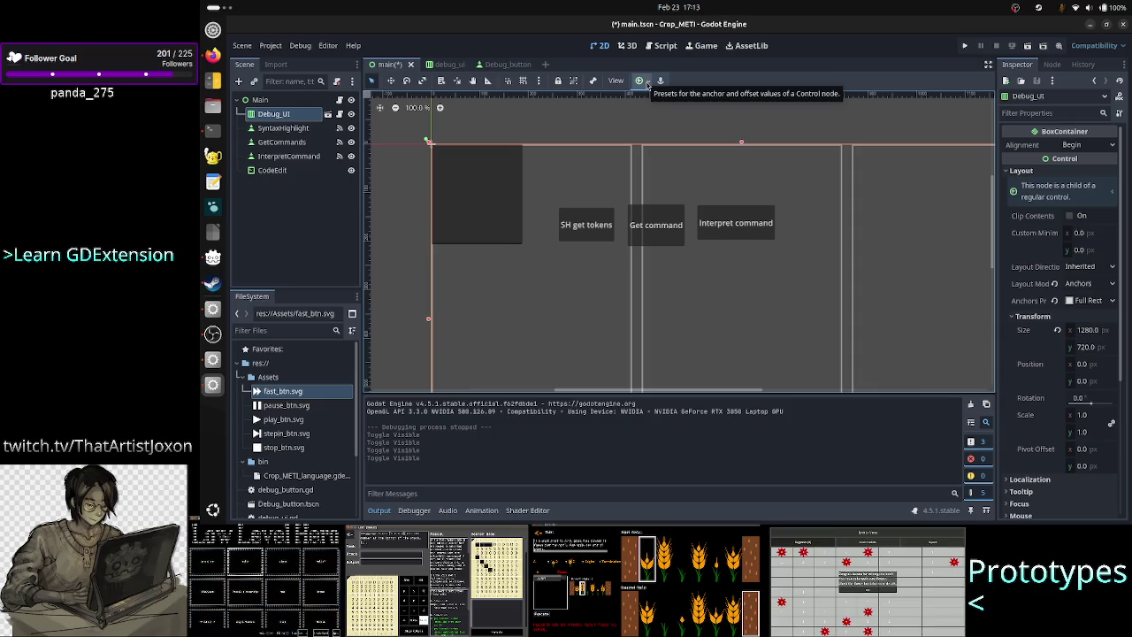
Step: Switch Debug_UI's layout mode from Anchors to Position
{"action": "left_click", "coordinate": [647, 84]}
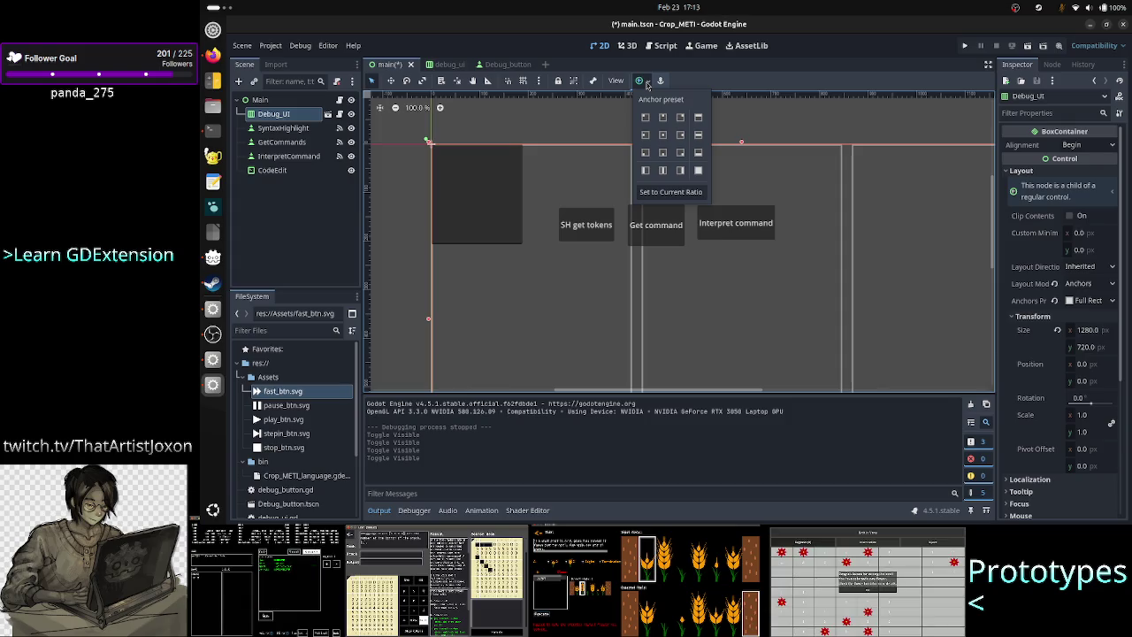
{"action": "left_click", "coordinate": [1058, 290]}
{"action": "left_click", "coordinate": [1059, 290]}
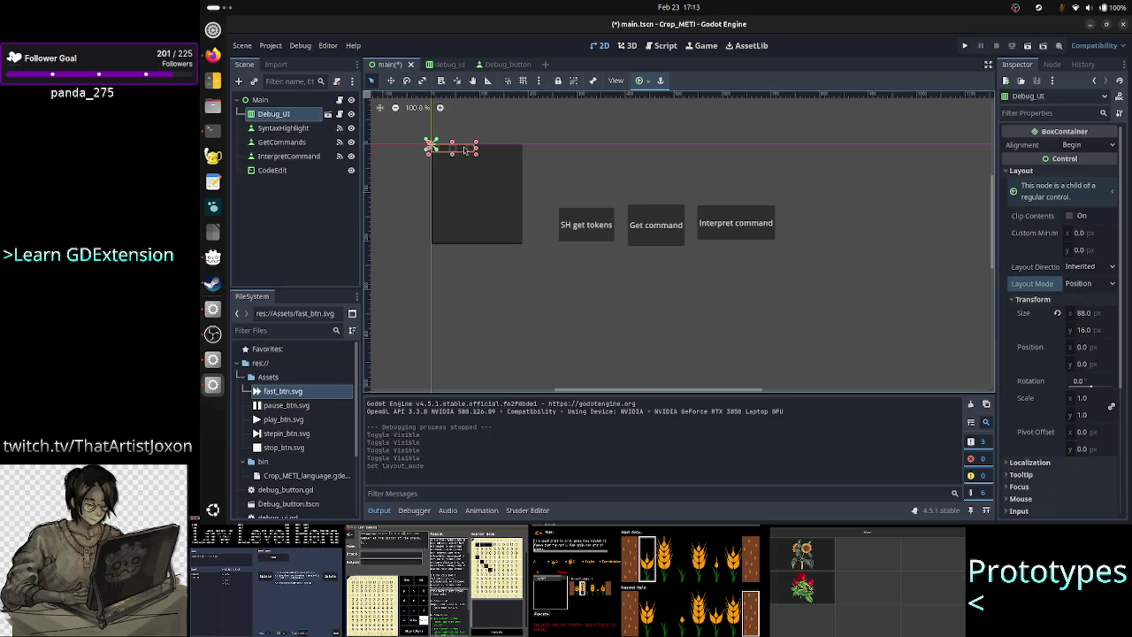
Step: Try moving the CodeEdit box down, undoing each attempt
{"action": "left_click_drag", "start_coordinate": [464, 150], "coordinate": [480, 201]}
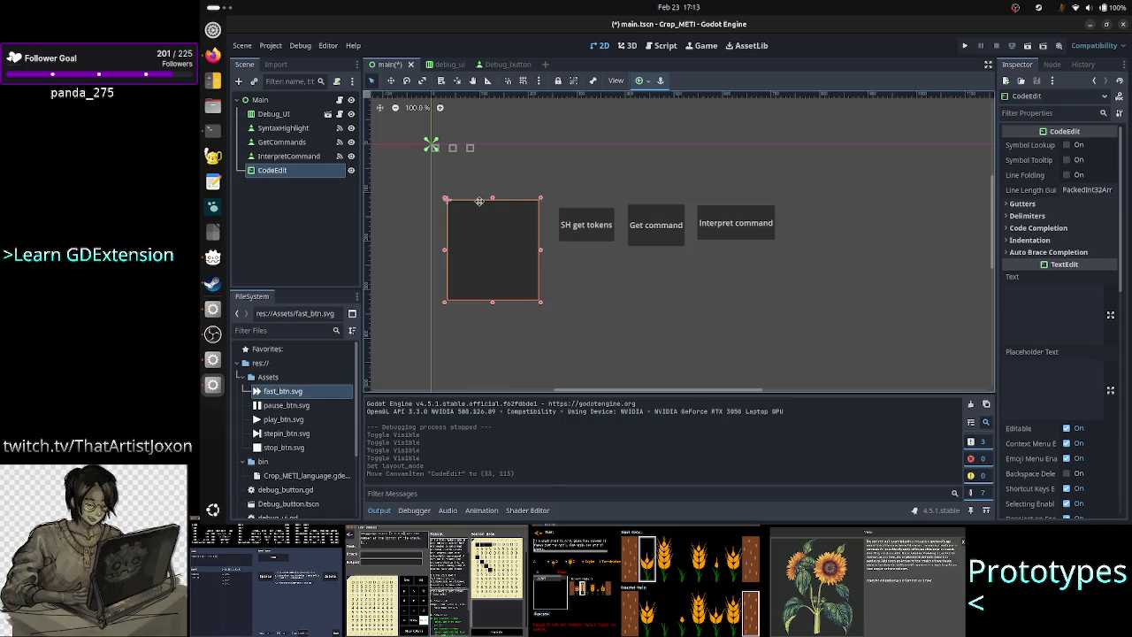
{"action": "key", "text": "ctrl+z"}
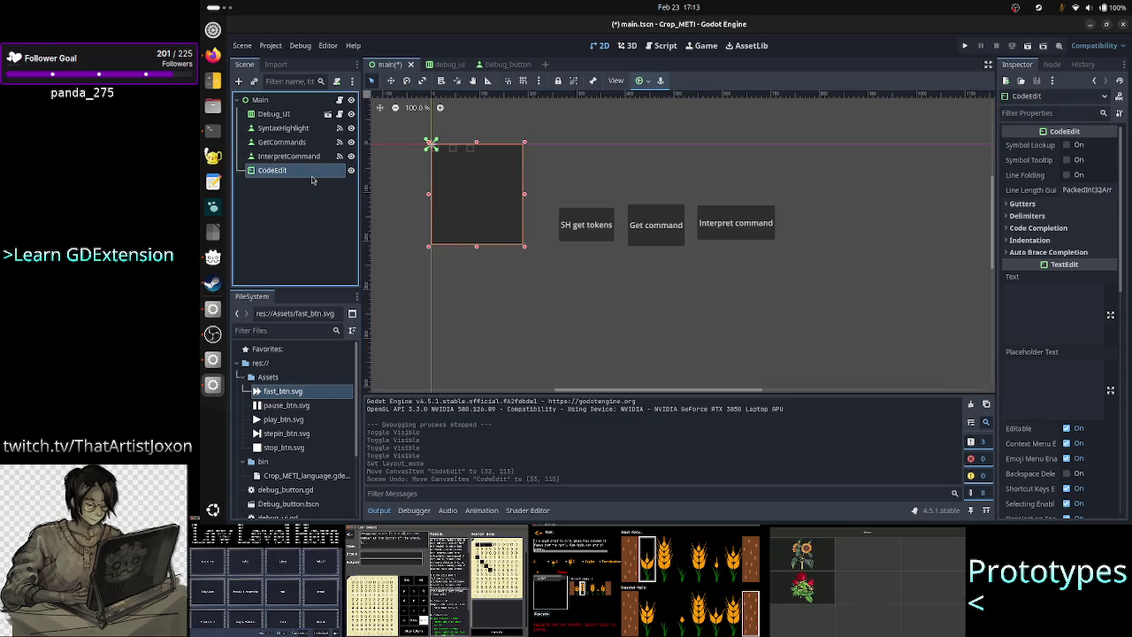
{"action": "key", "text": "Up"}
{"action": "key", "text": "Up"}
{"action": "key", "text": "Up"}
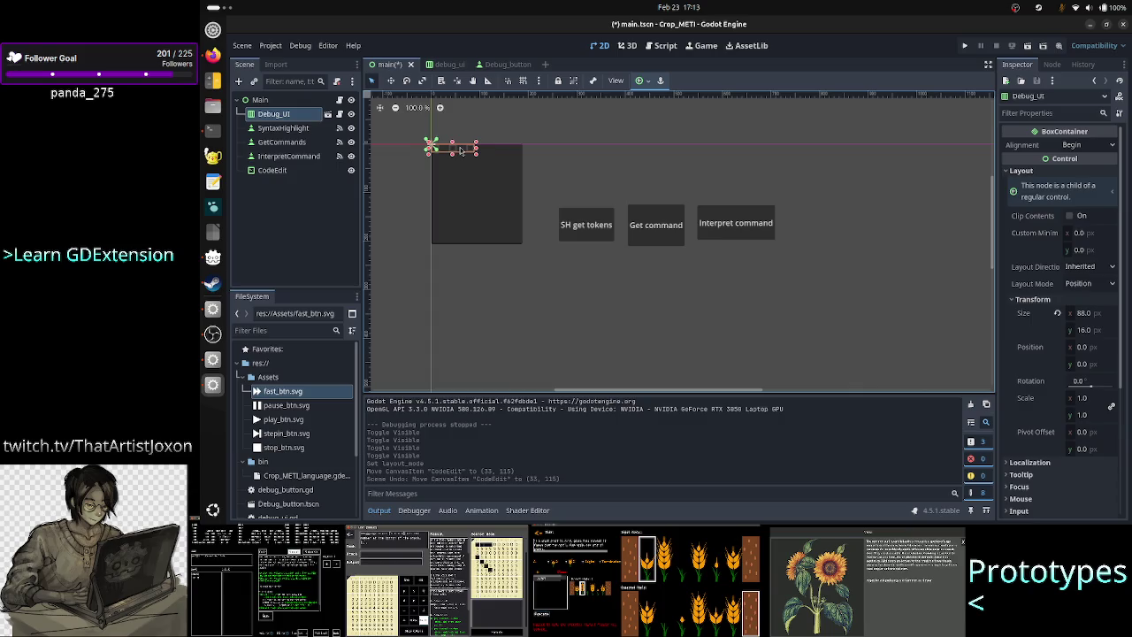
{"action": "left_click_drag", "start_coordinate": [460, 150], "coordinate": [465, 174]}
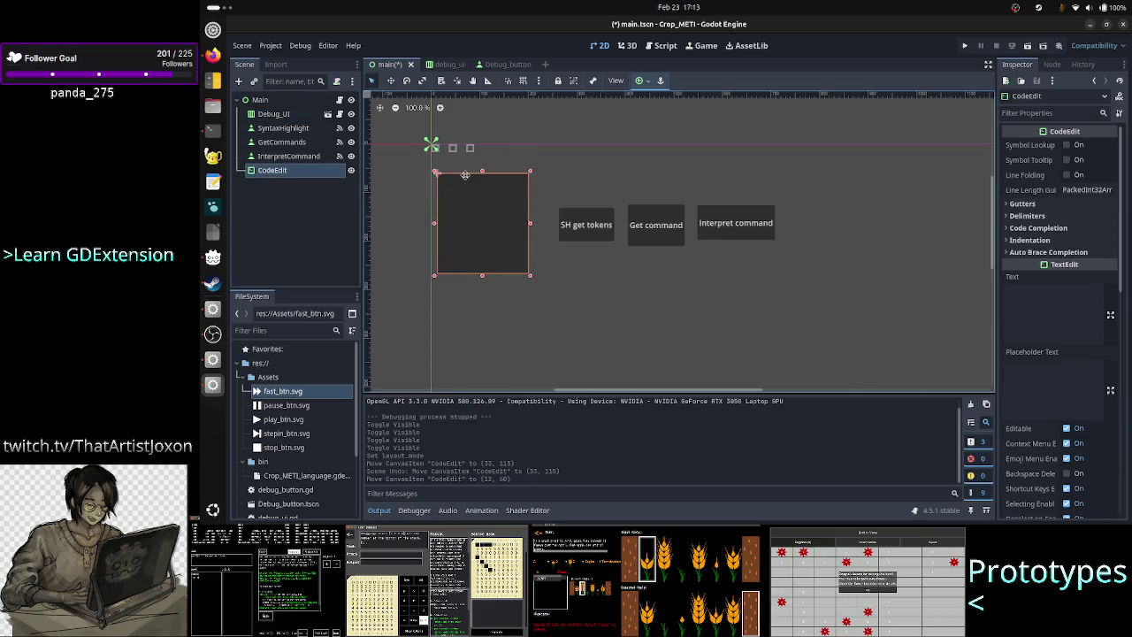
{"action": "key", "text": "ctrl+z"}
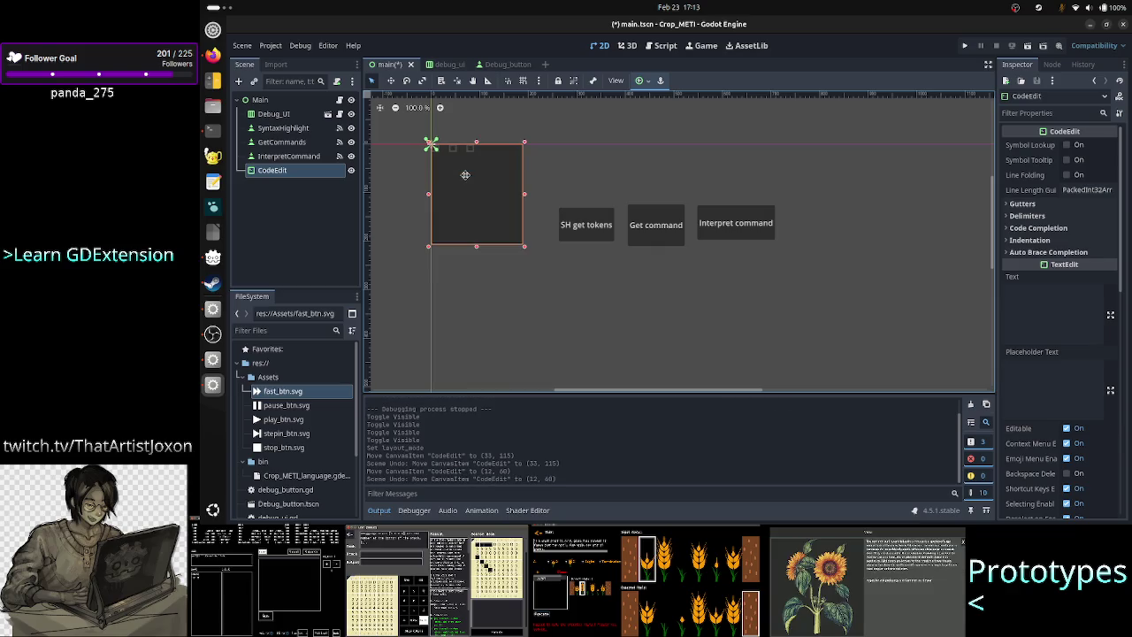
Step: Resize Debug_UI to 189 × 45 under the CodeEdit, widen CodeEdit slightly, and run the game
{"action": "left_click", "coordinate": [303, 202]}
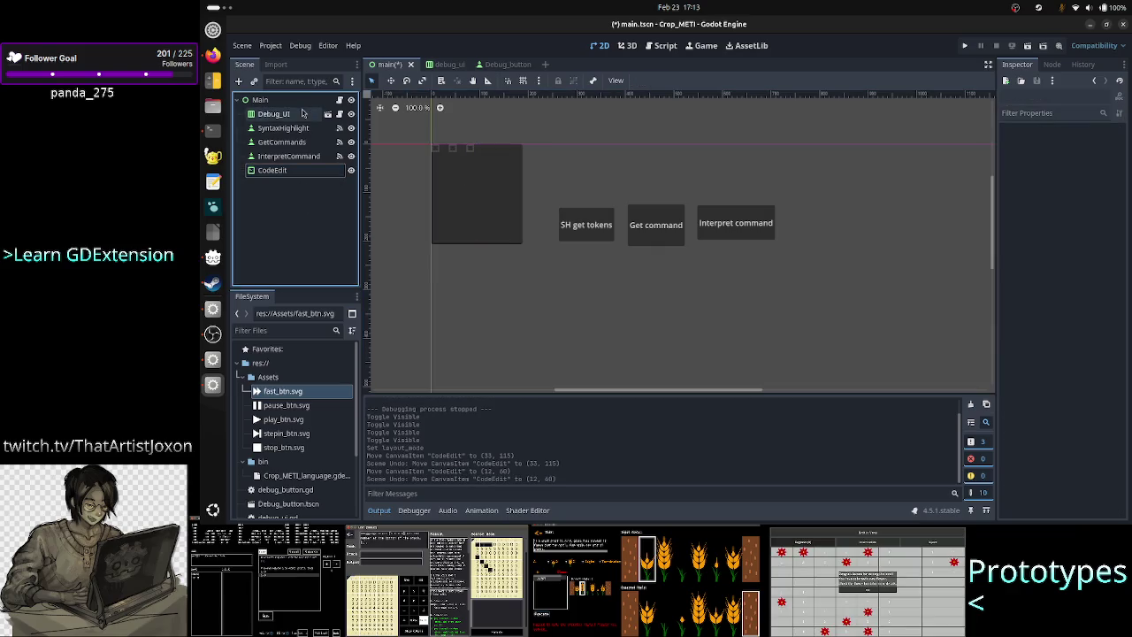
{"action": "left_click", "coordinate": [299, 115]}
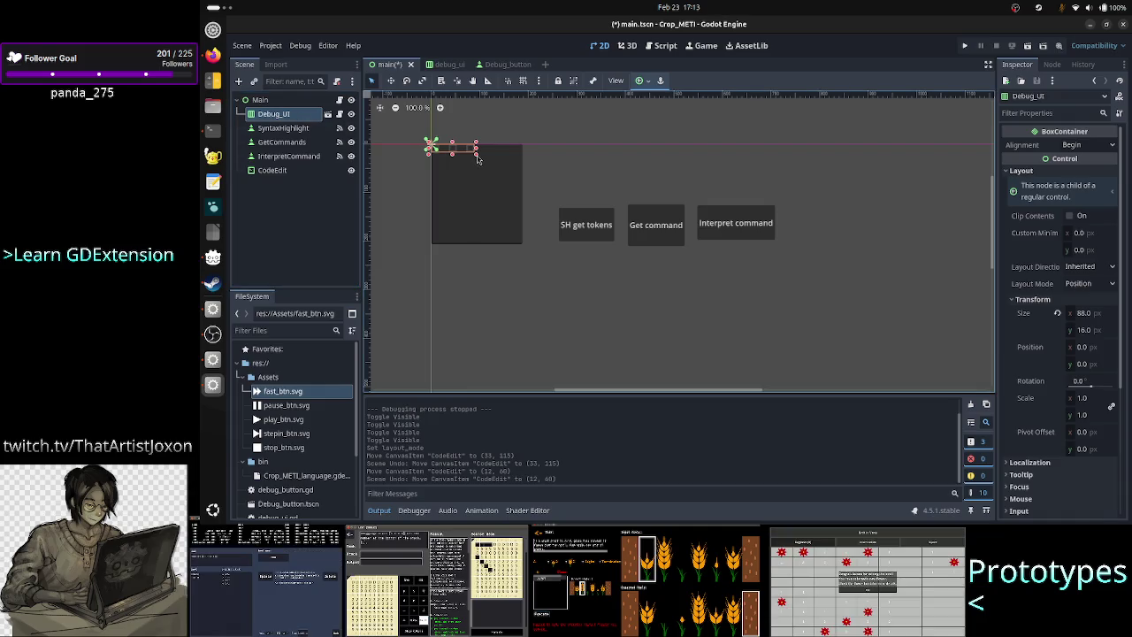
{"action": "mouse_move", "coordinate": [478, 158]}
{"action": "left_mouse_down"}
{"action": "mouse_move", "coordinate": [538, 185]}
{"action": "mouse_move", "coordinate": [535, 280]}
{"action": "mouse_move", "coordinate": [535, 263]}
{"action": "mouse_move", "coordinate": [534, 278]}
{"action": "mouse_move", "coordinate": [491, 256]}
{"action": "left_mouse_up"}
{"action": "left_click", "coordinate": [498, 221]}
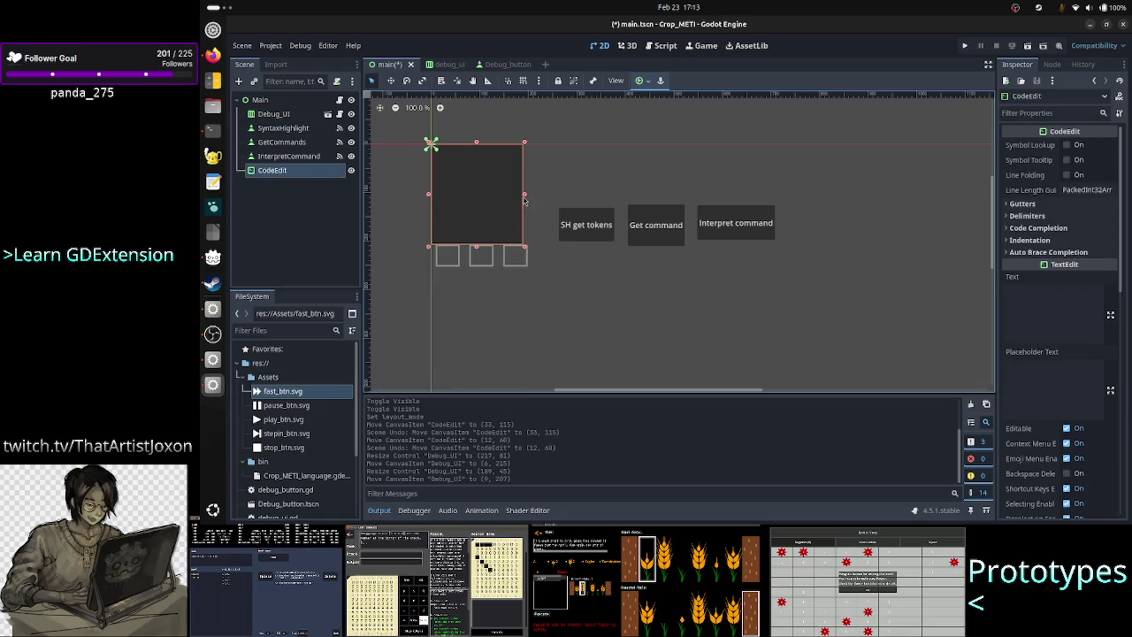
{"action": "left_click_drag", "start_coordinate": [525, 198], "coordinate": [529, 199]}
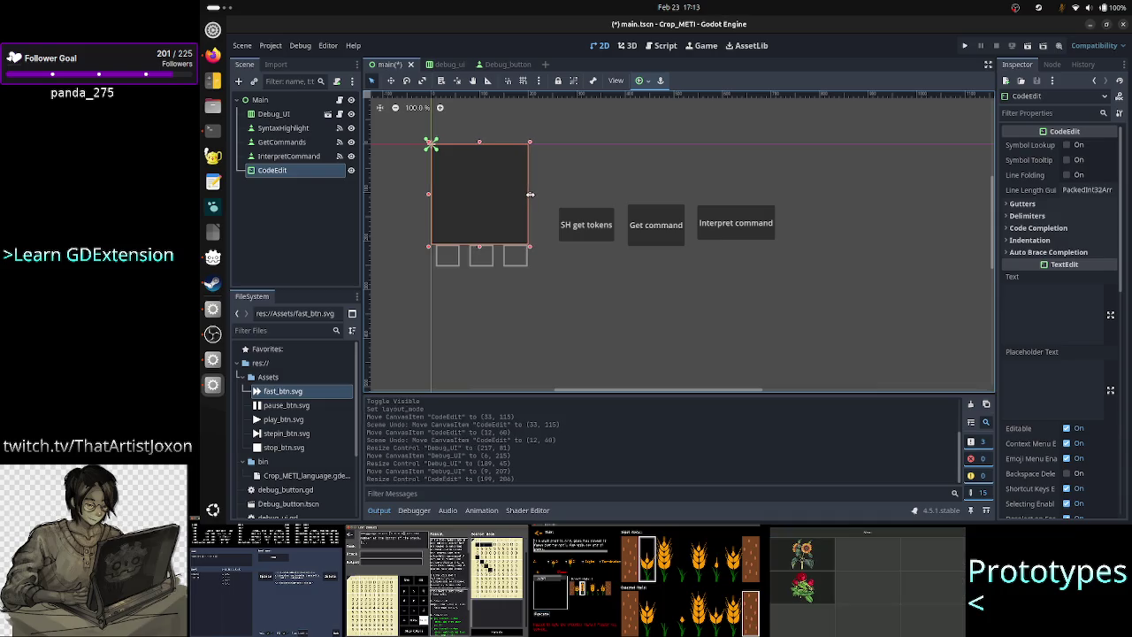
{"action": "left_click", "coordinate": [966, 46]}
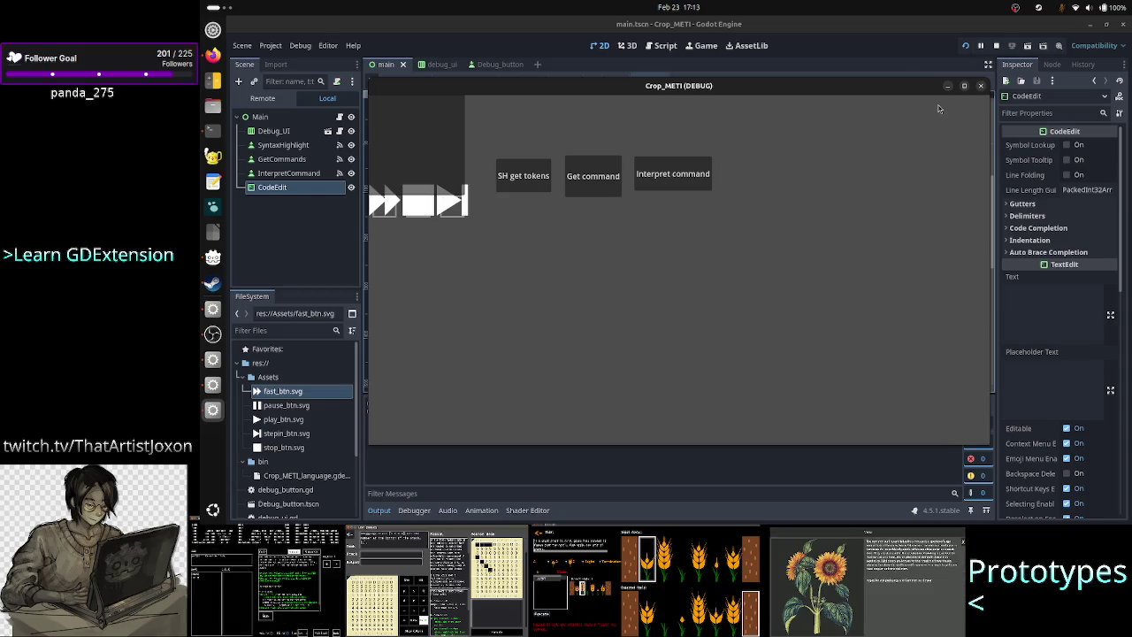
Step: Move the Debug_UI bar under the CodeEdit to 9, 220 at 208 × 25 and test-run it
{"action": "left_click", "coordinate": [983, 86]}
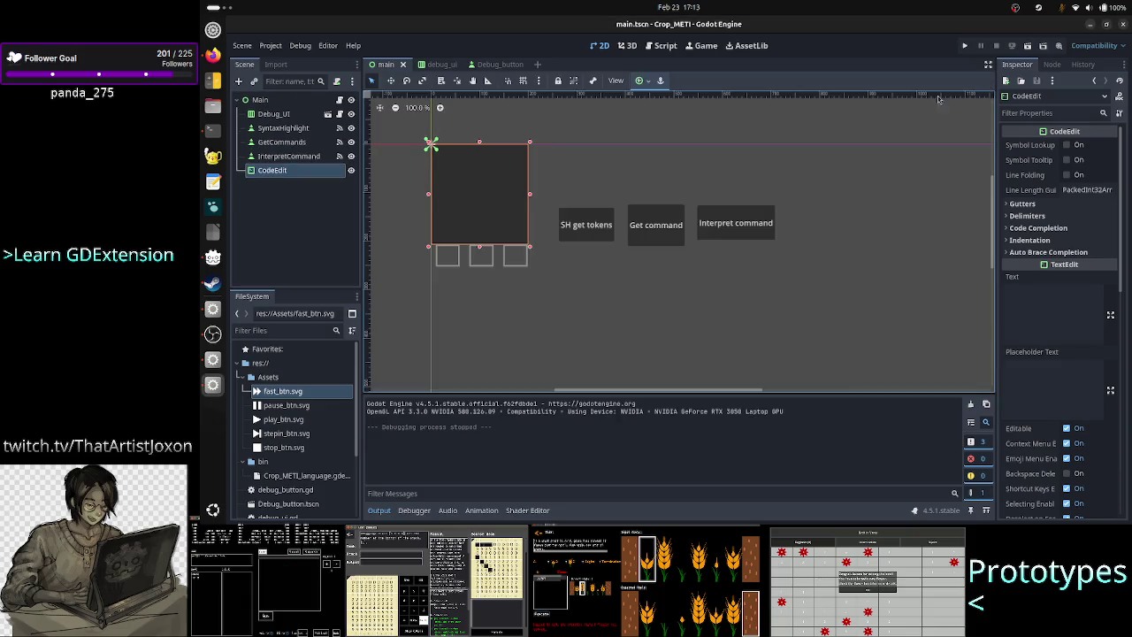
{"action": "left_click", "coordinate": [515, 259]}
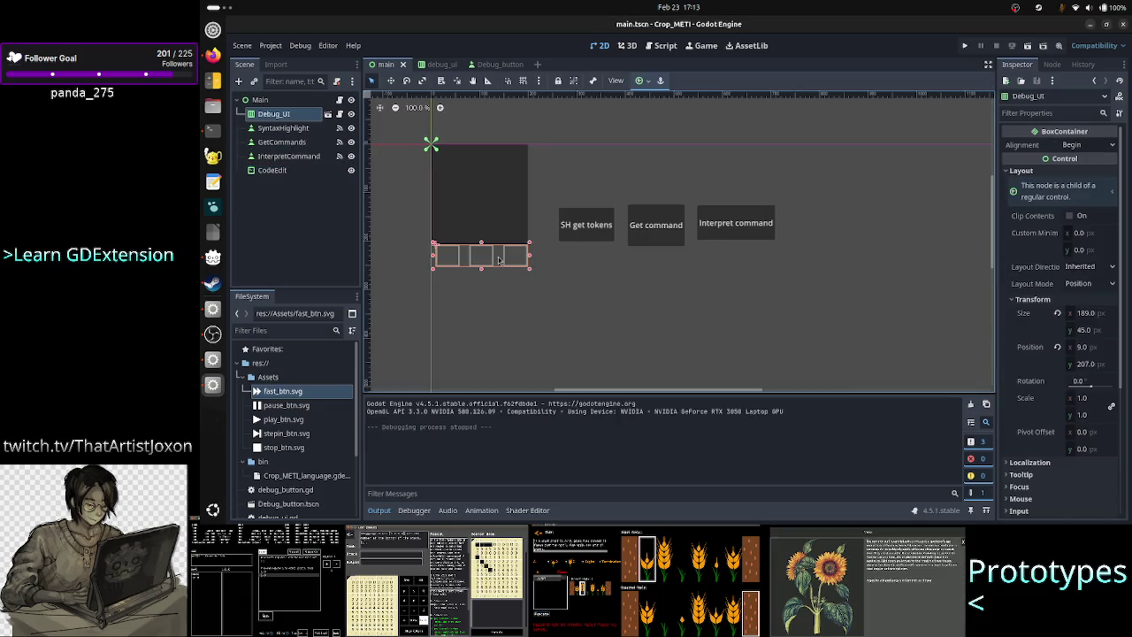
{"action": "mouse_move", "coordinate": [498, 259]}
{"action": "left_mouse_down"}
{"action": "mouse_move", "coordinate": [500, 271]}
{"action": "mouse_move", "coordinate": [525, 273]}
{"action": "mouse_move", "coordinate": [516, 268]}
{"action": "mouse_move", "coordinate": [526, 258]}
{"action": "mouse_move", "coordinate": [536, 281]}
{"action": "mouse_move", "coordinate": [537, 266]}
{"action": "left_mouse_up"}
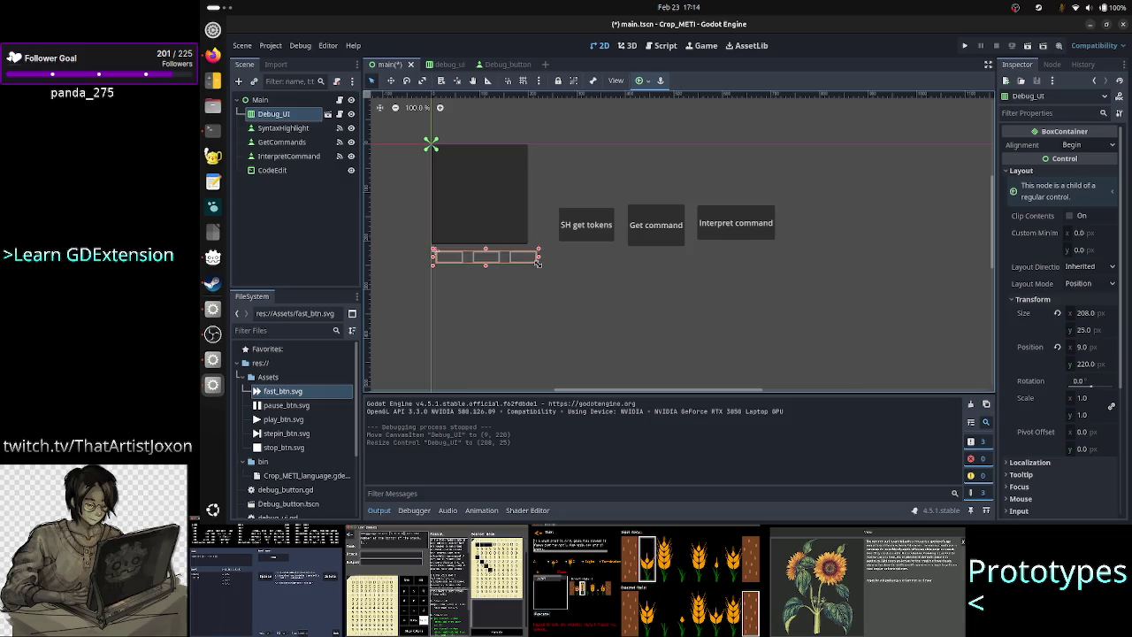
{"action": "left_click", "coordinate": [968, 45]}
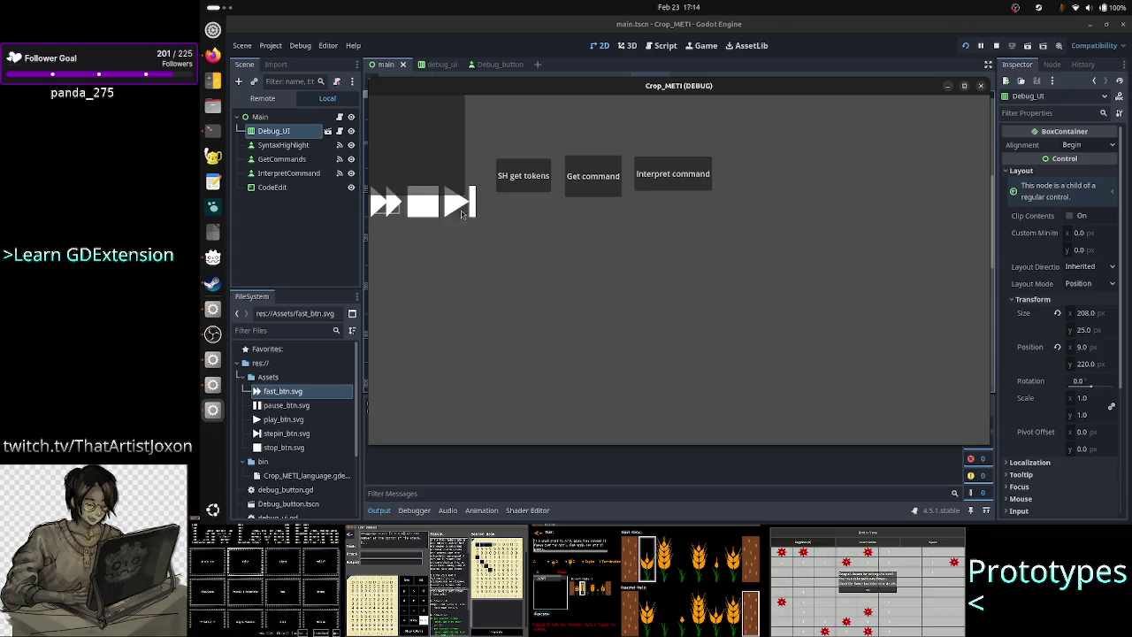
{"action": "left_click", "coordinate": [982, 86]}
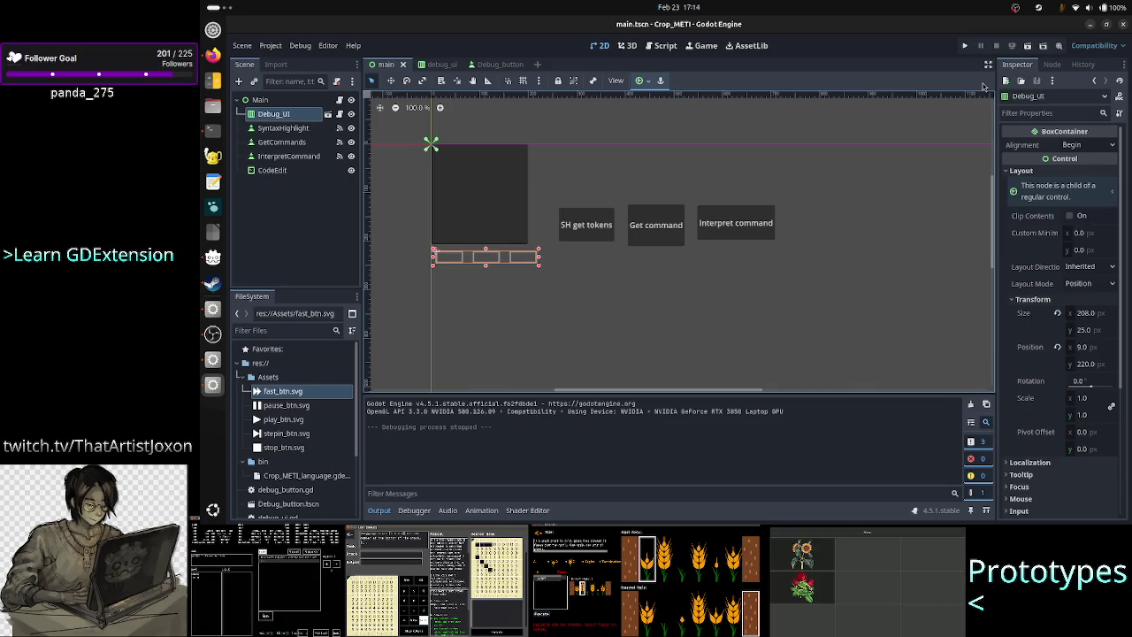
Step: Open the main script, then switch to the Debug_button scene to inspect its nodes
{"action": "left_click", "coordinate": [339, 101]}
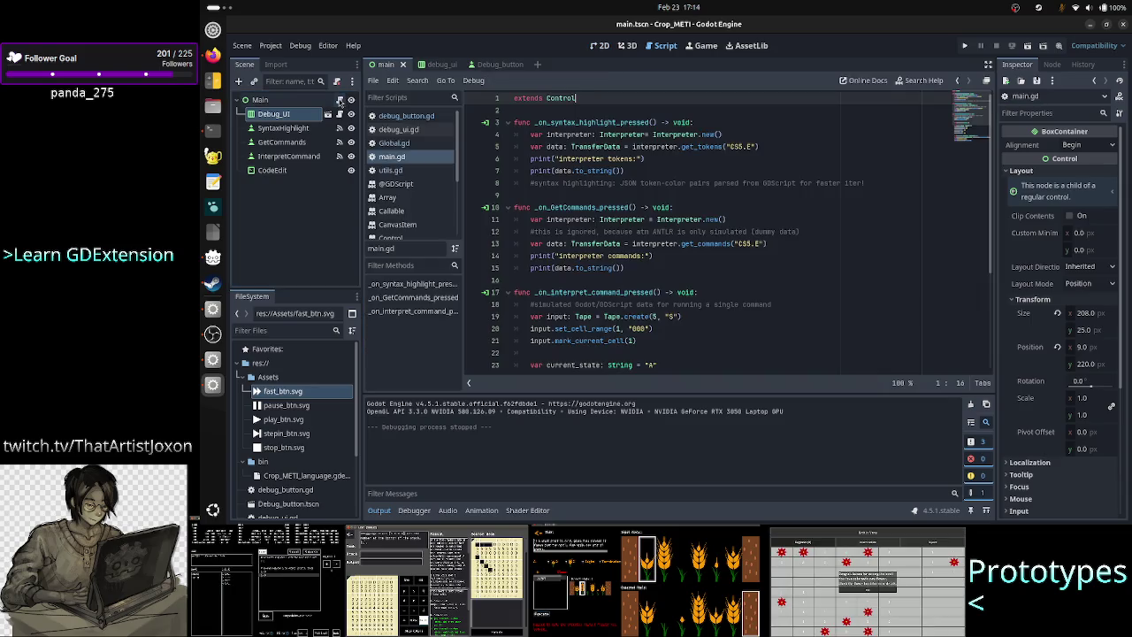
{"action": "left_click", "coordinate": [487, 64]}
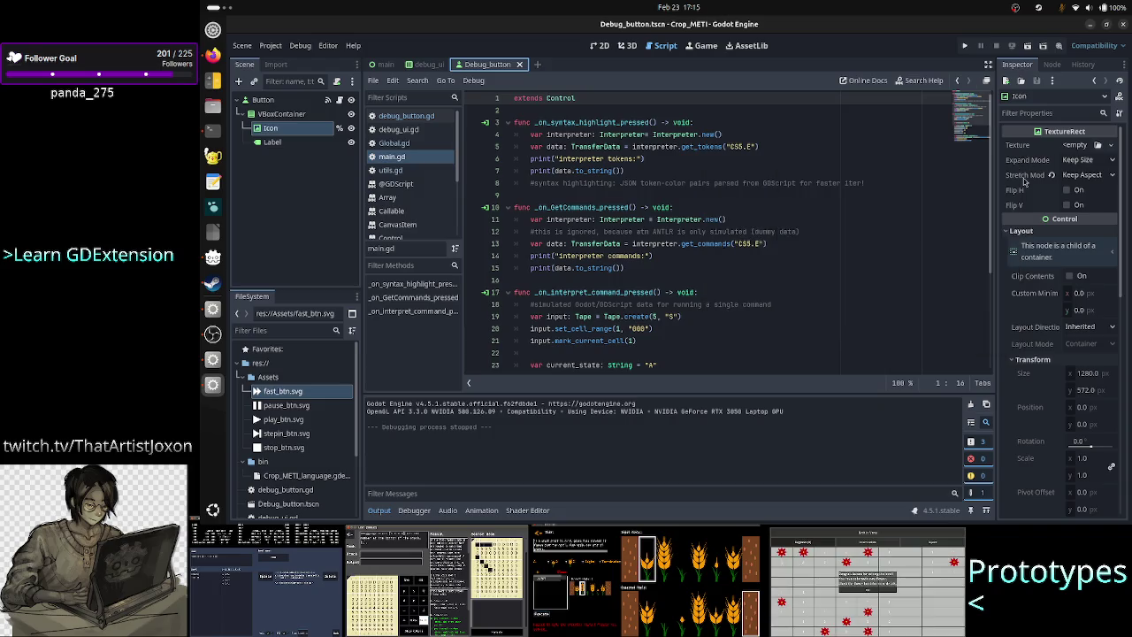
{"action": "mouse_move", "coordinate": [1025, 182]}
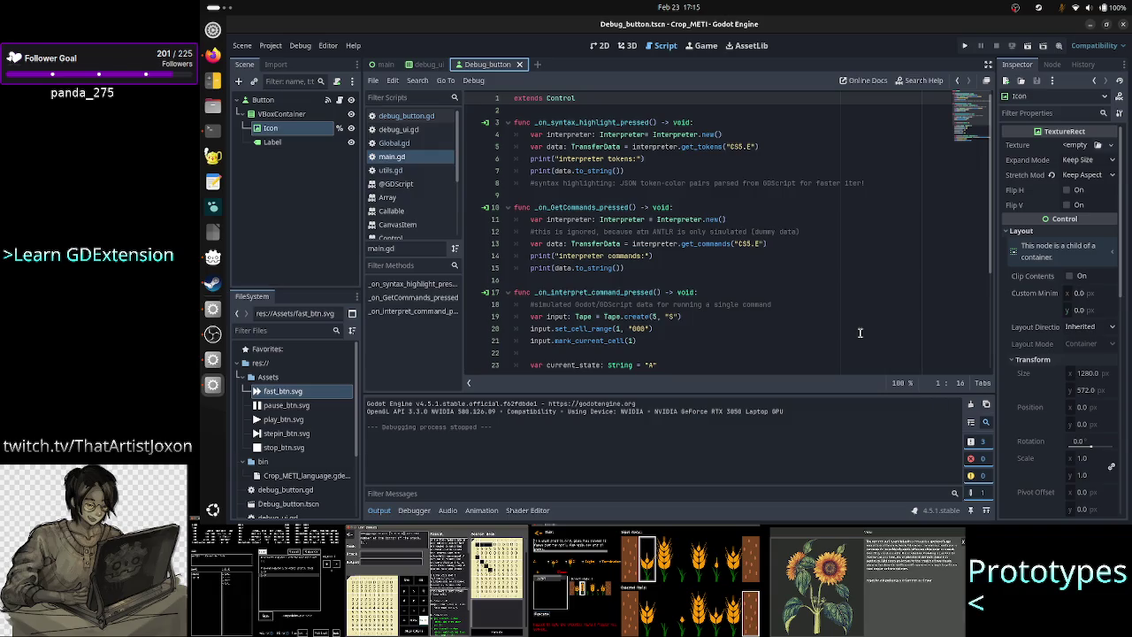
Step: In Firefox, close the Inkscape background-colour search and ban a suspicious chatter on Twitch
{"action": "left_click", "coordinate": [212, 55]}
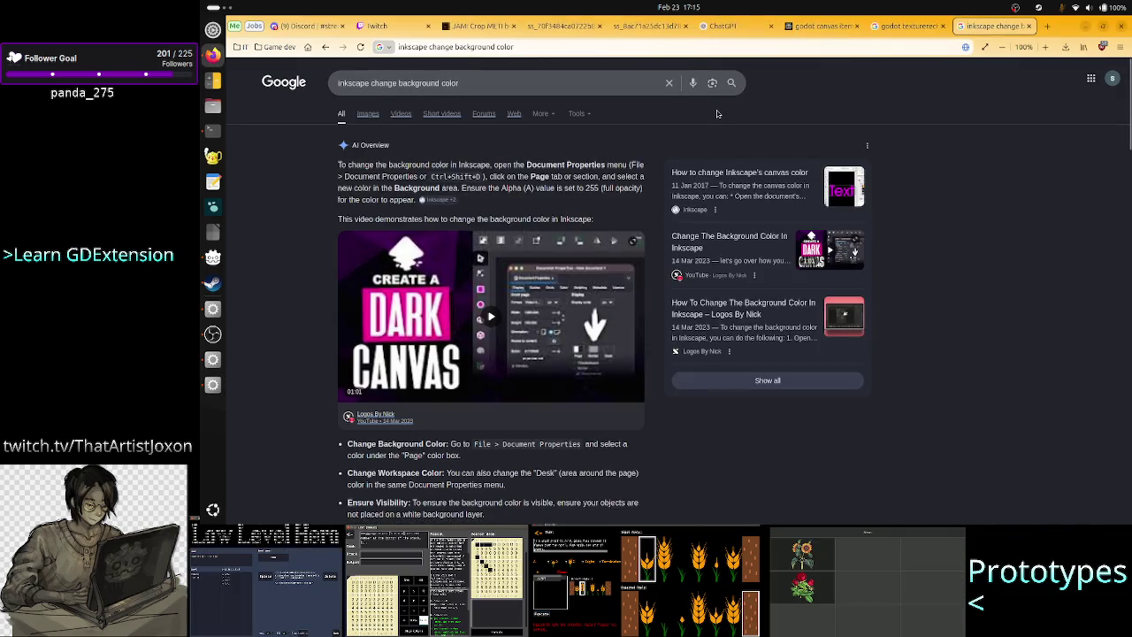
{"action": "left_click", "coordinate": [1030, 26]}
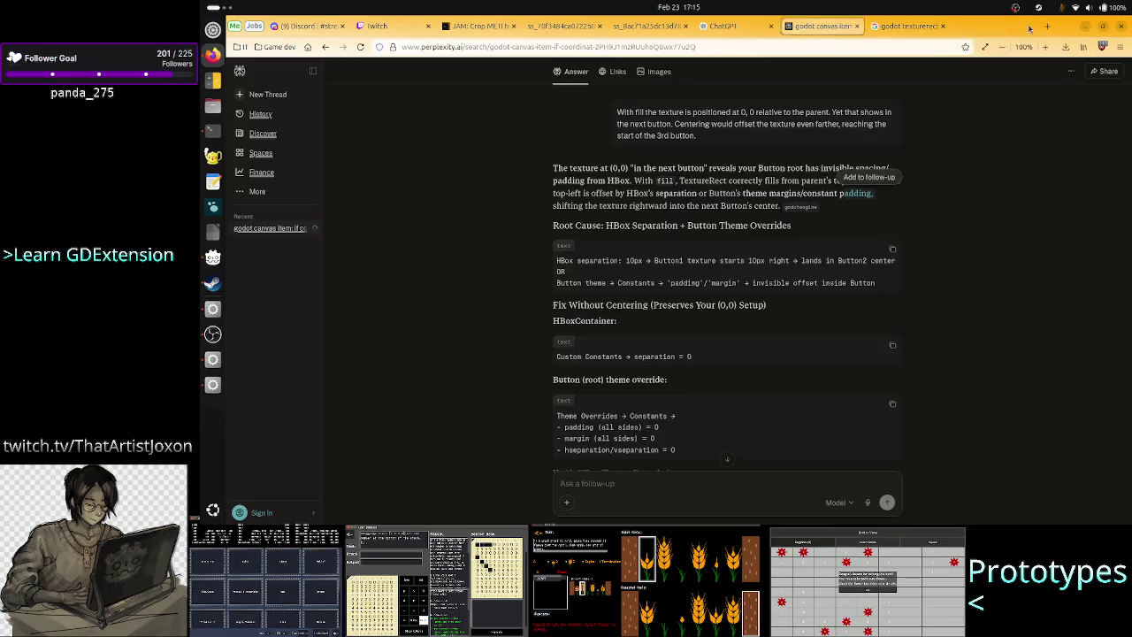
{"action": "left_click", "coordinate": [407, 26]}
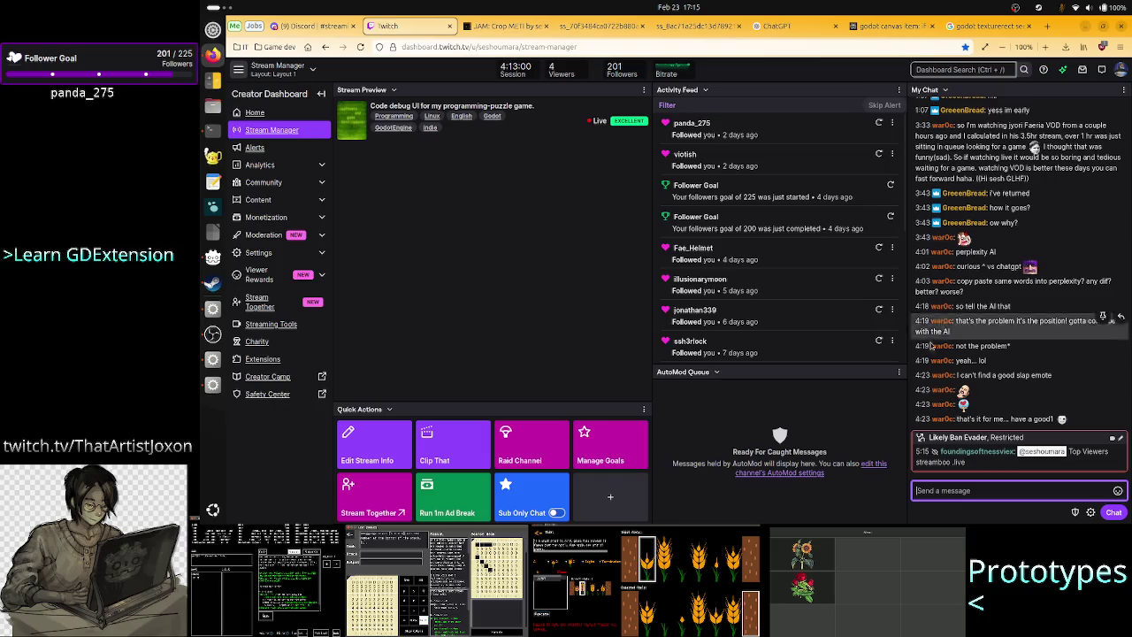
{"action": "left_click", "coordinate": [964, 452]}
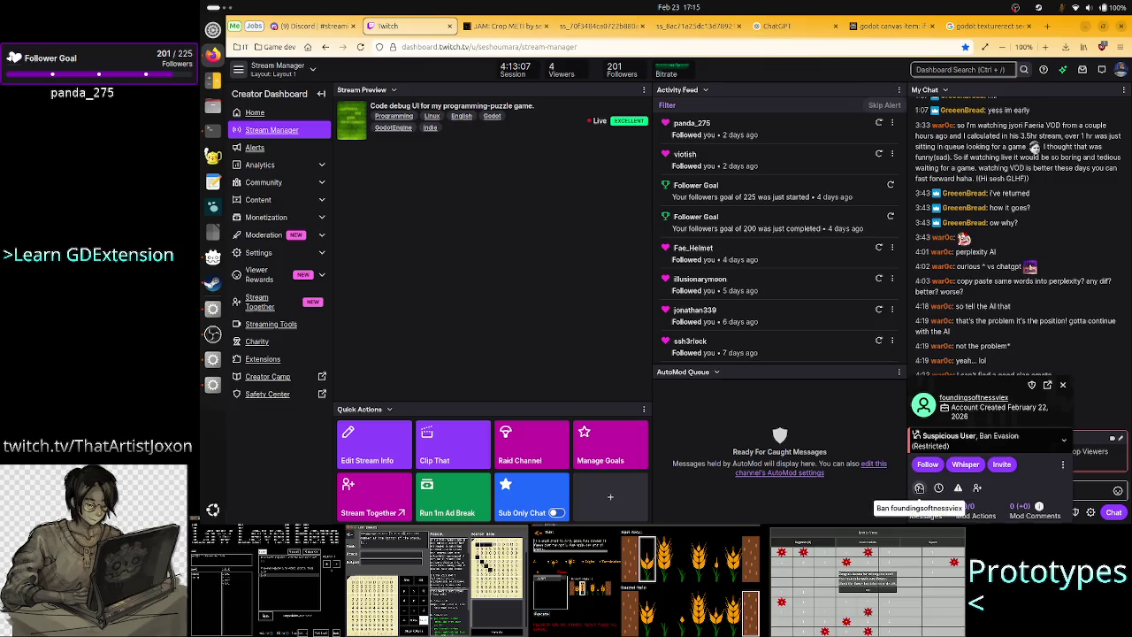
{"action": "left_click", "coordinate": [920, 487]}
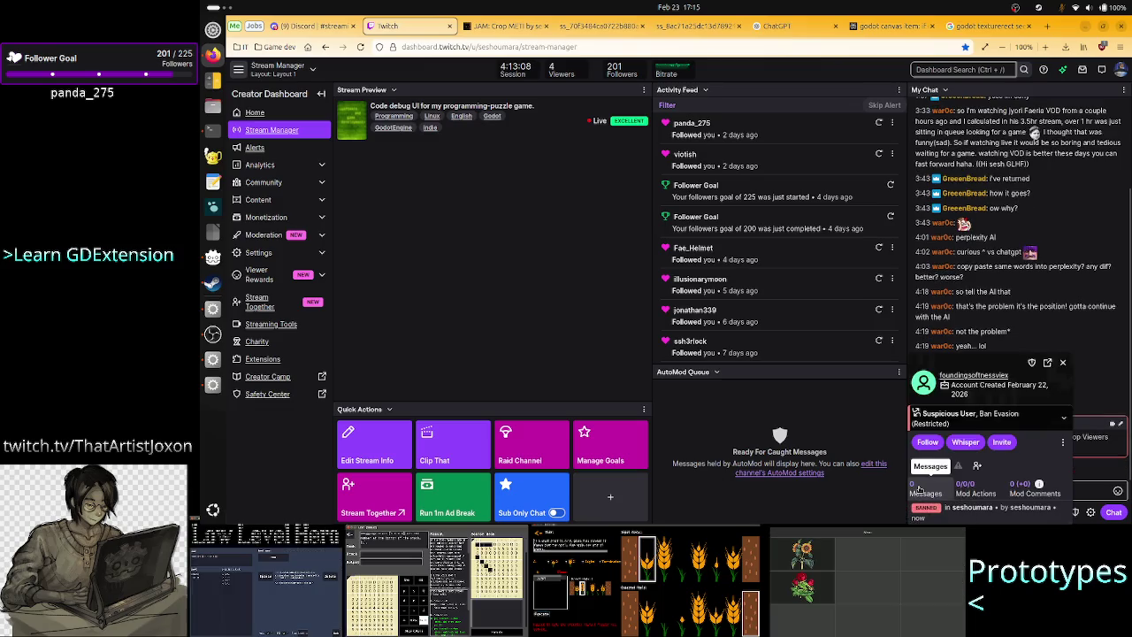
Step: Close the viewer card, read the TextureRect search results, and return to Godot
{"action": "left_click", "coordinate": [1061, 361]}
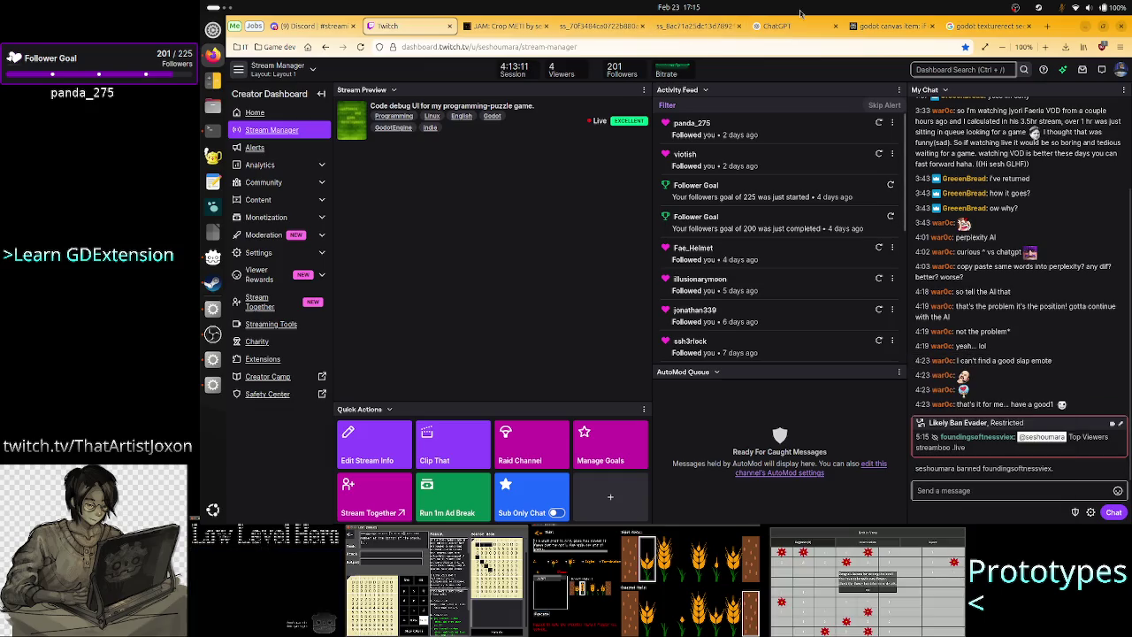
{"action": "left_click", "coordinate": [964, 21]}
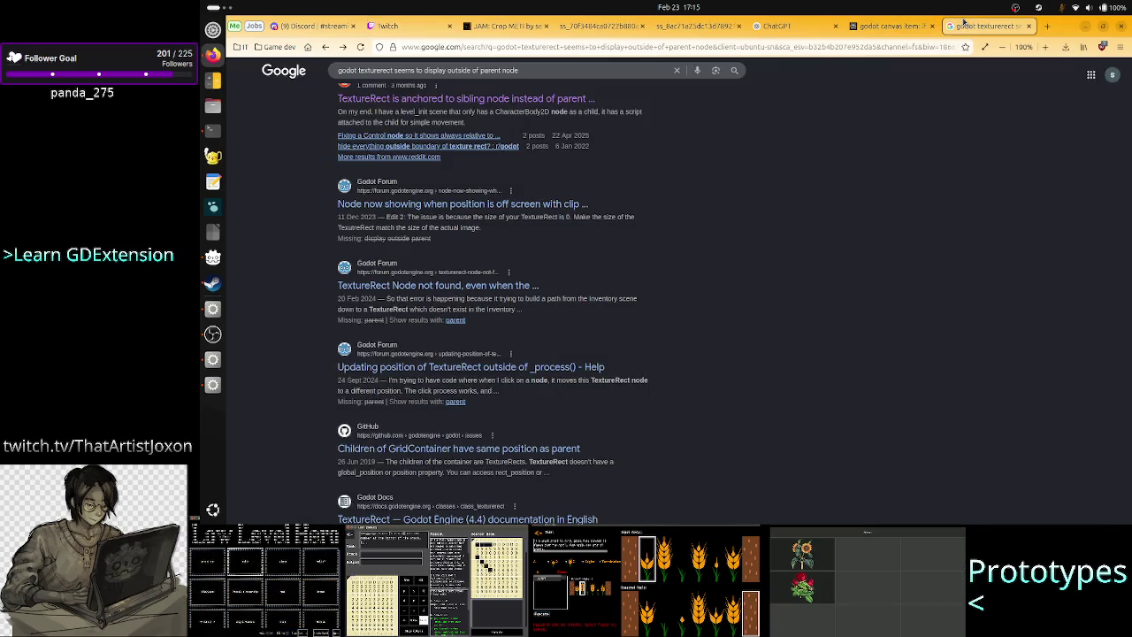
{"action": "left_click", "coordinate": [212, 385]}
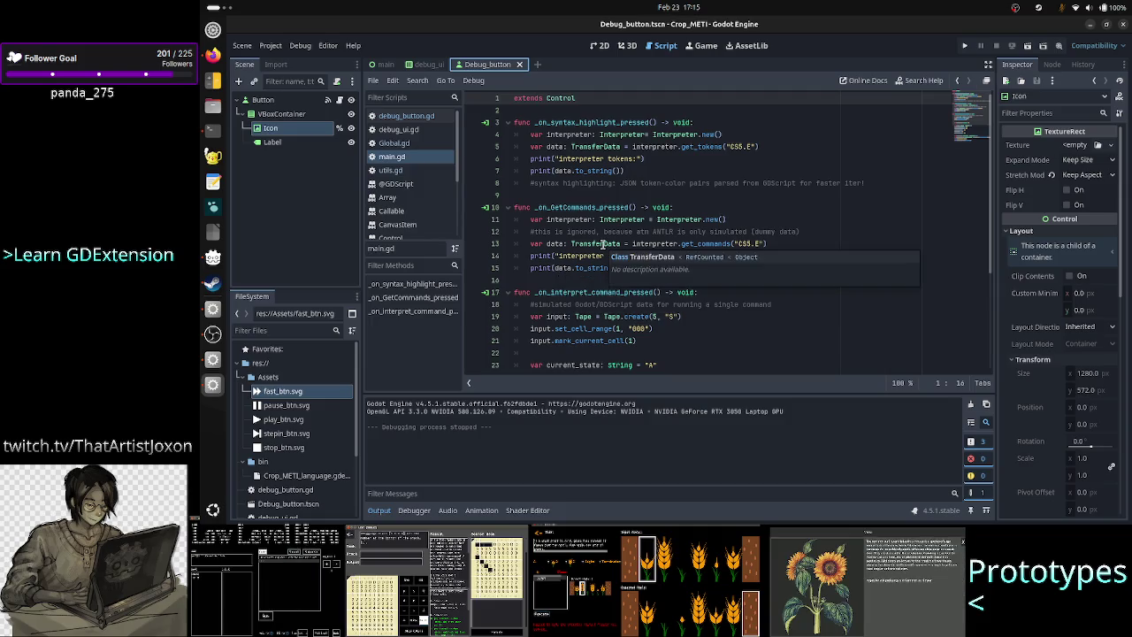
Step: Reset the Debug_button root Button's custom minimum size from 16 × 16 to 0 × 0 and run the project
{"action": "left_click", "coordinate": [600, 49]}
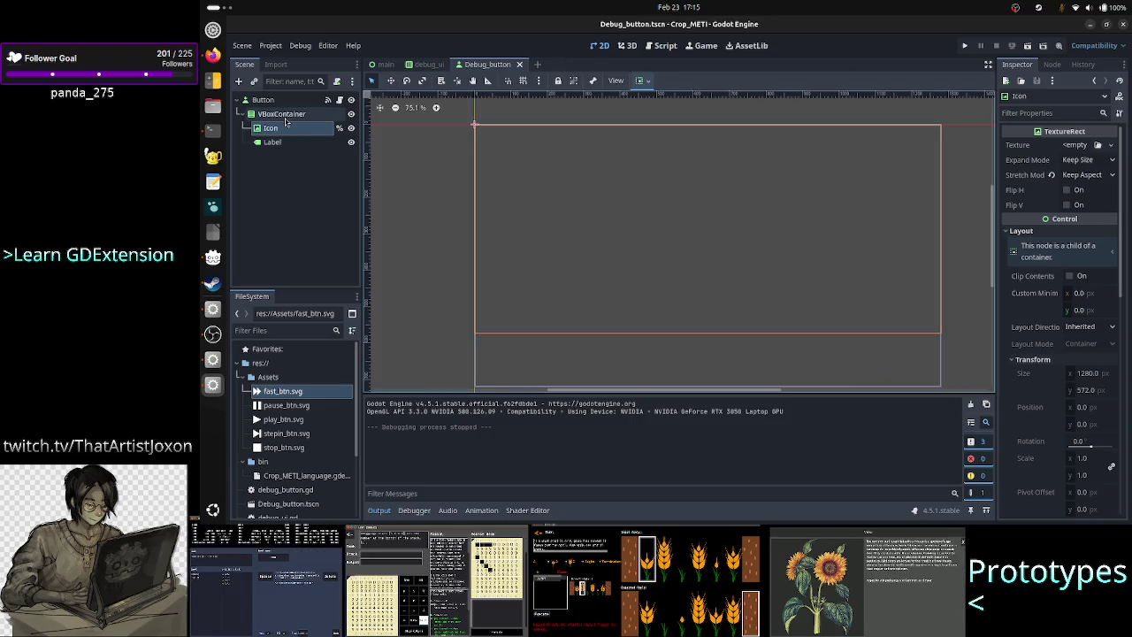
{"action": "left_click", "coordinate": [283, 116]}
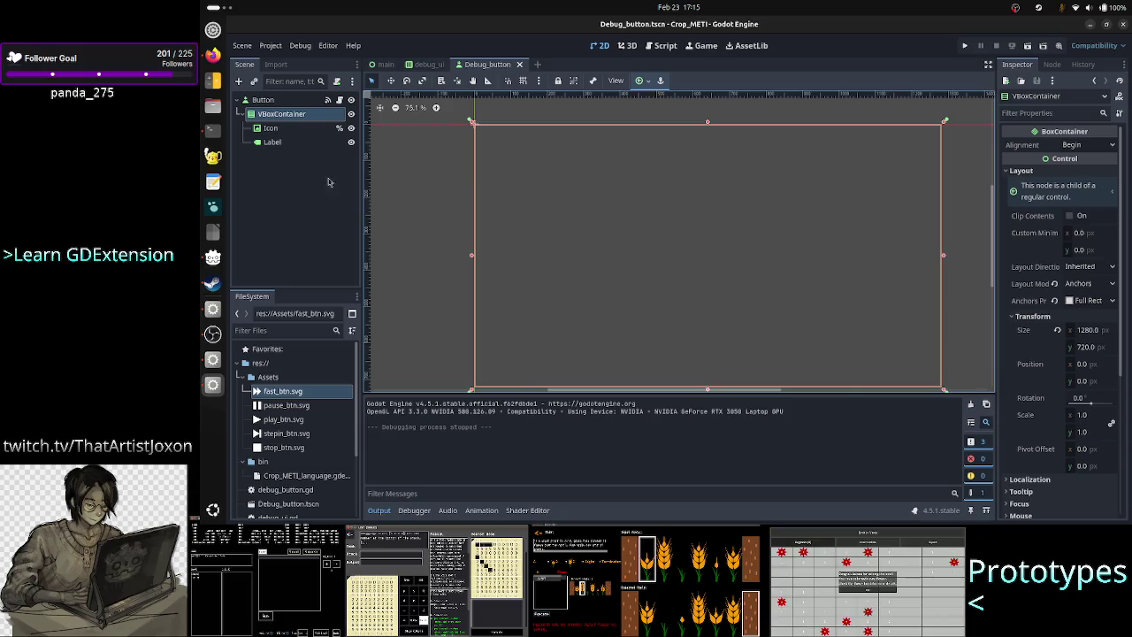
{"action": "left_click", "coordinate": [281, 102]}
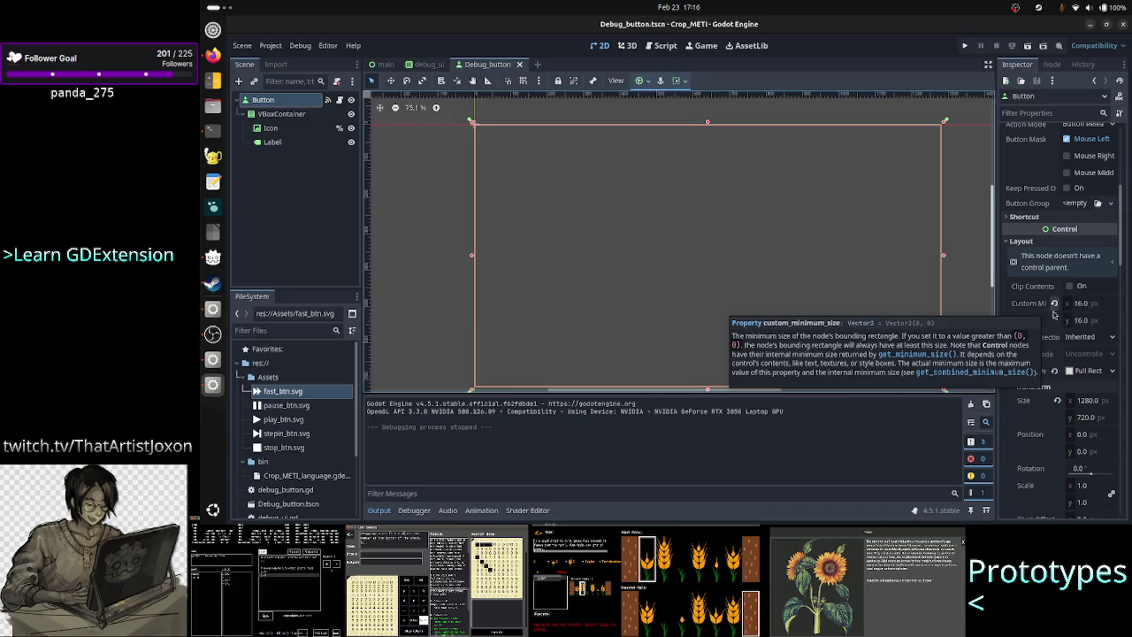
{"action": "left_click", "coordinate": [1054, 303]}
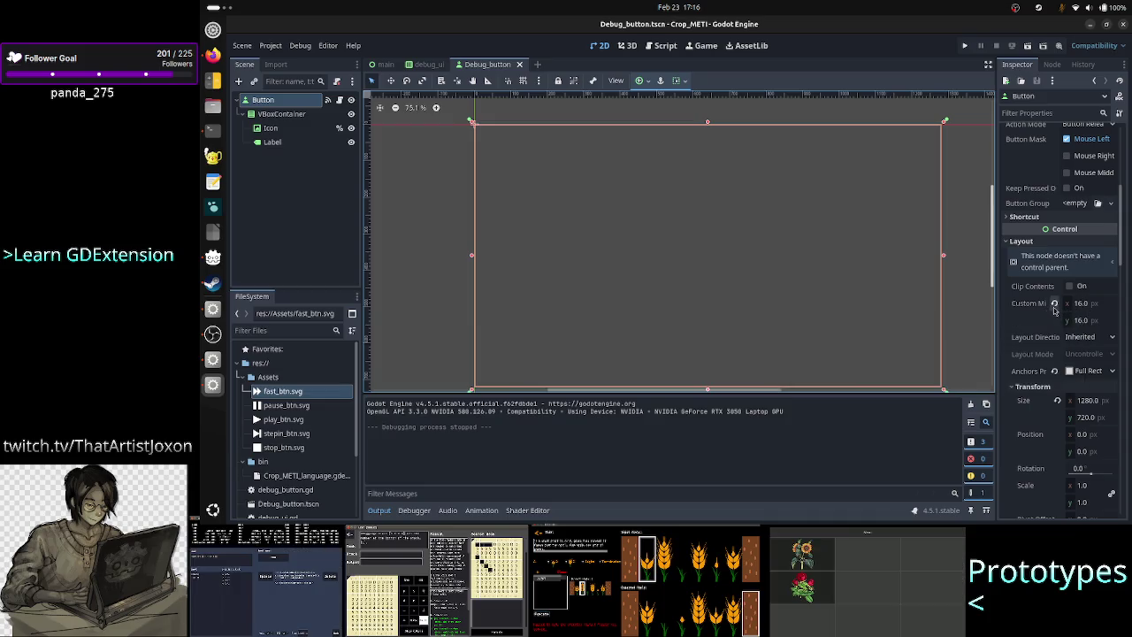
{"action": "left_click", "coordinate": [967, 48]}
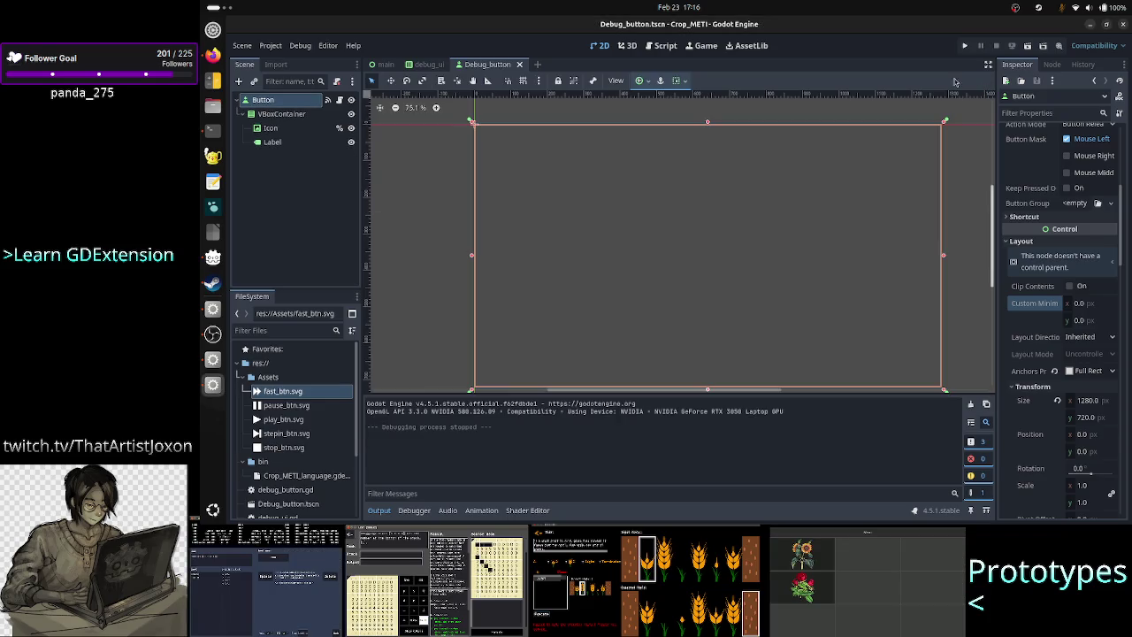
Step: Inspect the debug_ui Play button's Layout properties, confirming a 0 × 0 custom minimum size
{"action": "left_click", "coordinate": [386, 64]}
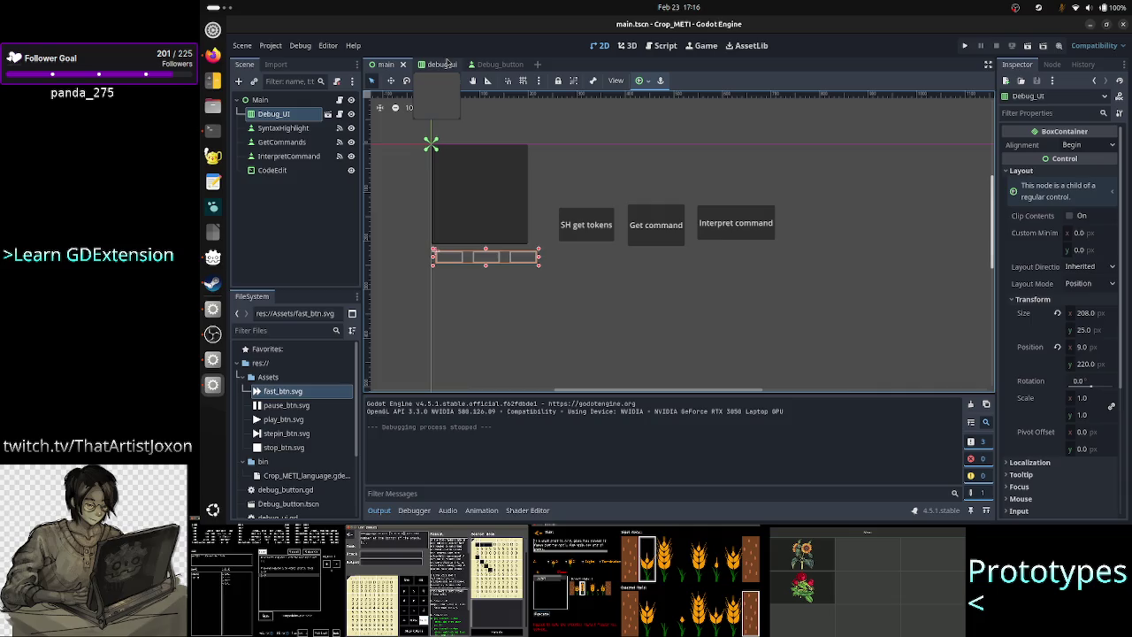
{"action": "left_click", "coordinate": [442, 64]}
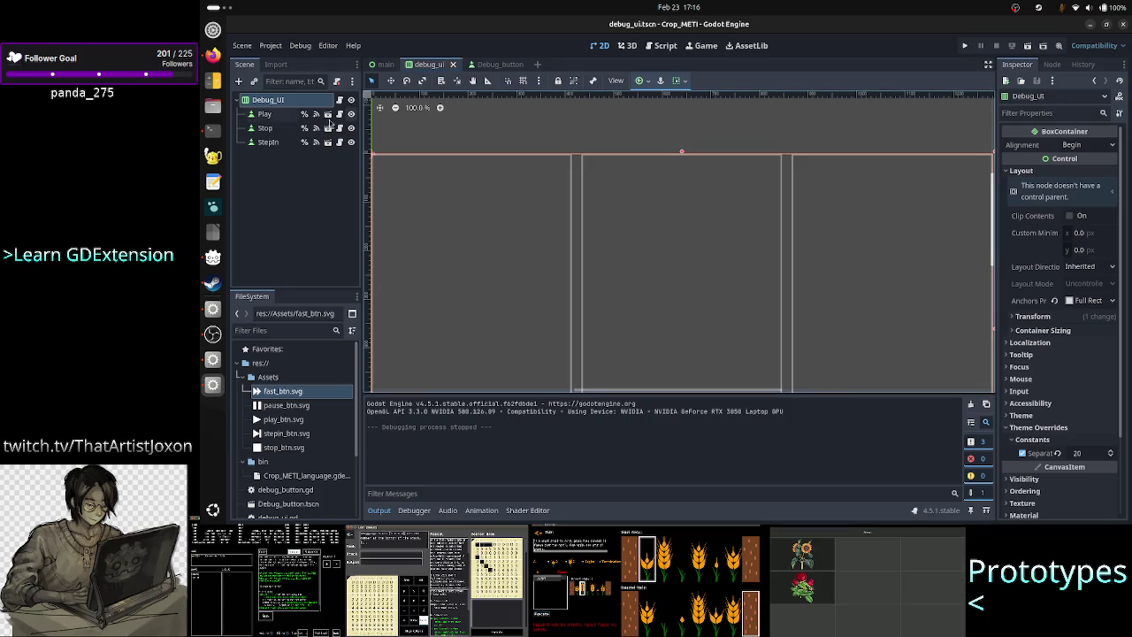
{"action": "left_click", "coordinate": [291, 117]}
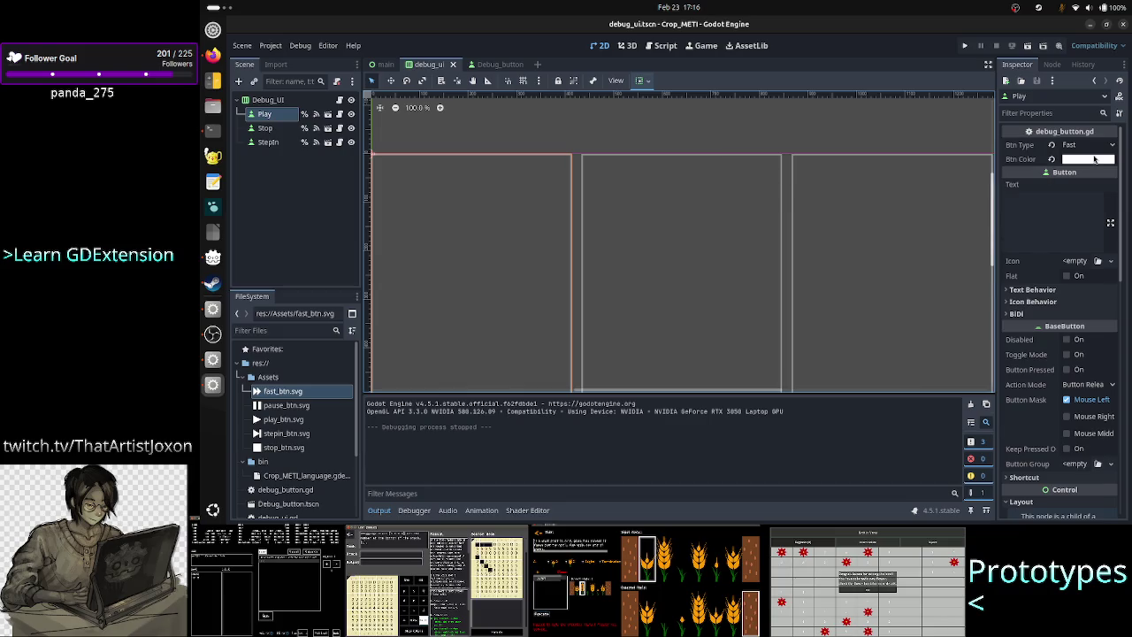
{"action": "scroll", "coordinate": [1058, 292], "scroll_direction": "down", "scroll_amount": 3}
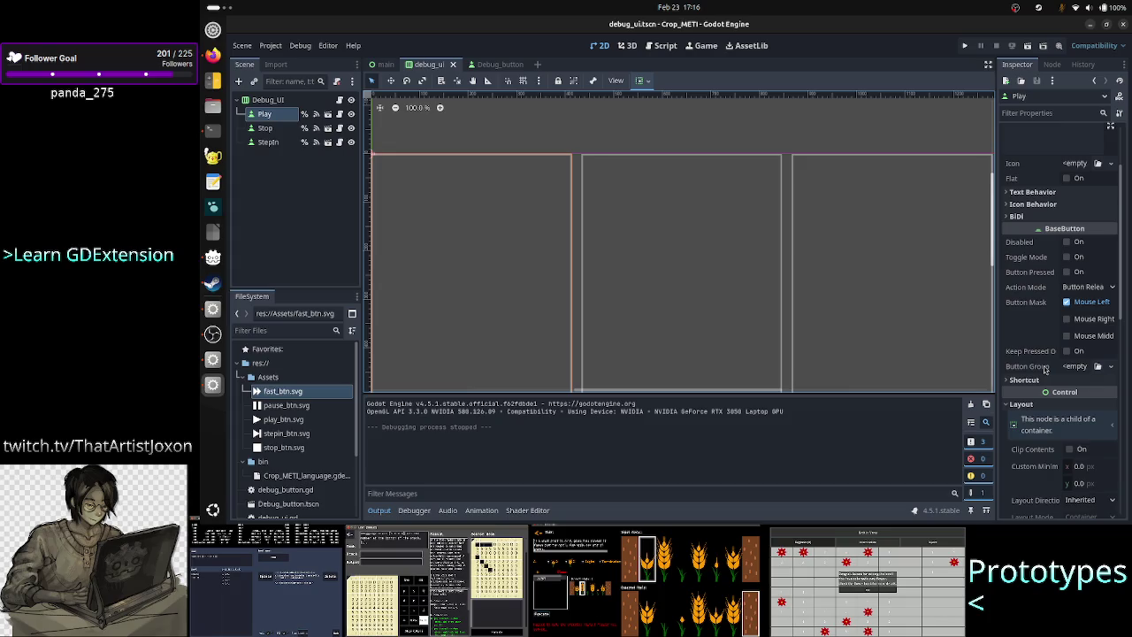
{"action": "scroll", "coordinate": [1045, 369], "scroll_direction": "down", "scroll_amount": 3}
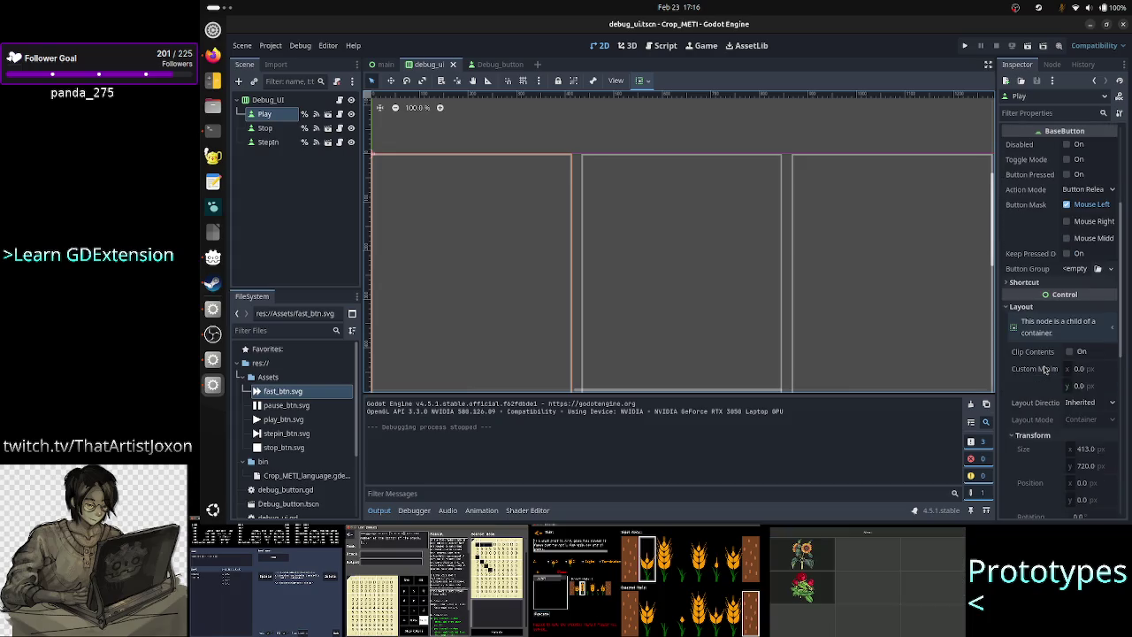
{"action": "scroll", "coordinate": [1045, 369], "scroll_direction": "up", "scroll_amount": 6}
{"action": "scroll", "coordinate": [1044, 369], "scroll_direction": "down", "scroll_amount": 3}
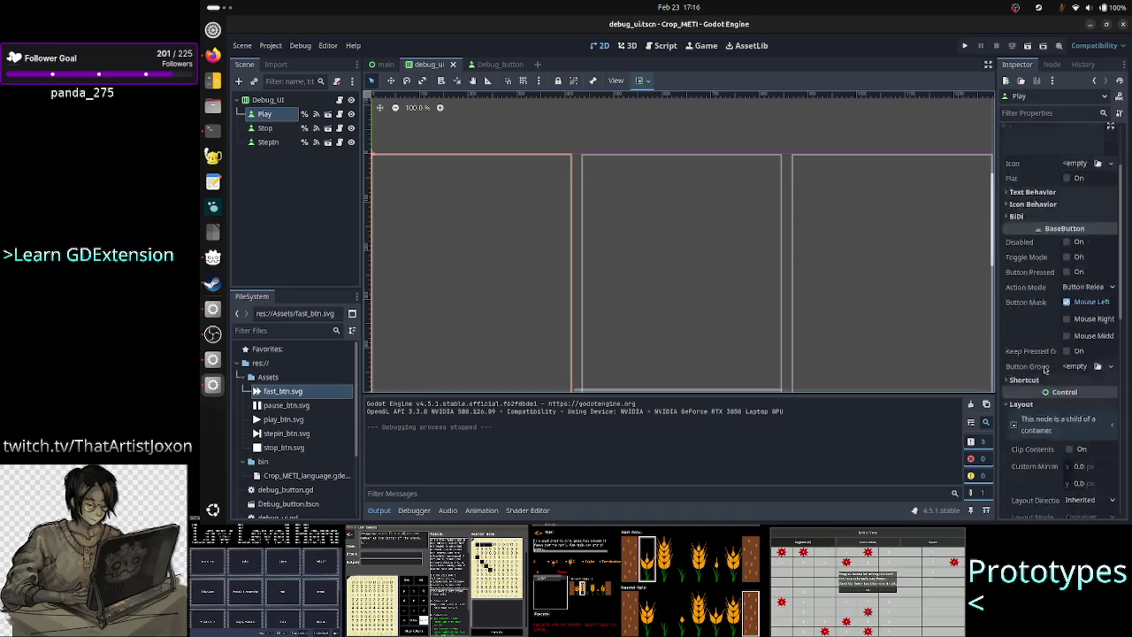
{"action": "scroll", "coordinate": [1044, 369], "scroll_direction": "down", "scroll_amount": 4}
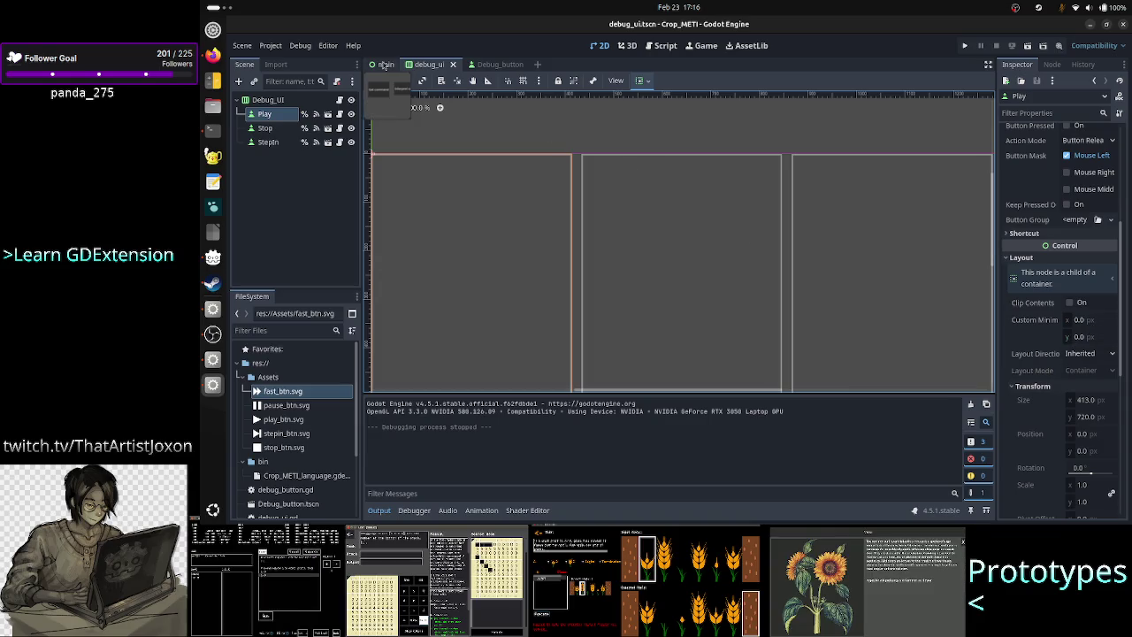
{"action": "left_click", "coordinate": [384, 64]}
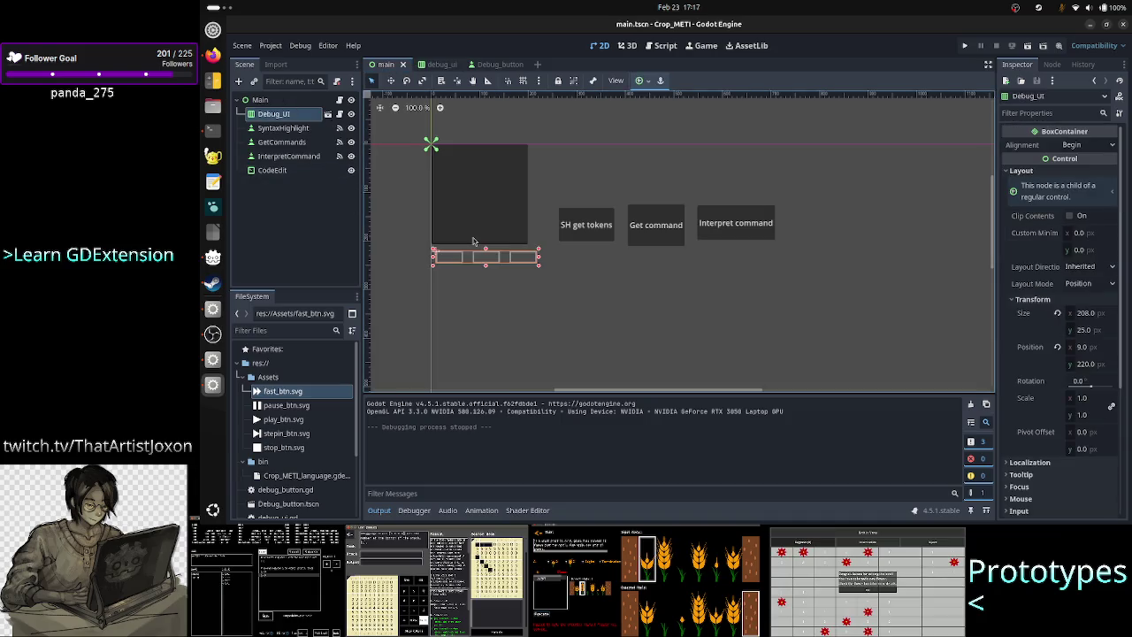
Step: Make the Debug_UI button row taller, to height 126, and test-run the game
{"action": "left_click_drag", "start_coordinate": [487, 269], "coordinate": [499, 314]}
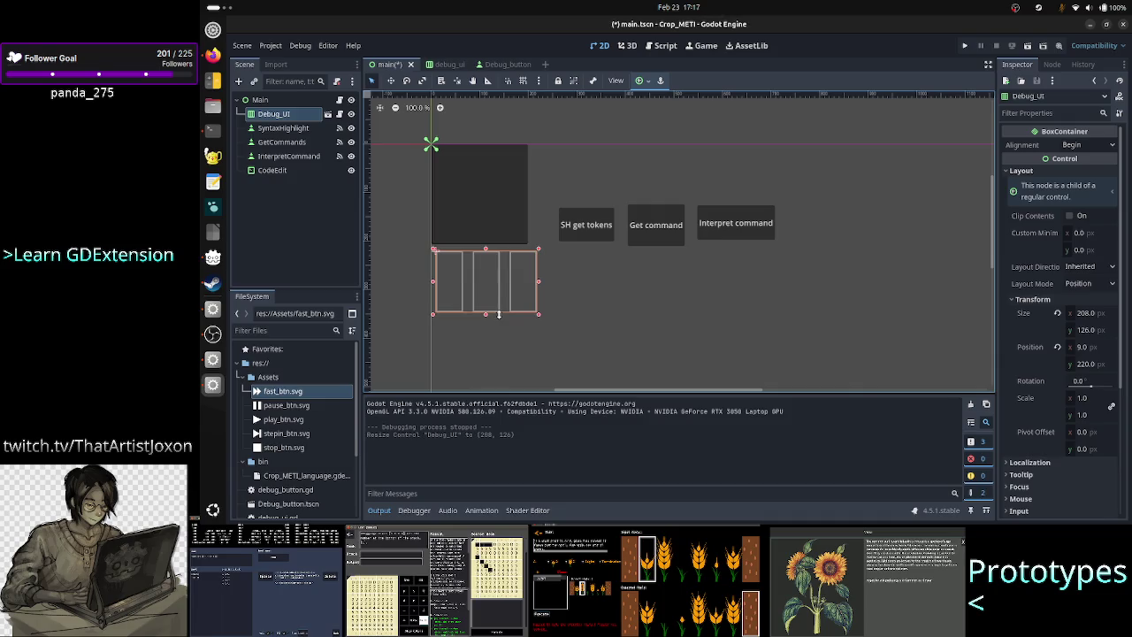
{"action": "left_click", "coordinate": [964, 46]}
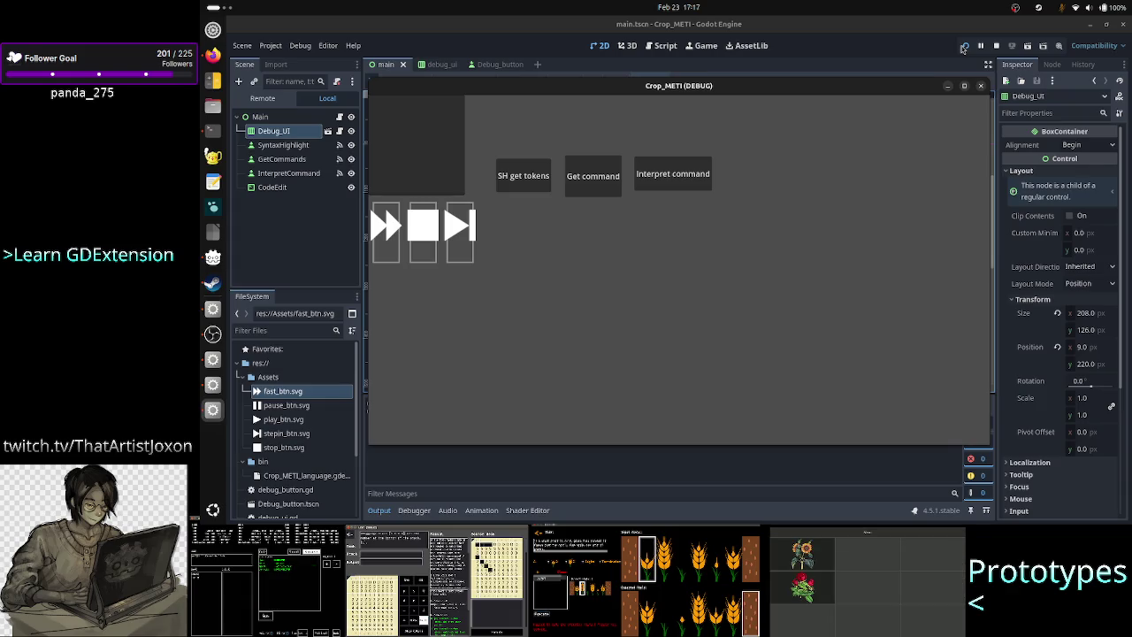
{"action": "left_click", "coordinate": [980, 87]}
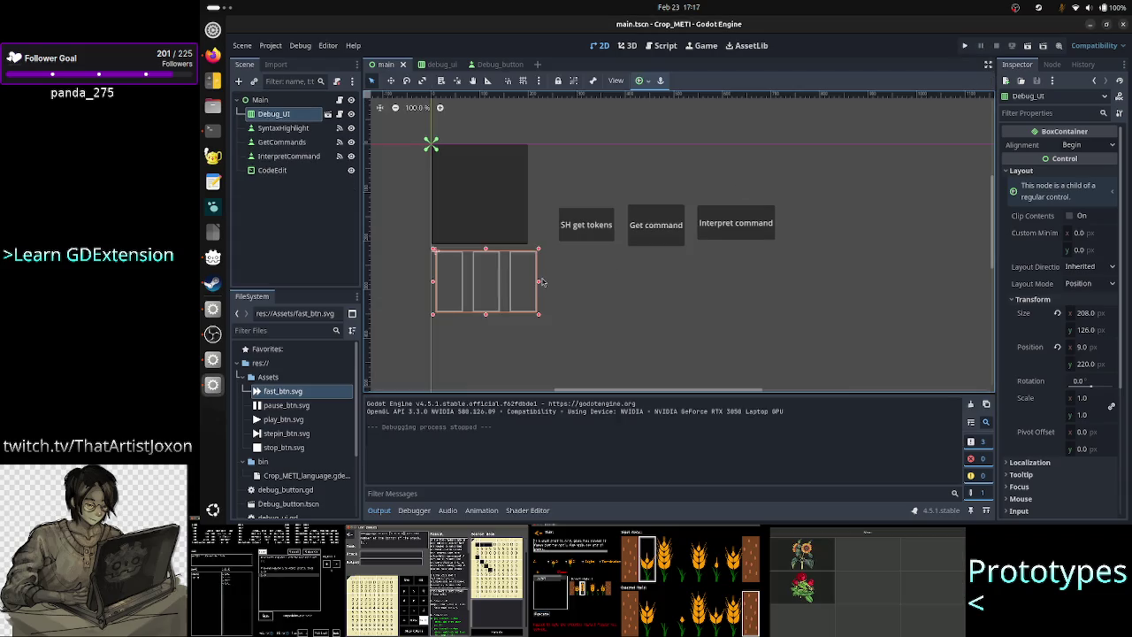
Step: Widen the button row to 392 × 126 and test-run the game again
{"action": "left_click_drag", "start_coordinate": [538, 284], "coordinate": [627, 283]}
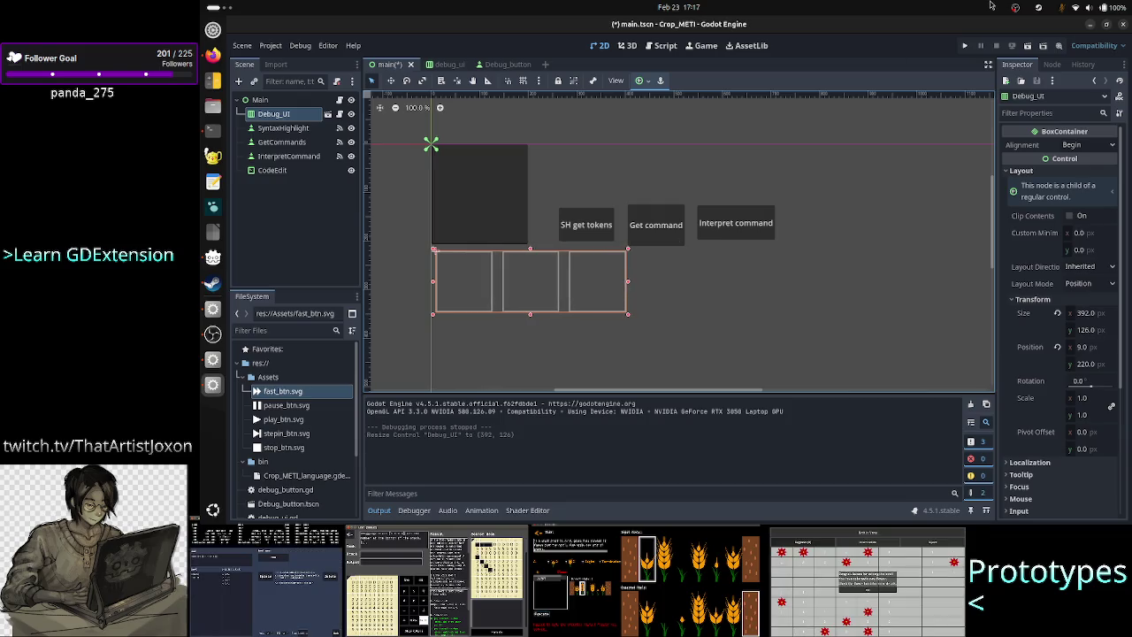
{"action": "left_click", "coordinate": [965, 45]}
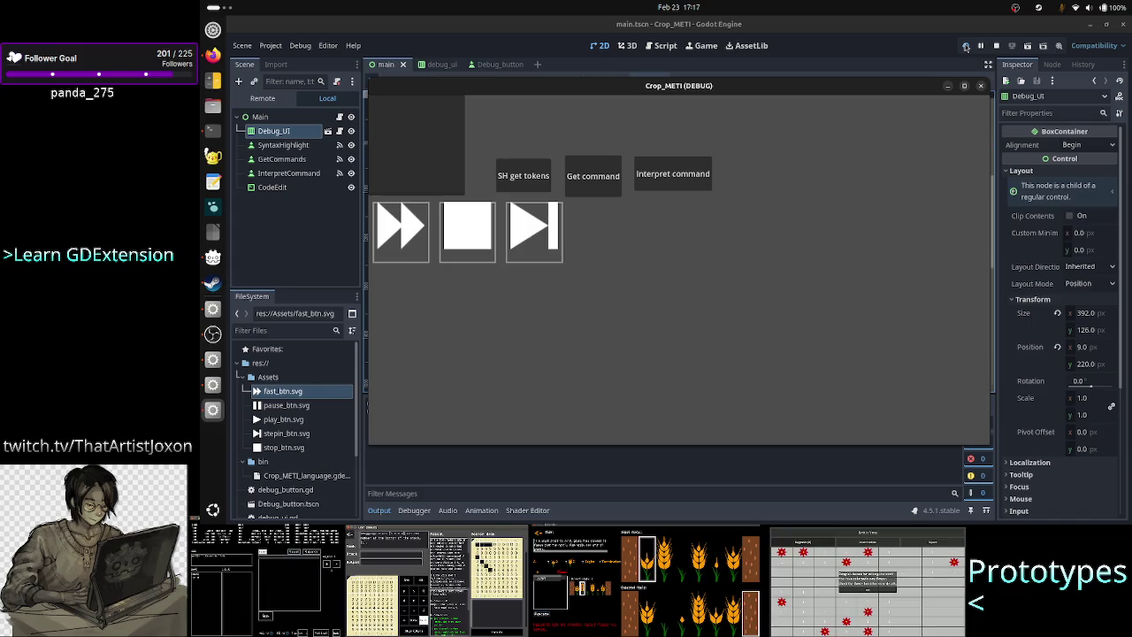
{"action": "left_click", "coordinate": [983, 86]}
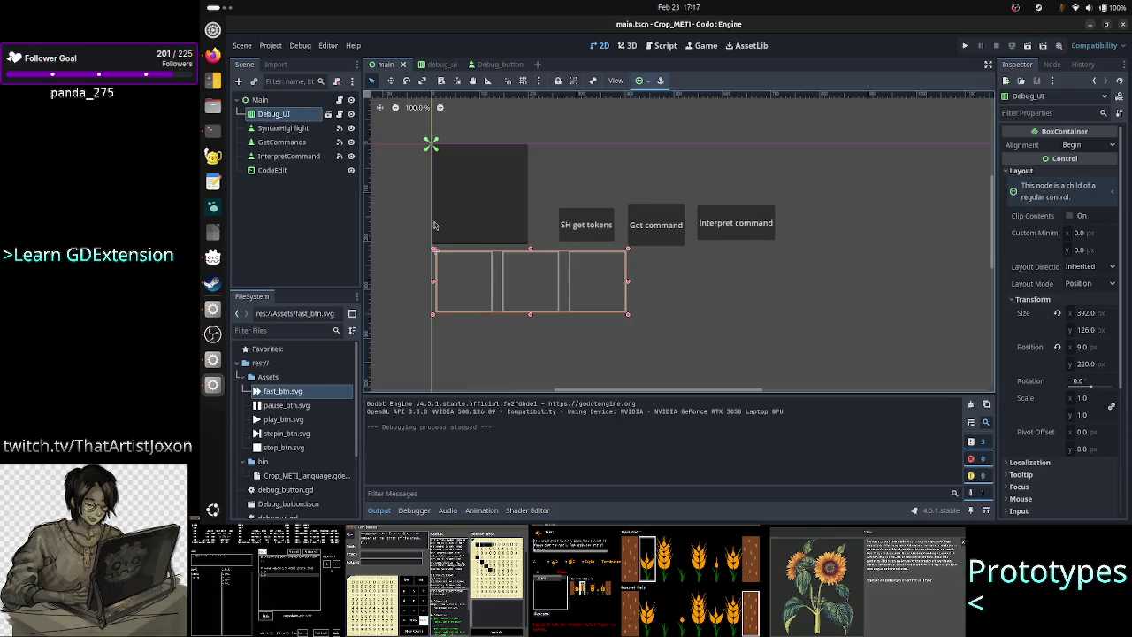
{"action": "left_click", "coordinate": [429, 146]}
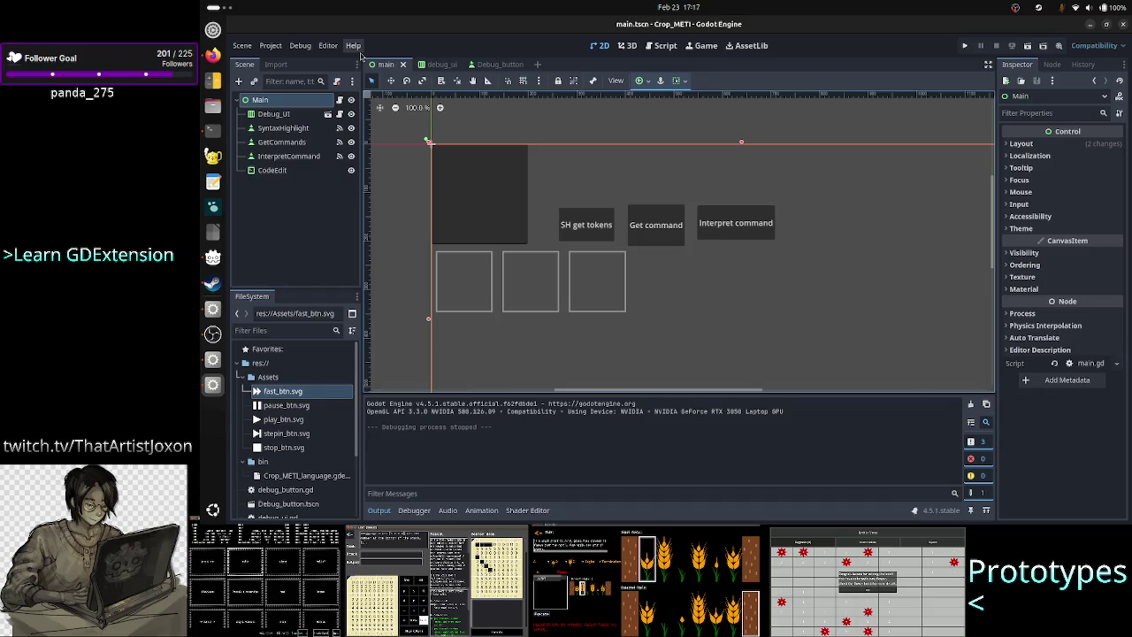
{"action": "left_click", "coordinate": [488, 64]}
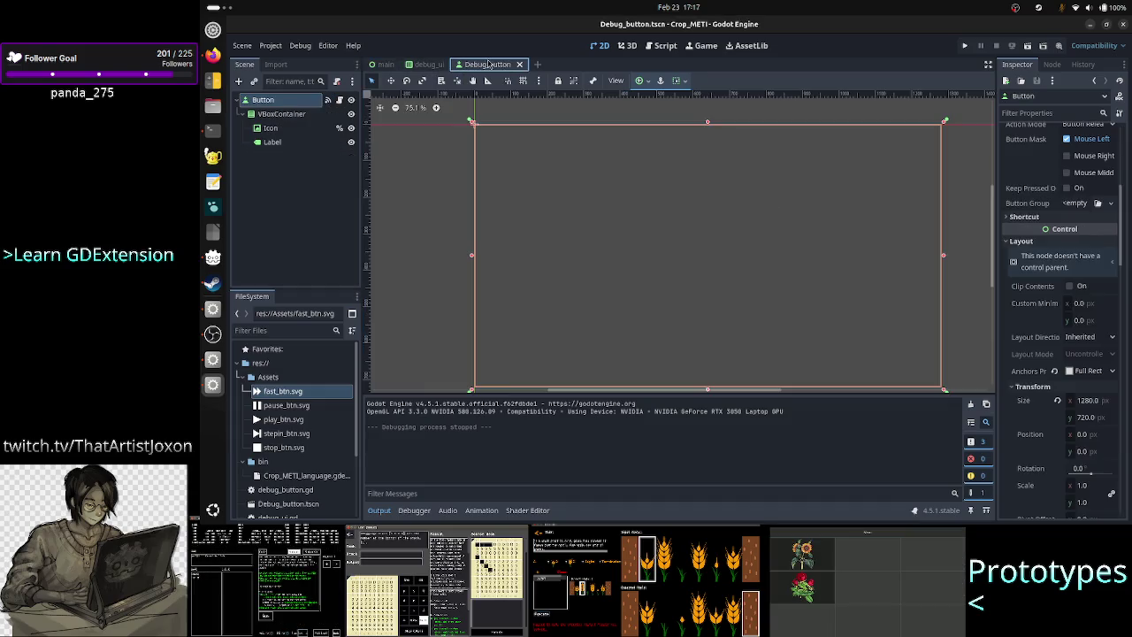
Step: Check the Icon node's Stretch Mode options, leaving them unchanged
{"action": "left_click", "coordinate": [271, 128]}
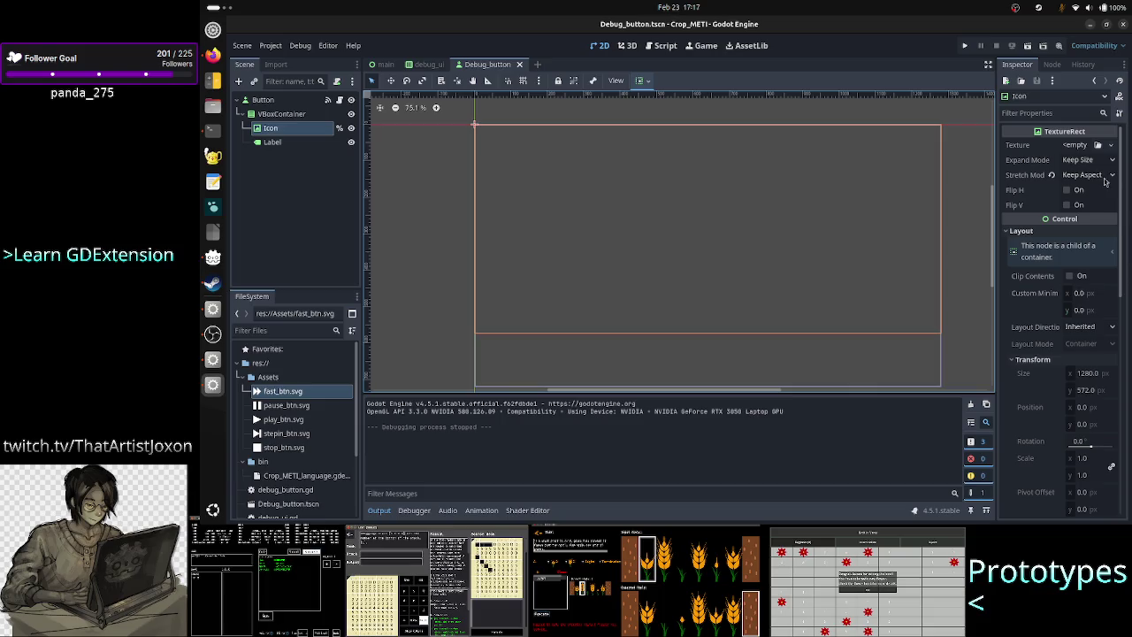
{"action": "left_click", "coordinate": [1097, 175]}
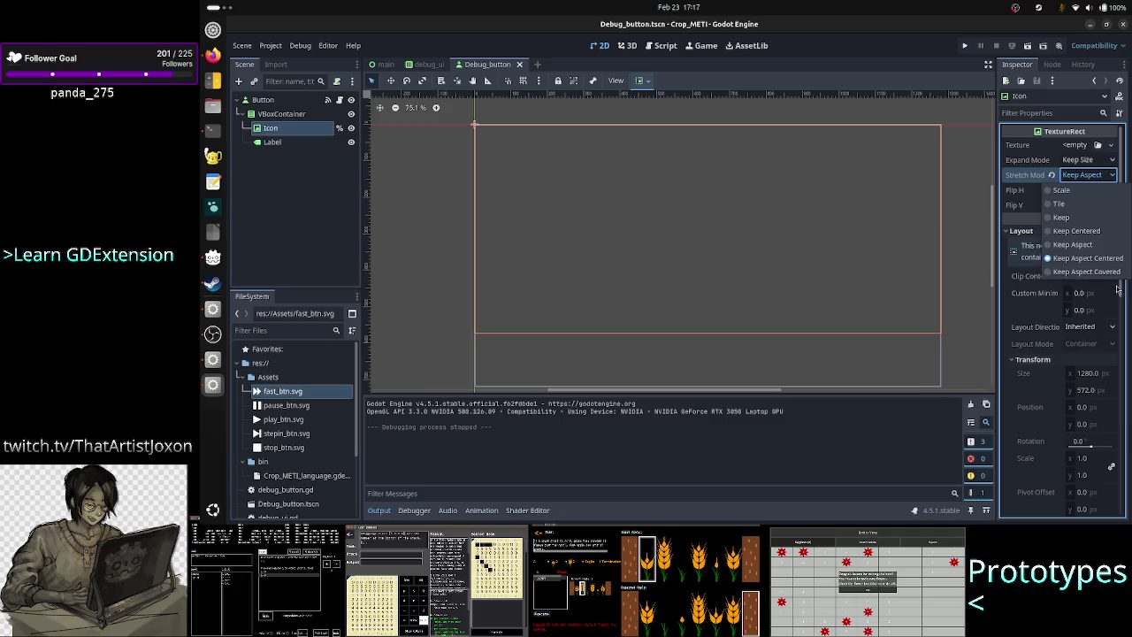
{"action": "left_click", "coordinate": [1095, 175]}
Step: Run the game and press its step button twice to confirm it responds
{"action": "left_click", "coordinate": [965, 46]}
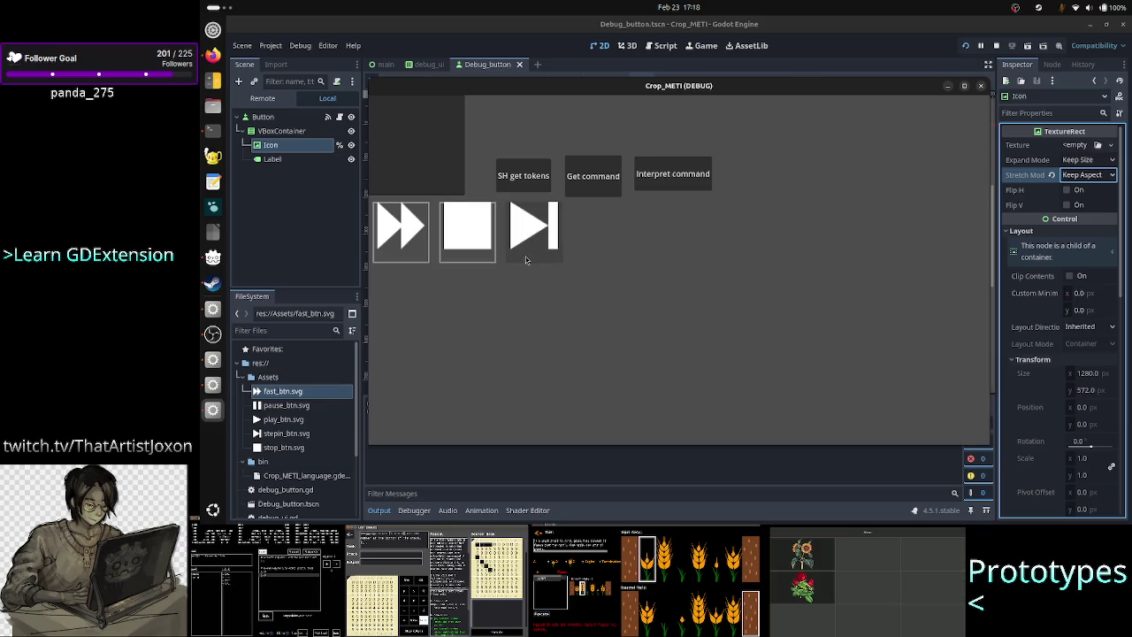
{"action": "left_click", "coordinate": [529, 253]}
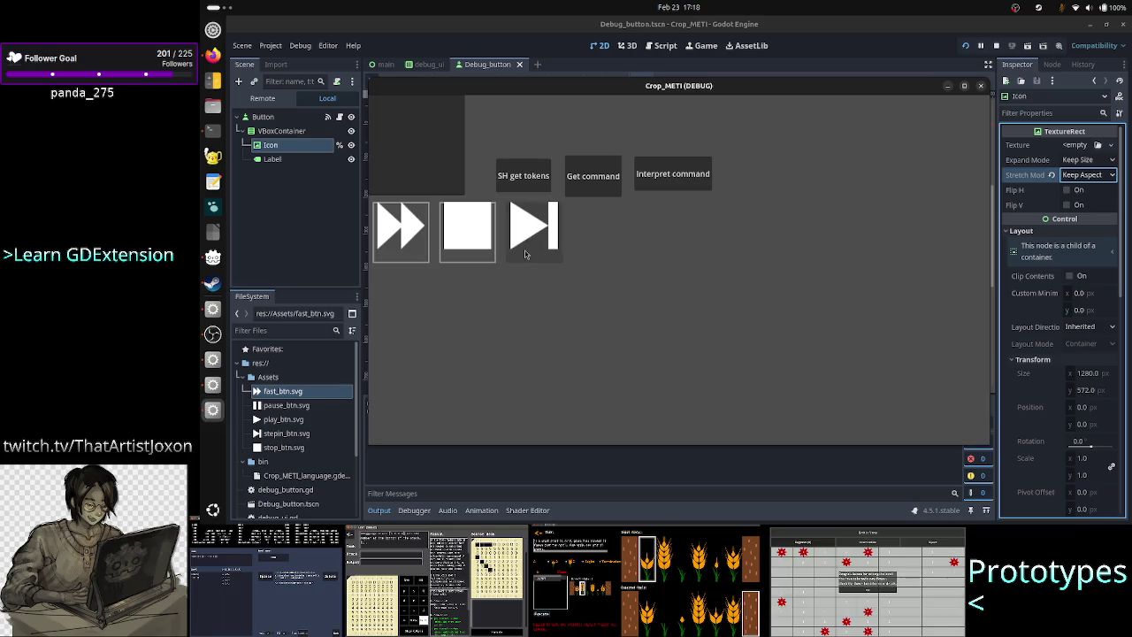
{"action": "left_click", "coordinate": [529, 253]}
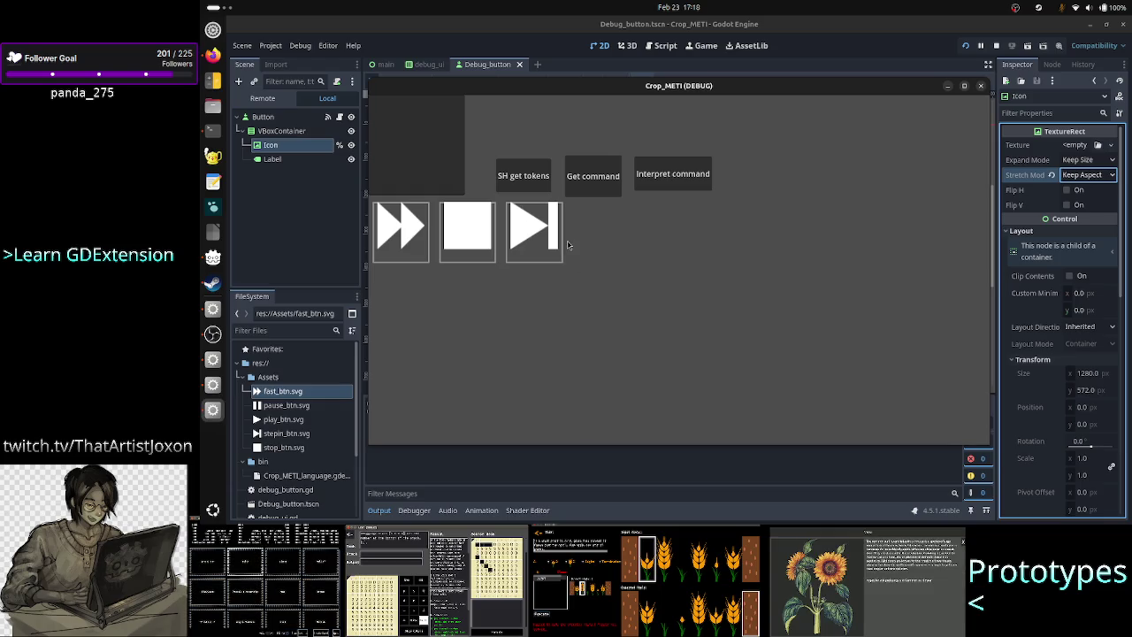
{"action": "left_click", "coordinate": [980, 86]}
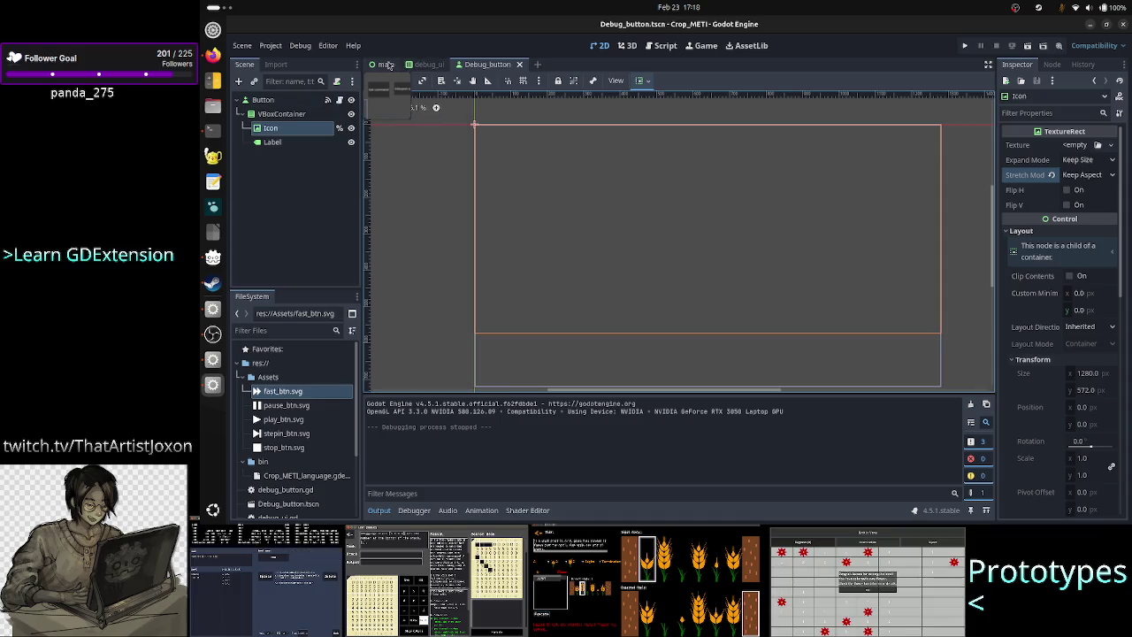
Step: Shrink the Debug_UI button row in the main scene to 166 × 46 and test-run the project
{"action": "left_click", "coordinate": [385, 65]}
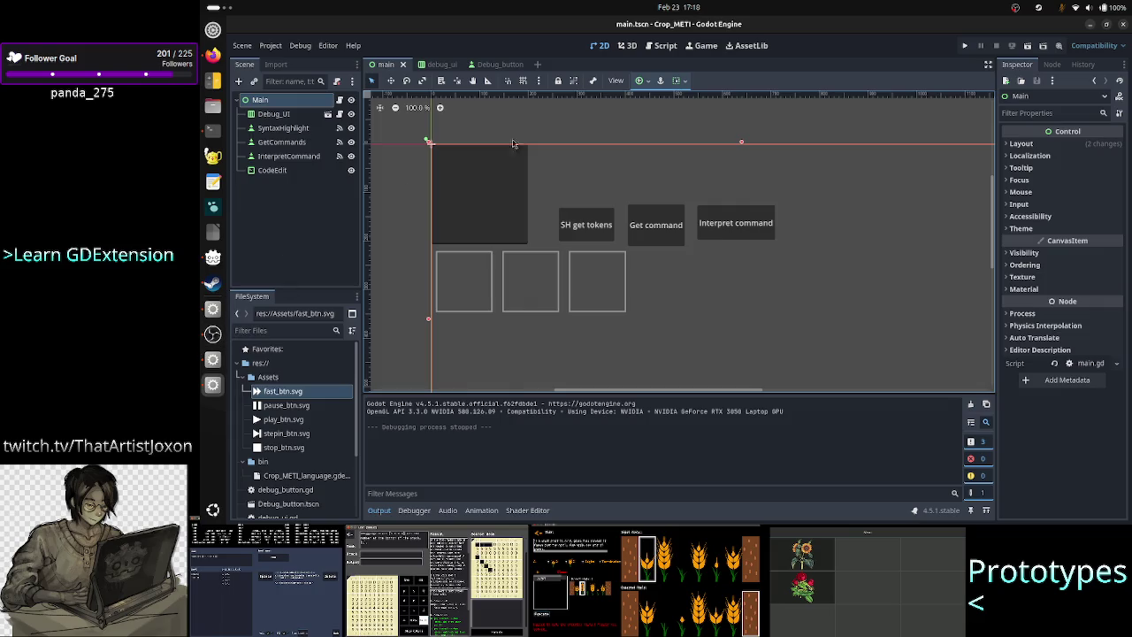
{"action": "left_click", "coordinate": [561, 280]}
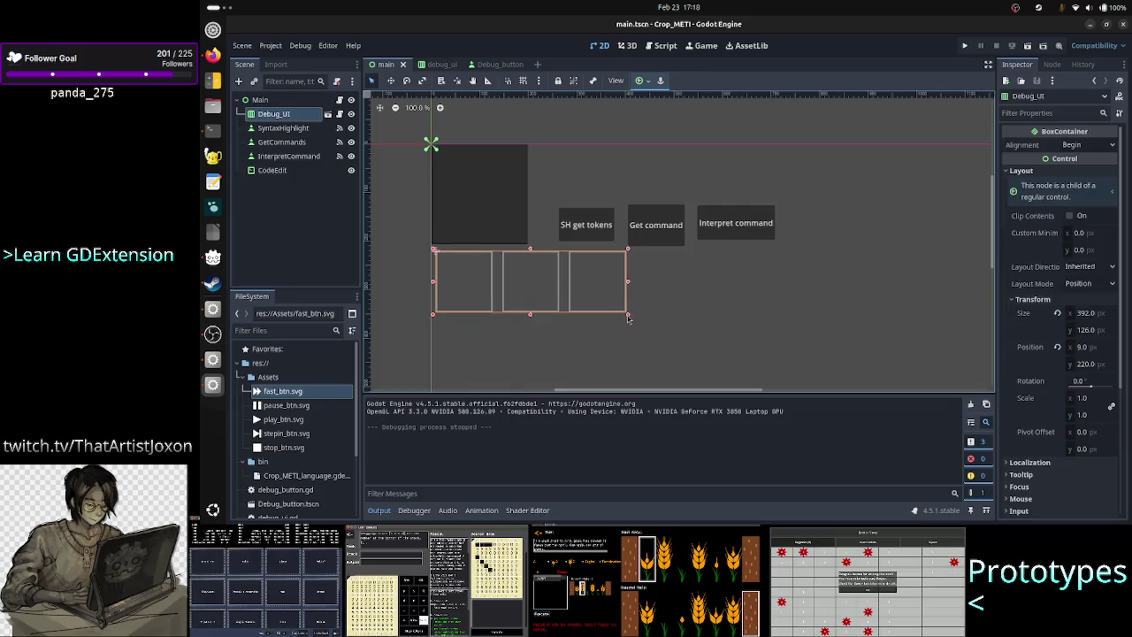
{"action": "left_click_drag", "start_coordinate": [629, 318], "coordinate": [518, 275]}
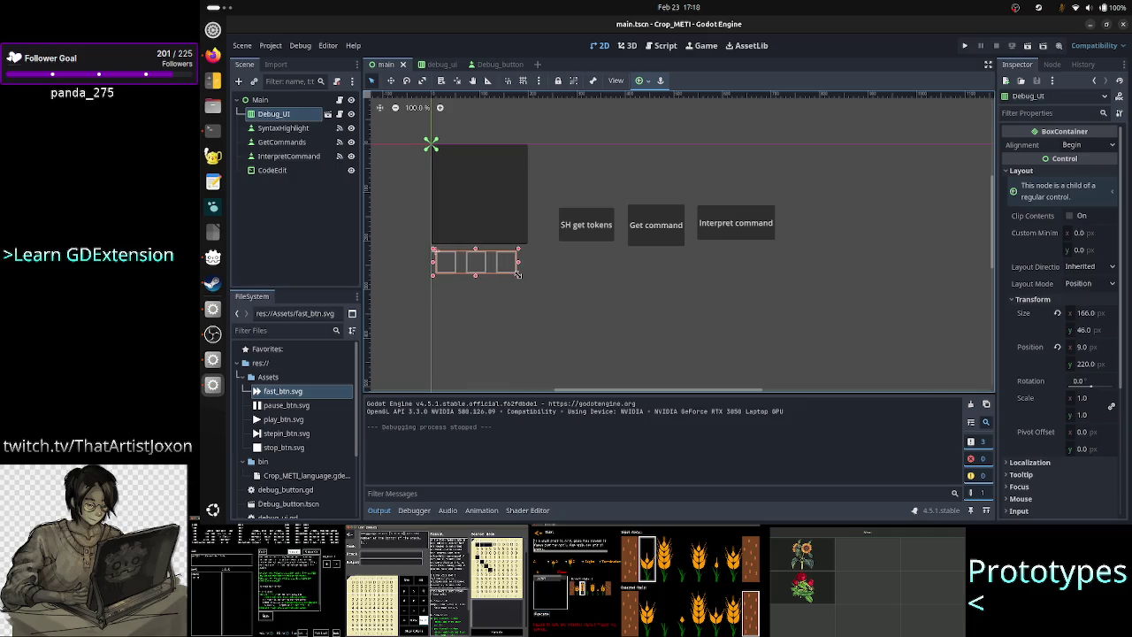
{"action": "left_click", "coordinate": [966, 46]}
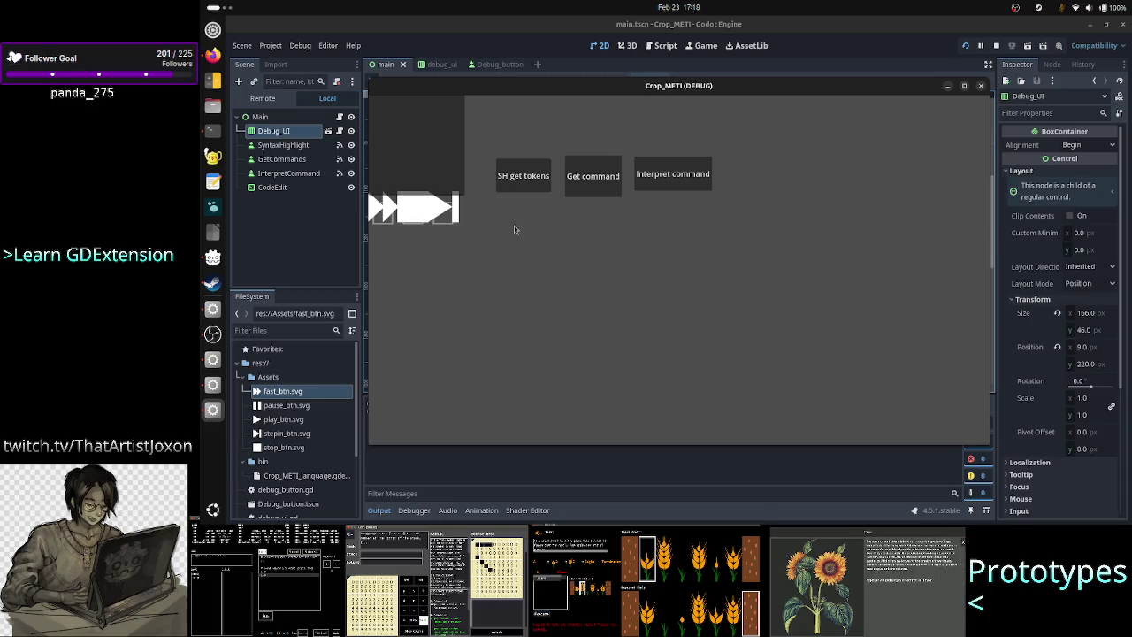
{"action": "left_click", "coordinate": [980, 86]}
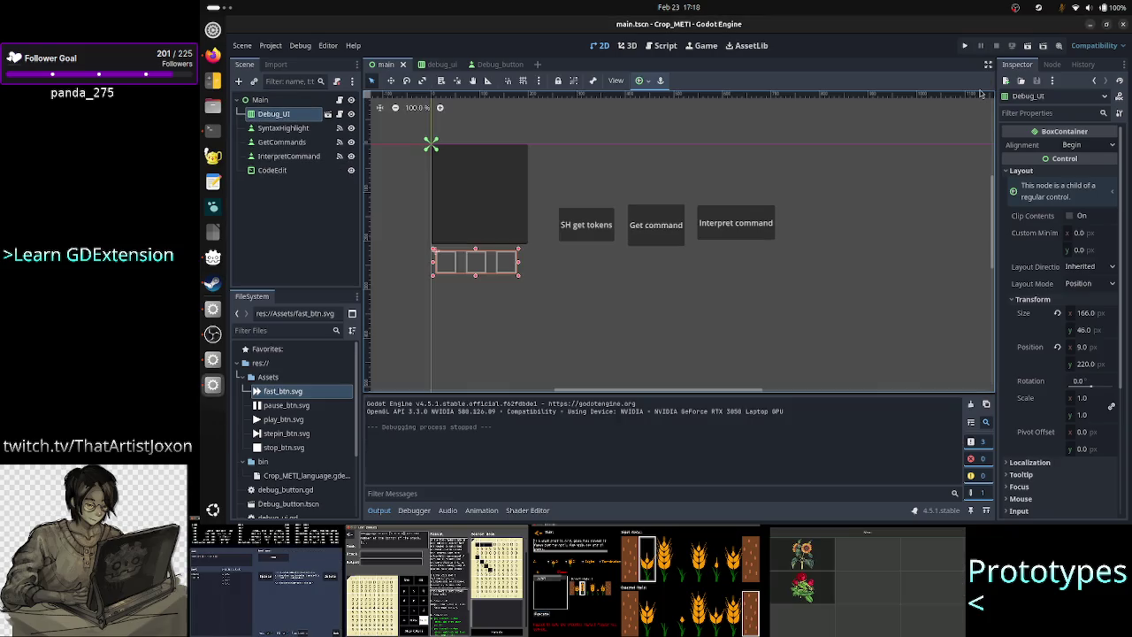
Step: Apply the Full Rect anchor preset to Debug_UI
{"action": "left_click", "coordinate": [642, 80]}
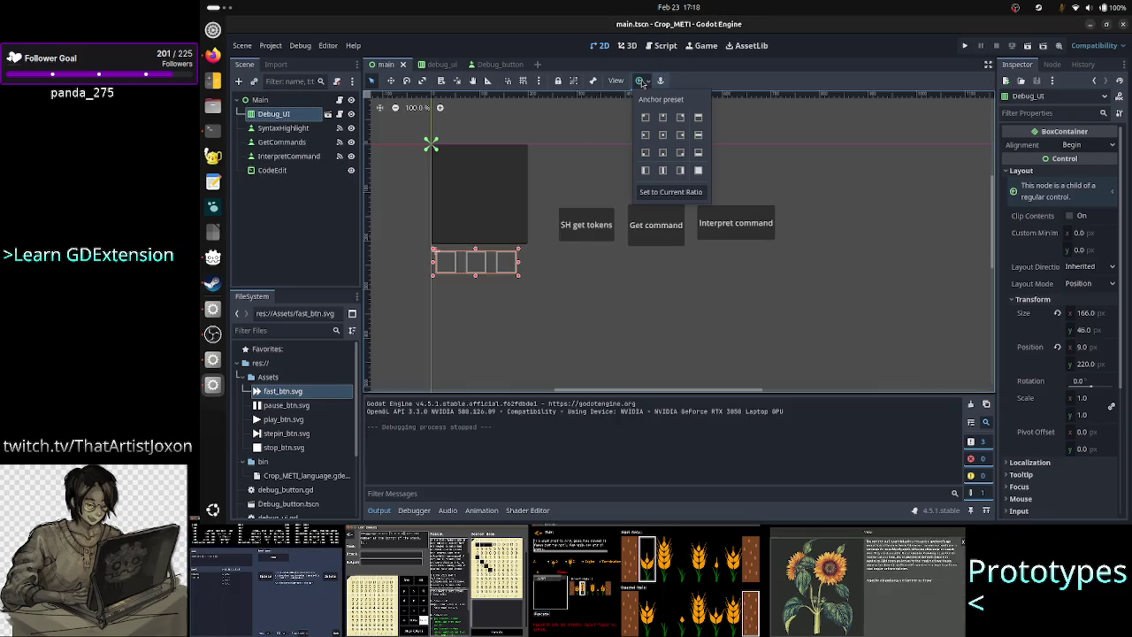
{"action": "left_click", "coordinate": [699, 172]}
{"action": "left_click", "coordinate": [605, 124]}
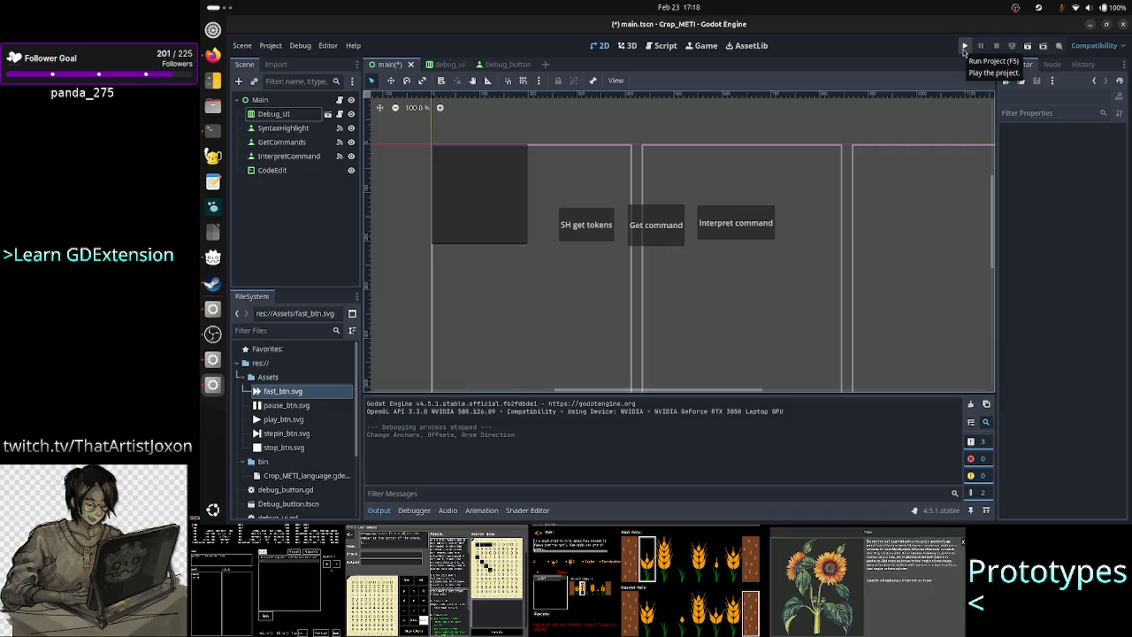
Step: Save and run the project, shrinking, moving and resizing the game window to check button scaling
{"action": "left_click", "coordinate": [965, 46]}
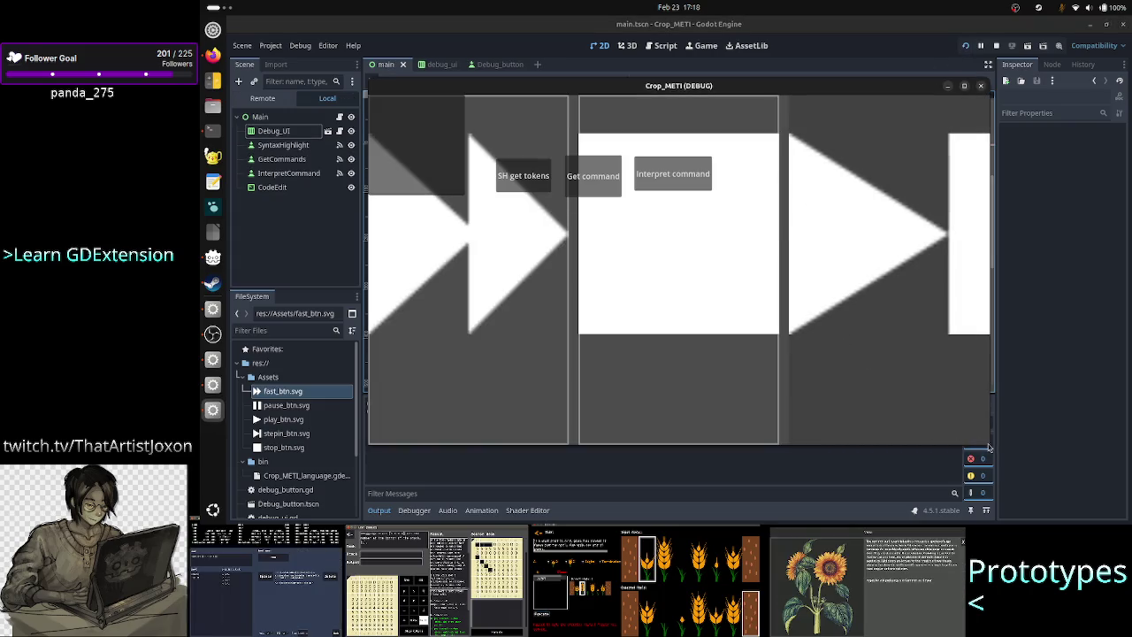
{"action": "mouse_move", "coordinate": [987, 444]}
{"action": "left_mouse_down"}
{"action": "mouse_move", "coordinate": [895, 382]}
{"action": "mouse_move", "coordinate": [756, 350]}
{"action": "mouse_move", "coordinate": [702, 255]}
{"action": "mouse_move", "coordinate": [655, 201]}
{"action": "mouse_move", "coordinate": [612, 177]}
{"action": "mouse_move", "coordinate": [490, 125]}
{"action": "mouse_move", "coordinate": [400, 122]}
{"action": "left_mouse_up"}
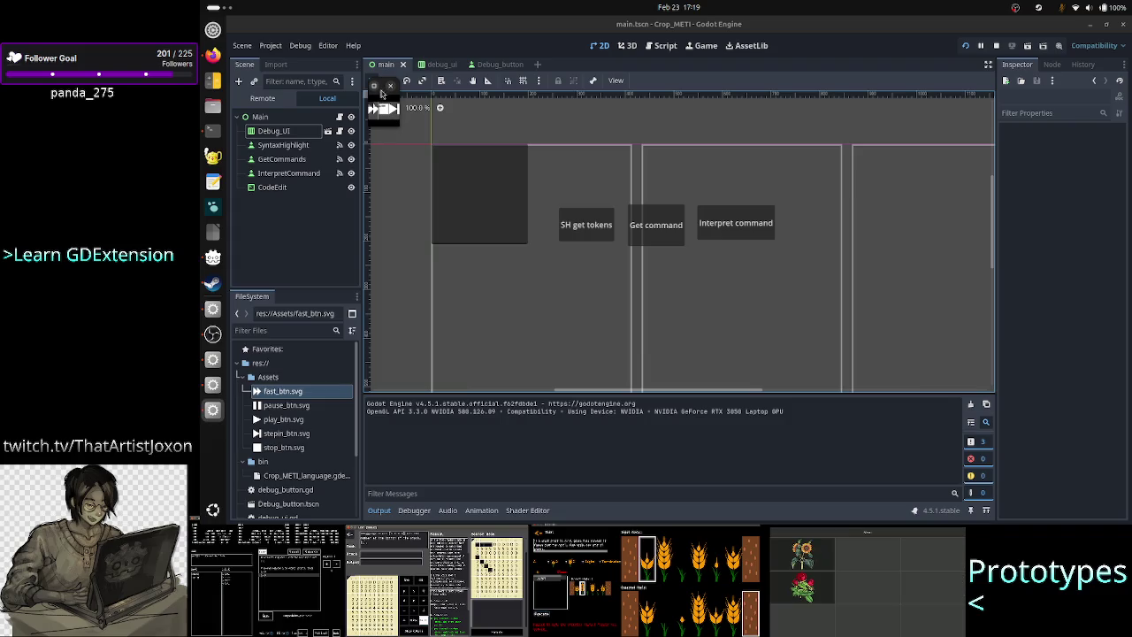
{"action": "mouse_move", "coordinate": [381, 93]}
{"action": "left_mouse_down"}
{"action": "mouse_move", "coordinate": [428, 137]}
{"action": "mouse_move", "coordinate": [507, 162]}
{"action": "left_mouse_up"}
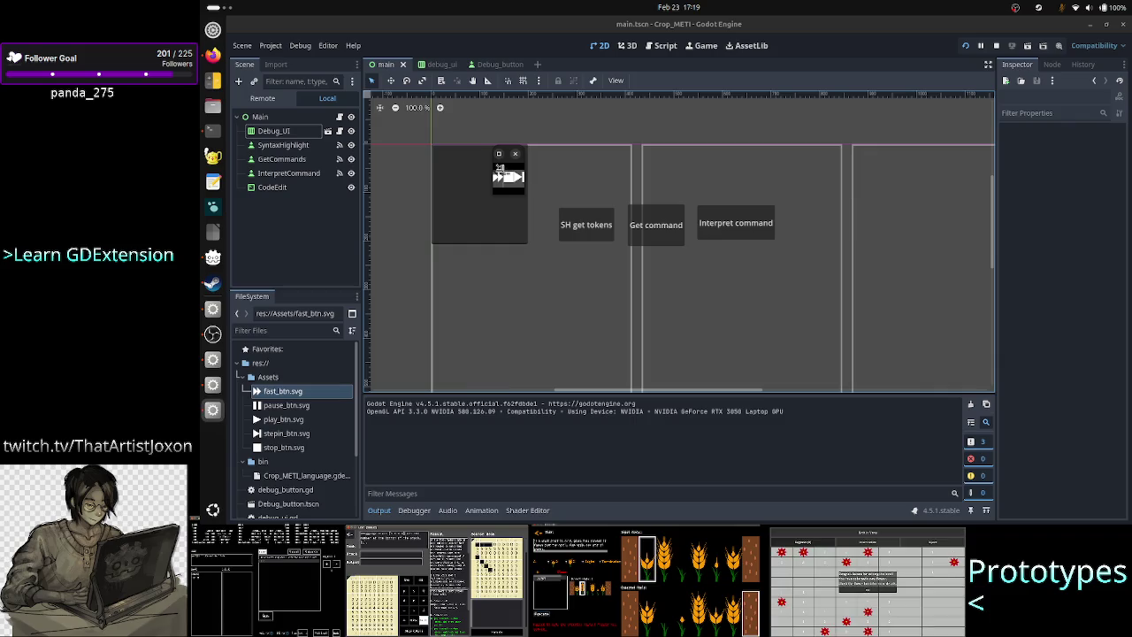
{"action": "mouse_move", "coordinate": [528, 195]}
{"action": "left_mouse_down"}
{"action": "mouse_move", "coordinate": [580, 239]}
{"action": "mouse_move", "coordinate": [525, 195]}
{"action": "mouse_move", "coordinate": [622, 230]}
{"action": "mouse_move", "coordinate": [673, 201]}
{"action": "mouse_move", "coordinate": [563, 245]}
{"action": "mouse_move", "coordinate": [480, 207]}
{"action": "mouse_move", "coordinate": [434, 233]}
{"action": "mouse_move", "coordinate": [458, 171]}
{"action": "left_mouse_up"}
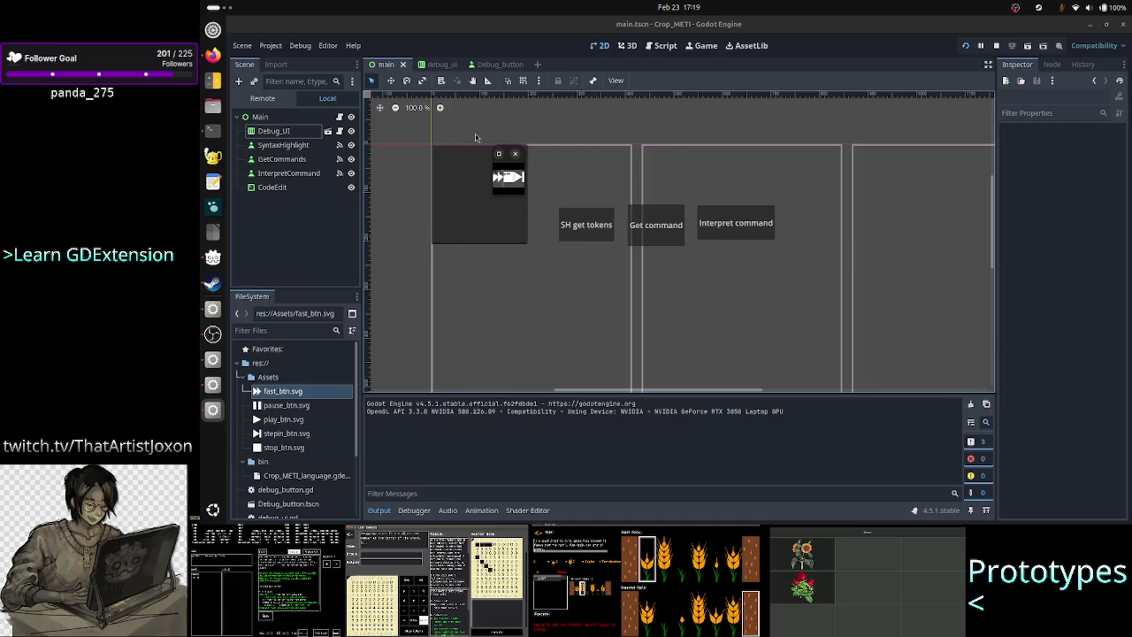
{"action": "left_click", "coordinate": [517, 156]}
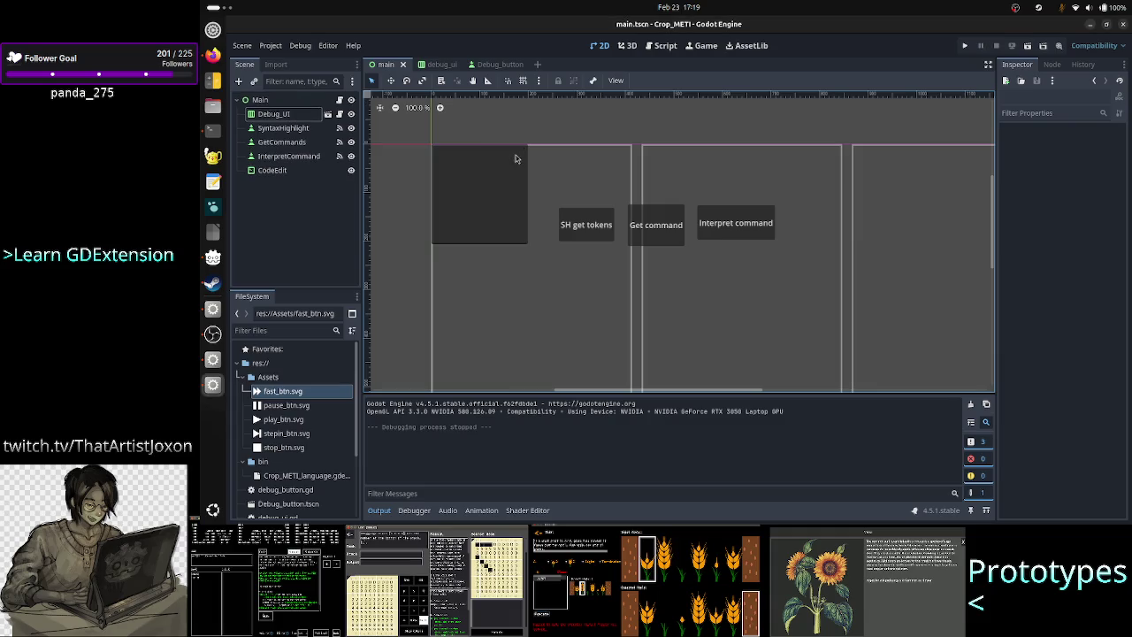
Step: Hide the SyntaxHighlight, GetCommands, InterpretCommand and CodeEdit nodes
{"action": "left_click", "coordinate": [351, 129]}
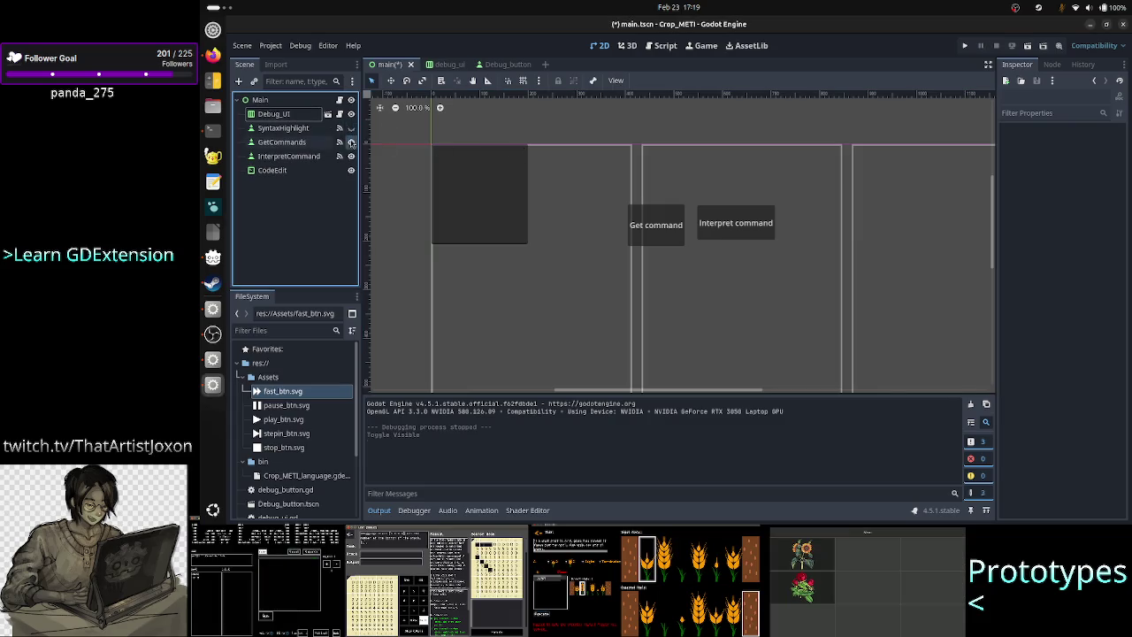
{"action": "left_click", "coordinate": [351, 142]}
{"action": "left_click", "coordinate": [351, 155]}
{"action": "left_click", "coordinate": [351, 170]}
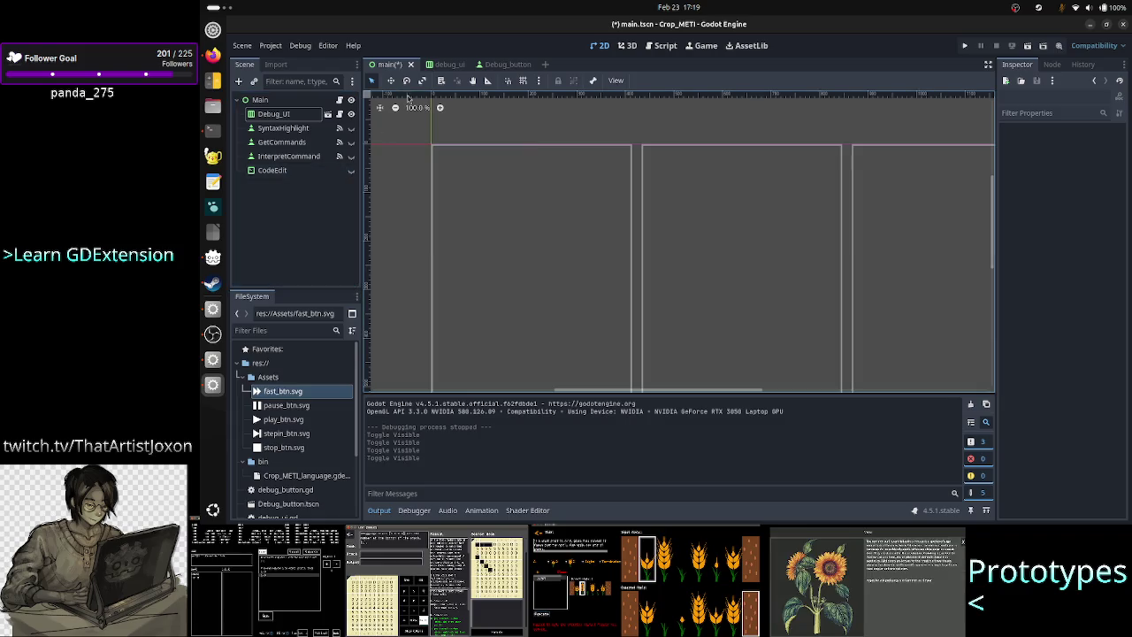
Step: Run the game with only the button bar, shrink its window to check scaling, then select Debug_UI
{"action": "left_click", "coordinate": [964, 45]}
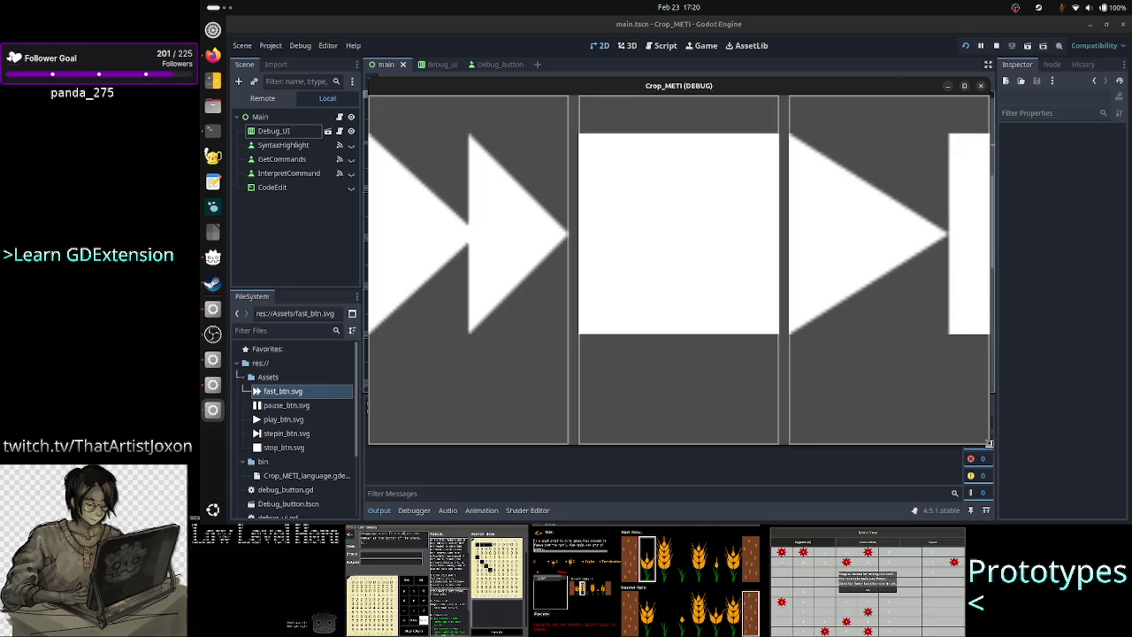
{"action": "mouse_move", "coordinate": [989, 443]}
{"action": "left_mouse_down"}
{"action": "mouse_move", "coordinate": [687, 361]}
{"action": "mouse_move", "coordinate": [541, 182]}
{"action": "mouse_move", "coordinate": [442, 124]}
{"action": "mouse_move", "coordinate": [440, 107]}
{"action": "mouse_move", "coordinate": [399, 120]}
{"action": "left_mouse_up"}
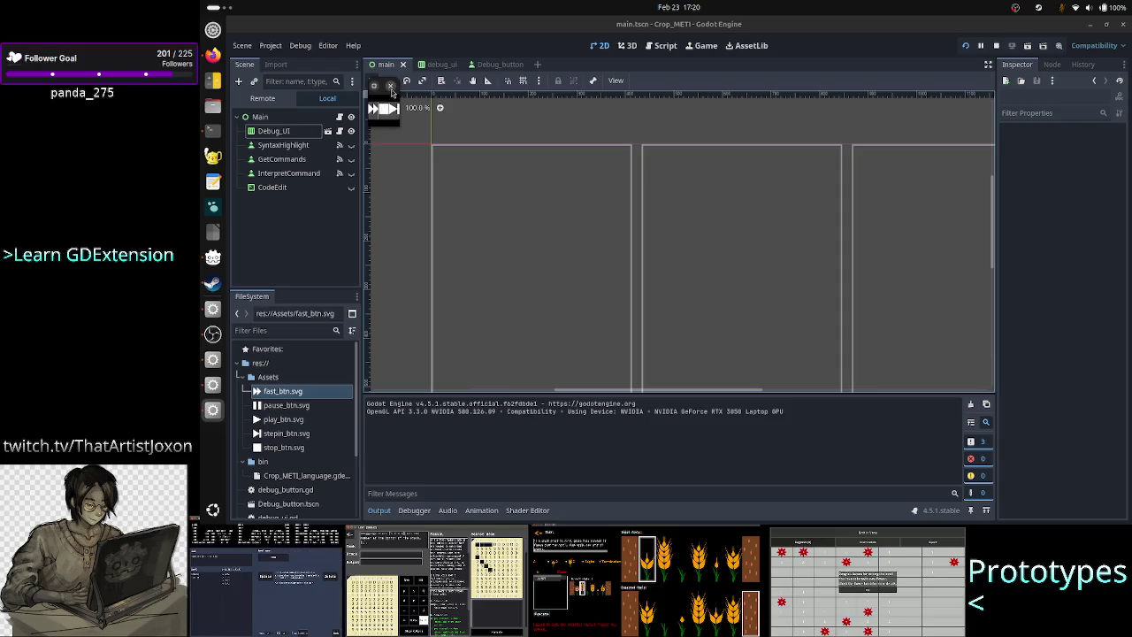
{"action": "left_click", "coordinate": [391, 86]}
{"action": "left_click", "coordinate": [320, 116]}
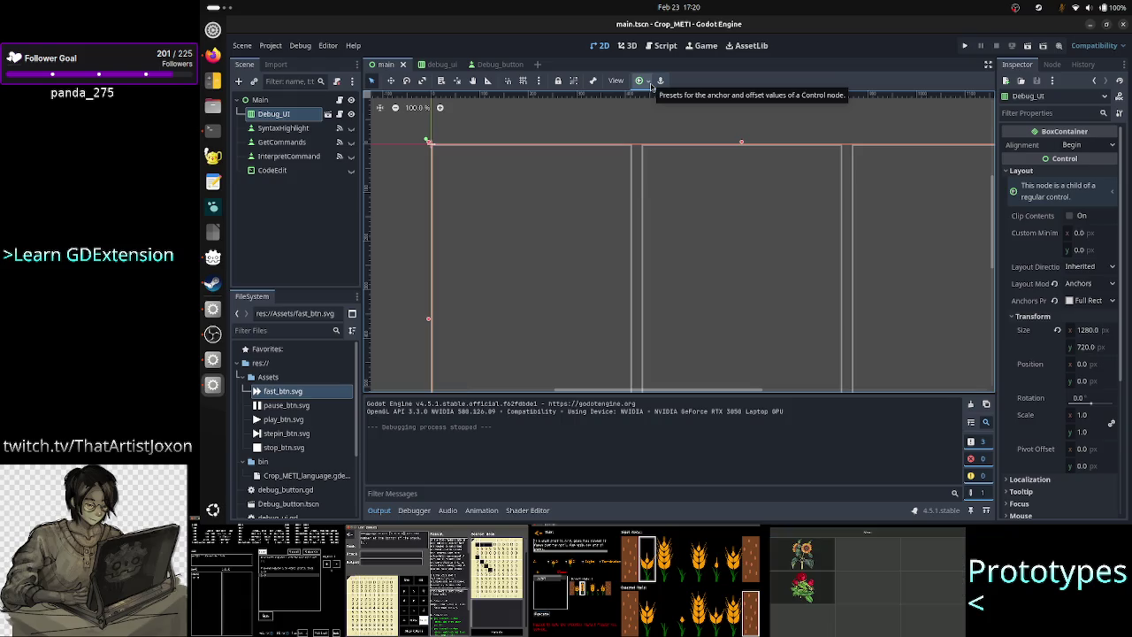
Step: Make CodeEdit visible again and reorder it to sit directly below Debug_UI under Main
{"action": "left_click", "coordinate": [651, 85]}
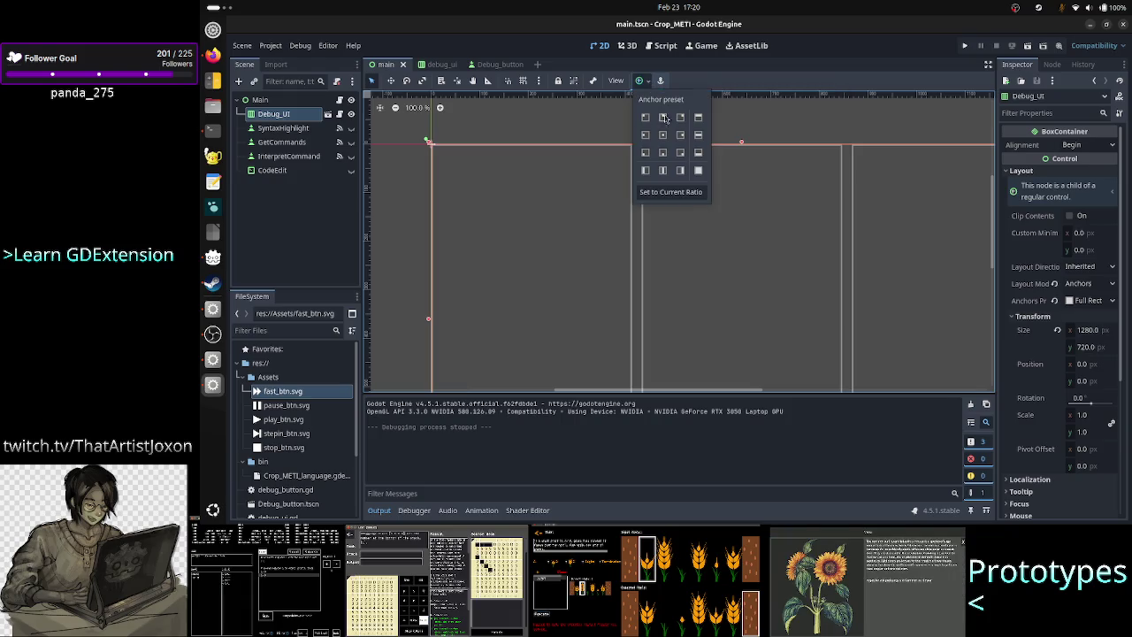
{"action": "left_click", "coordinate": [526, 123]}
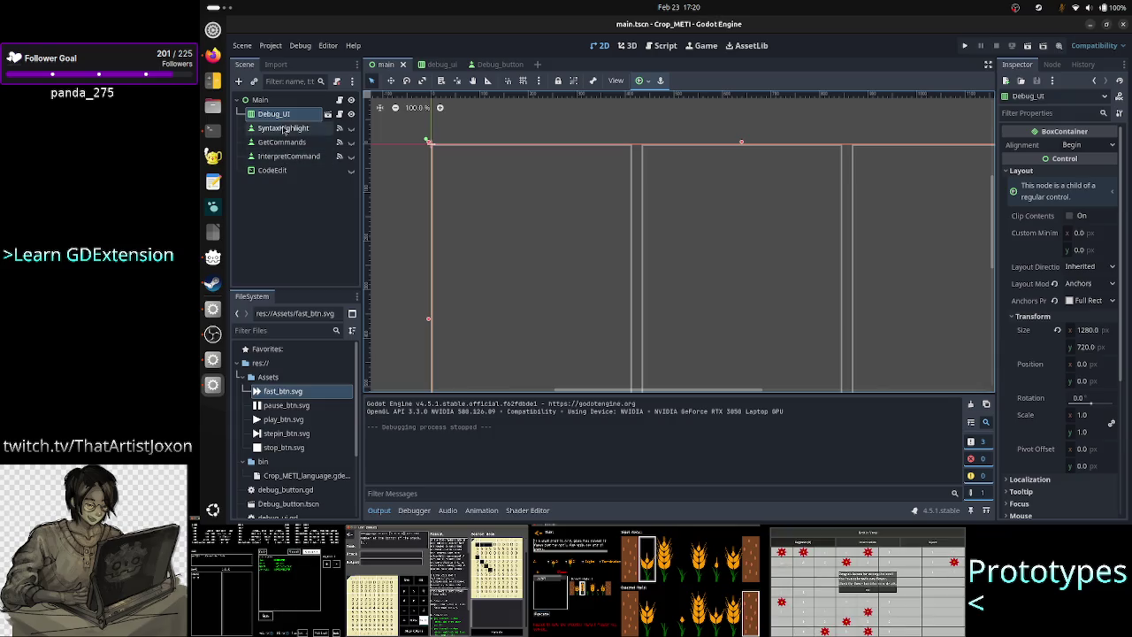
{"action": "left_click", "coordinate": [264, 106]}
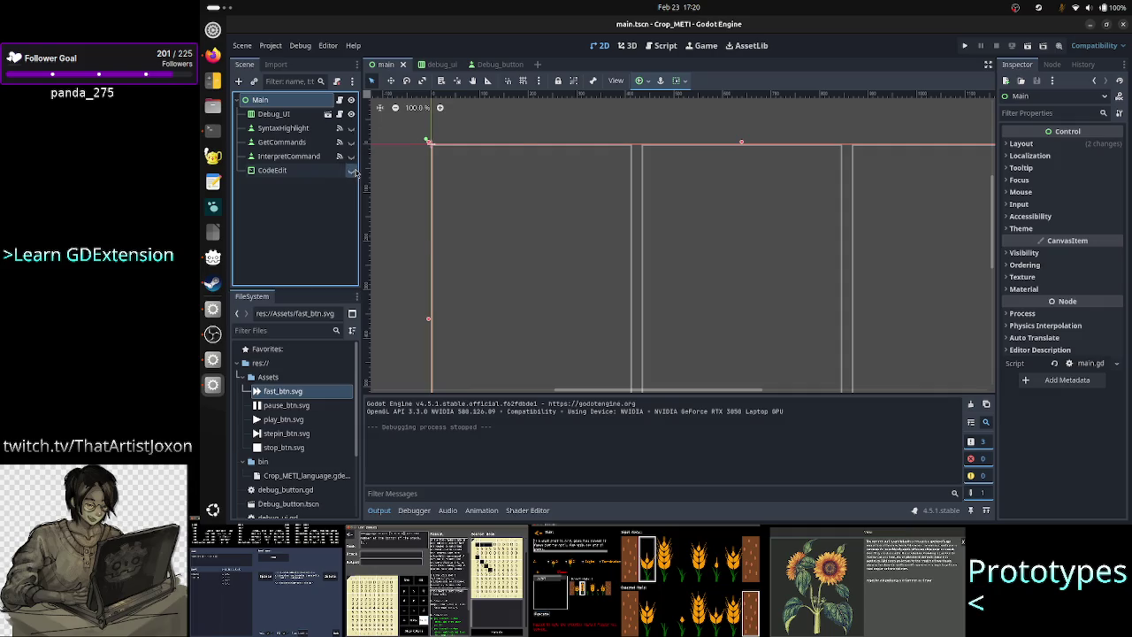
{"action": "left_click", "coordinate": [351, 170]}
{"action": "left_click_drag", "start_coordinate": [274, 170], "coordinate": [285, 123]}
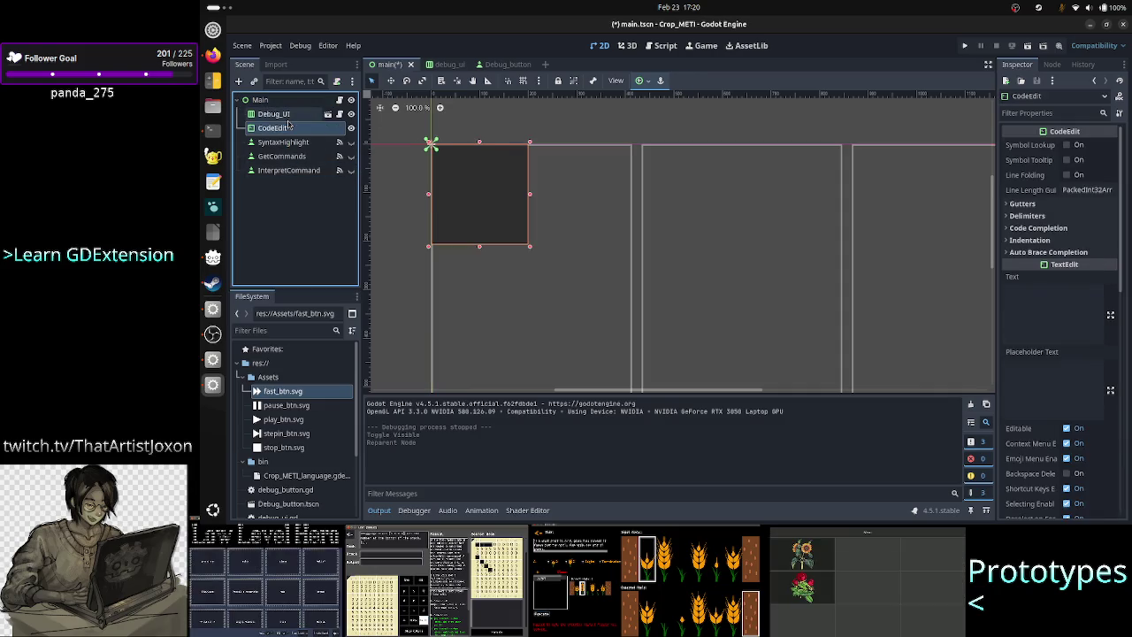
{"action": "left_click", "coordinate": [258, 99]}
Step: Add a VBoxContainer under Main and move CodeEdit and Debug_UI into it
{"action": "left_click", "coordinate": [238, 81]}
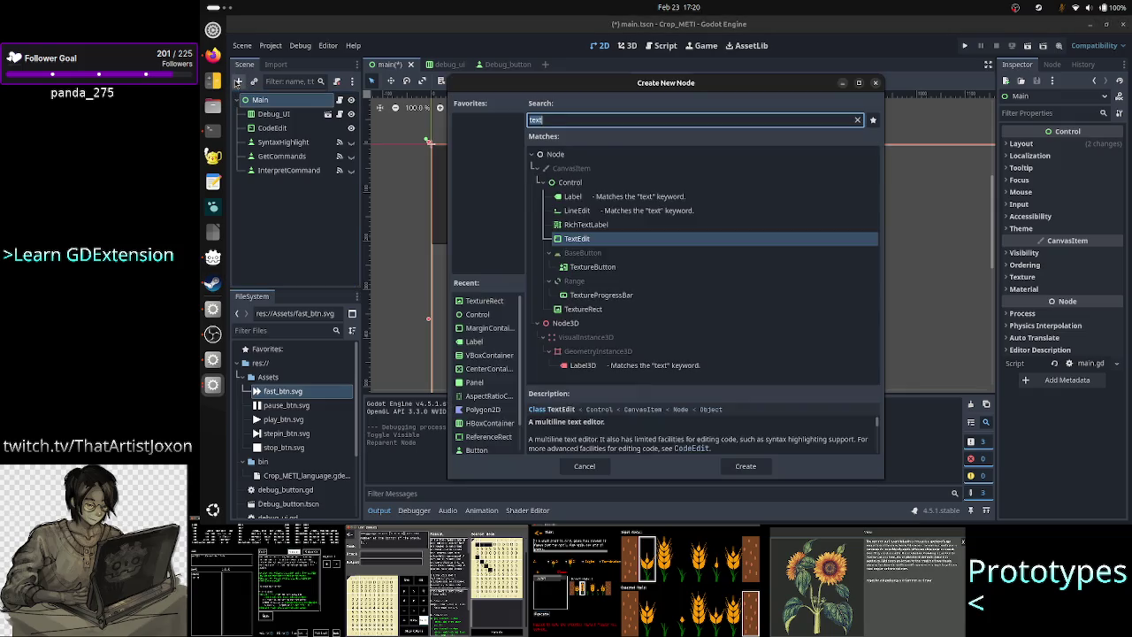
{"action": "type", "text": "vbox"}
{"action": "key", "text": "Return"}
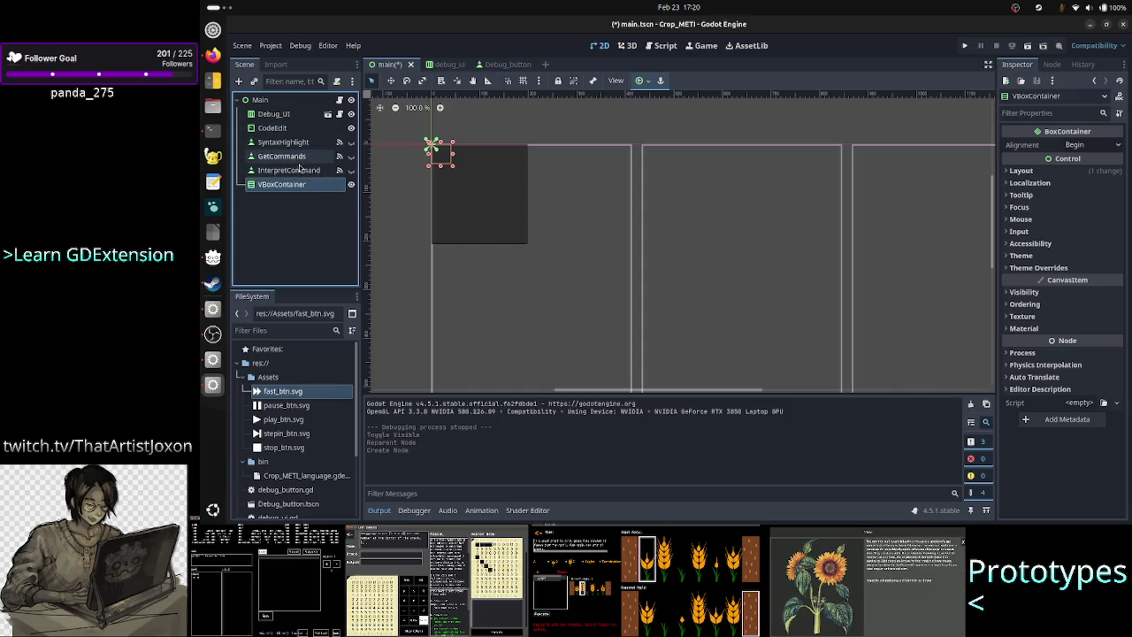
{"action": "mouse_move", "coordinate": [295, 190]}
{"action": "left_mouse_down"}
{"action": "mouse_move", "coordinate": [291, 114]}
{"action": "mouse_move", "coordinate": [282, 140]}
{"action": "mouse_move", "coordinate": [286, 123]}
{"action": "left_mouse_up"}
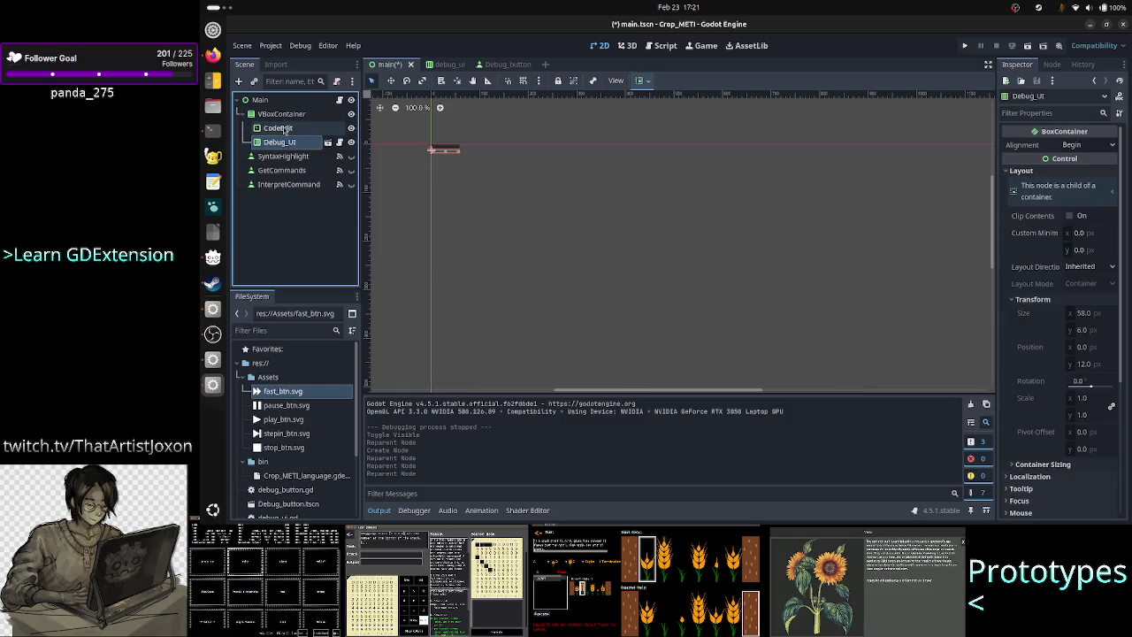
Step: Tick Vertical Expand in CodeEdit's Container Sizing, then review the VBoxContainer and Debug_UI layouts
{"action": "left_click", "coordinate": [280, 128]}
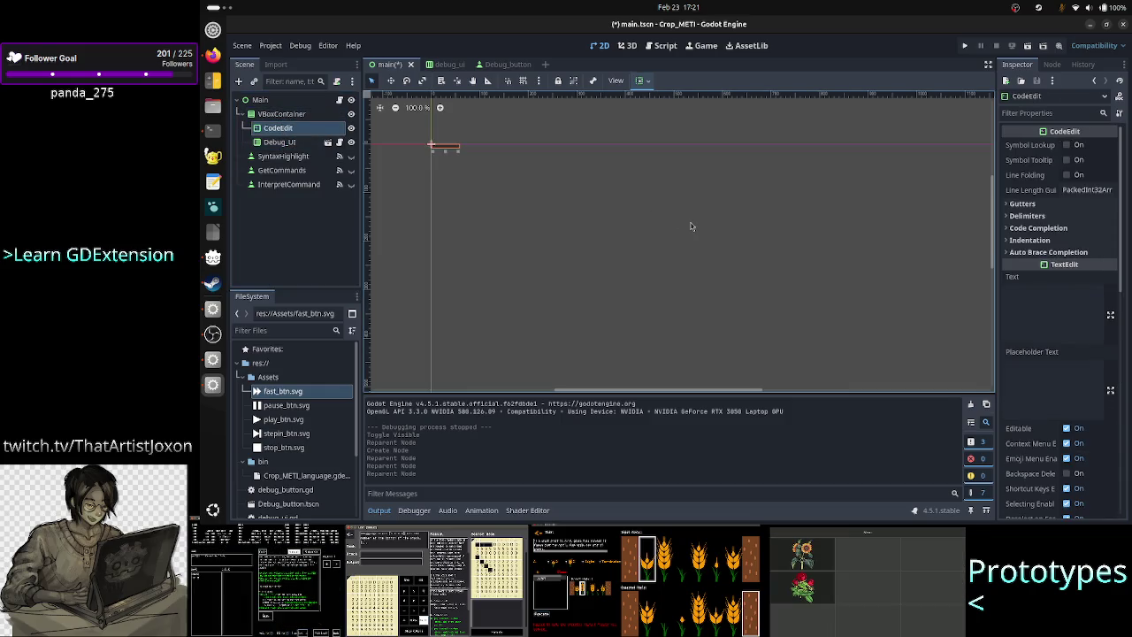
{"action": "scroll", "coordinate": [1053, 310], "scroll_direction": "down", "scroll_amount": 10}
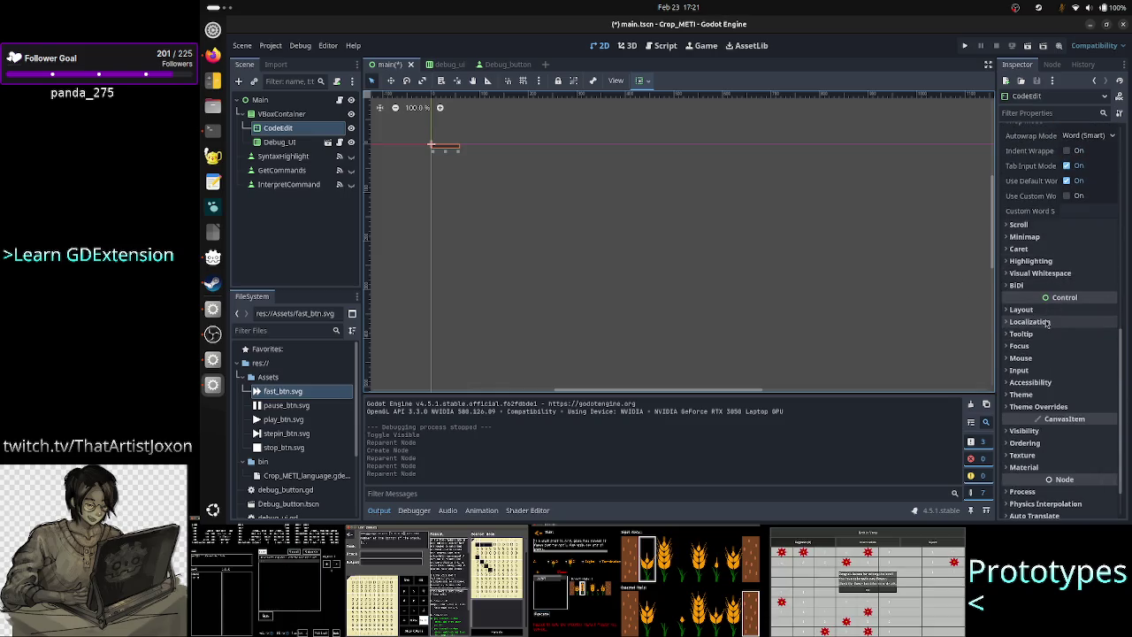
{"action": "left_click", "coordinate": [1049, 314]}
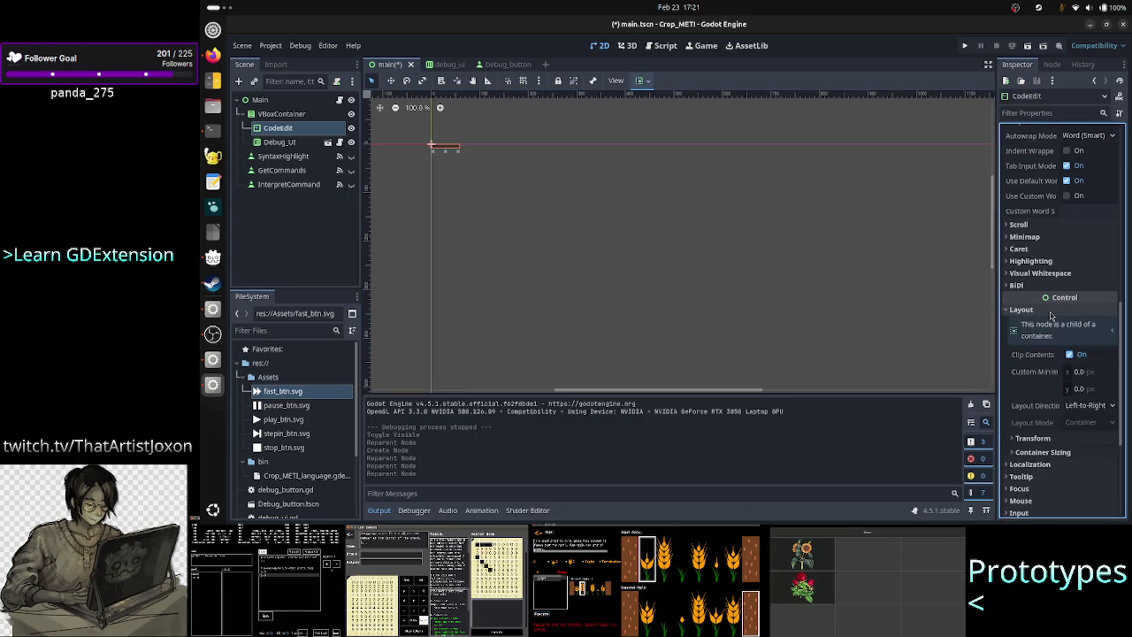
{"action": "left_click", "coordinate": [1055, 452]}
{"action": "scroll", "coordinate": [1057, 446], "scroll_direction": "down", "scroll_amount": 5}
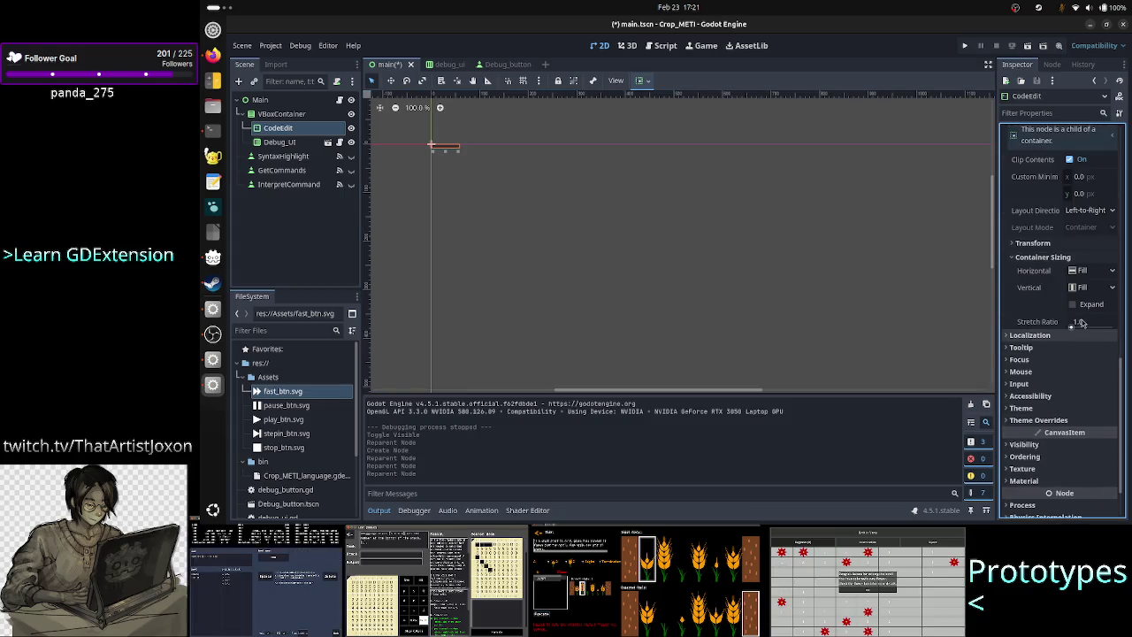
{"action": "left_click", "coordinate": [1091, 306]}
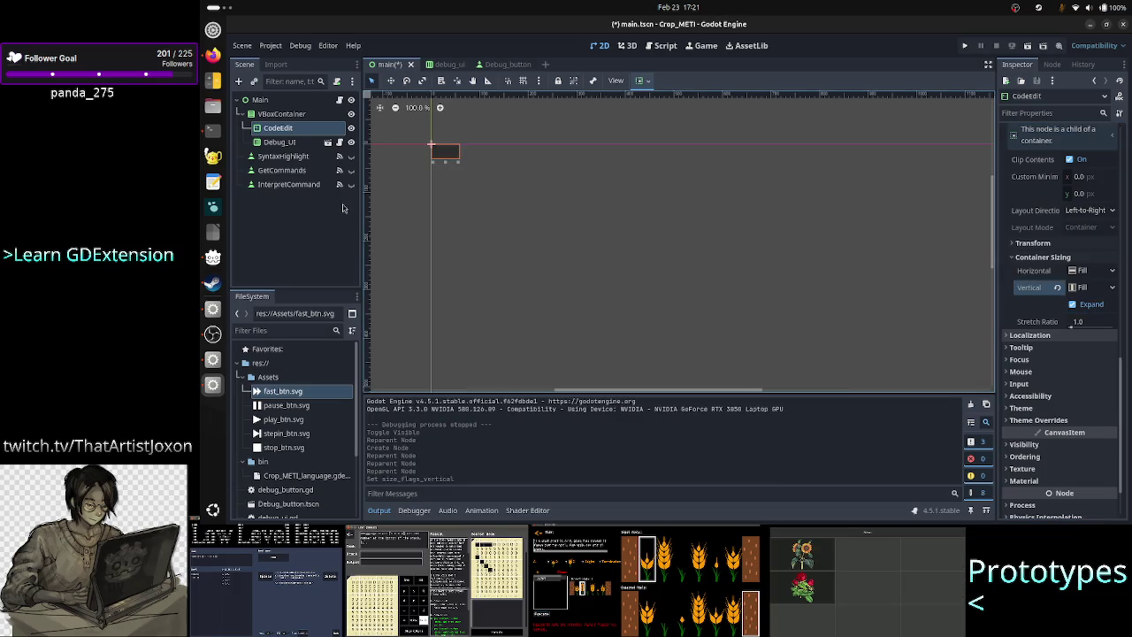
{"action": "double_click", "coordinate": [281, 114]}
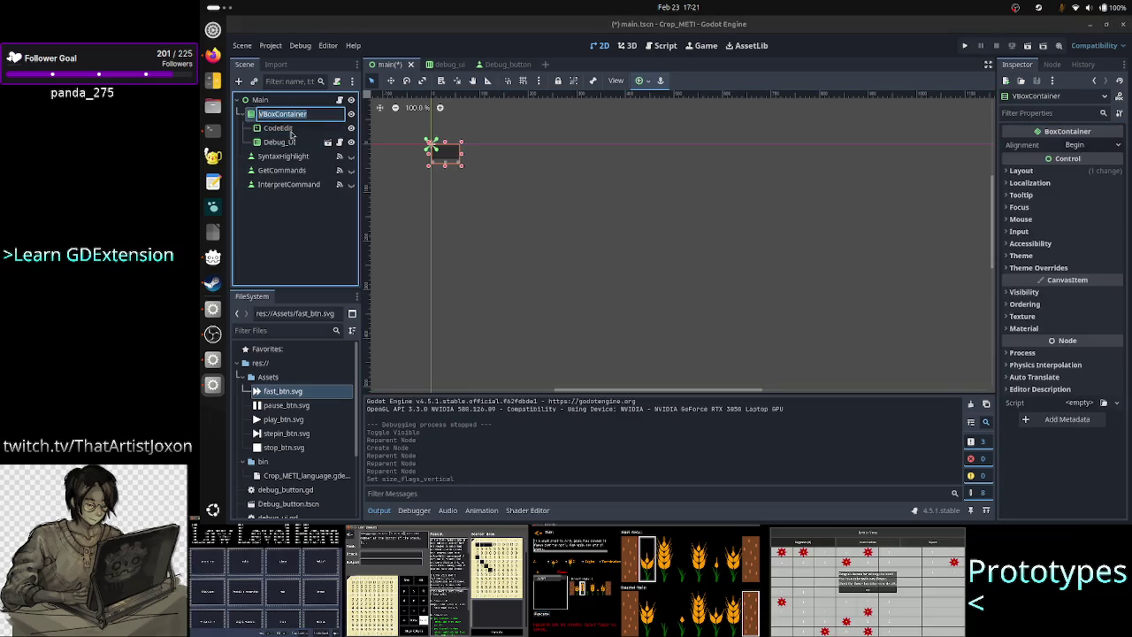
{"action": "left_click", "coordinate": [278, 143]}
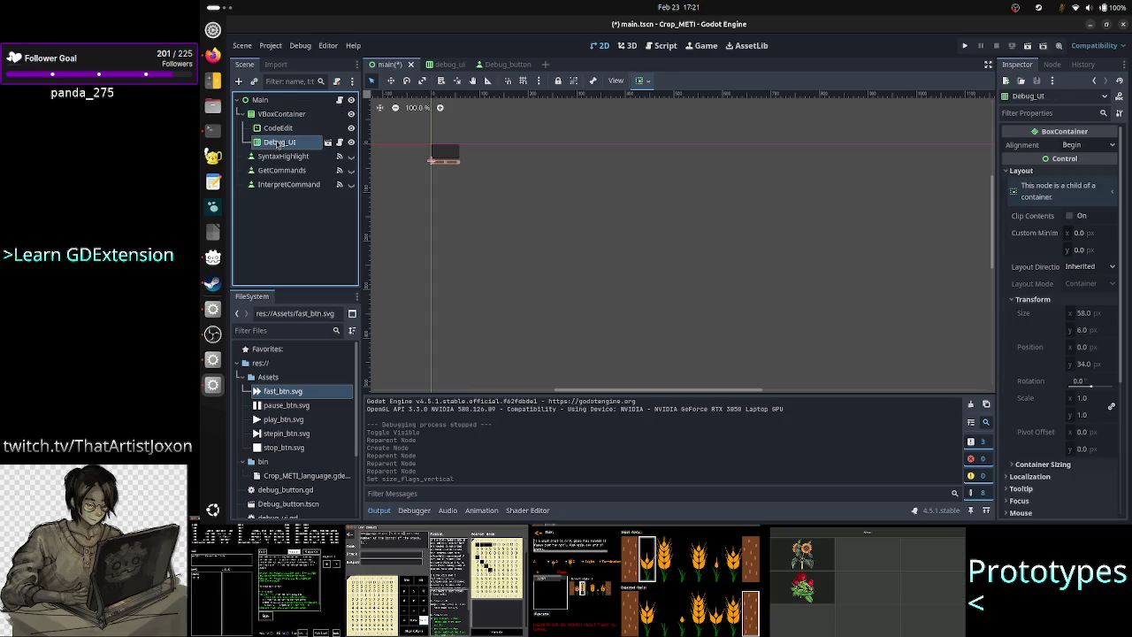
{"action": "scroll", "coordinate": [1042, 379], "scroll_direction": "down", "scroll_amount": 5}
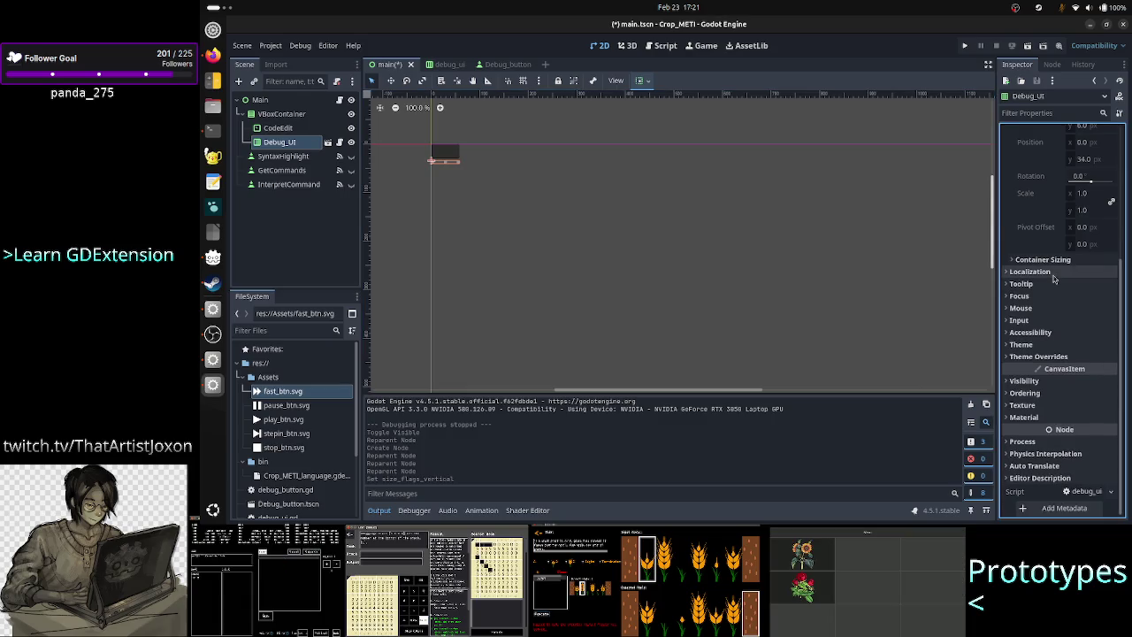
Step: Tick Vertical Expand in Debug_UI's Container Sizing settings
{"action": "scroll", "coordinate": [1054, 278], "scroll_direction": "up", "scroll_amount": 3}
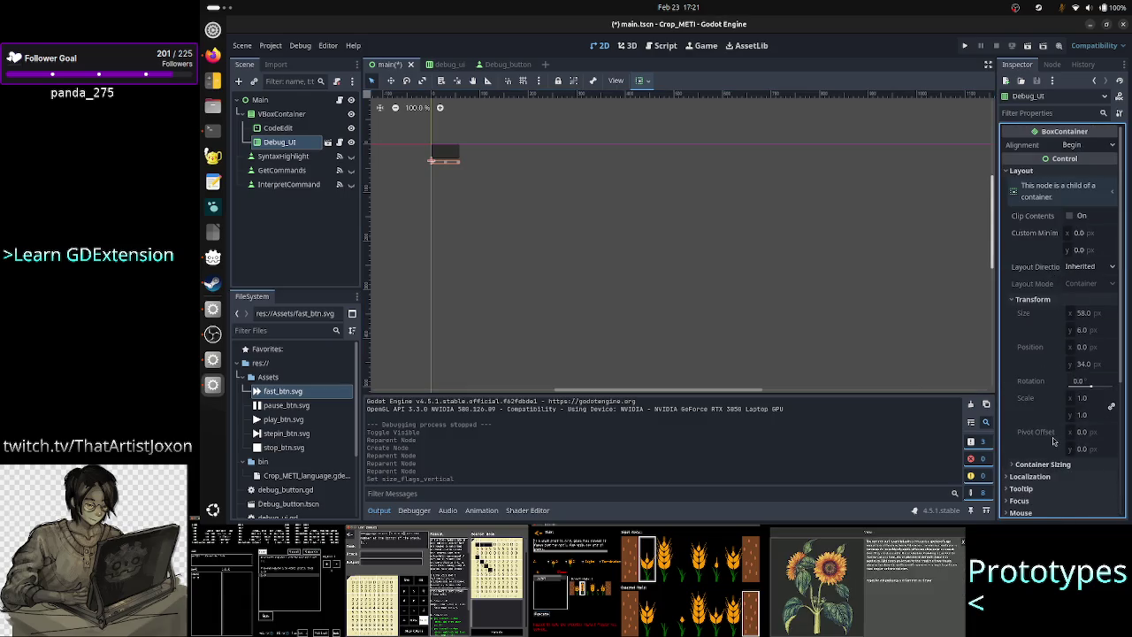
{"action": "left_click", "coordinate": [1050, 464]}
{"action": "scroll", "coordinate": [1037, 439], "scroll_direction": "down", "scroll_amount": 1}
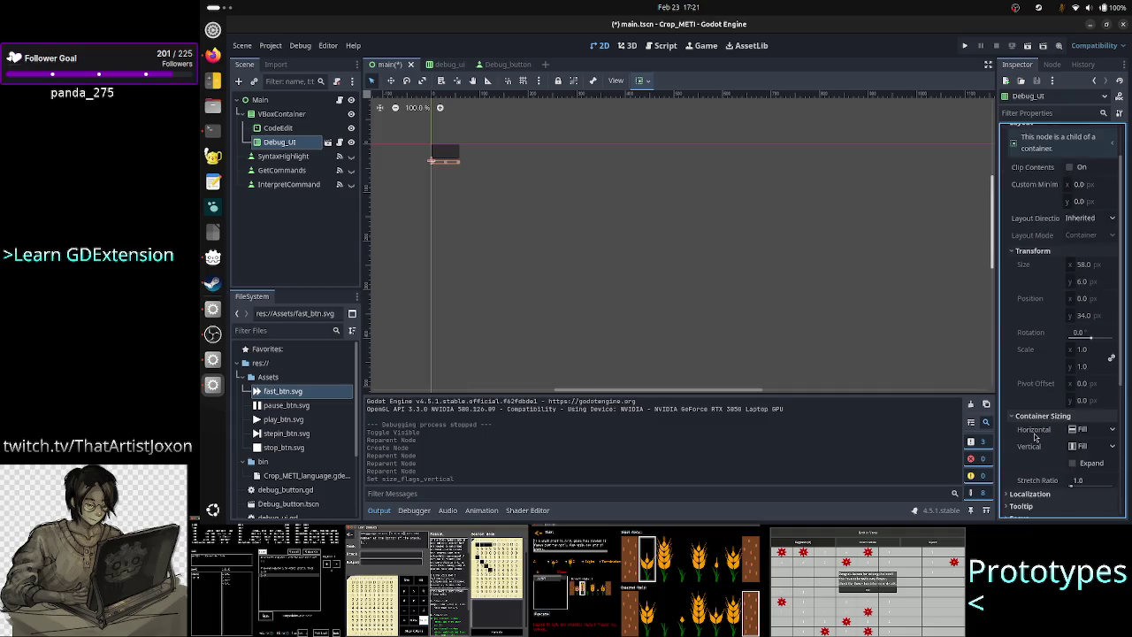
{"action": "left_click", "coordinate": [1073, 463]}
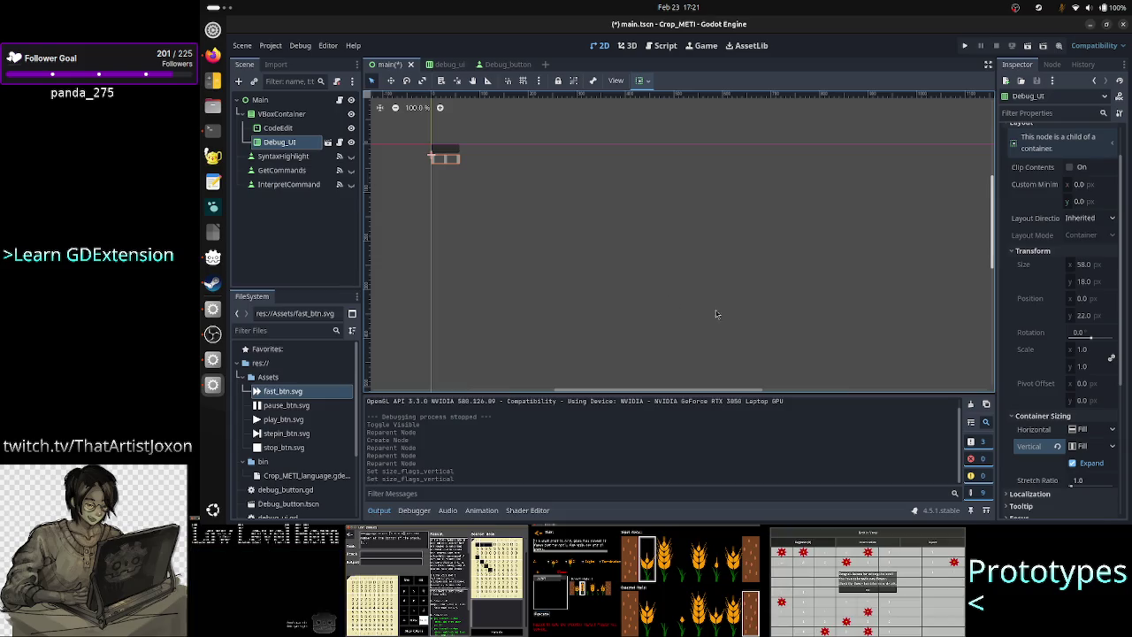
Step: Set CodeEdit's stretch ratio to 8.0, then select the VBoxContainer
{"action": "left_click", "coordinate": [298, 131]}
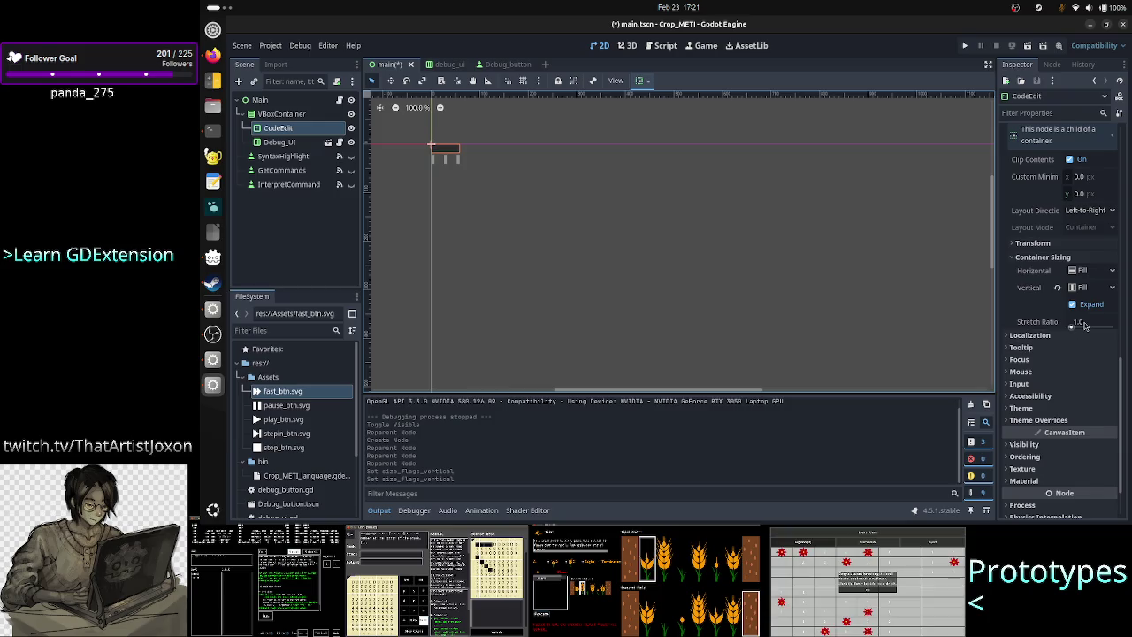
{"action": "left_click", "coordinate": [1085, 324]}
{"action": "type", "text": "8"}
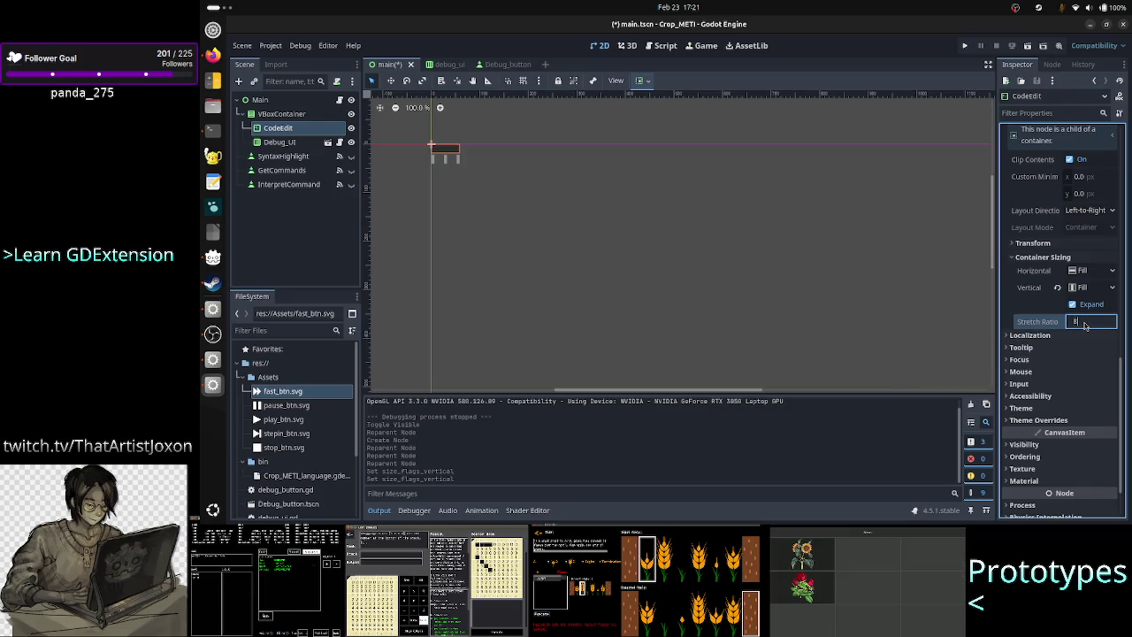
{"action": "key", "text": "Return"}
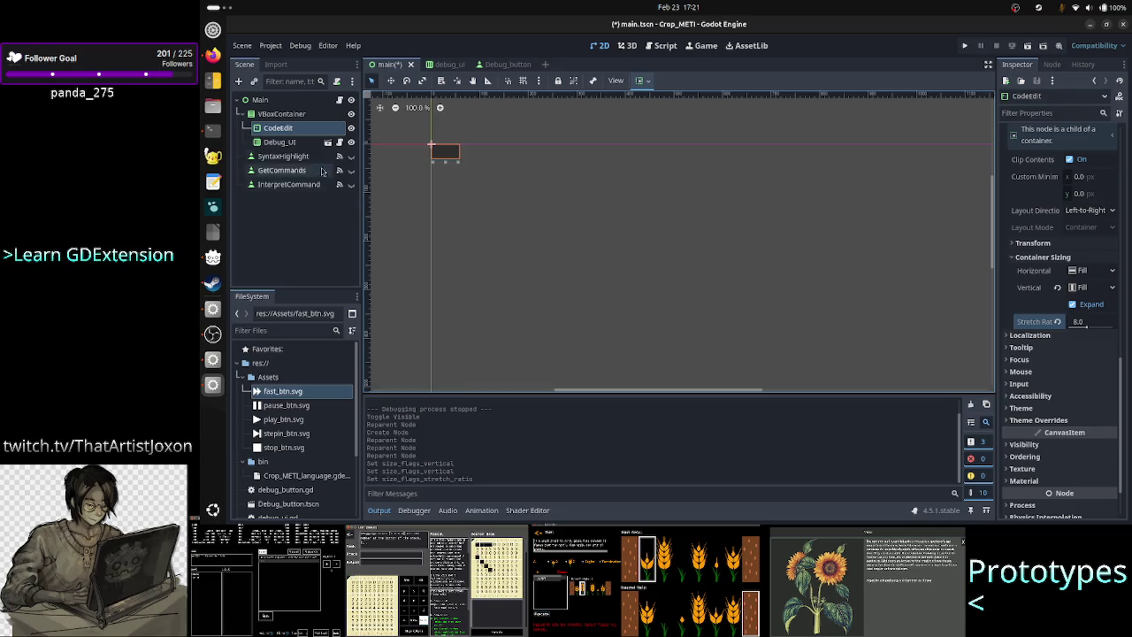
{"action": "left_click", "coordinate": [288, 118]}
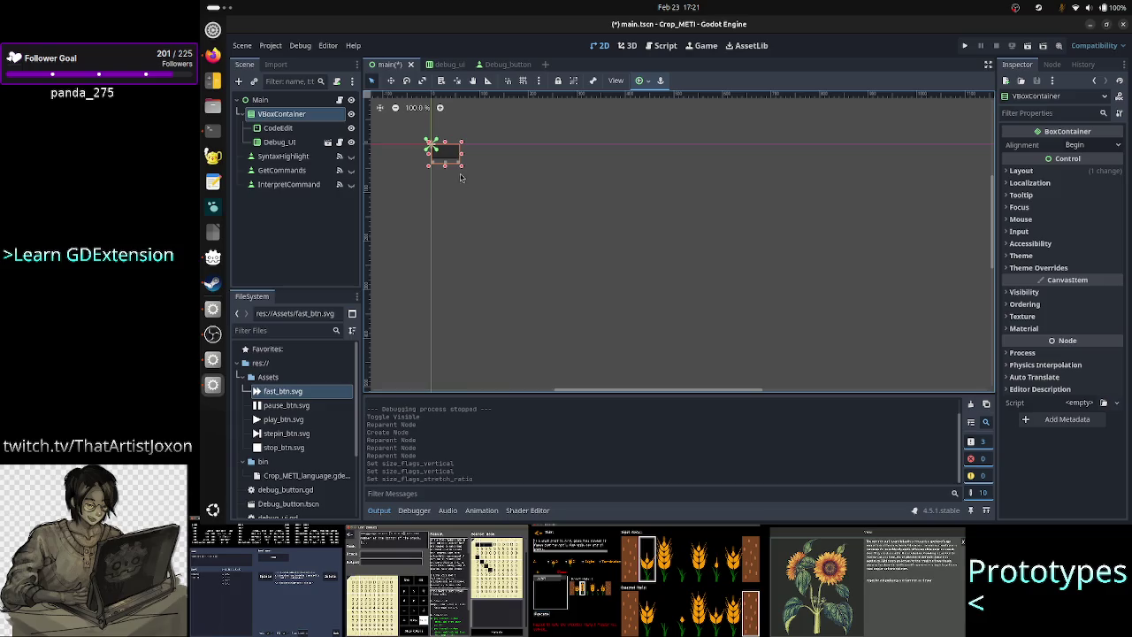
Step: Enlarge the VBoxContainer into a tall panel and run the game to view the three icon buttons
{"action": "mouse_move", "coordinate": [463, 168]}
{"action": "left_mouse_down"}
{"action": "mouse_move", "coordinate": [501, 203]}
{"action": "mouse_move", "coordinate": [531, 292]}
{"action": "mouse_move", "coordinate": [563, 336]}
{"action": "left_mouse_up"}
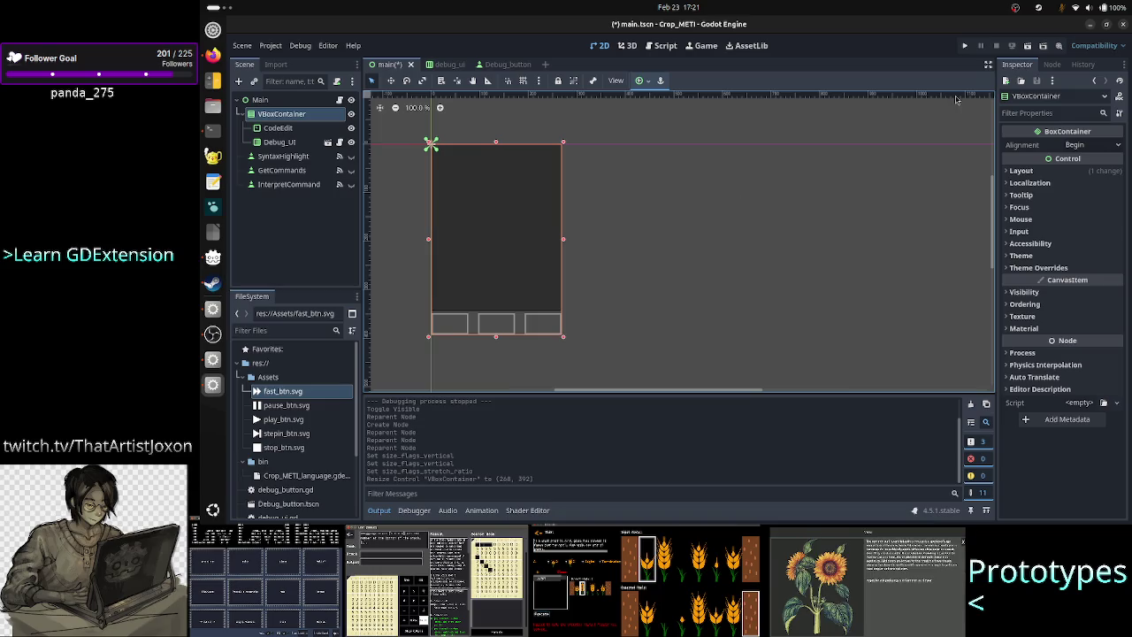
{"action": "left_click", "coordinate": [965, 46]}
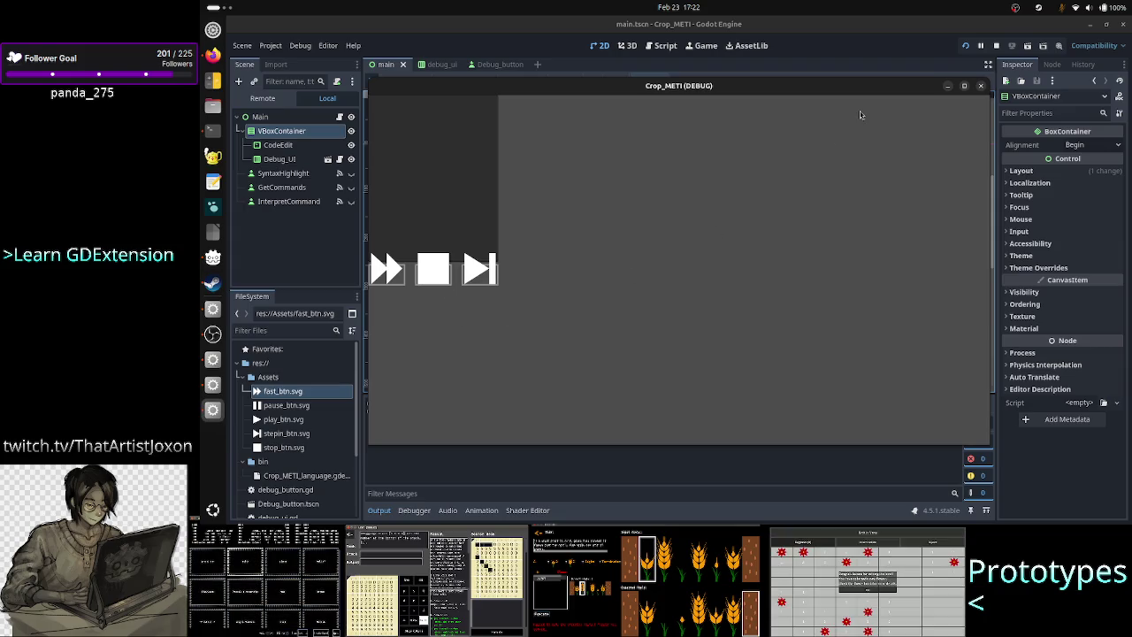
Step: Close the game window, glance at the container's anchor presets without changing them, and deselect it
{"action": "left_click", "coordinate": [981, 87]}
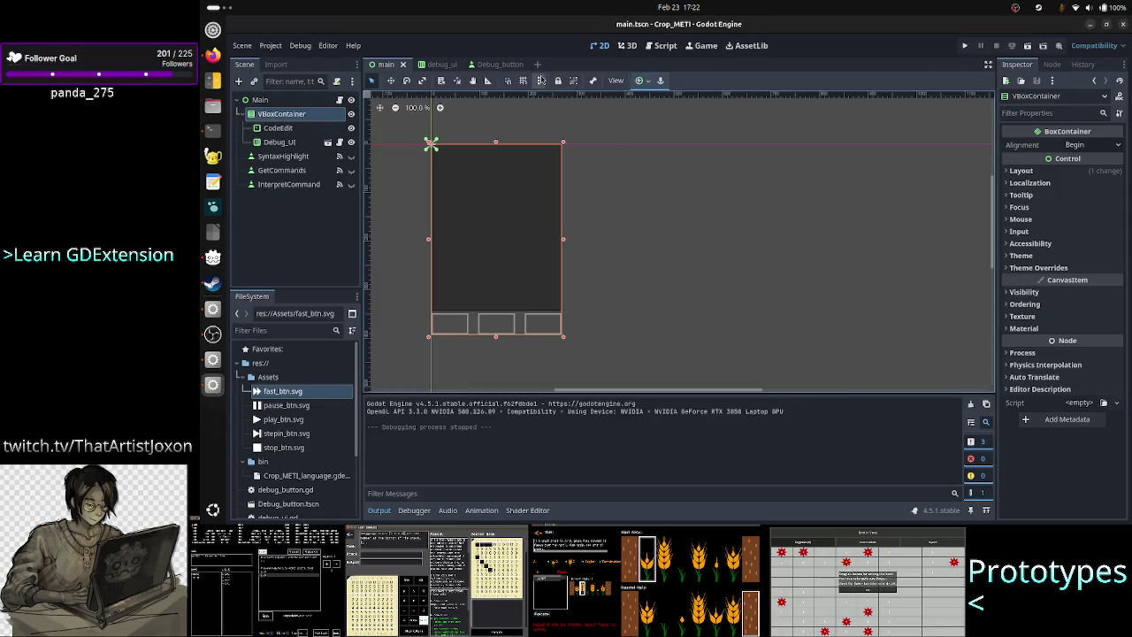
{"action": "left_click", "coordinate": [642, 81]}
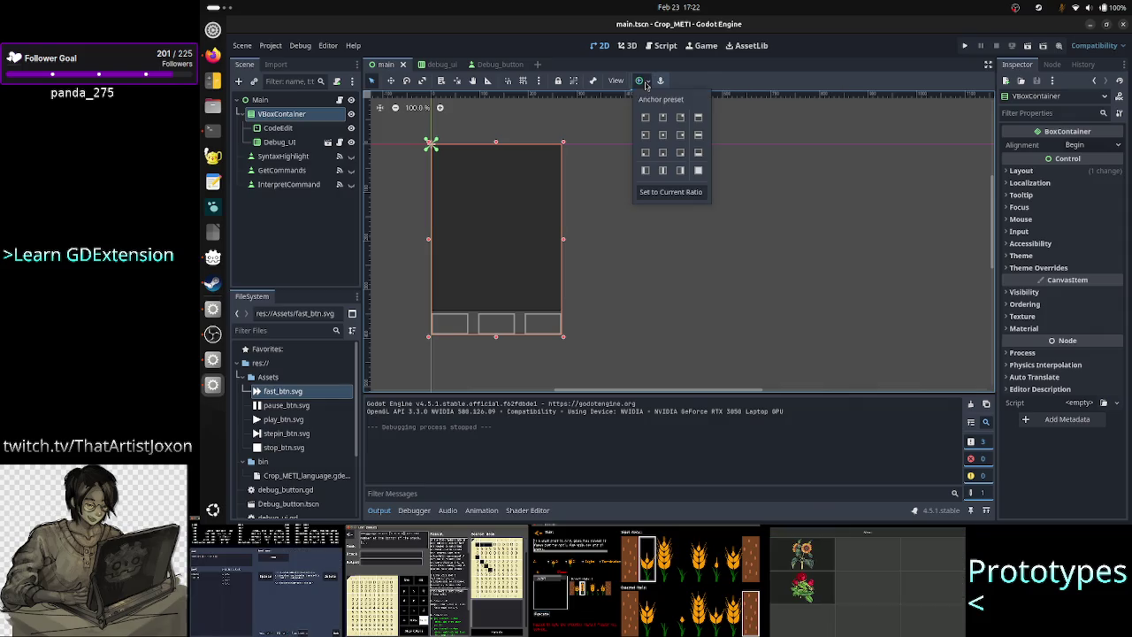
{"action": "left_click", "coordinate": [741, 81]}
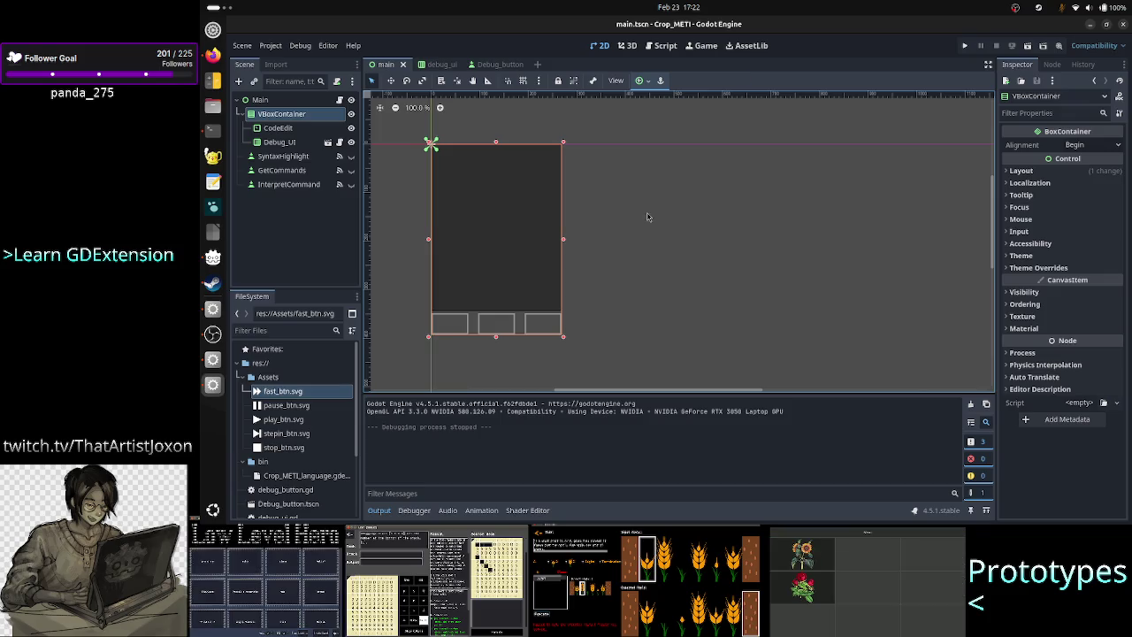
{"action": "left_click", "coordinate": [615, 130]}
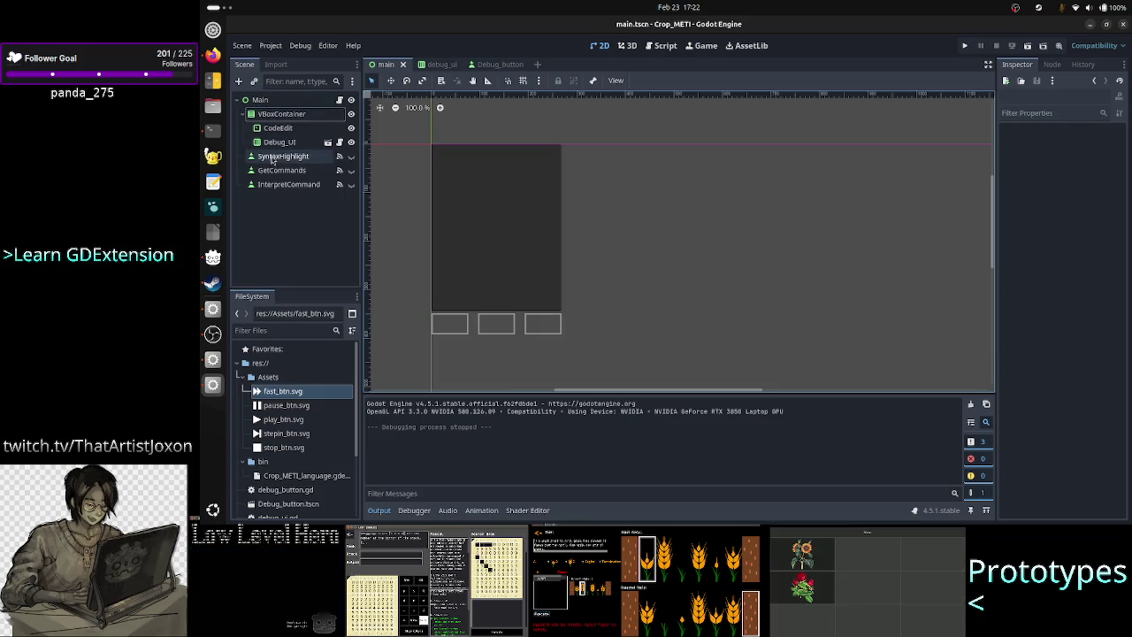
{"action": "left_click", "coordinate": [203, 59]}
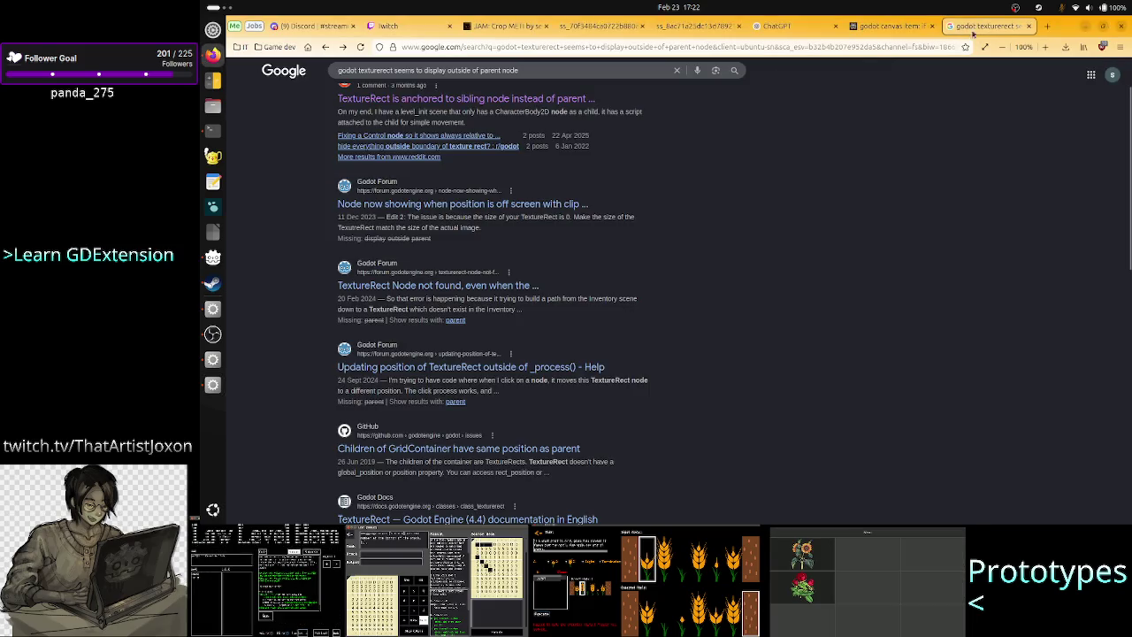
Step: Ask Perplexity whether a TextureRect can be smaller than its texture or another node should display it
{"action": "left_click", "coordinate": [889, 25]}
{"action": "scroll", "coordinate": [651, 361], "scroll_direction": "down", "scroll_amount": 10}
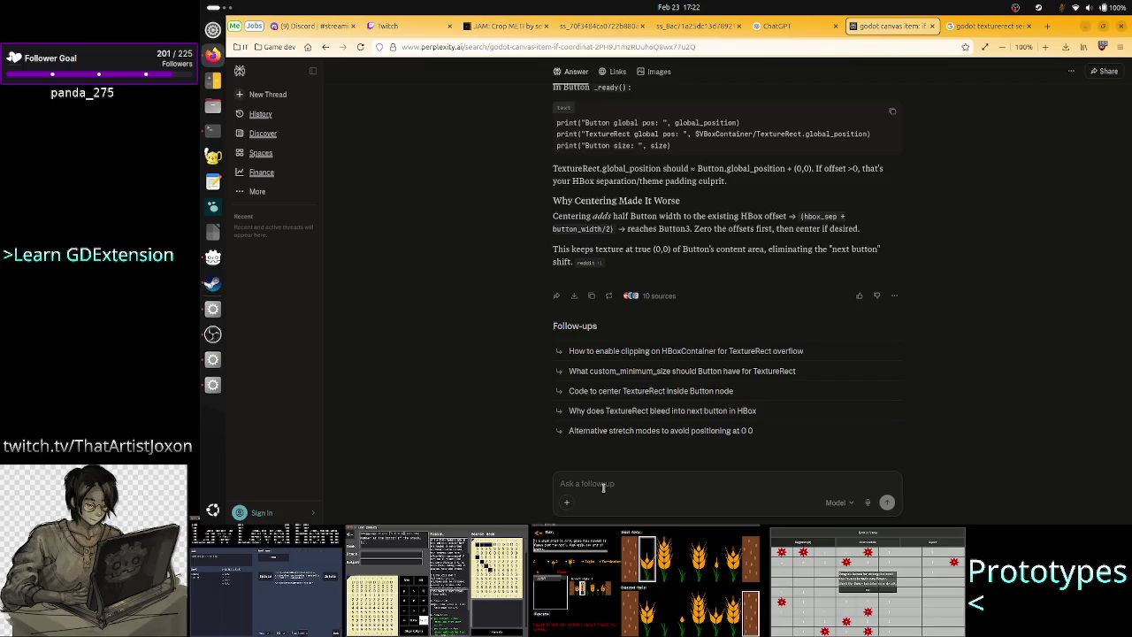
{"action": "type", "text": "a"}
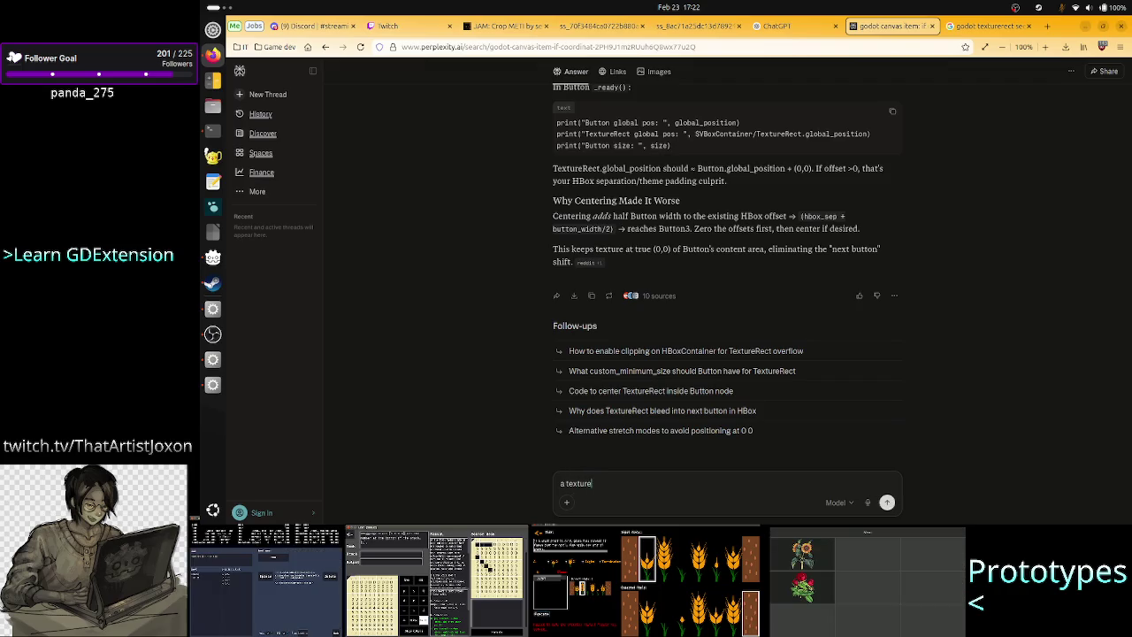
{"action": "type", "text": " texturerect "}
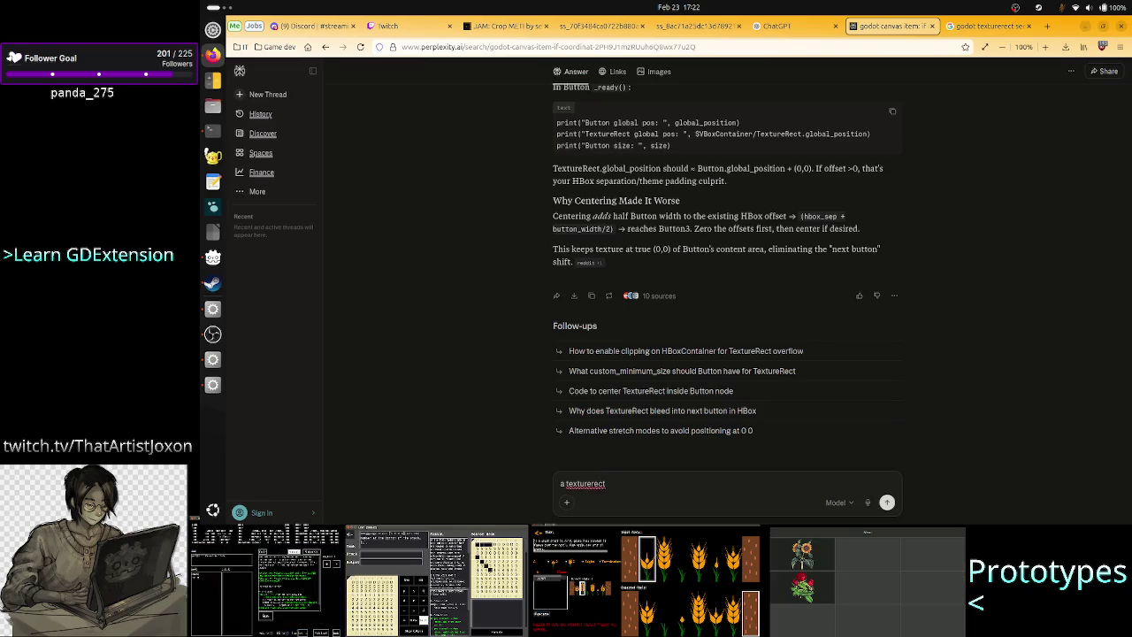
{"action": "type", "text": "can"}
{"action": "type", "text": "'t be"}
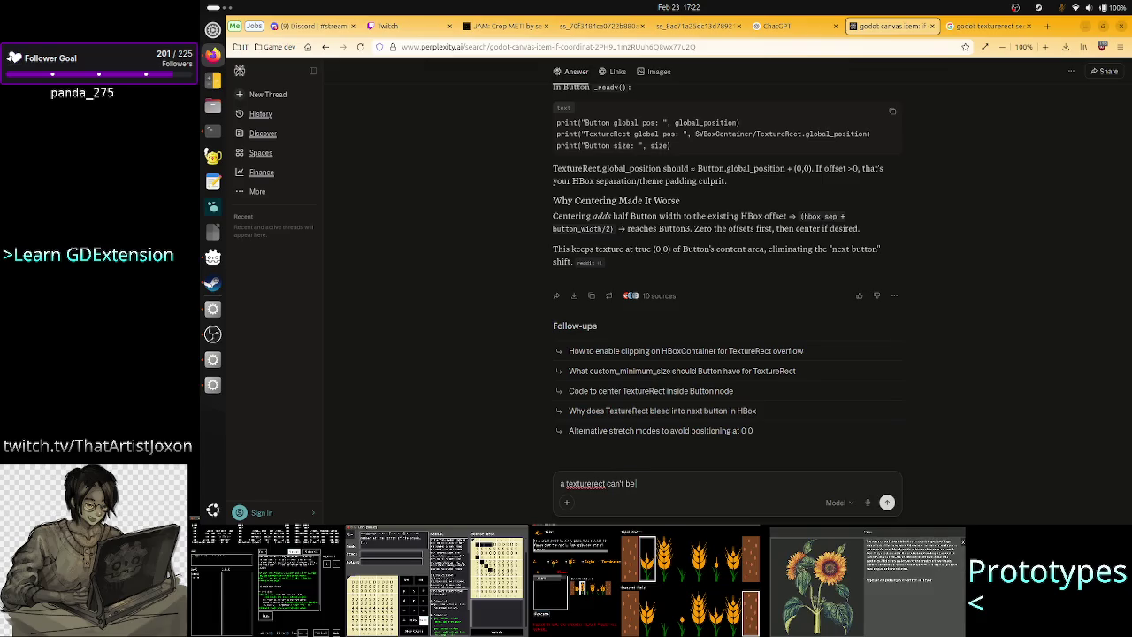
{"action": "type", "text": " smaller than t"}
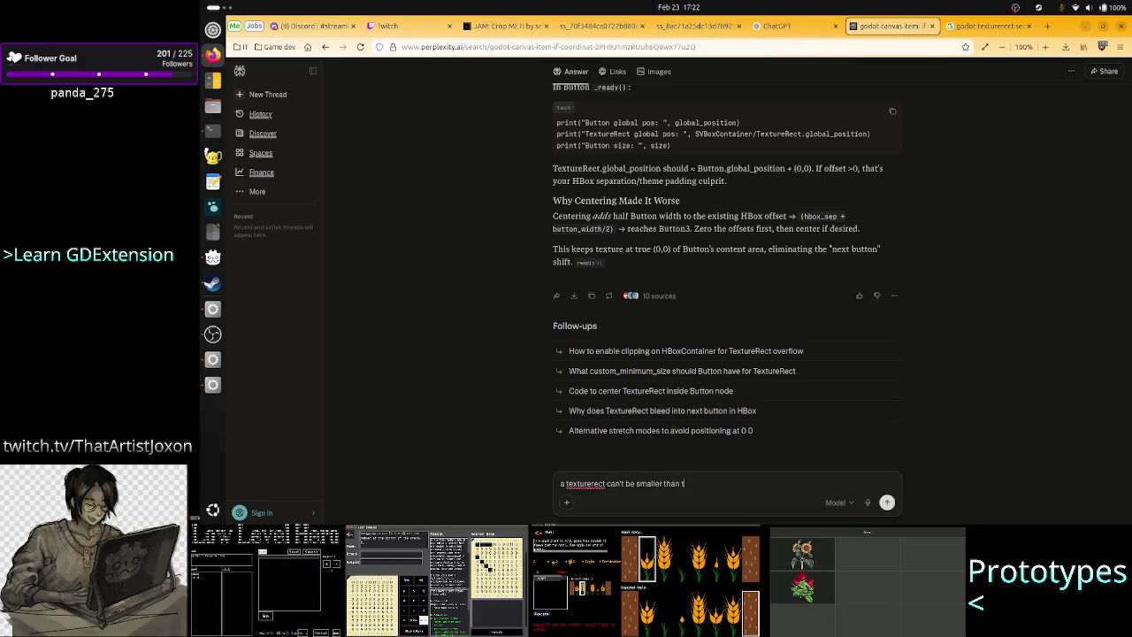
{"action": "type", "text": "he texture "}
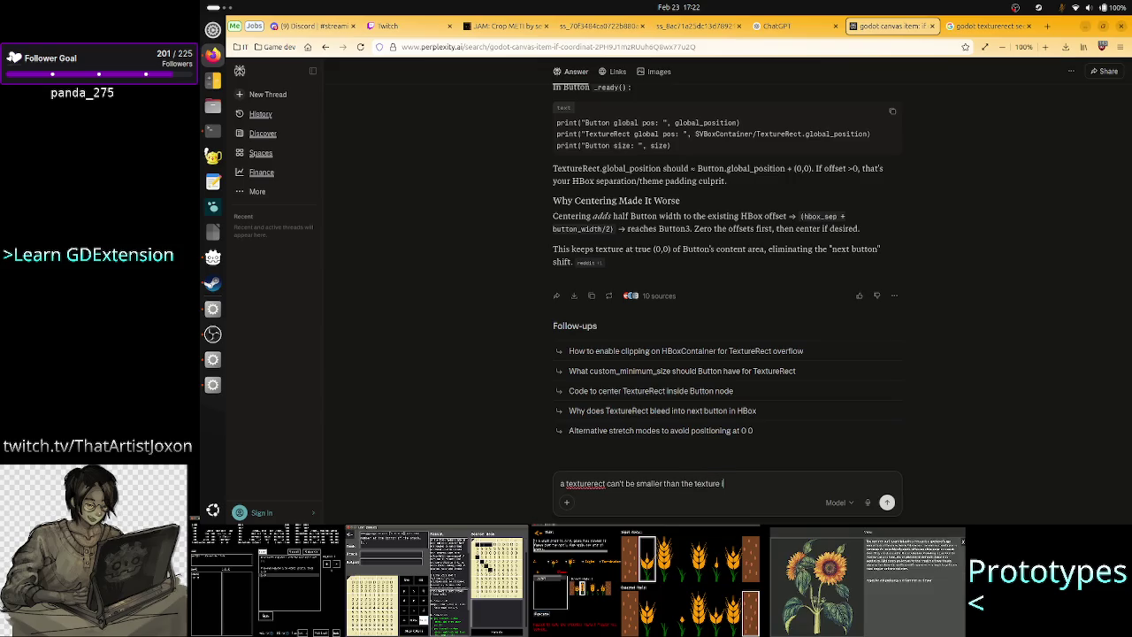
{"action": "type", "text": "inside? Ca"}
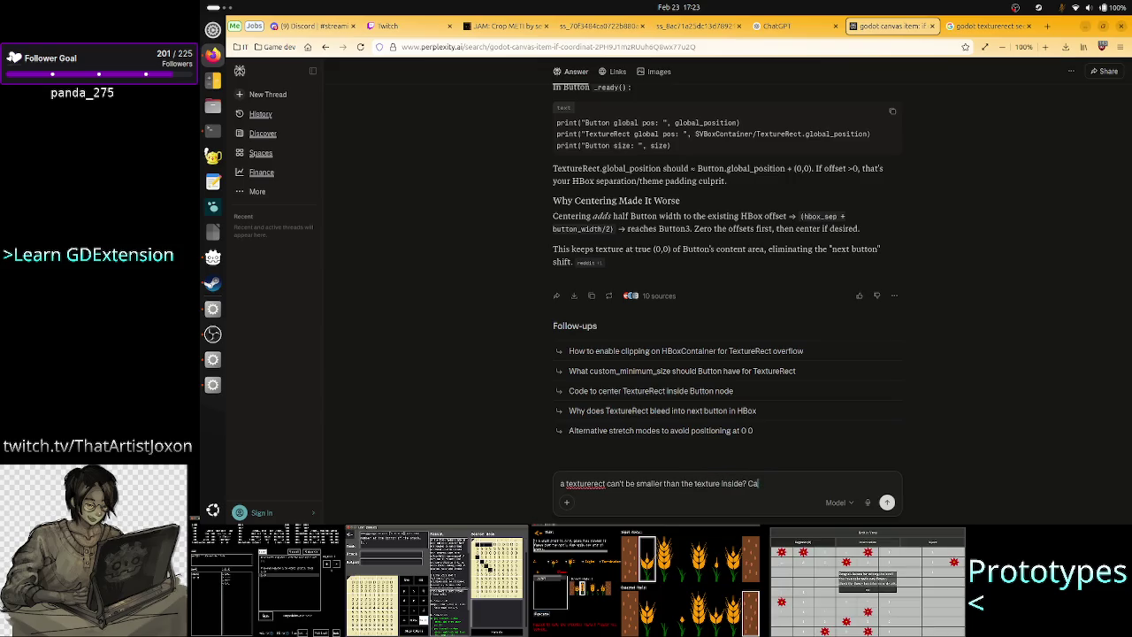
{"action": "type", "text": "n I"}
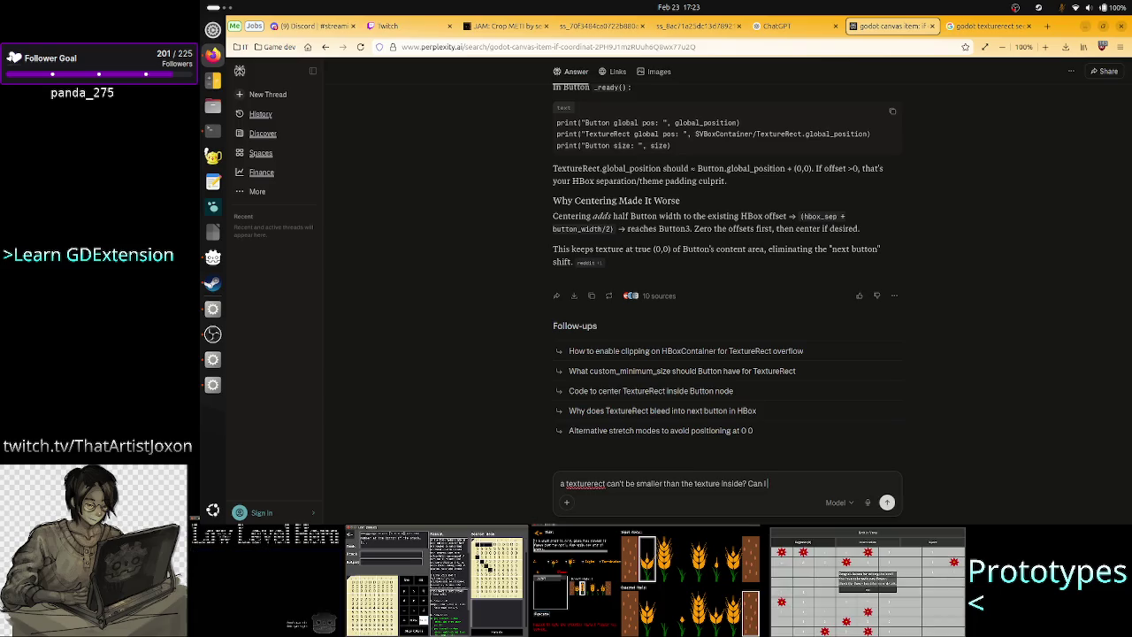
{"action": "type", "text": " change that or"}
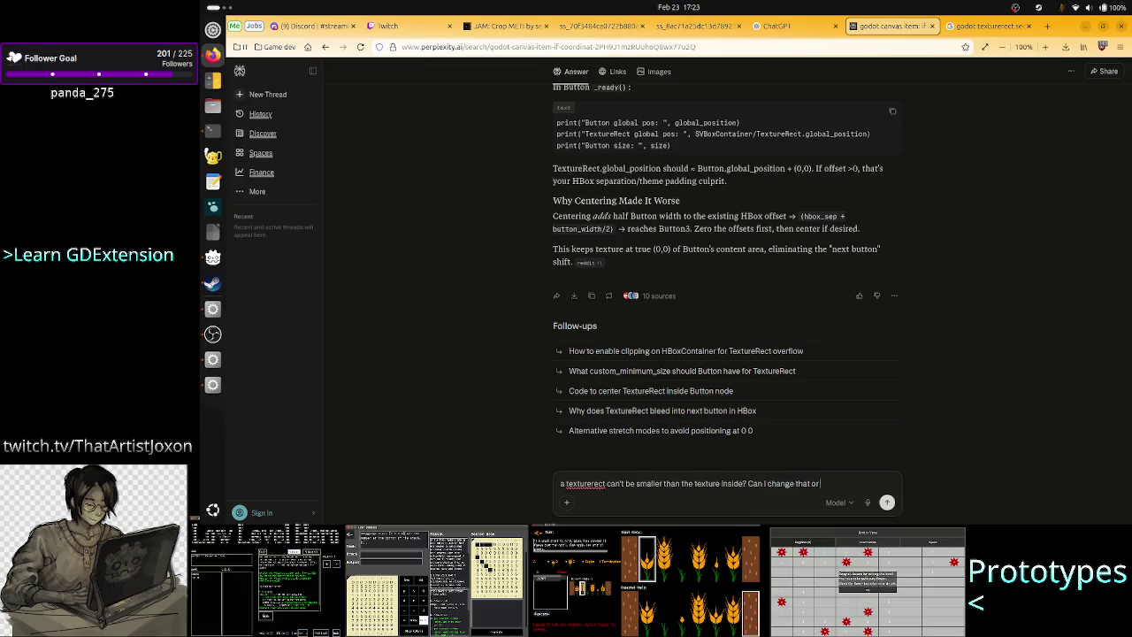
{"action": "type", "text": " use someth"}
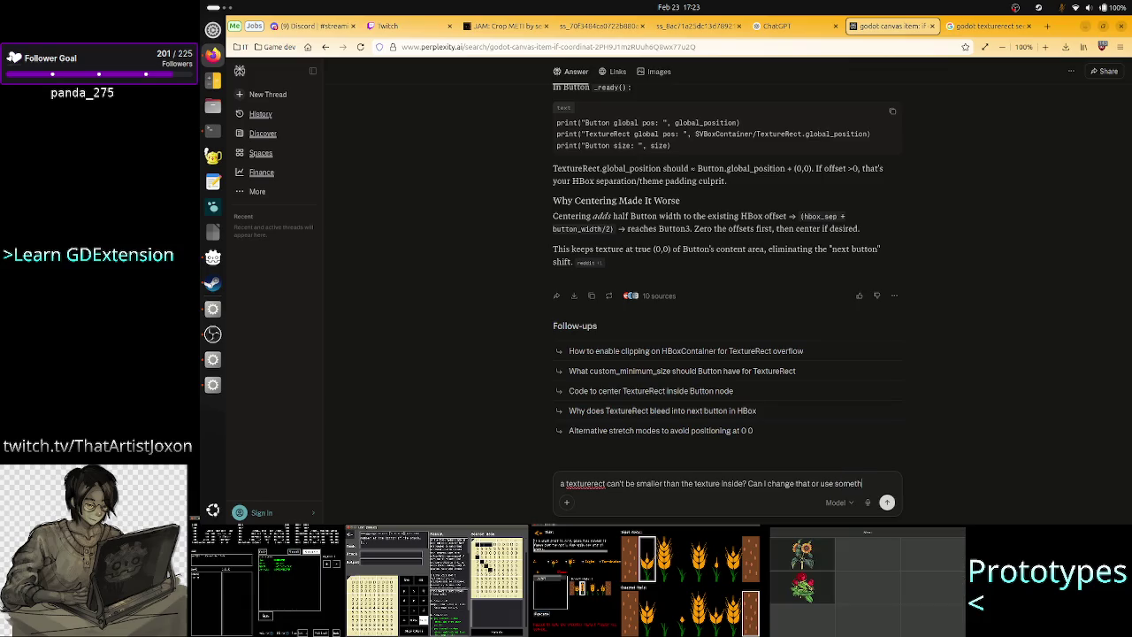
{"action": "key", "text": "BackSpace"}
{"action": "key", "text": "BackSpace"}
{"action": "key", "text": "BackSpace"}
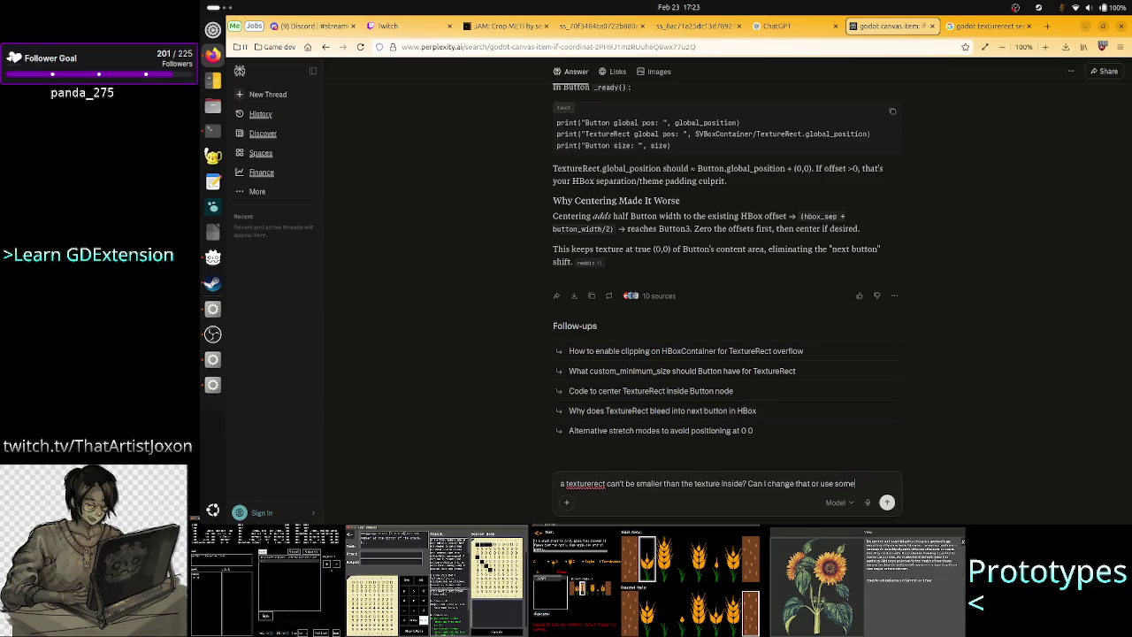
{"action": "type", "text": " other n"}
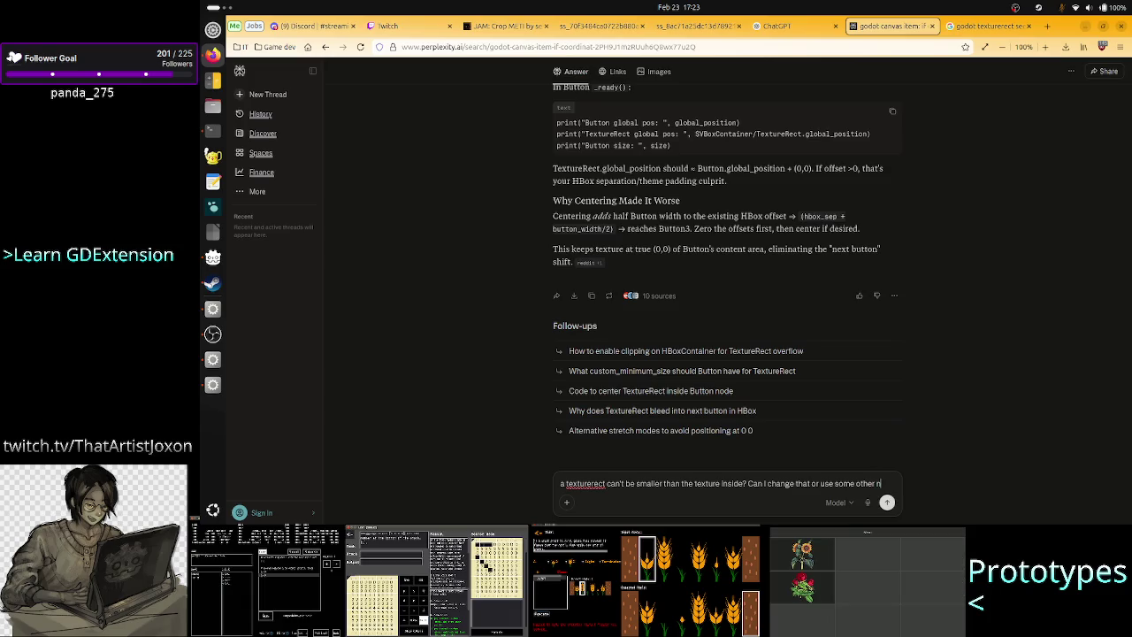
{"action": "type", "text": "ode to dis"}
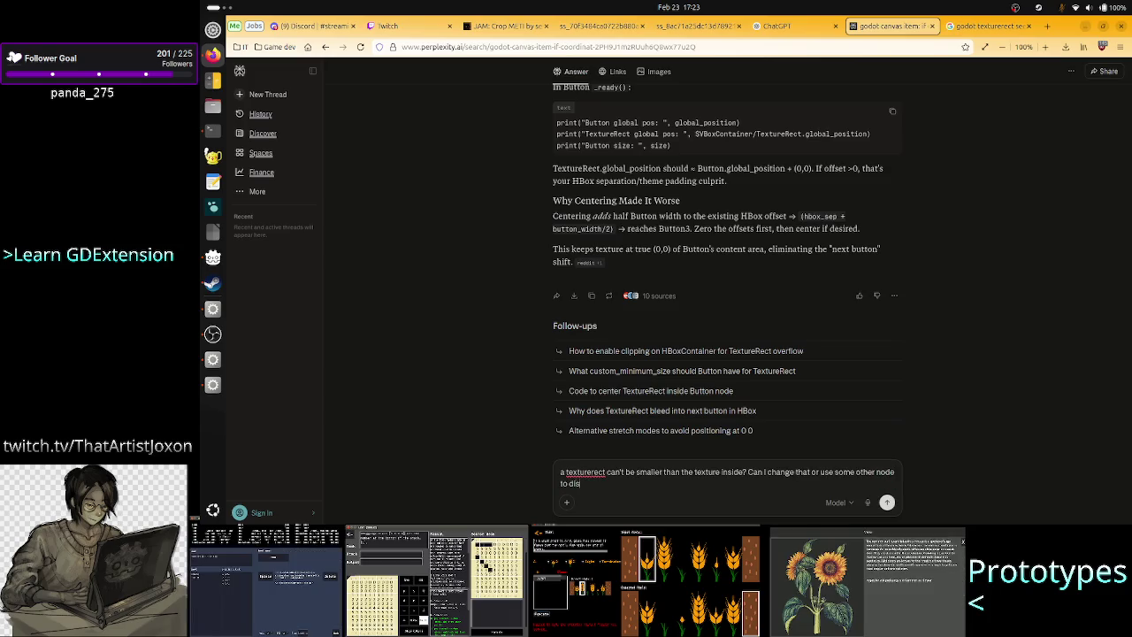
{"action": "type", "text": "play the te"}
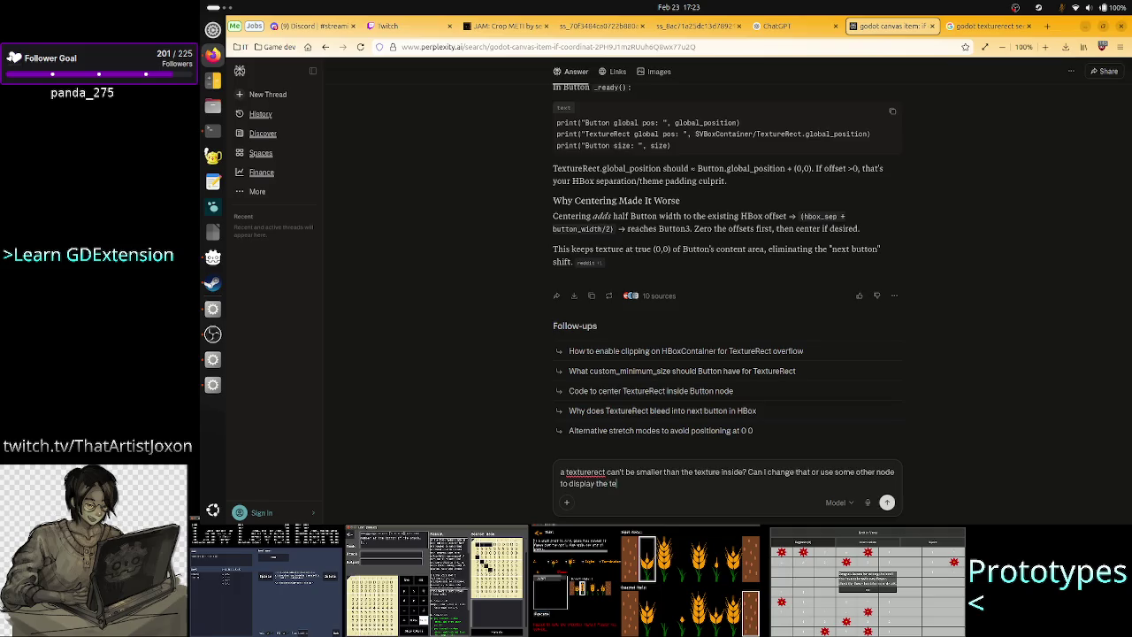
{"action": "type", "text": "xt"}
{"action": "key", "text": "Return"}
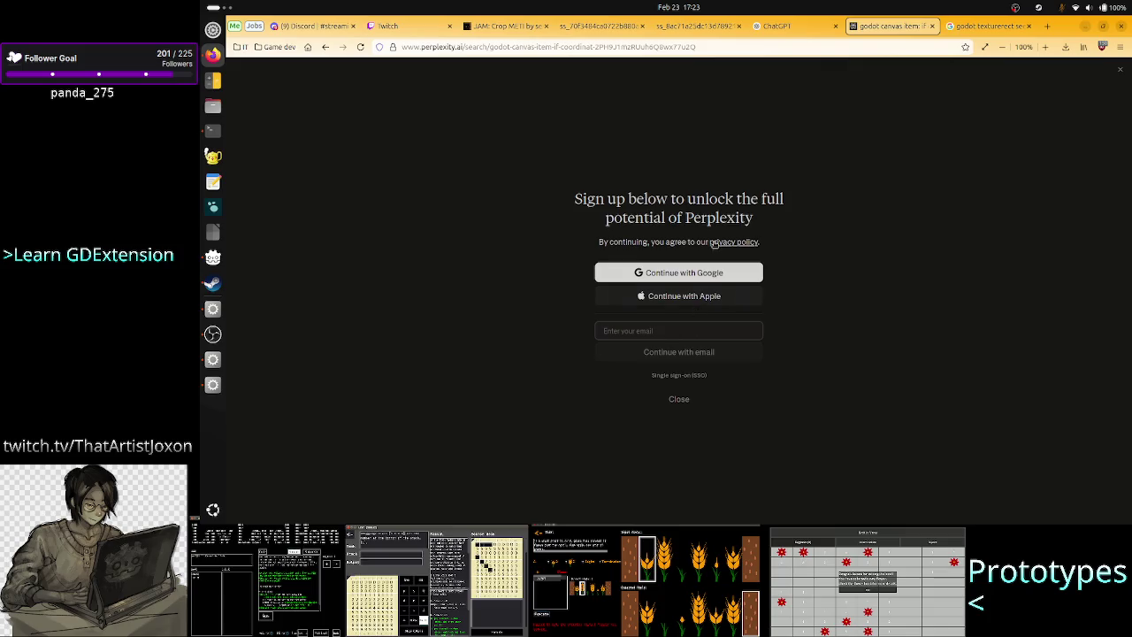
{"action": "left_click", "coordinate": [678, 399]}
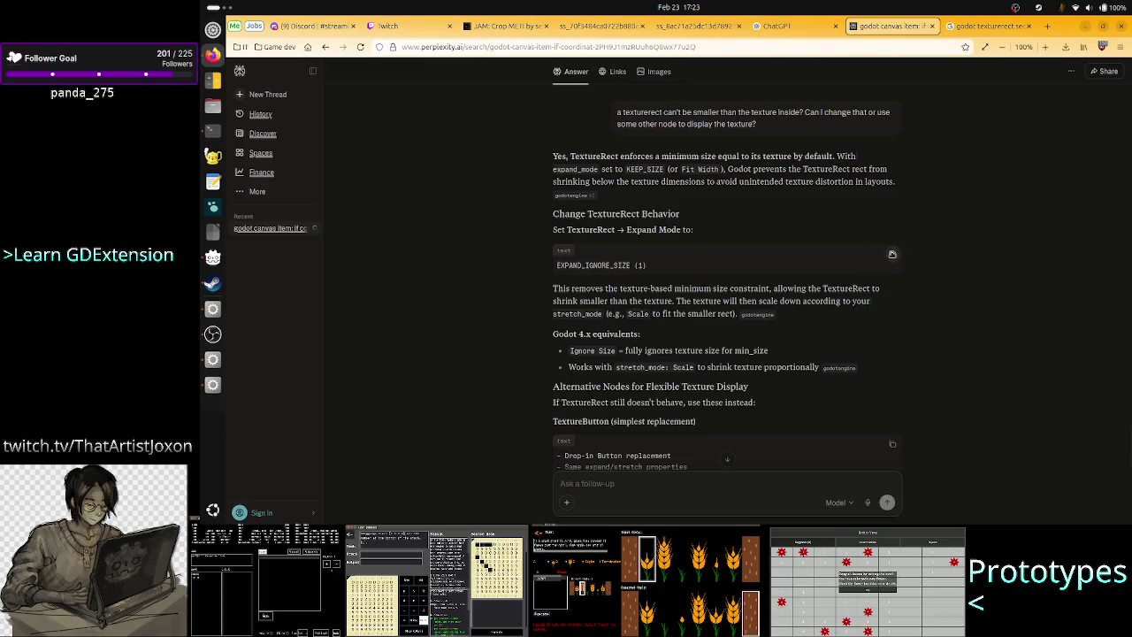
{"action": "scroll", "coordinate": [893, 255], "scroll_direction": "up", "scroll_amount": 5}
{"action": "scroll", "coordinate": [893, 255], "scroll_direction": "up", "scroll_amount": 5}
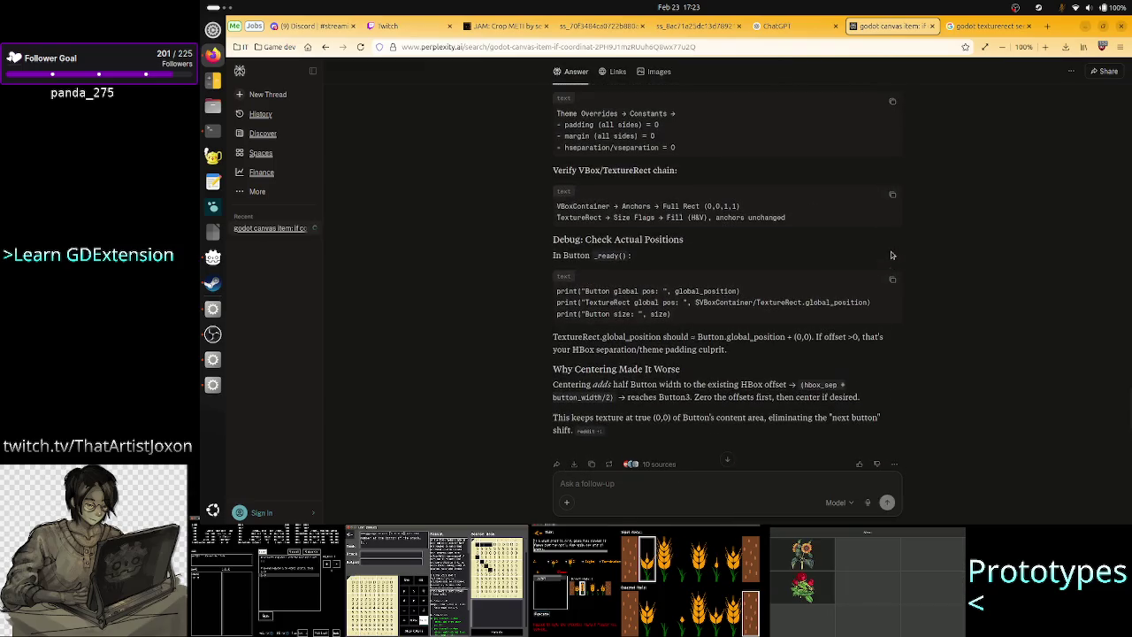
{"action": "scroll", "coordinate": [826, 295], "scroll_direction": "down", "scroll_amount": 4}
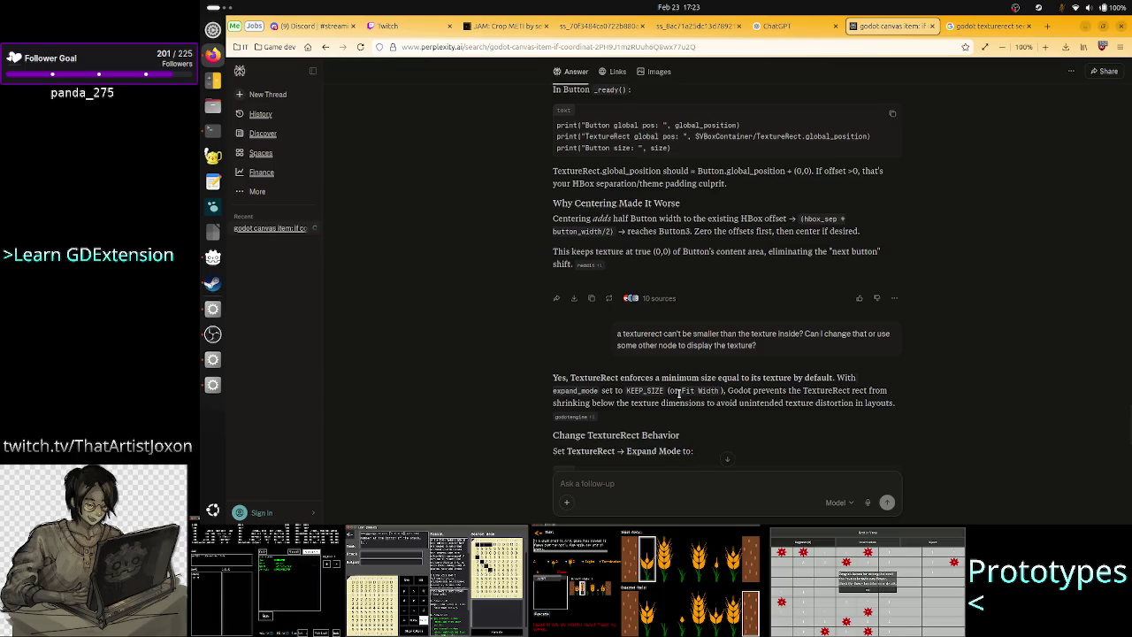
{"action": "key", "text": "alt+Tab"}
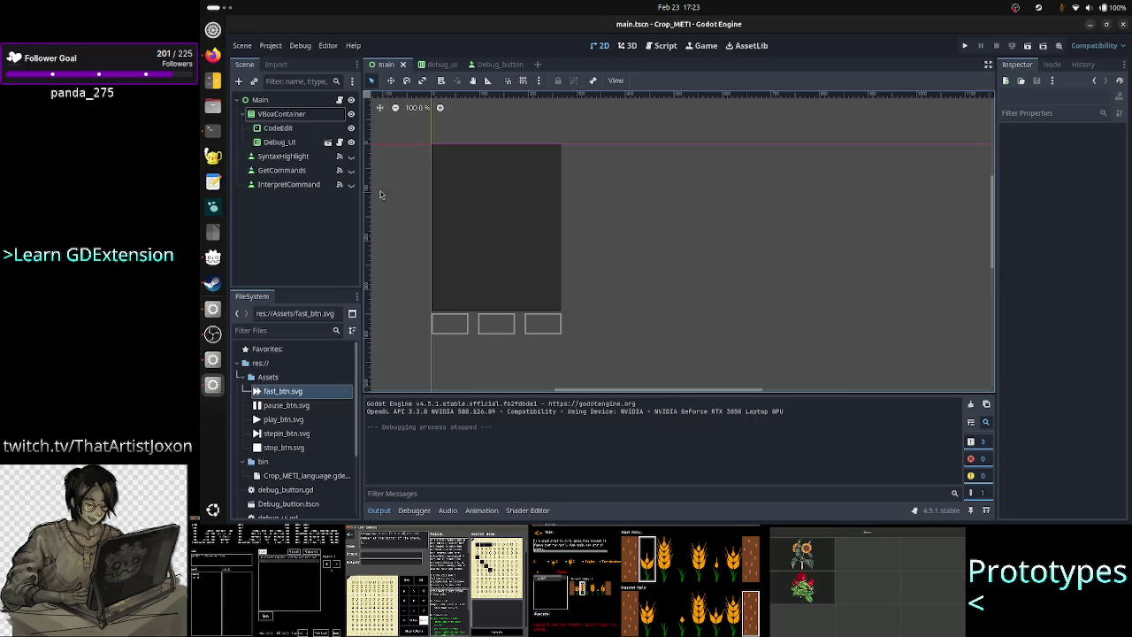
Step: Set the Debug_button scene's Icon expand mode to Fit Width Proportional
{"action": "left_click", "coordinate": [498, 64]}
{"action": "left_click", "coordinate": [295, 127]}
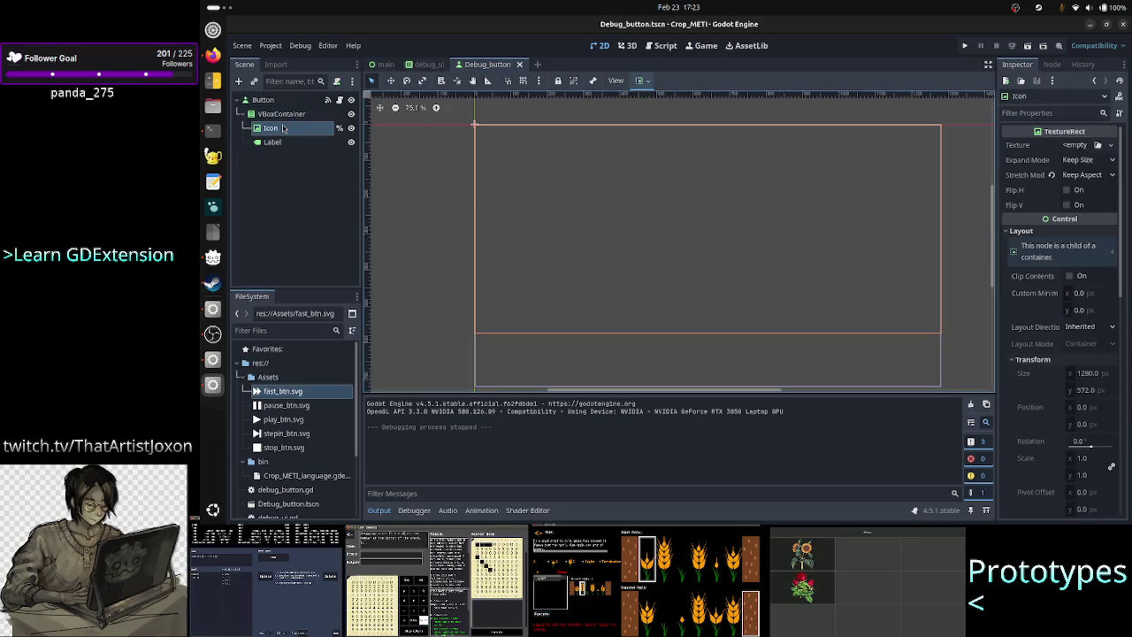
{"action": "left_click", "coordinate": [1088, 159]}
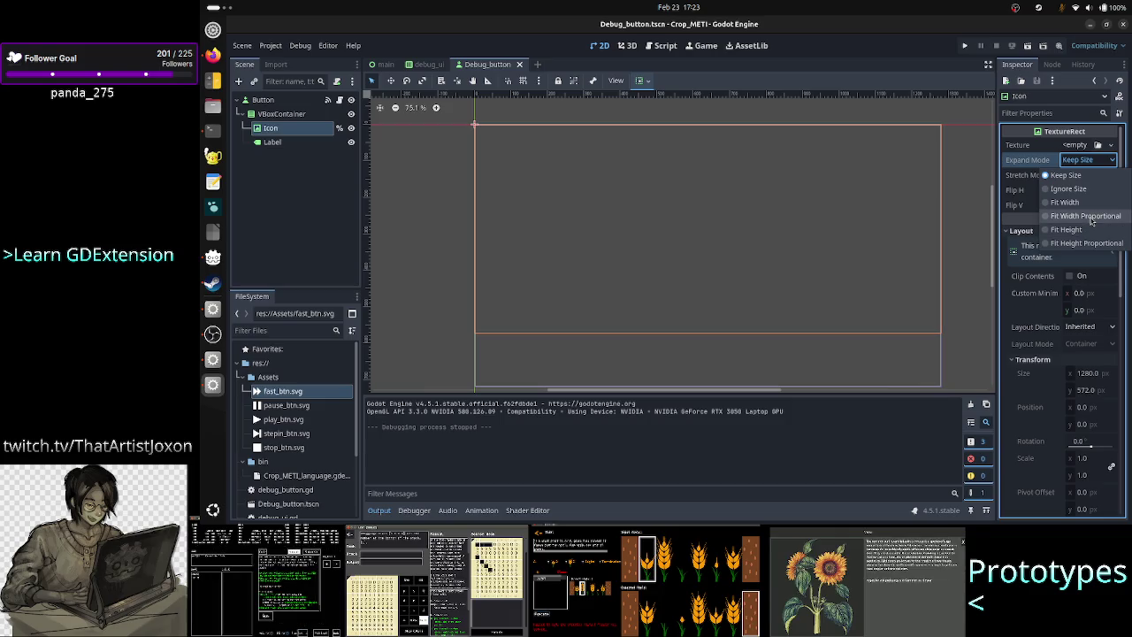
{"action": "left_click", "coordinate": [1092, 221]}
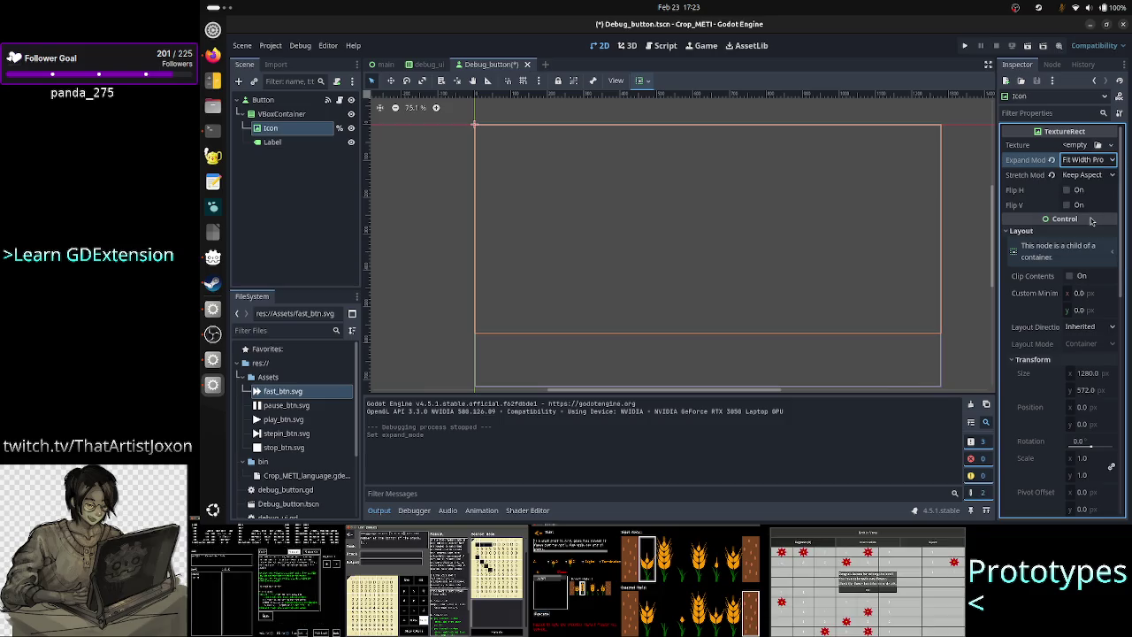
Step: Run the game, resize its window to check icon scaling, then stop it with F8
{"action": "left_click", "coordinate": [966, 46]}
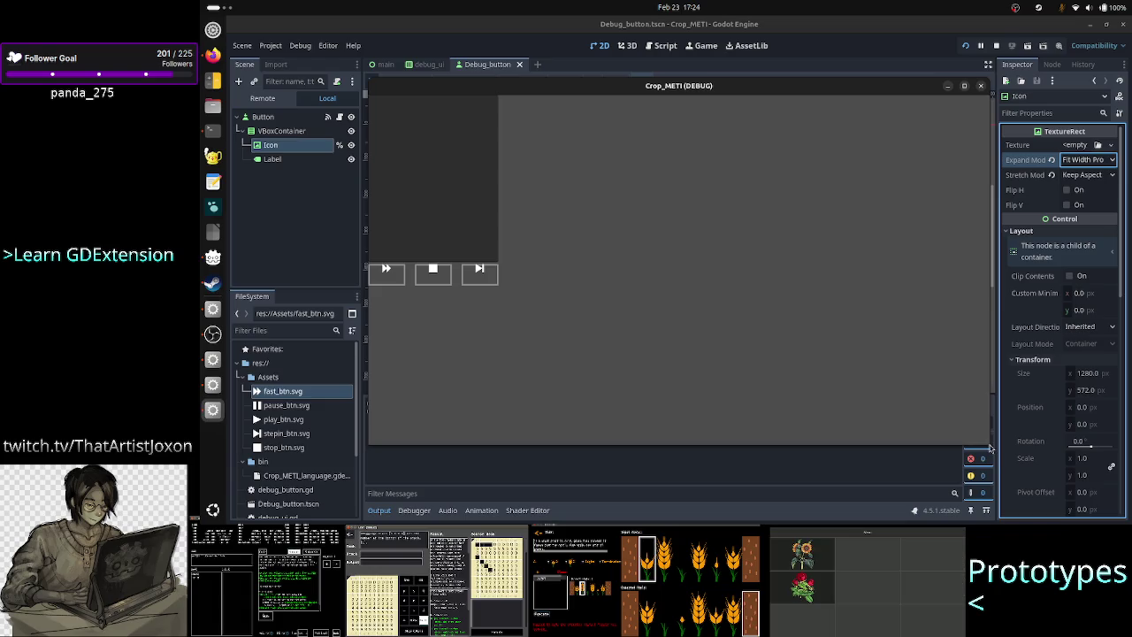
{"action": "mouse_move", "coordinate": [989, 443]}
{"action": "left_mouse_down"}
{"action": "mouse_move", "coordinate": [1005, 501]}
{"action": "mouse_move", "coordinate": [1058, 496]}
{"action": "mouse_move", "coordinate": [950, 368]}
{"action": "mouse_move", "coordinate": [826, 381]}
{"action": "mouse_move", "coordinate": [1041, 460]}
{"action": "mouse_move", "coordinate": [1105, 467]}
{"action": "mouse_move", "coordinate": [1130, 524]}
{"action": "left_mouse_up"}
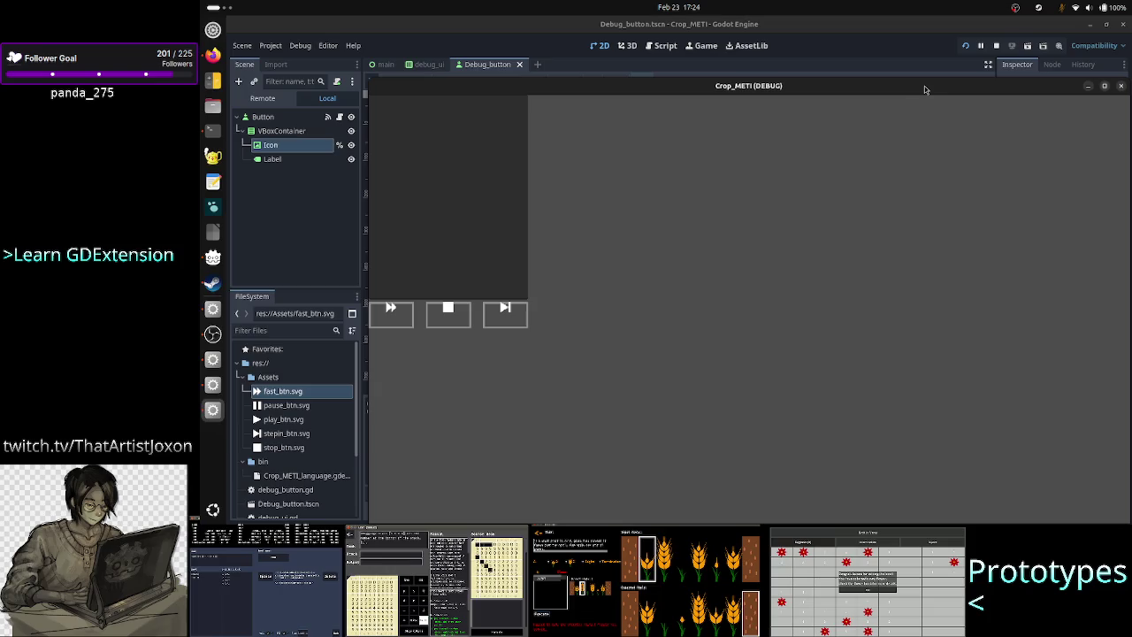
{"action": "key", "text": "F8"}
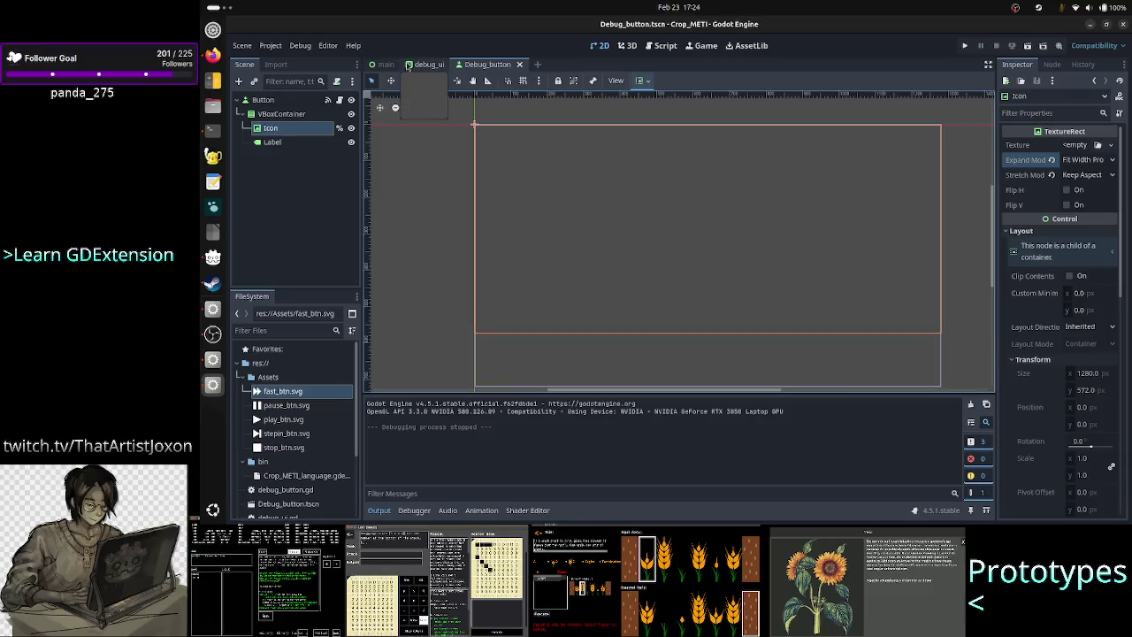
Step: In main.tscn, anchor the VBoxContainer with the Full Rect preset
{"action": "left_click", "coordinate": [386, 65]}
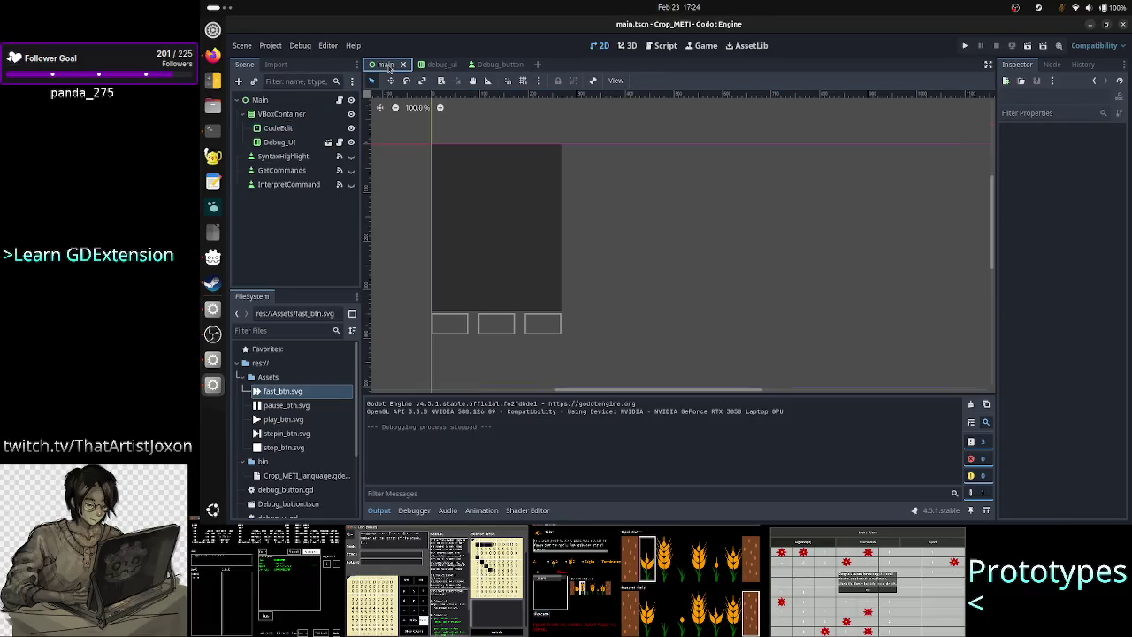
{"action": "left_click", "coordinate": [305, 115]}
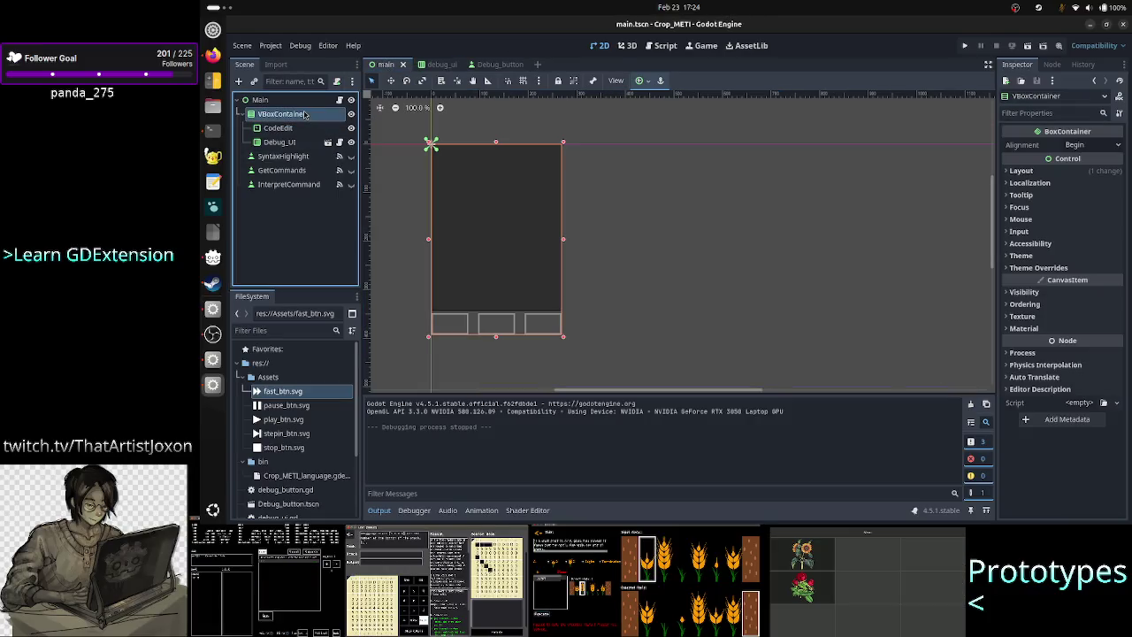
{"action": "left_click", "coordinate": [644, 80]}
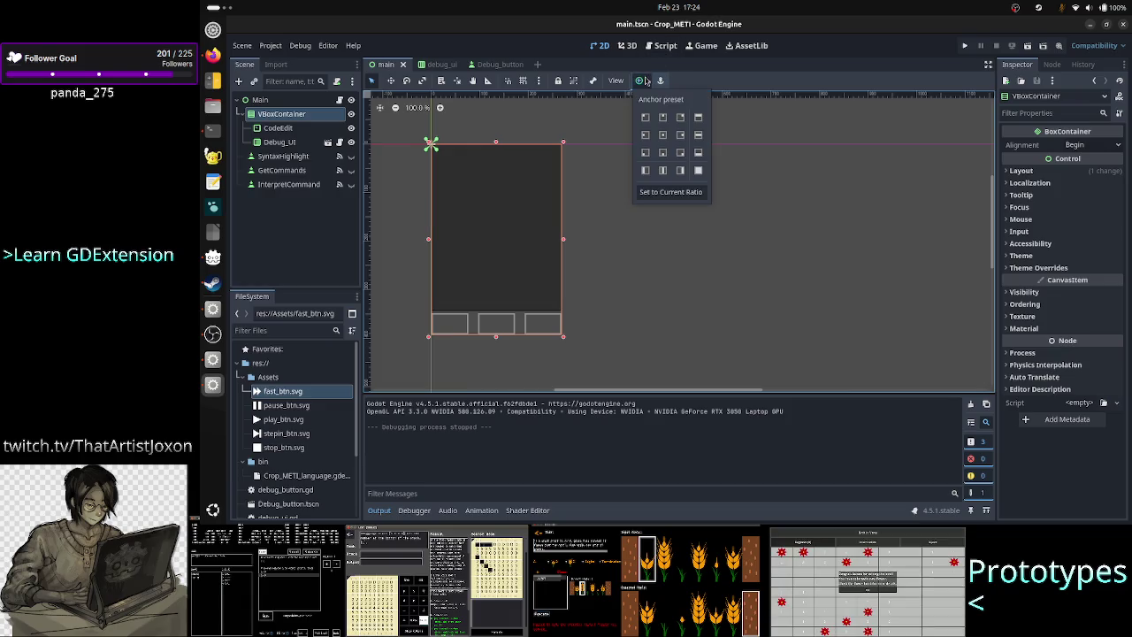
{"action": "left_click", "coordinate": [698, 171]}
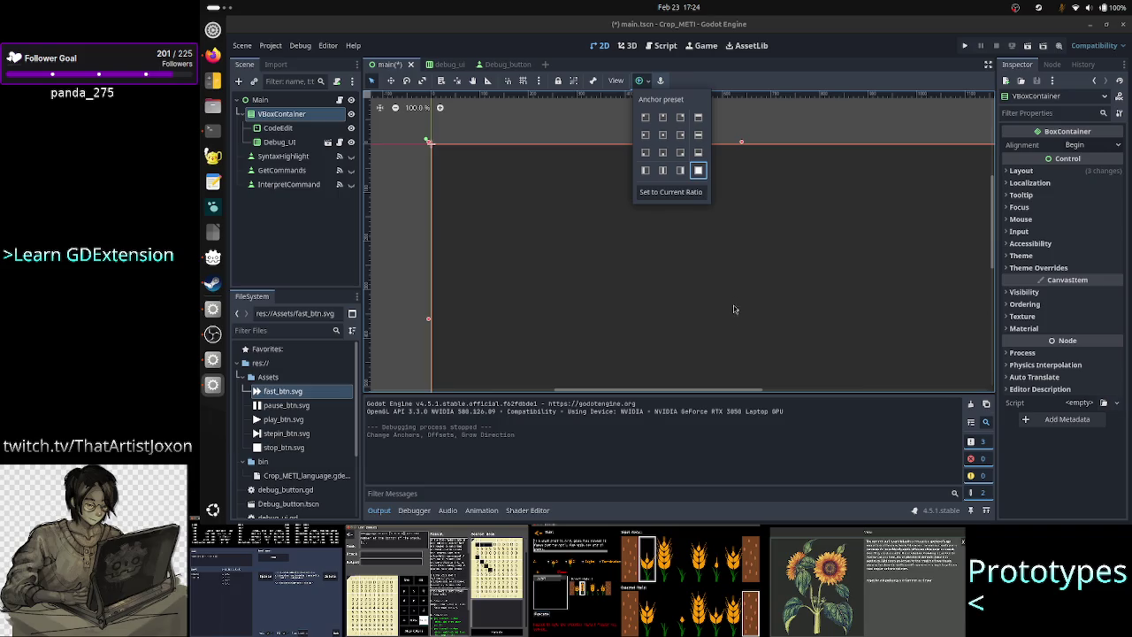
{"action": "left_click", "coordinate": [700, 421]}
Step: Collapse the Output panel, then save and run the project
{"action": "left_click", "coordinate": [395, 511]}
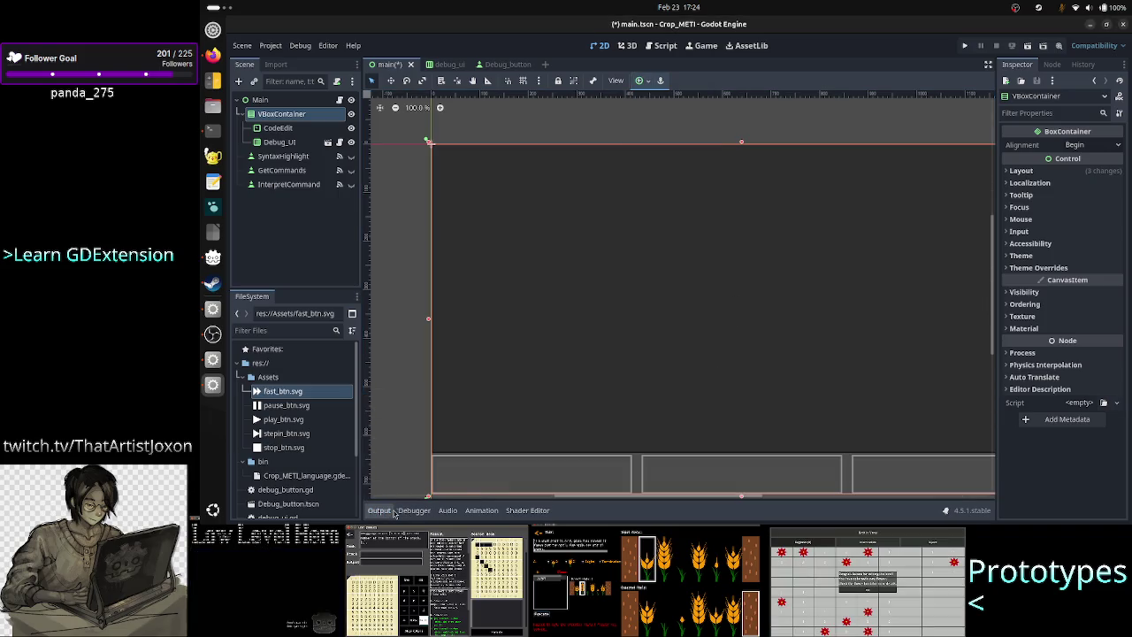
{"action": "scroll", "coordinate": [581, 449], "scroll_direction": "down", "scroll_amount": 2}
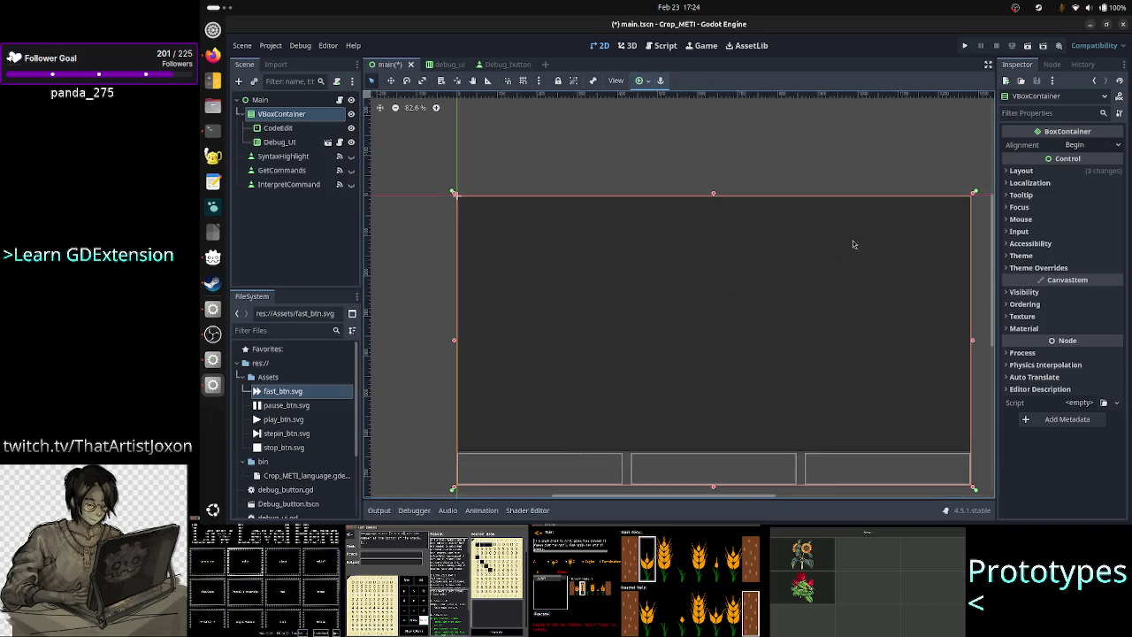
{"action": "left_click", "coordinate": [965, 45]}
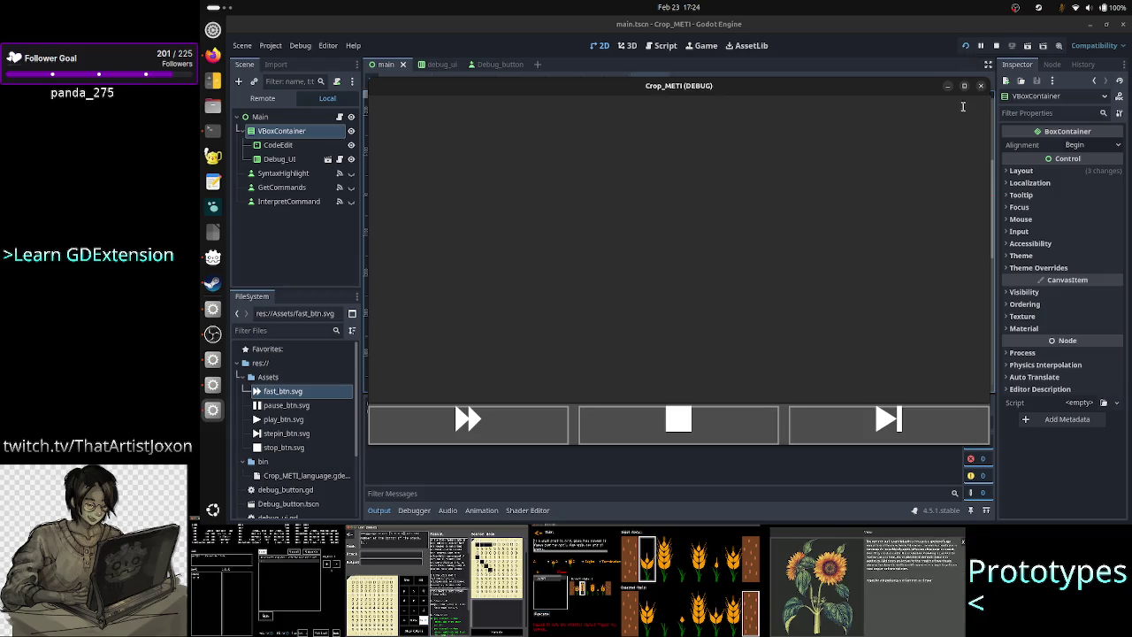
Step: Maximize, restore and shrink the game window to check scaling, then close it
{"action": "left_click", "coordinate": [965, 85]}
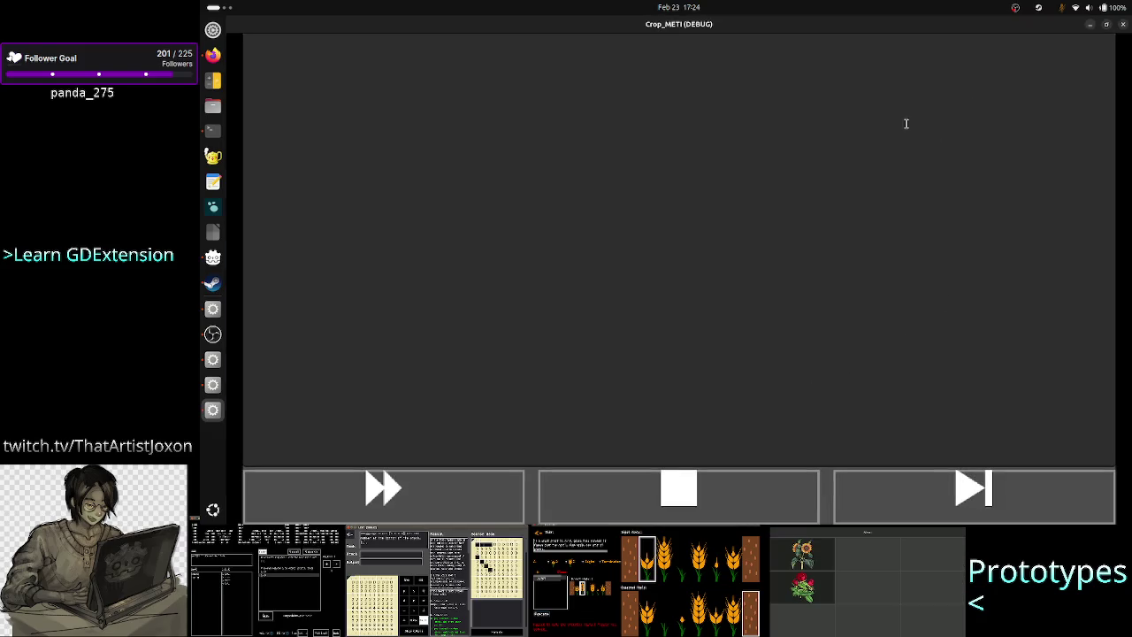
{"action": "left_click", "coordinate": [1107, 27]}
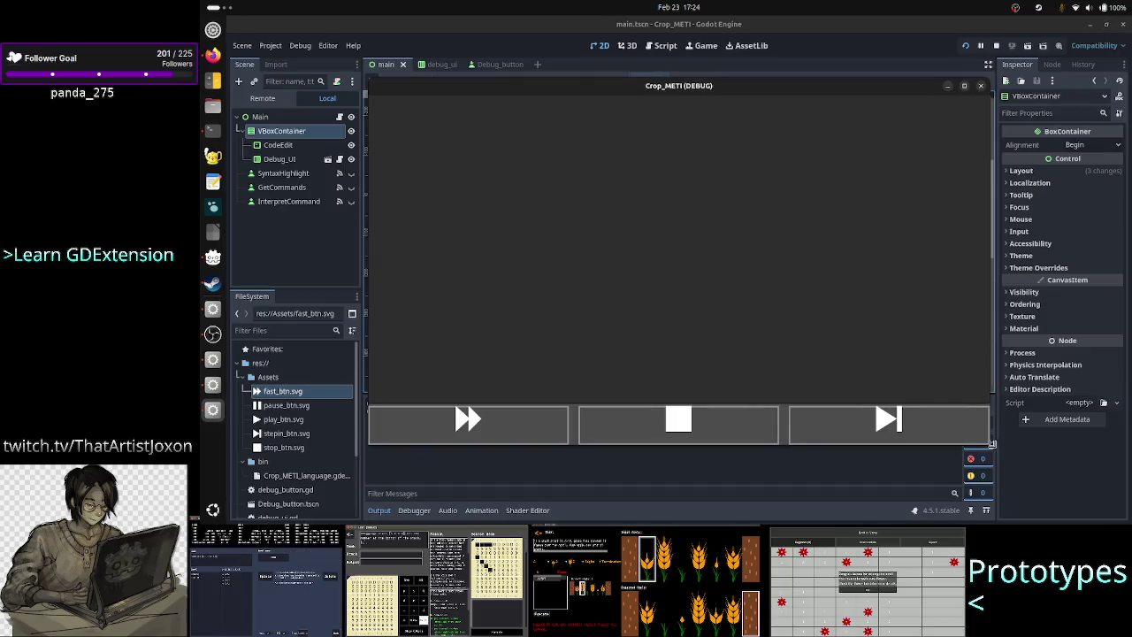
{"action": "mouse_move", "coordinate": [987, 444]}
{"action": "left_mouse_down"}
{"action": "mouse_move", "coordinate": [813, 323]}
{"action": "mouse_move", "coordinate": [743, 196]}
{"action": "mouse_move", "coordinate": [724, 125]}
{"action": "left_mouse_up"}
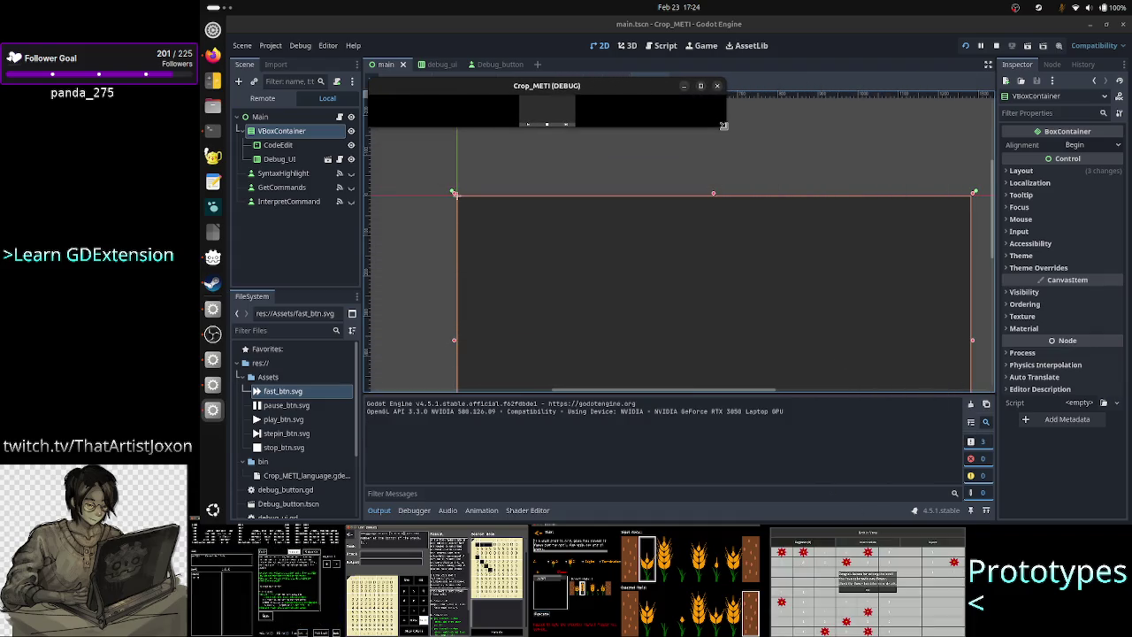
{"action": "left_click", "coordinate": [720, 88]}
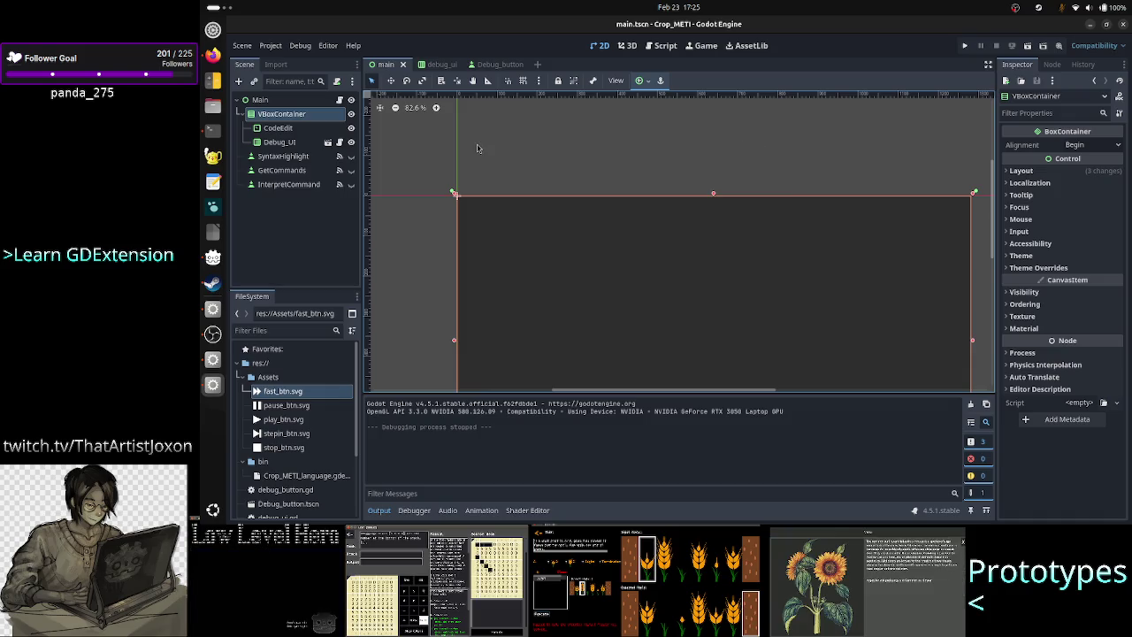
Step: Switch the VBoxContainer's layout mode to Position
{"action": "left_click", "coordinate": [1047, 171]}
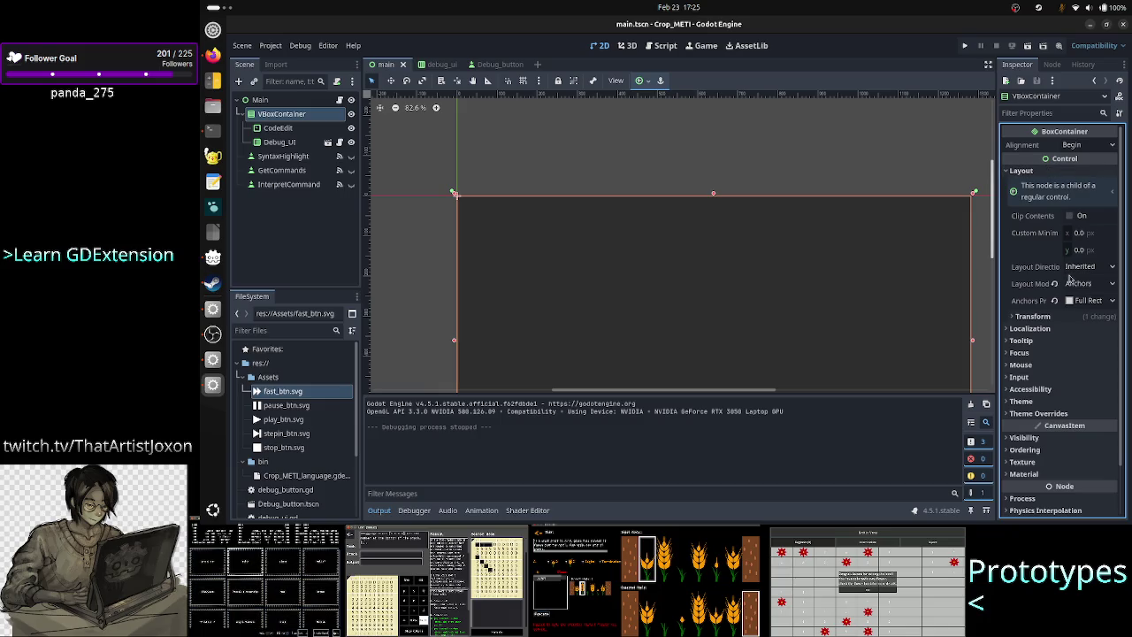
{"action": "left_click", "coordinate": [1079, 283]}
{"action": "left_click", "coordinate": [1059, 289]}
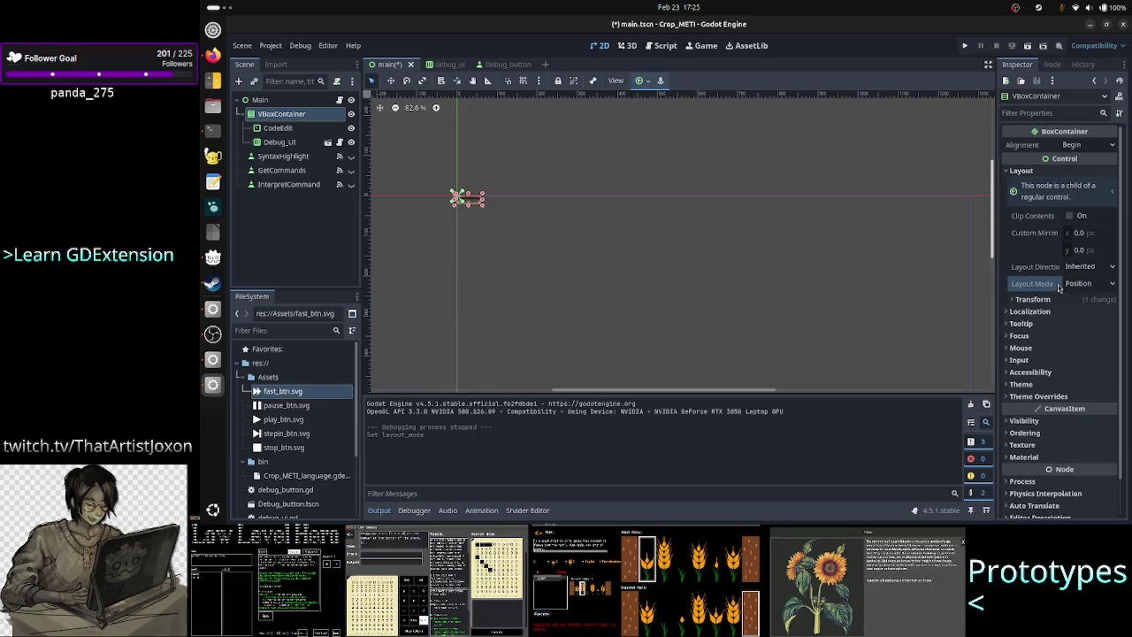
{"action": "left_click", "coordinate": [477, 202]}
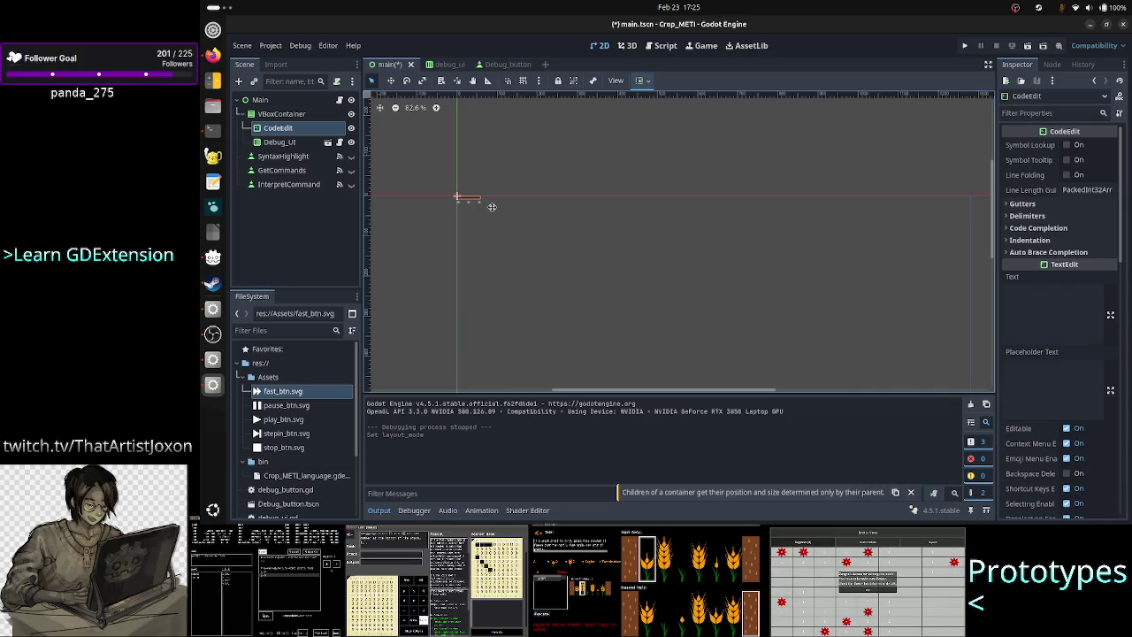
{"action": "left_click", "coordinate": [283, 113]}
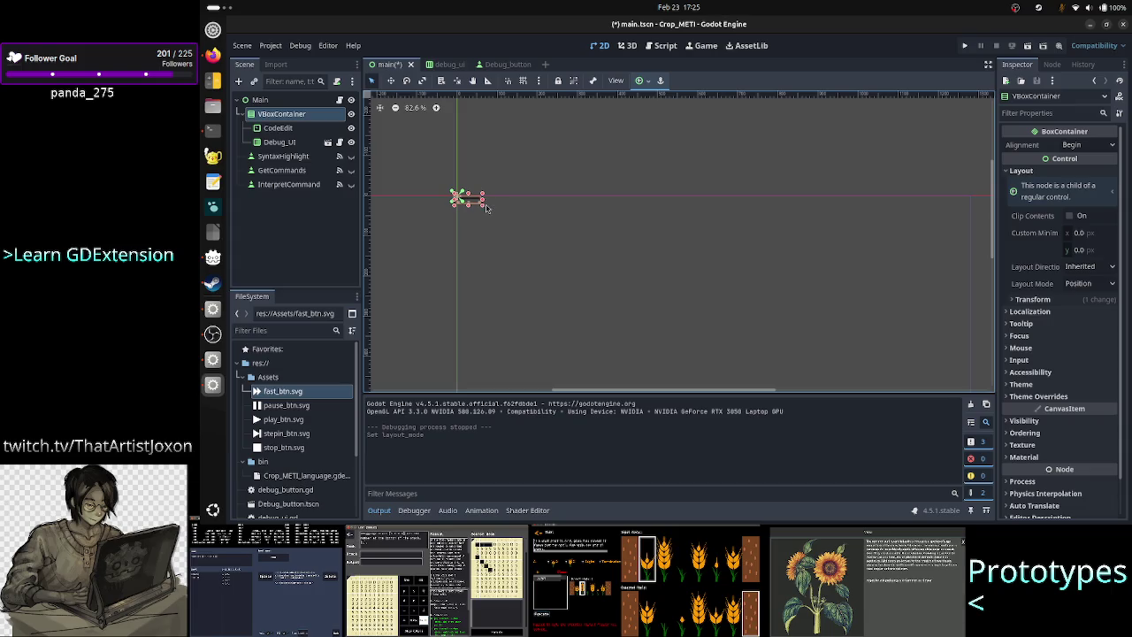
Step: Group the VBoxContainer with its children, move it, and enlarge it to 950 by 552
{"action": "mouse_move", "coordinate": [482, 204]}
{"action": "left_mouse_down"}
{"action": "mouse_move", "coordinate": [554, 257]}
{"action": "mouse_move", "coordinate": [659, 278]}
{"action": "mouse_move", "coordinate": [705, 316]}
{"action": "left_mouse_up"}
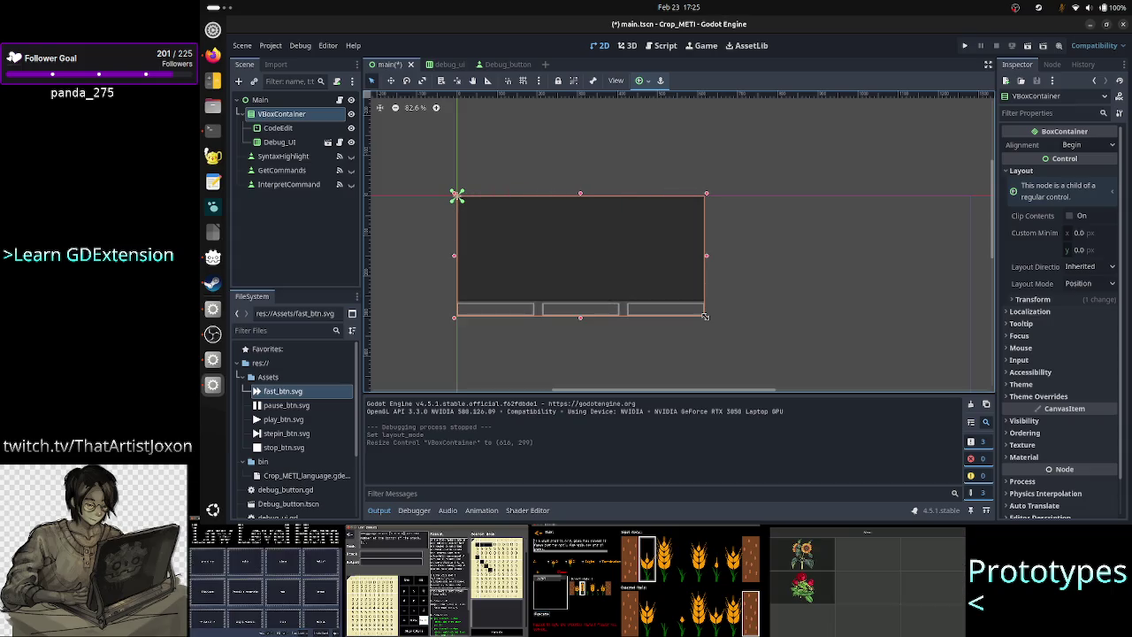
{"action": "left_click", "coordinate": [611, 262]}
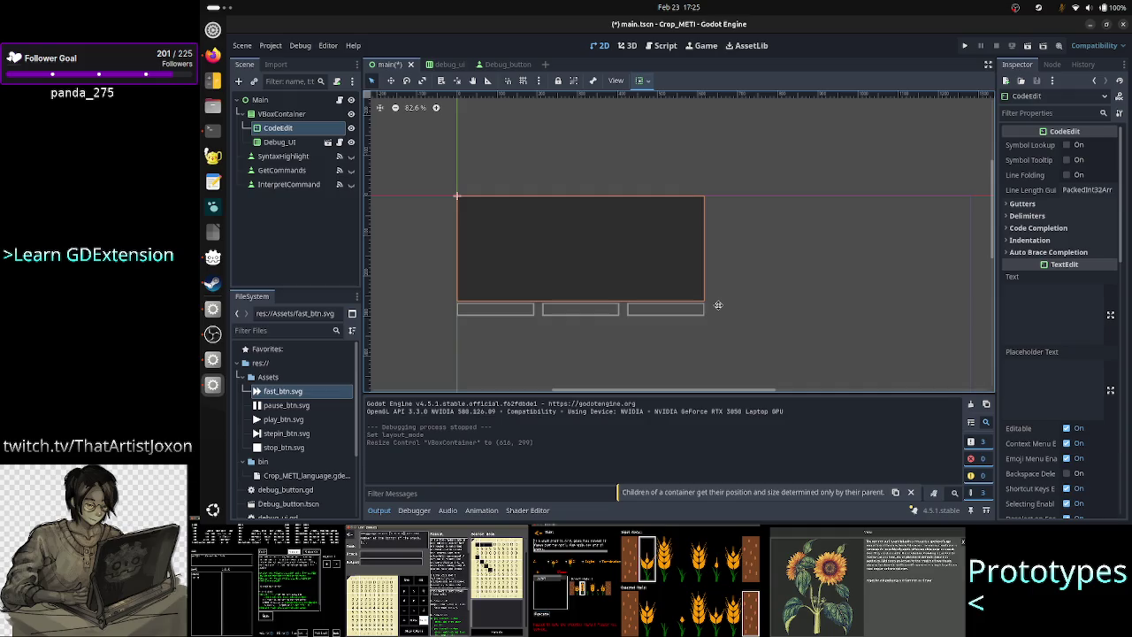
{"action": "left_click", "coordinate": [274, 115]}
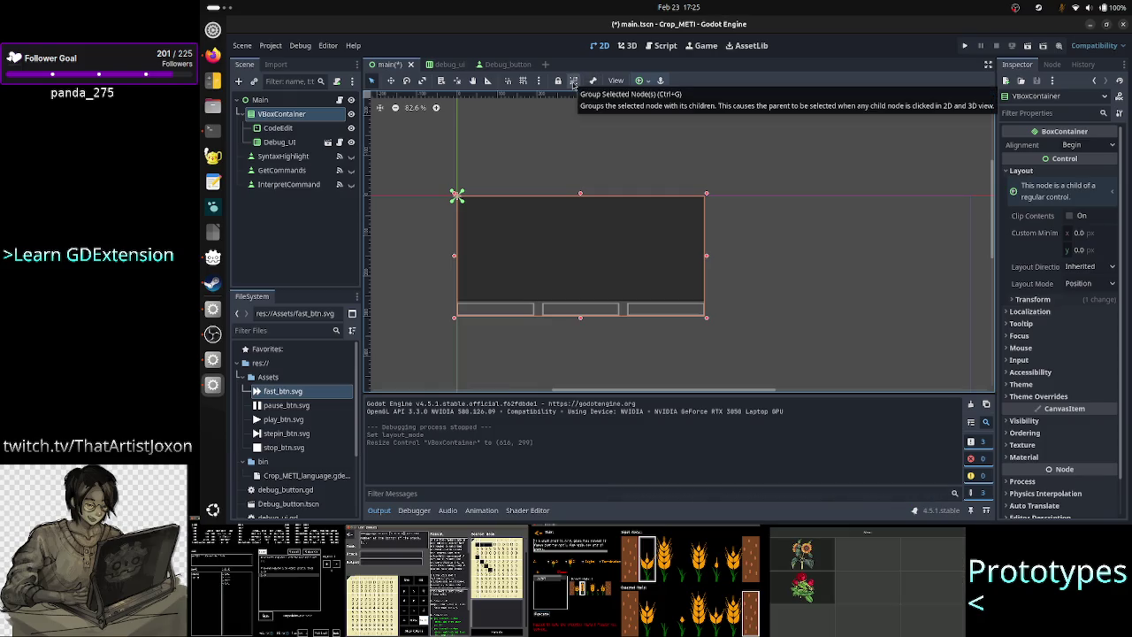
{"action": "left_click", "coordinate": [574, 81]}
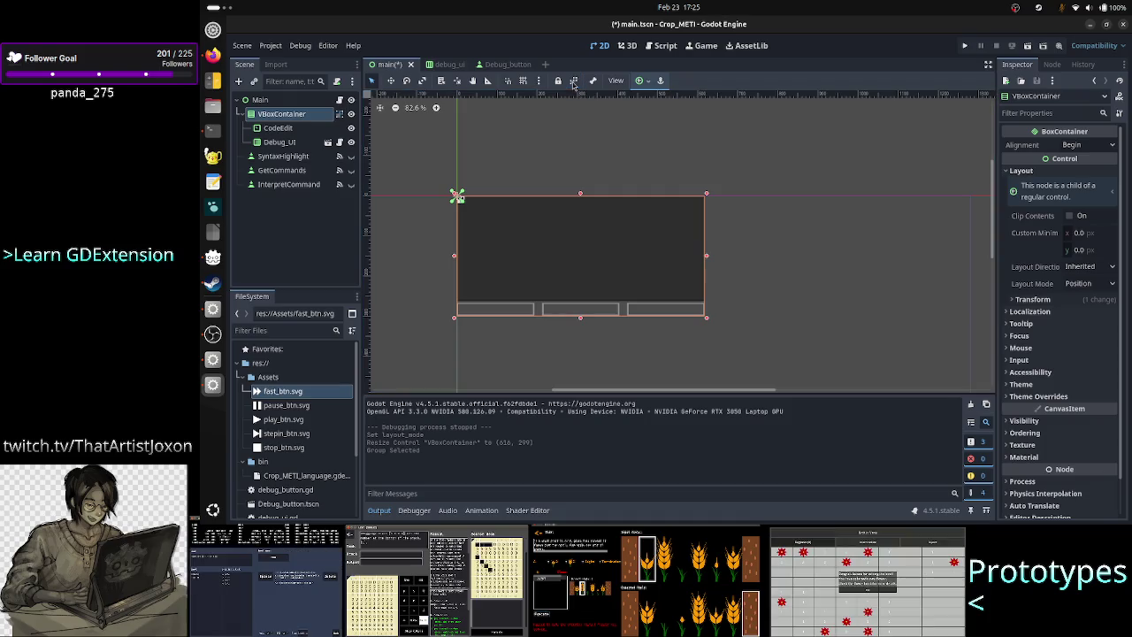
{"action": "left_click_drag", "start_coordinate": [566, 222], "coordinate": [632, 259]}
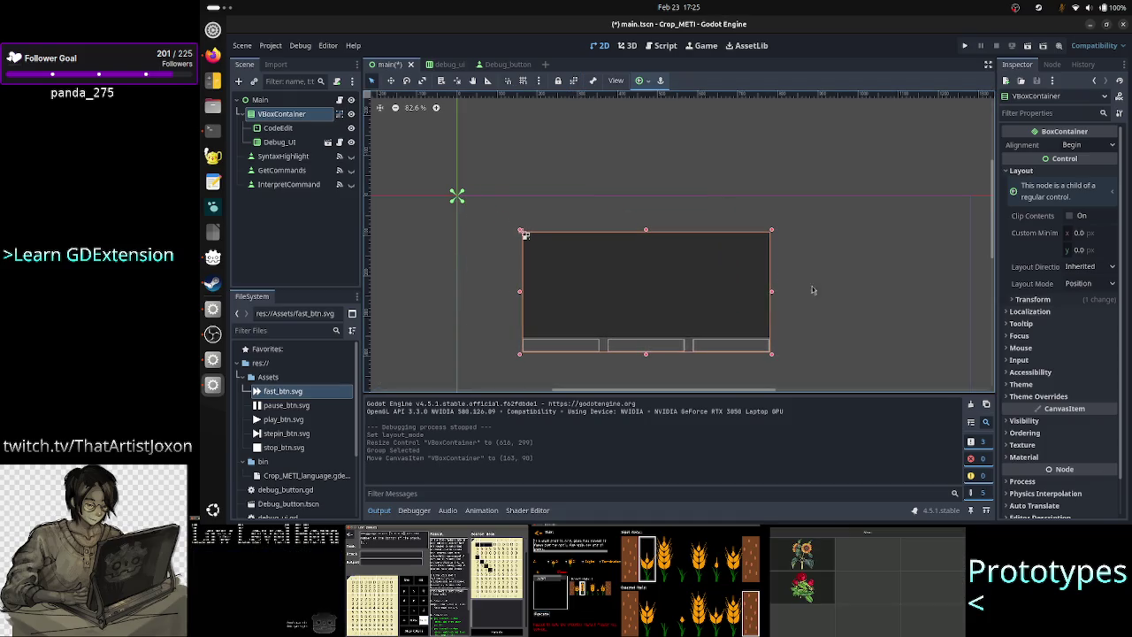
{"action": "left_click_drag", "start_coordinate": [772, 357], "coordinate": [904, 456]}
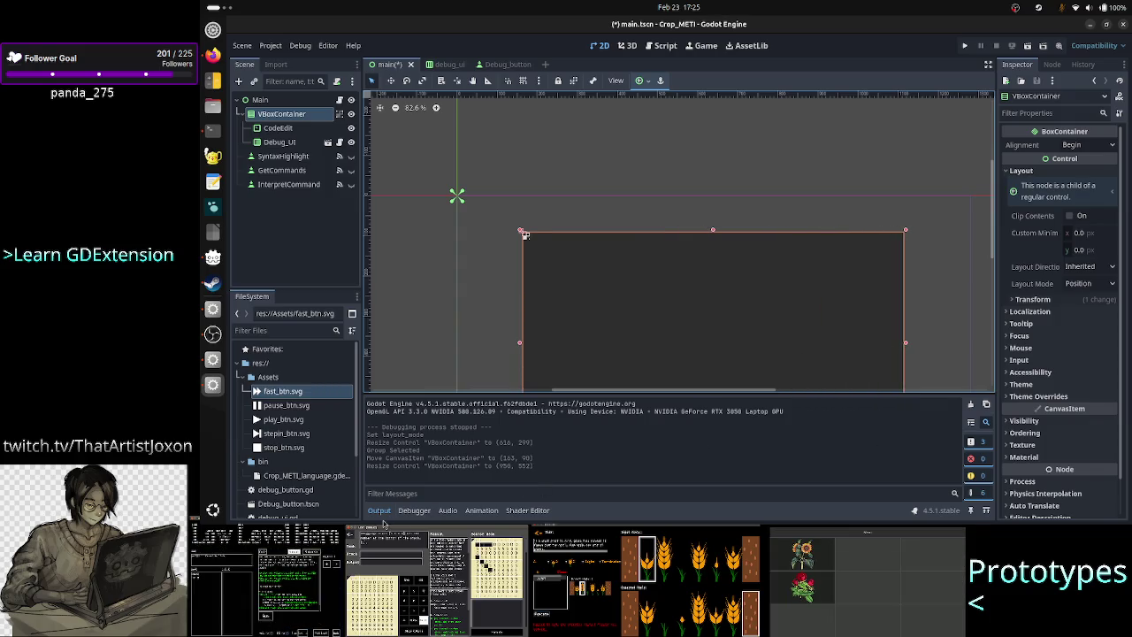
Step: Stretch the container further up, left and down, then save and run the project
{"action": "left_click", "coordinate": [379, 510]}
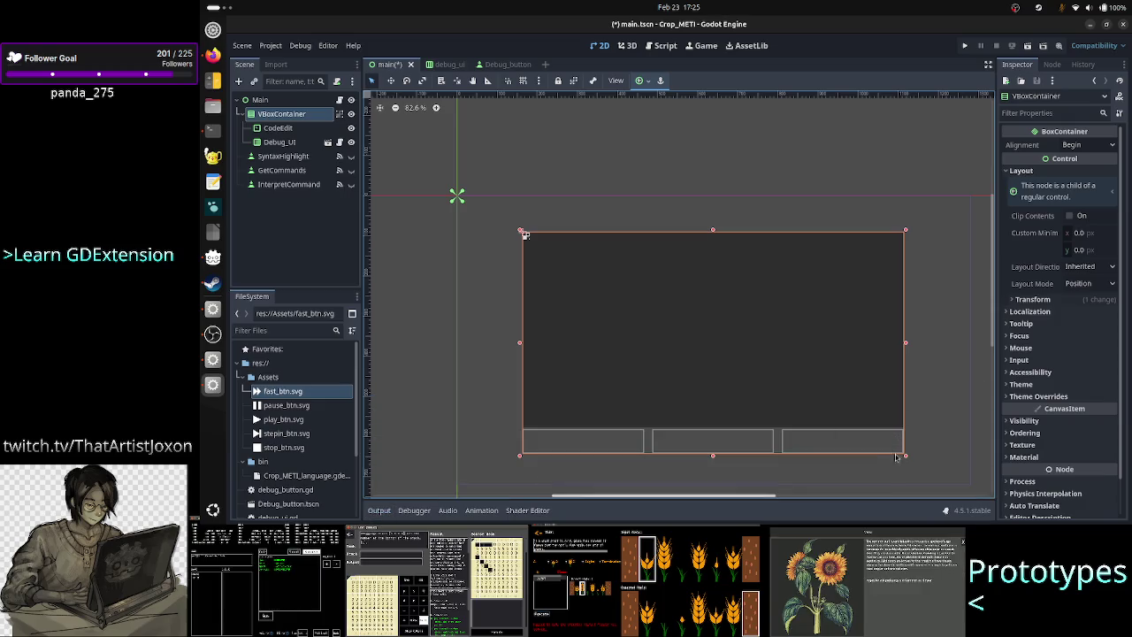
{"action": "left_click_drag", "start_coordinate": [905, 455], "coordinate": [957, 477]}
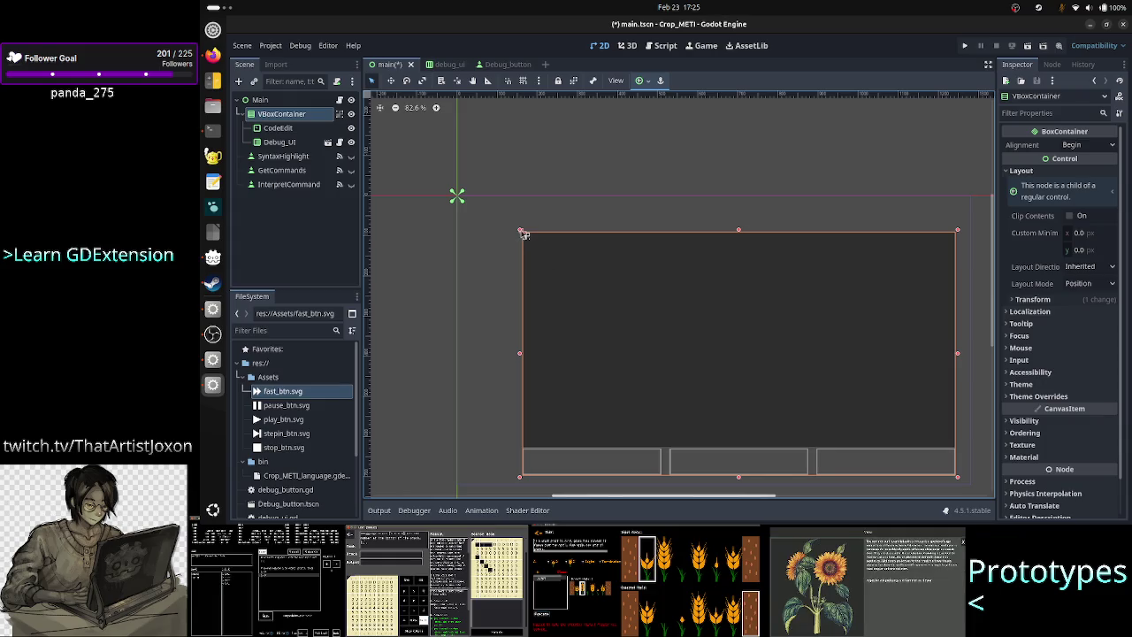
{"action": "mouse_move", "coordinate": [523, 234]}
{"action": "left_mouse_down"}
{"action": "mouse_move", "coordinate": [488, 206]}
{"action": "mouse_move", "coordinate": [471, 212]}
{"action": "left_mouse_up"}
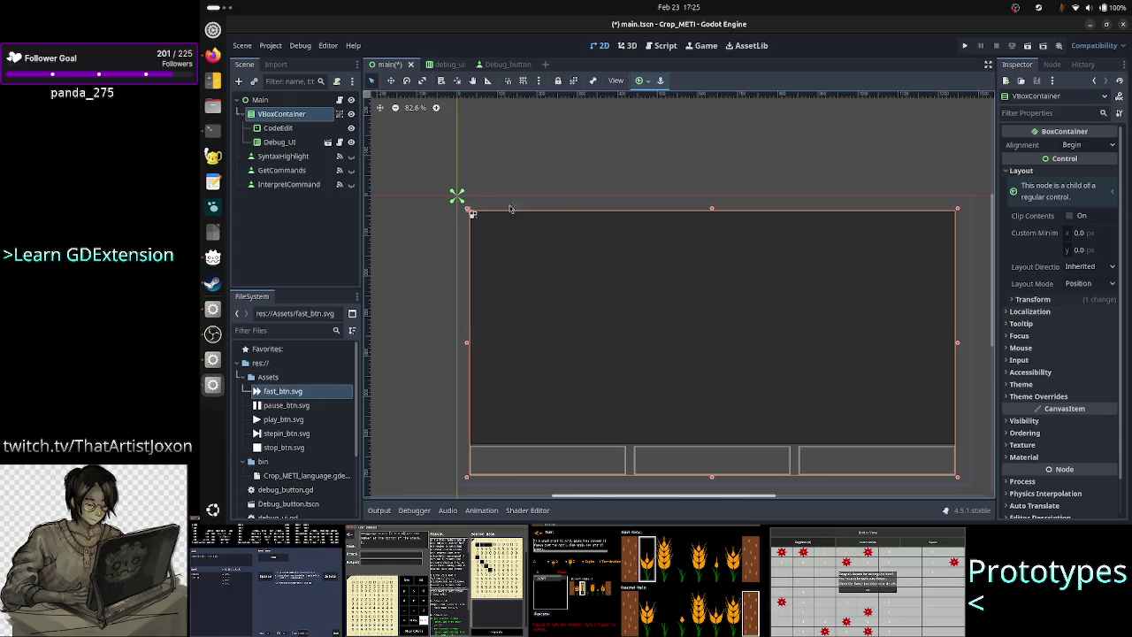
{"action": "left_click_drag", "start_coordinate": [712, 209], "coordinate": [712, 206]}
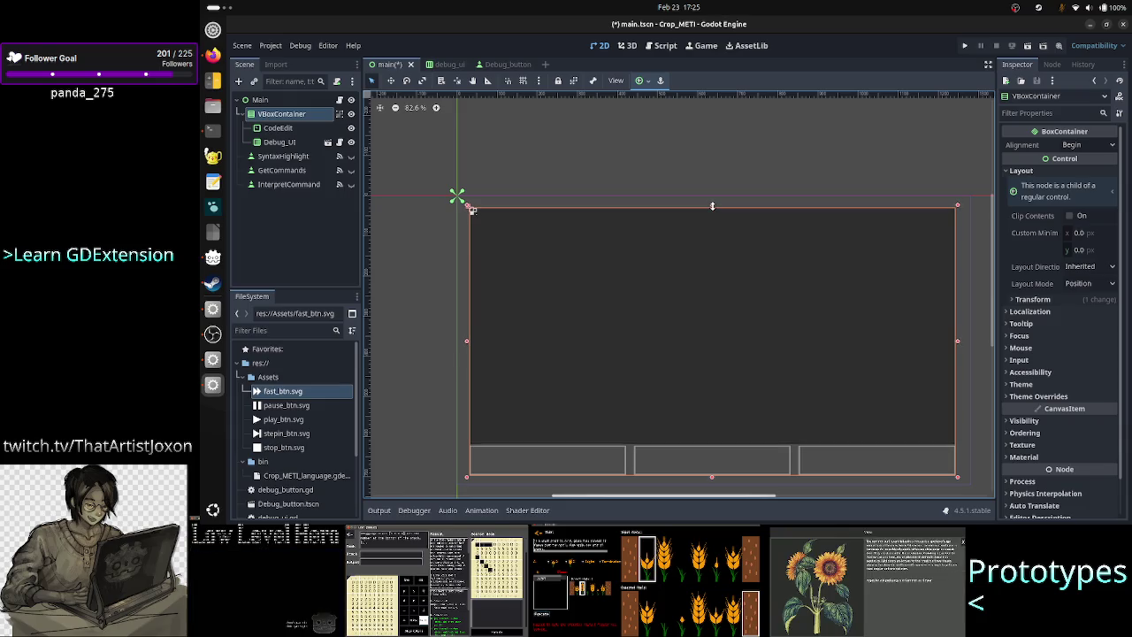
{"action": "left_click", "coordinate": [965, 46]}
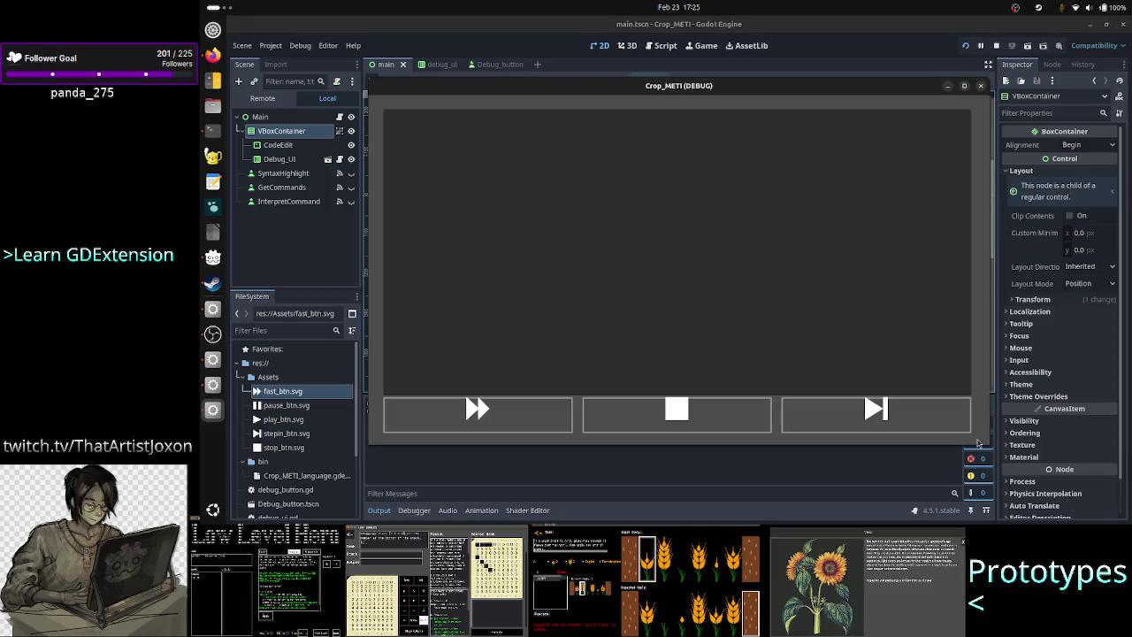
Step: Shrink the game window to confirm the three icon buttons rescale, then close it
{"action": "mouse_move", "coordinate": [978, 443]}
{"action": "left_mouse_down"}
{"action": "mouse_move", "coordinate": [778, 337]}
{"action": "mouse_move", "coordinate": [662, 167]}
{"action": "mouse_move", "coordinate": [695, 300]}
{"action": "mouse_move", "coordinate": [735, 359]}
{"action": "mouse_move", "coordinate": [763, 371]}
{"action": "mouse_move", "coordinate": [875, 490]}
{"action": "left_mouse_up"}
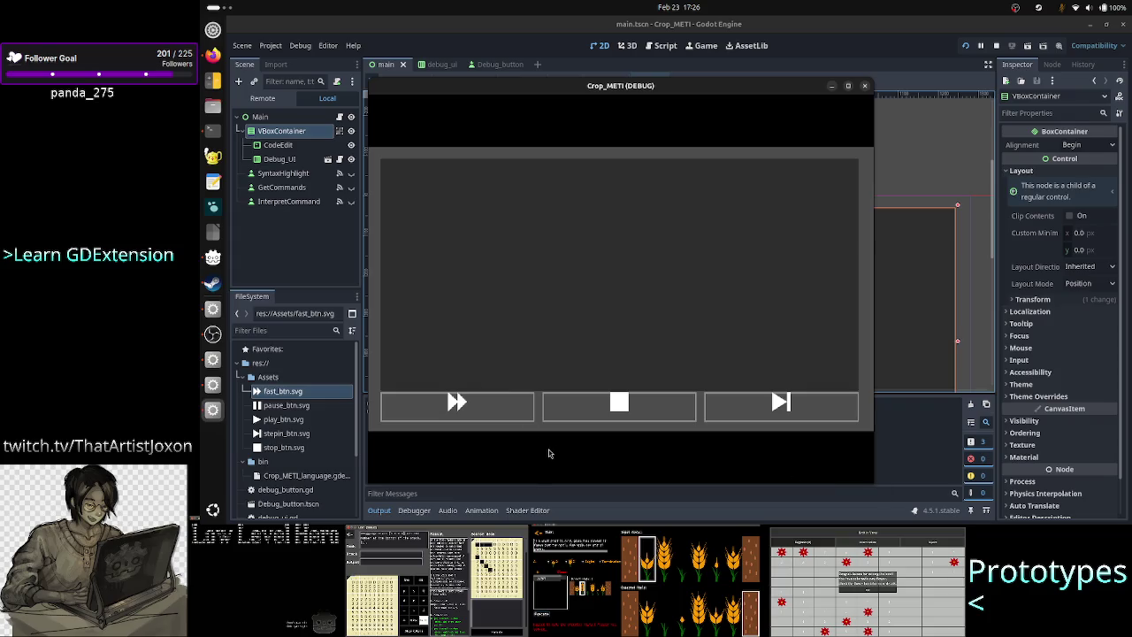
{"action": "left_click", "coordinate": [866, 87]}
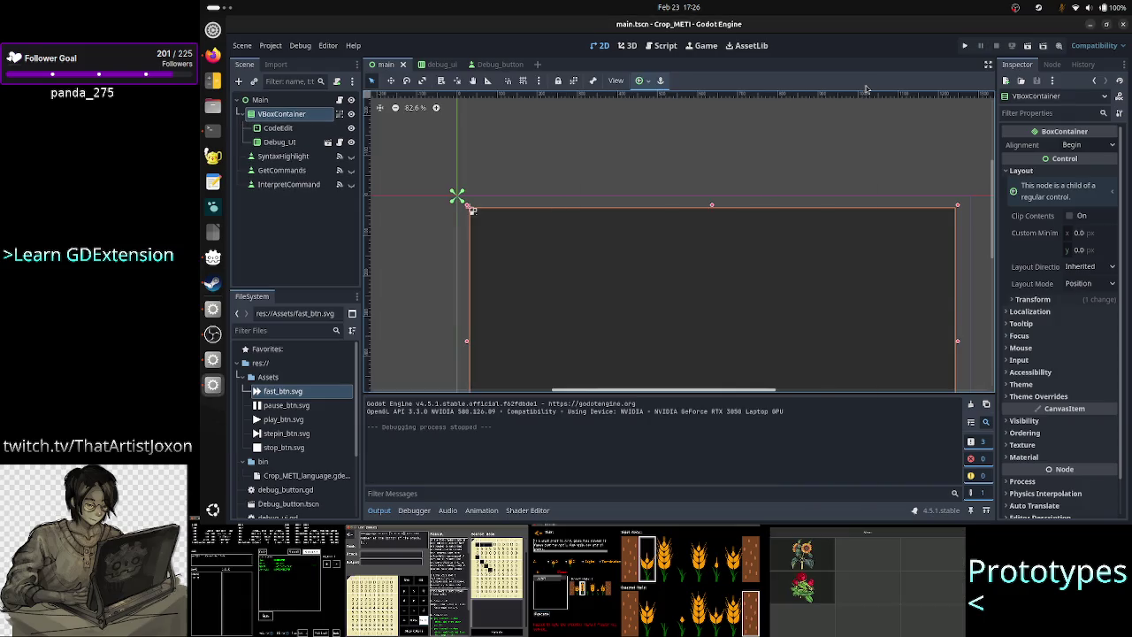
Step: In the Debug_button scene, inspect the root Button and its VBoxContainer
{"action": "left_click", "coordinate": [491, 65]}
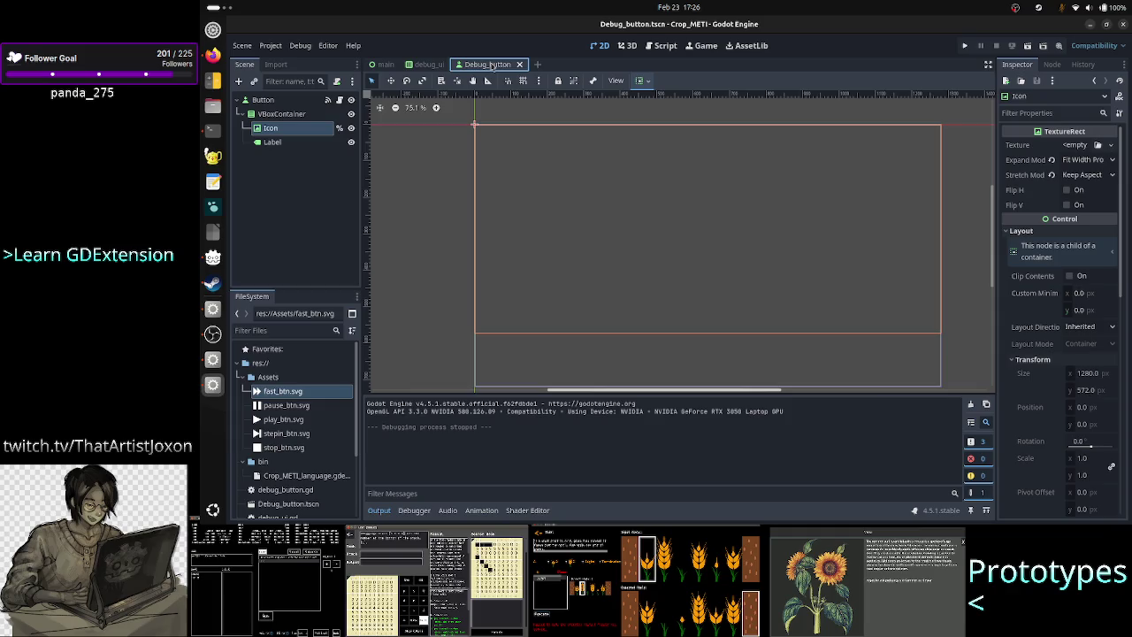
{"action": "left_click", "coordinate": [273, 117]}
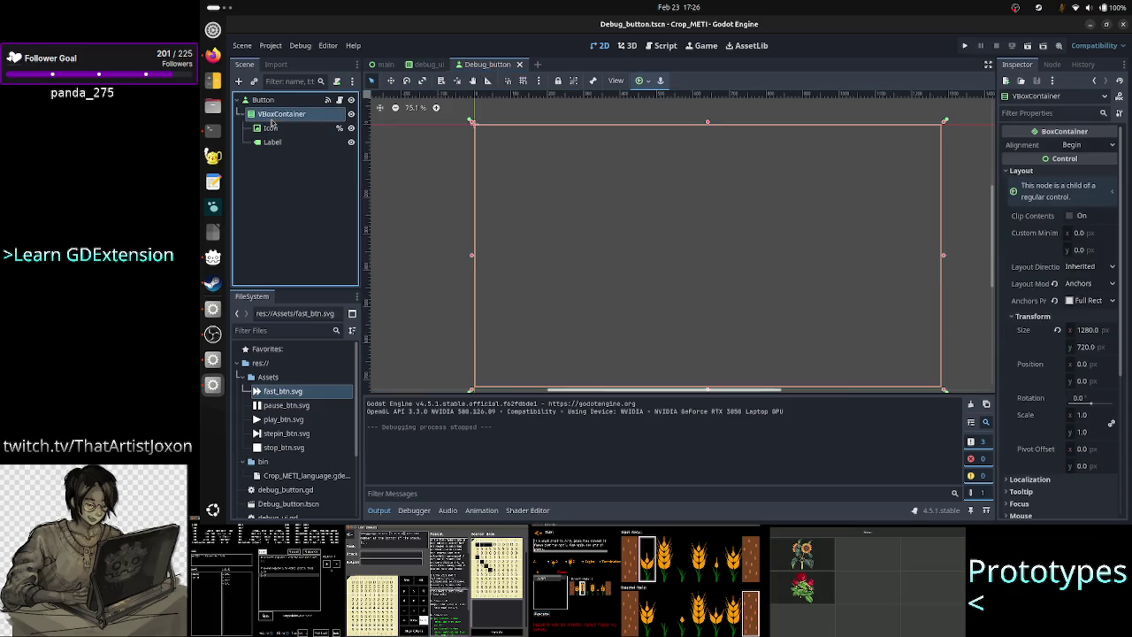
{"action": "left_click", "coordinate": [275, 102]}
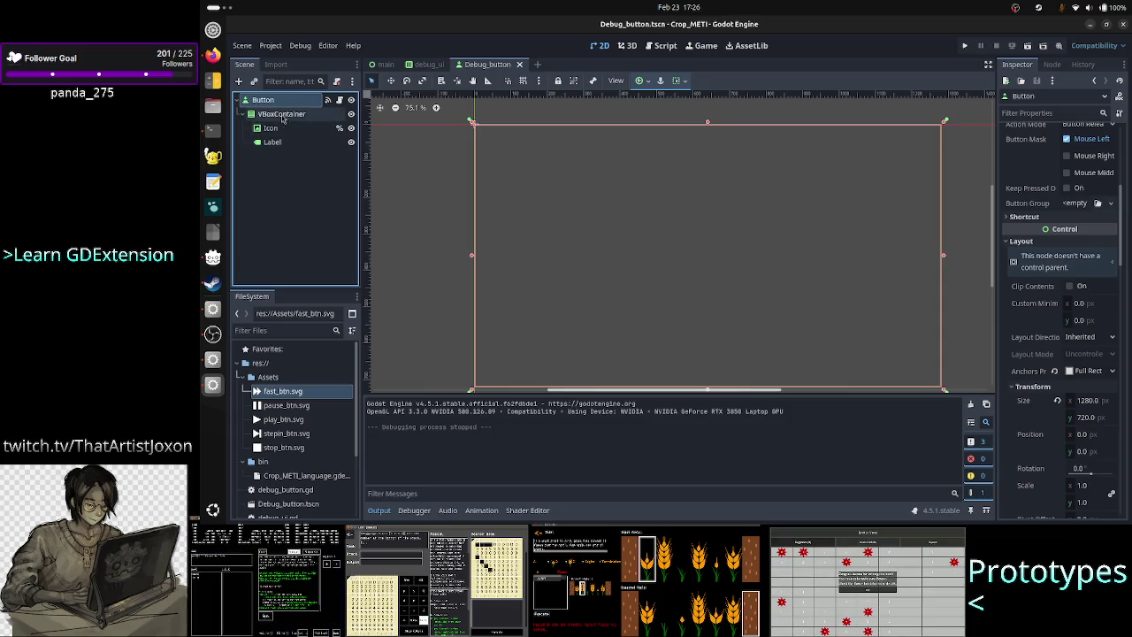
{"action": "left_click", "coordinate": [281, 115]}
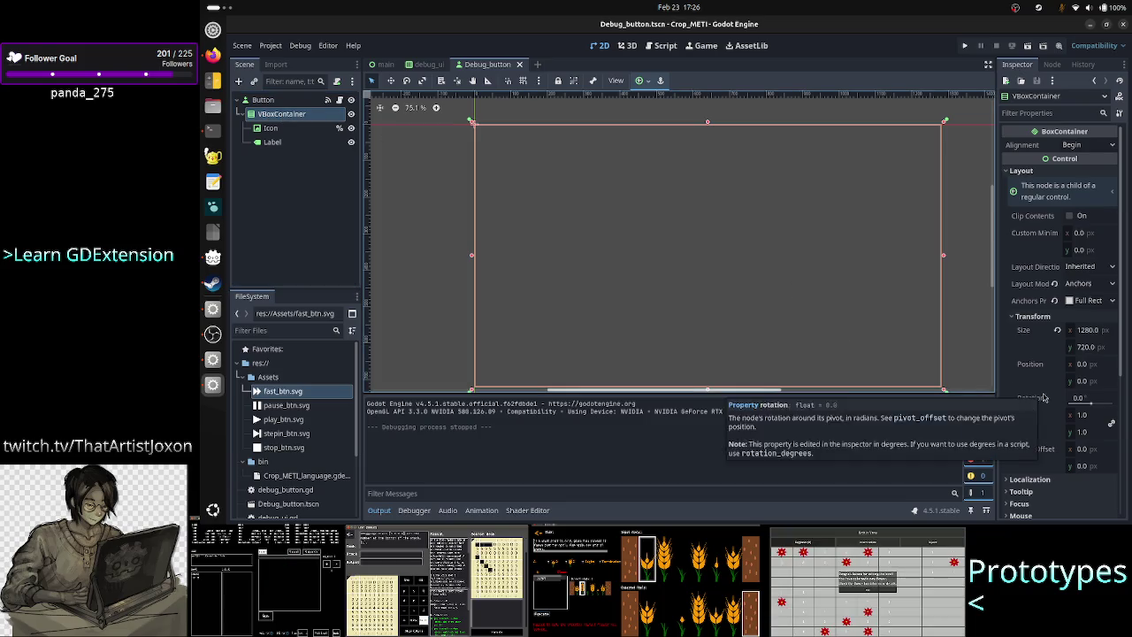
{"action": "scroll", "coordinate": [1043, 398], "scroll_direction": "down", "scroll_amount": 5}
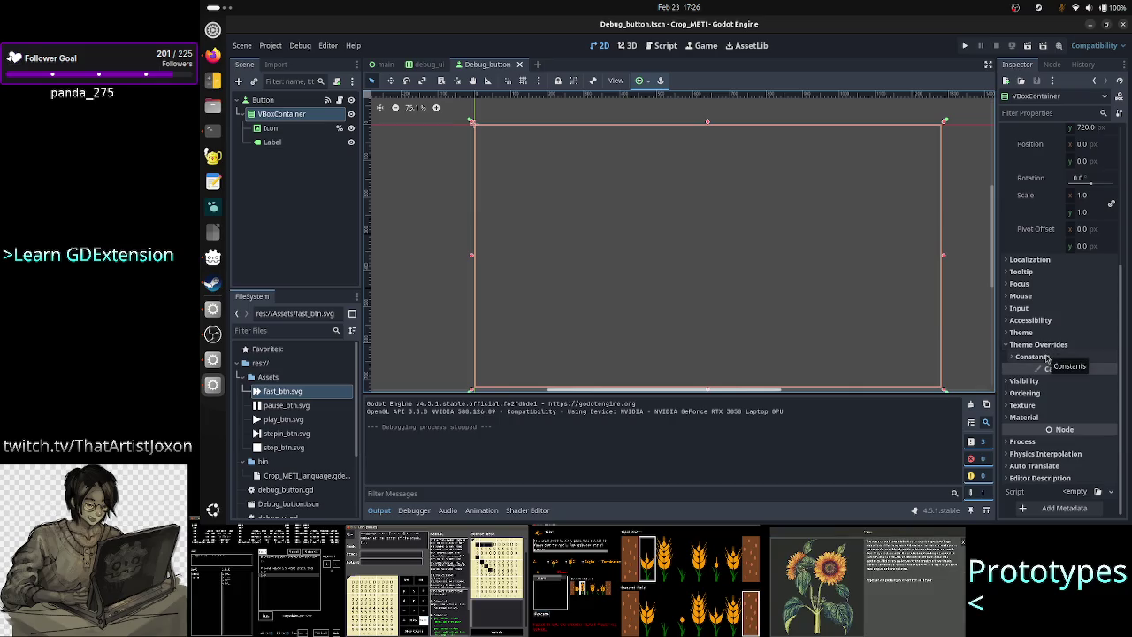
{"action": "left_click", "coordinate": [279, 101]}
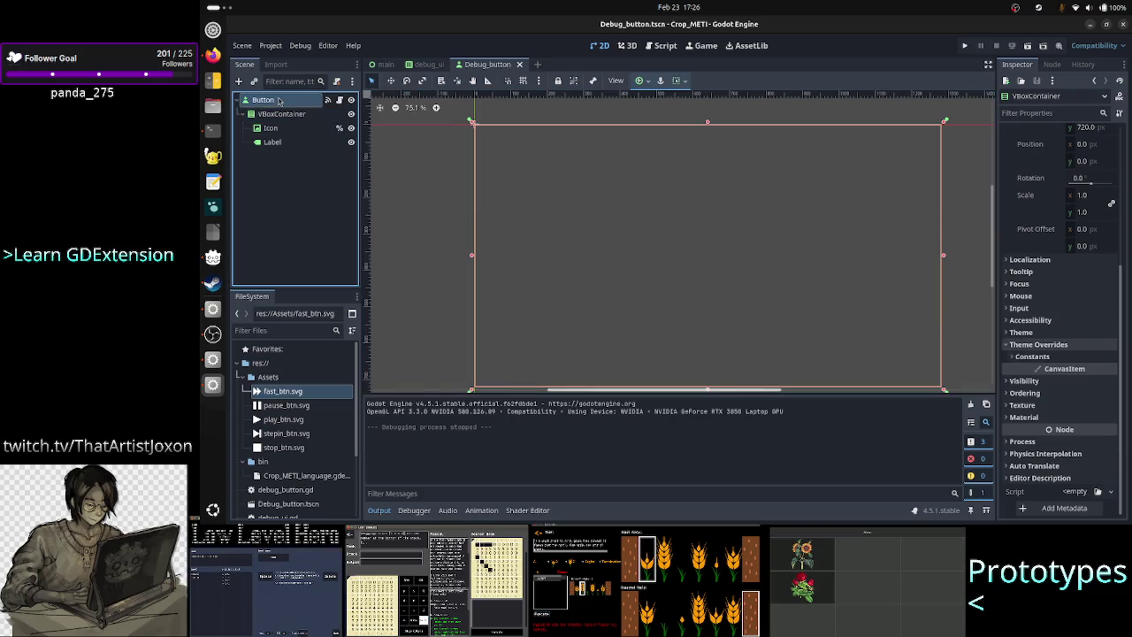
Step: Search 'margin' in Create New Node, cancel without adding, and switch to debug_ui
{"action": "left_click", "coordinate": [238, 80]}
{"action": "type", "text": "marg"}
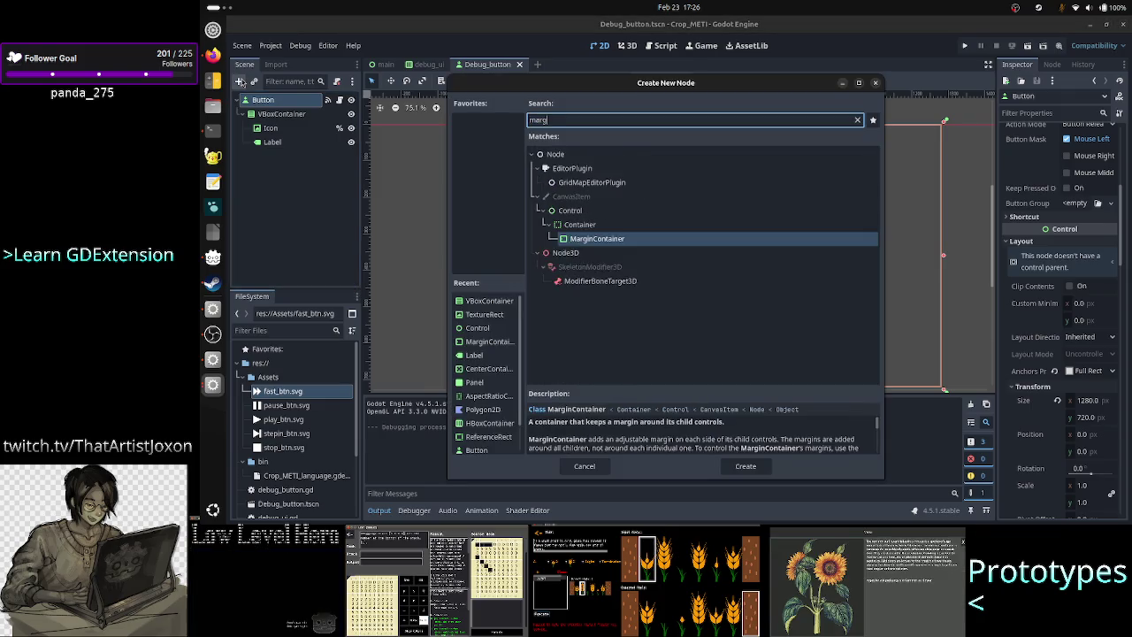
{"action": "type", "text": "in"}
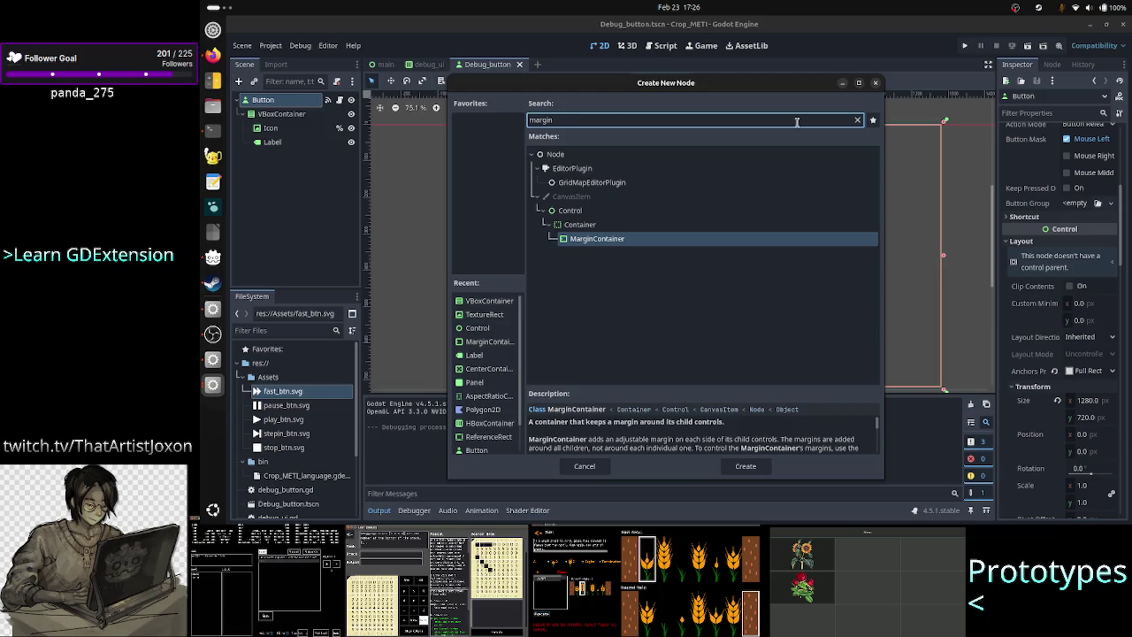
{"action": "left_click", "coordinate": [876, 84]}
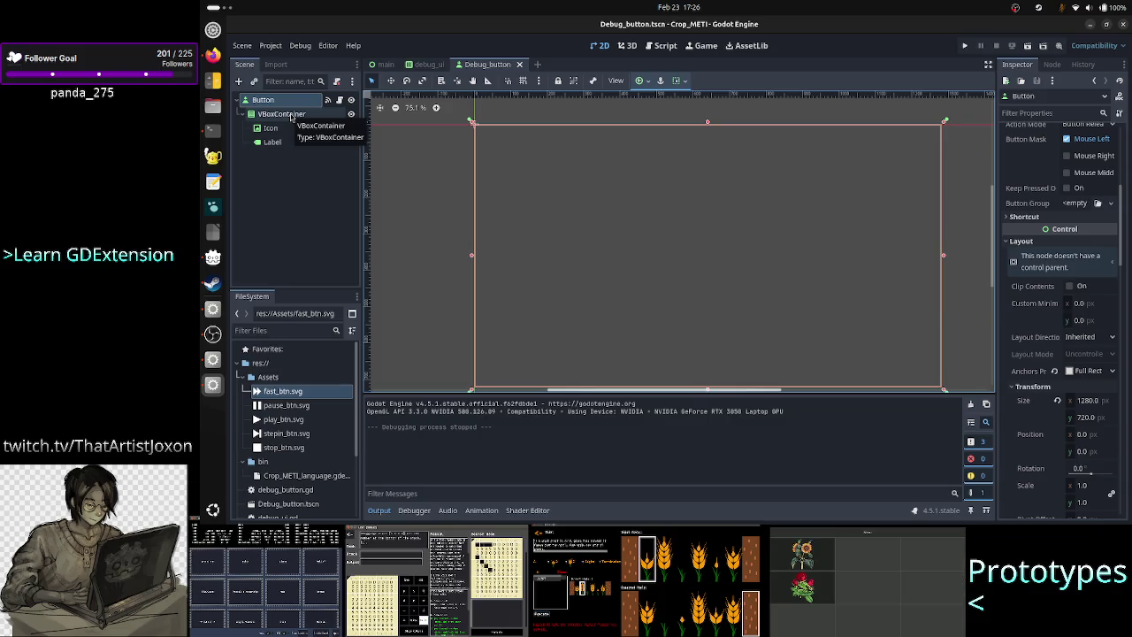
{"action": "left_click", "coordinate": [424, 65]}
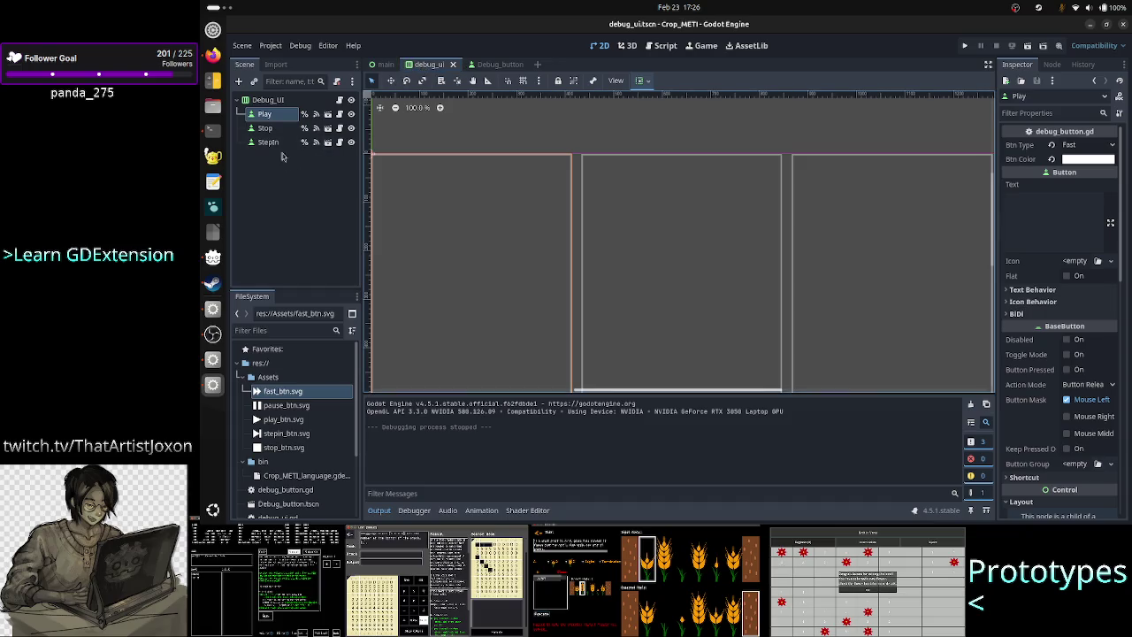
{"action": "left_click", "coordinate": [267, 129]}
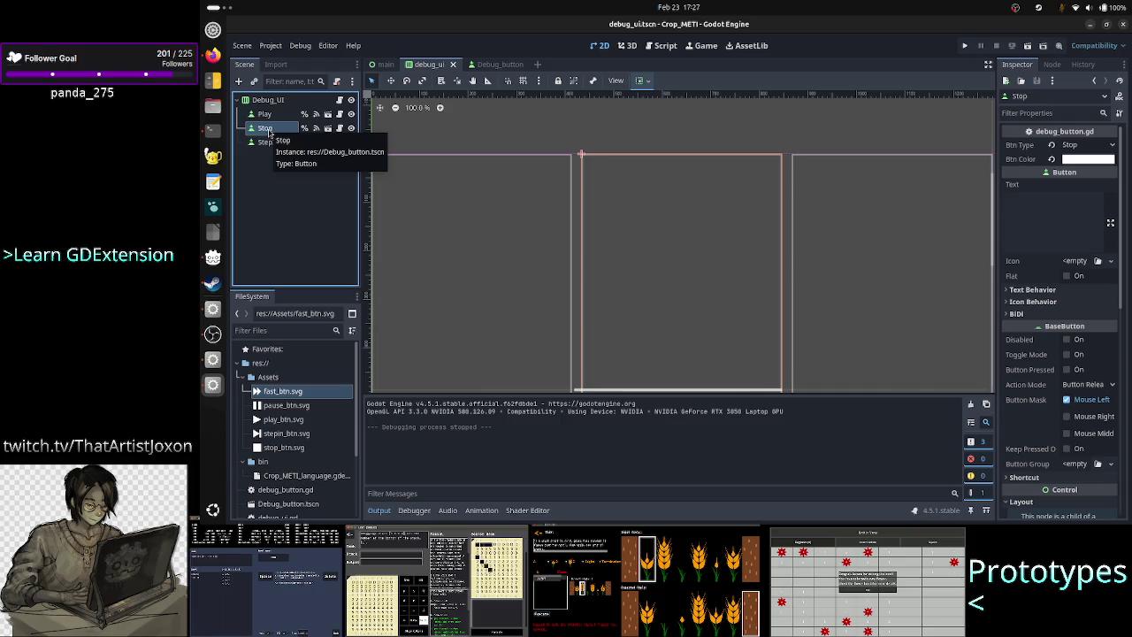
{"action": "left_click", "coordinate": [498, 70]}
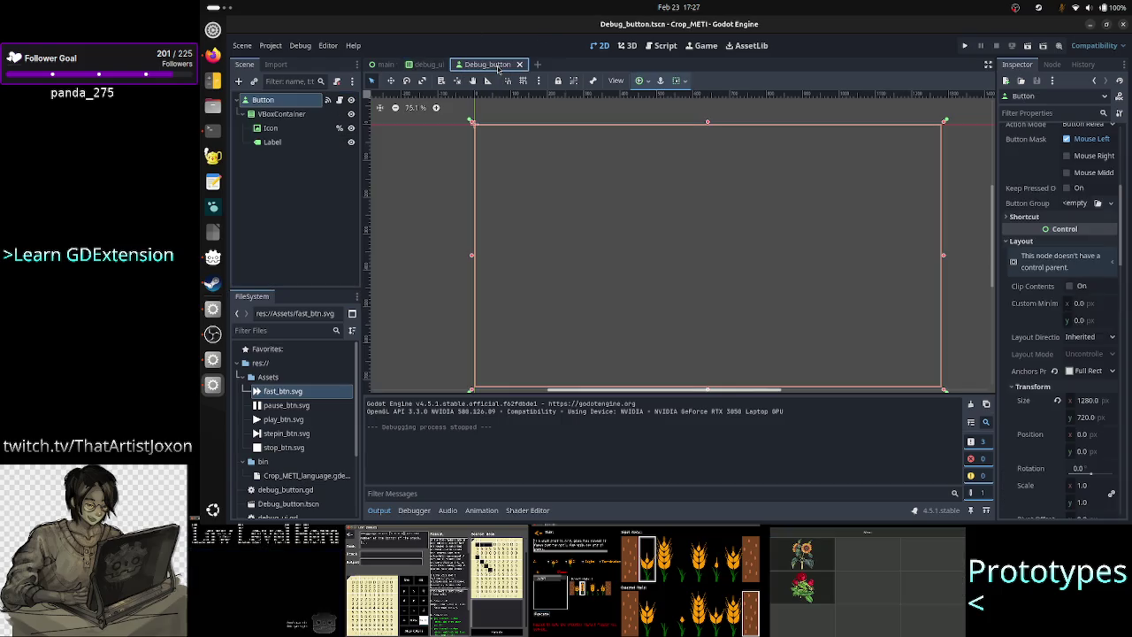
{"action": "left_click", "coordinate": [288, 127]}
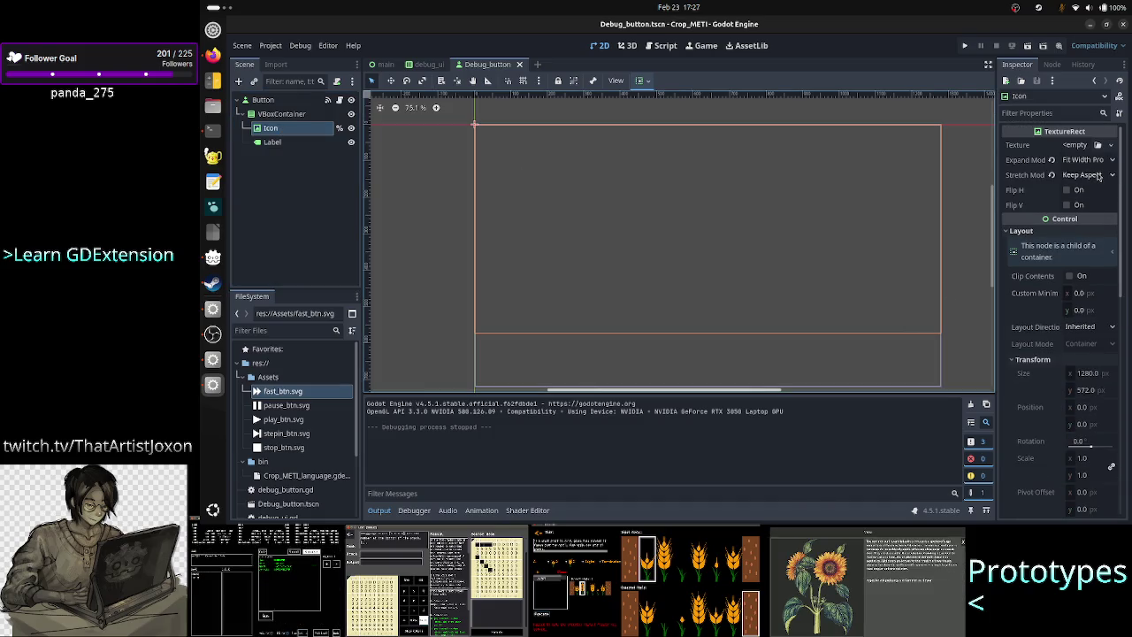
{"action": "left_click", "coordinate": [1099, 176]}
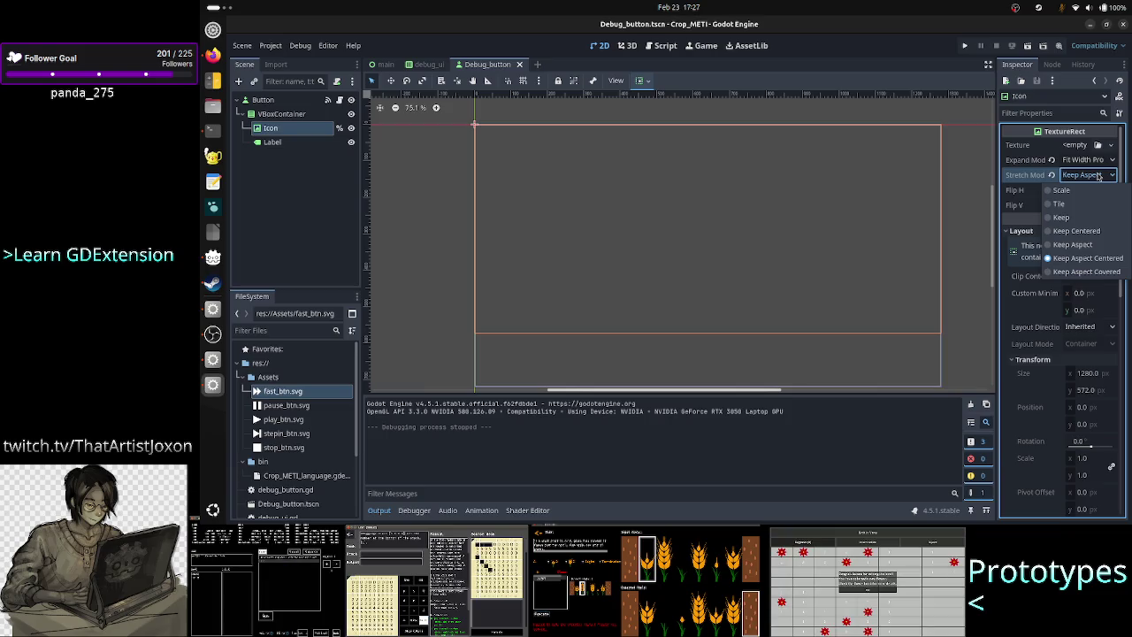
{"action": "left_click", "coordinate": [1098, 176]}
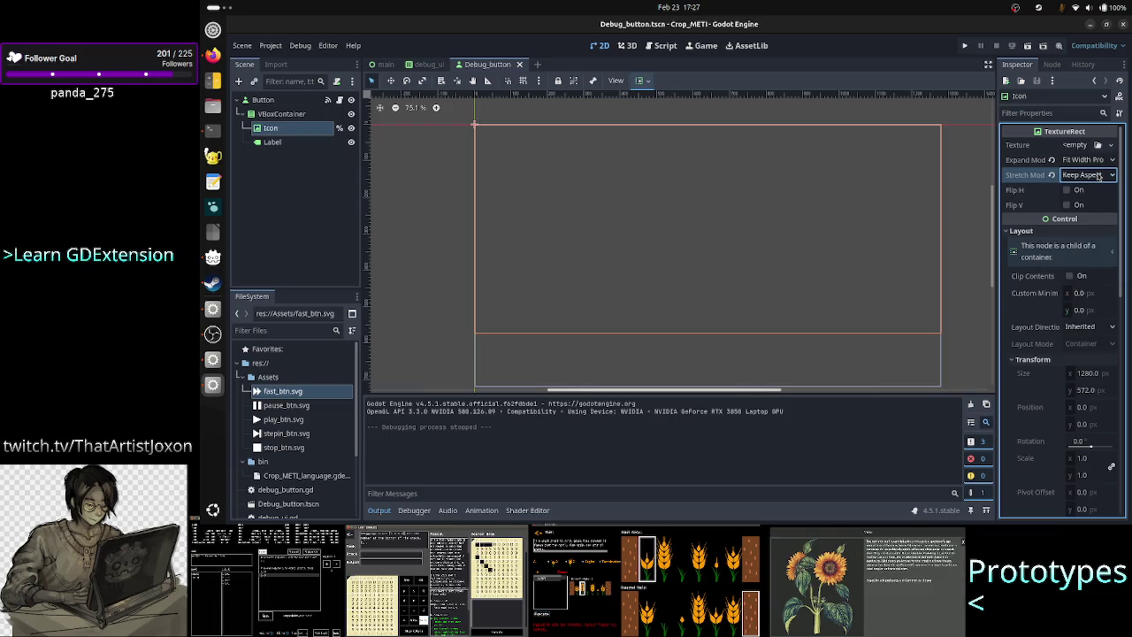
{"action": "key", "text": "alt+Tab"}
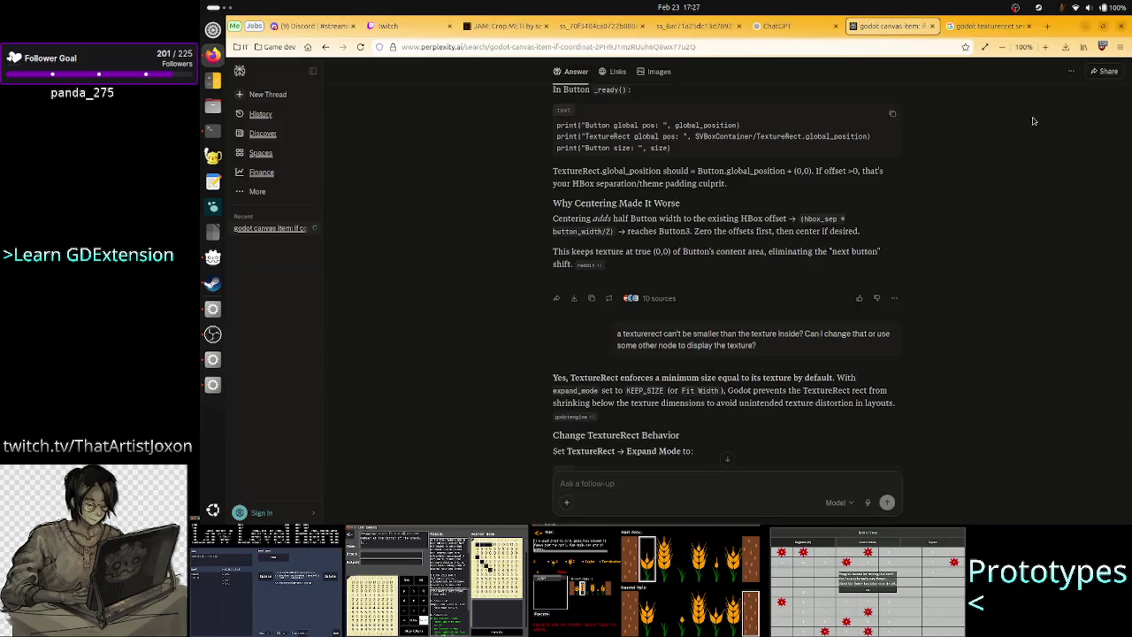
{"action": "key", "text": "alt+Tab"}
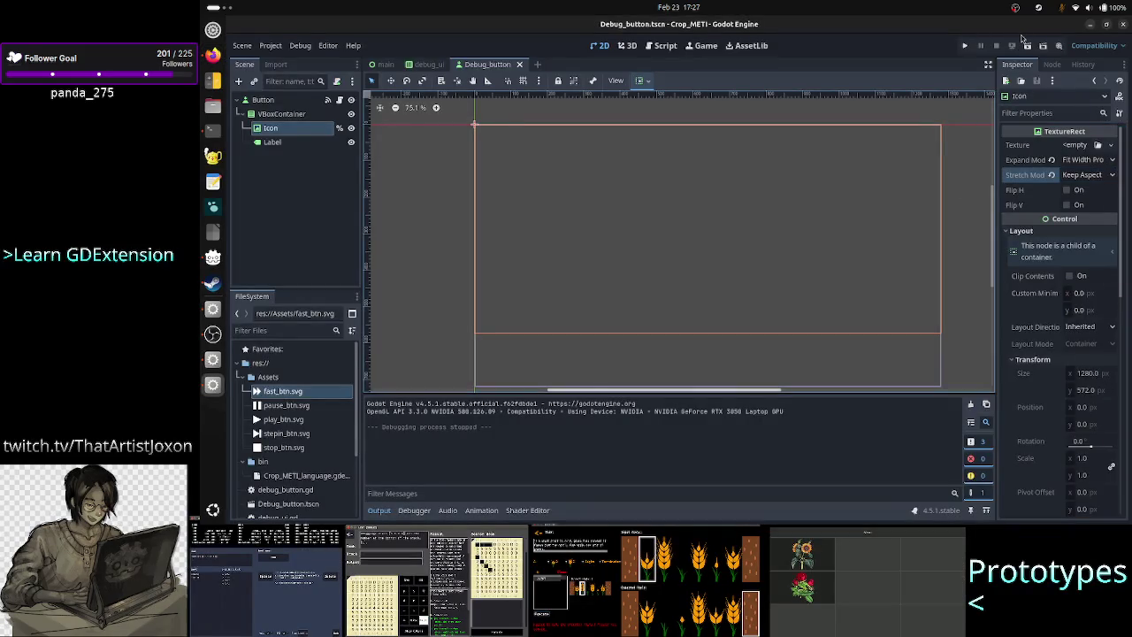
{"action": "left_click", "coordinate": [966, 47]}
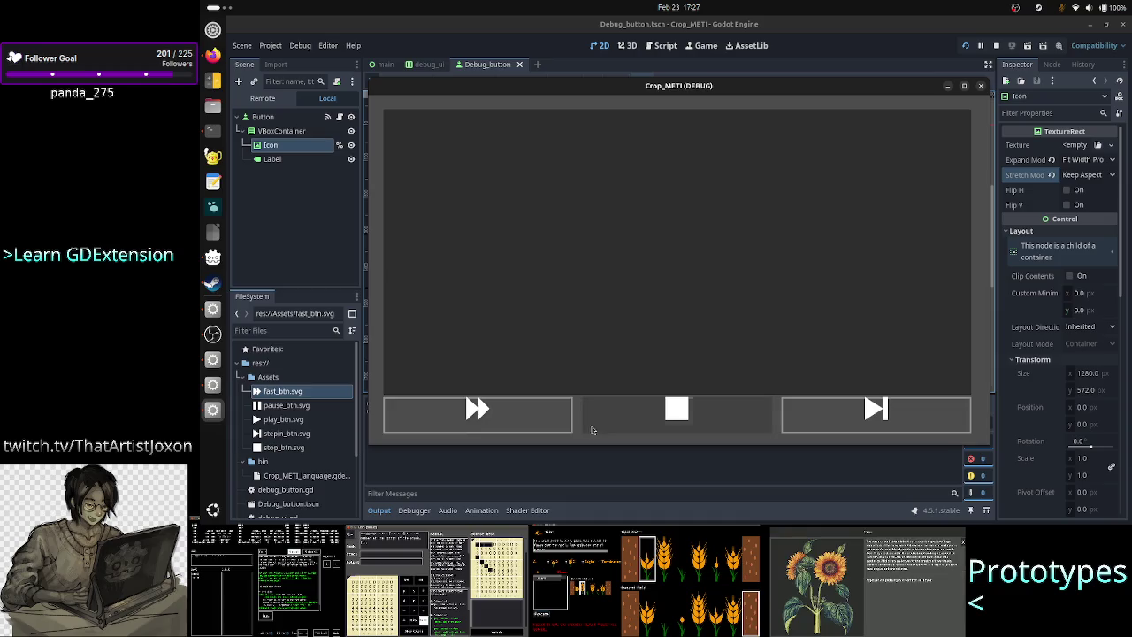
{"action": "left_click", "coordinate": [529, 403]}
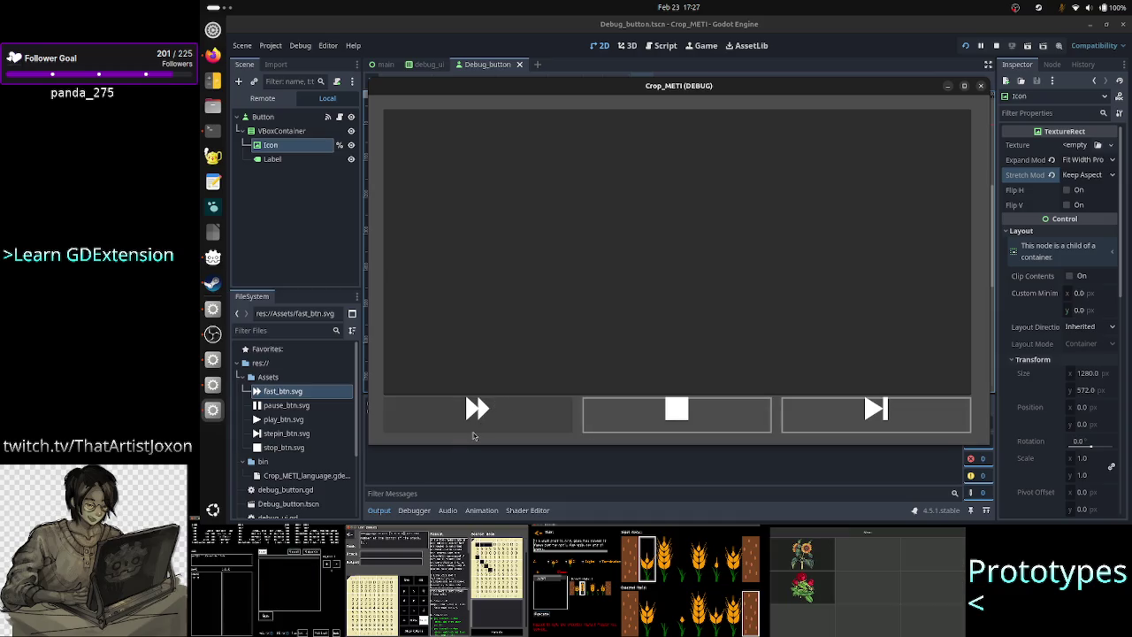
{"action": "left_click", "coordinate": [980, 86]}
{"action": "left_click", "coordinate": [301, 143]}
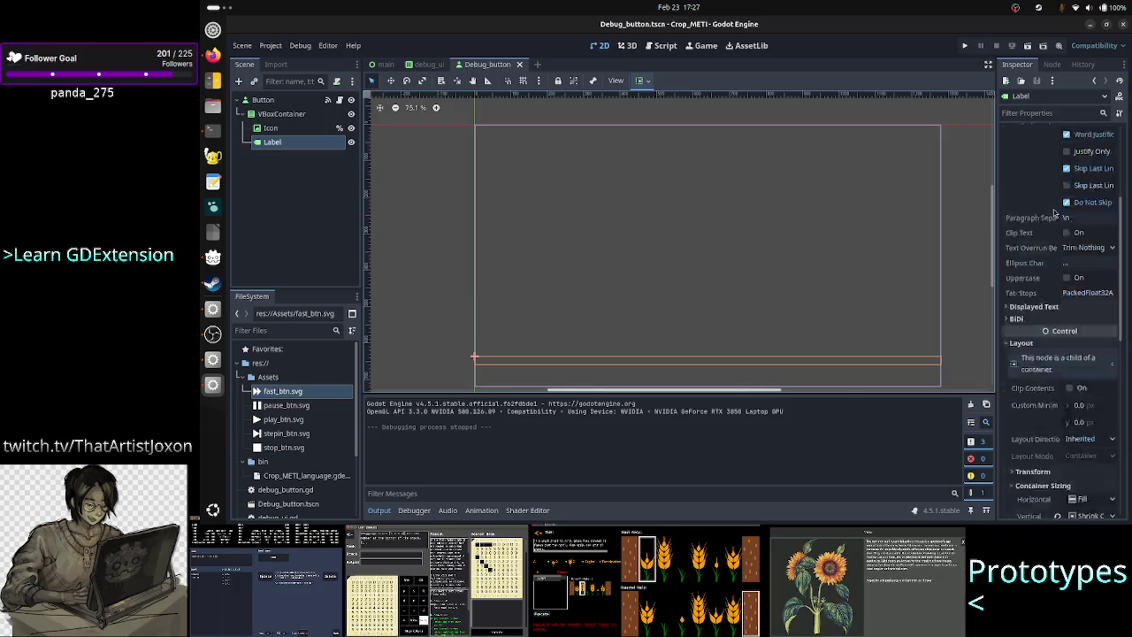
Step: Set the Label's text to 'HELLO BLA BLA', then save and run the project
{"action": "scroll", "coordinate": [1070, 168], "scroll_direction": "up", "scroll_amount": 5}
{"action": "left_click", "coordinate": [1058, 184]}
{"action": "type", "text": "H"}
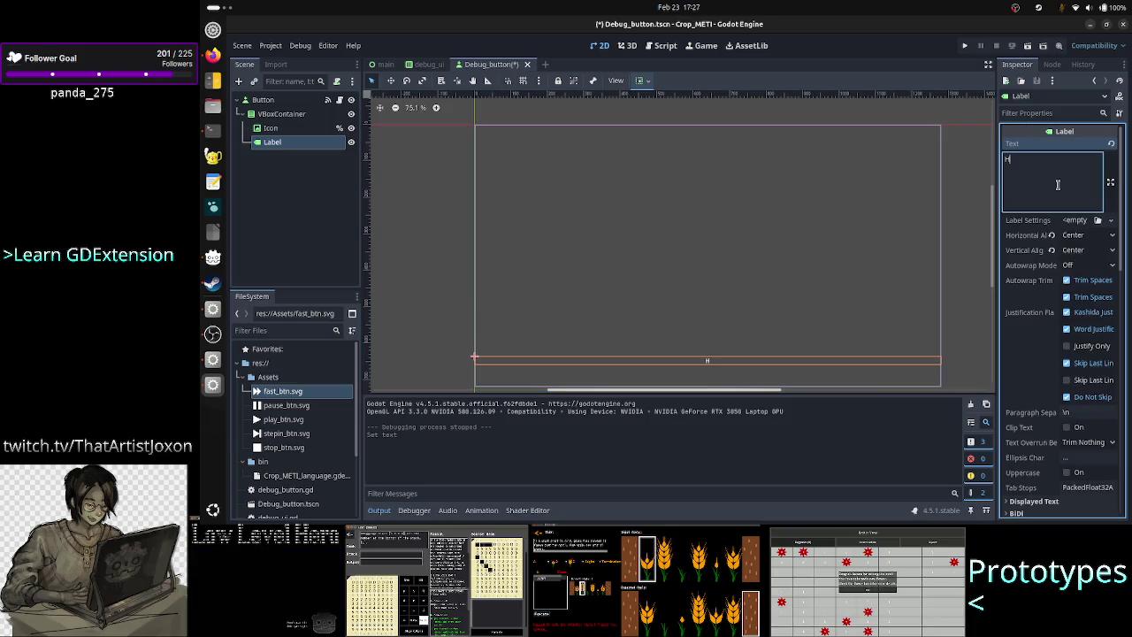
{"action": "type", "text": "ELLO BLA BLA"}
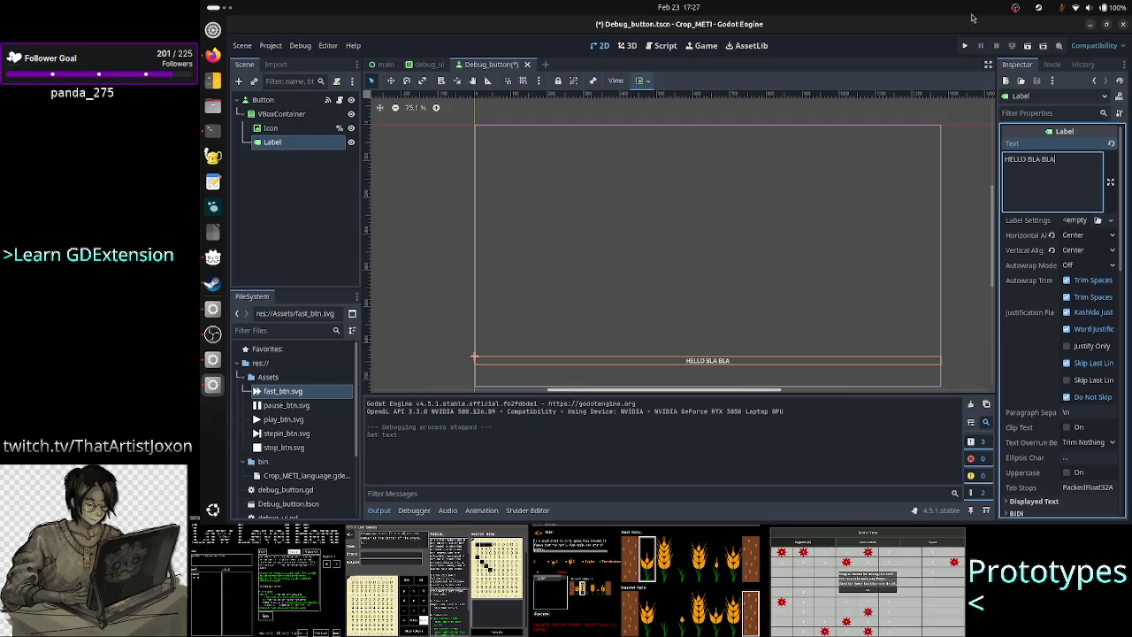
{"action": "left_click", "coordinate": [965, 47]}
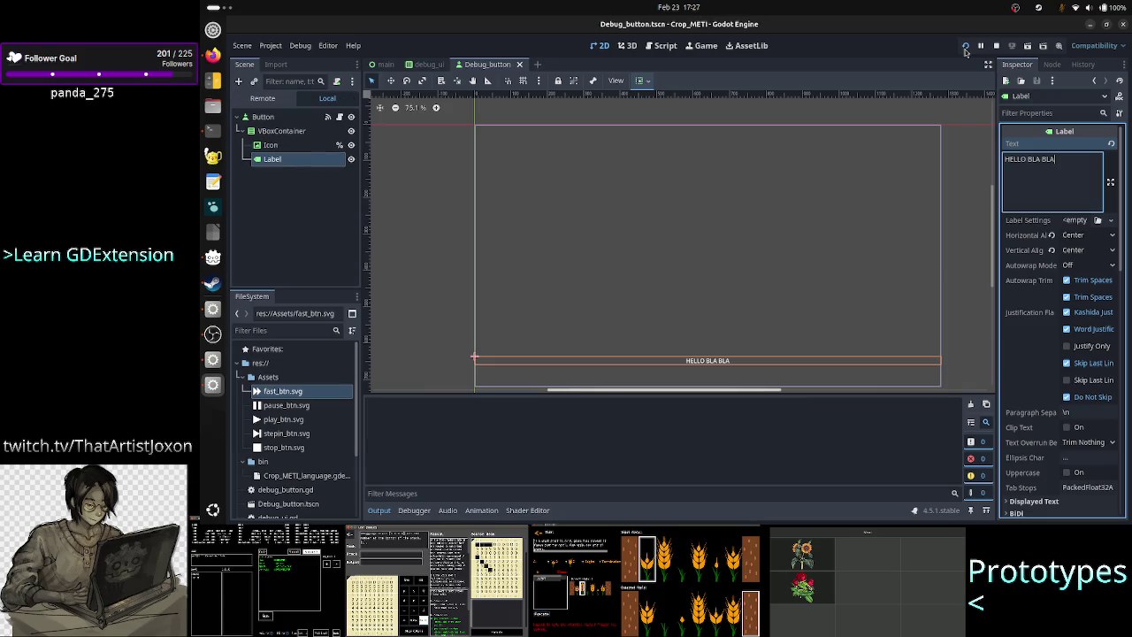
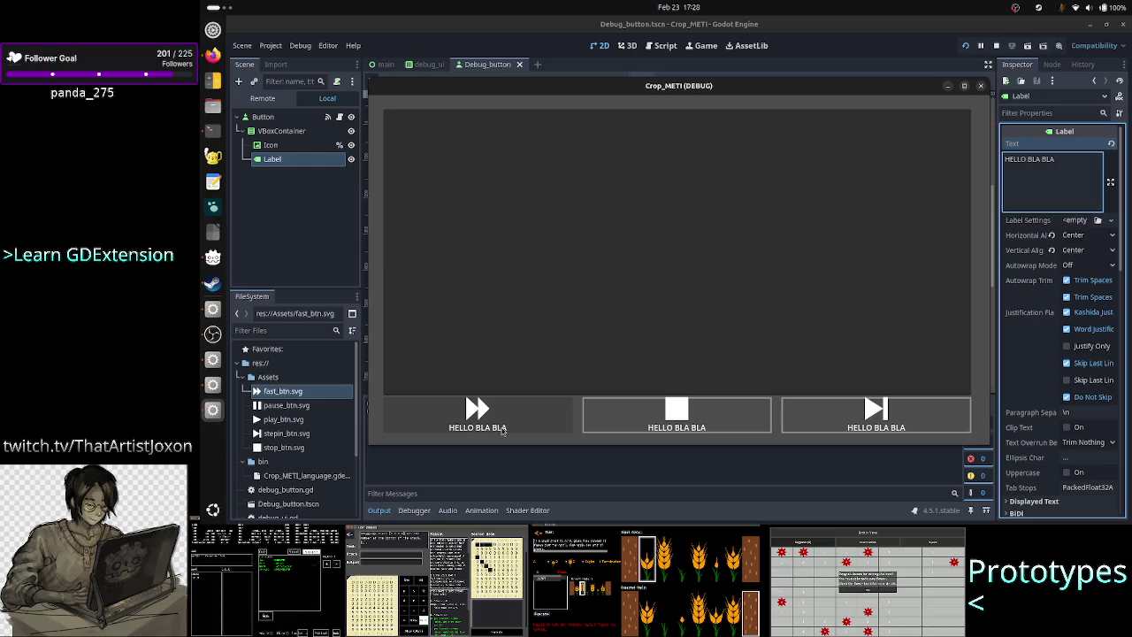
Step: Stop the game and wrap the VBoxContainer in a new MarginContainer under Button
{"action": "left_click", "coordinate": [980, 85]}
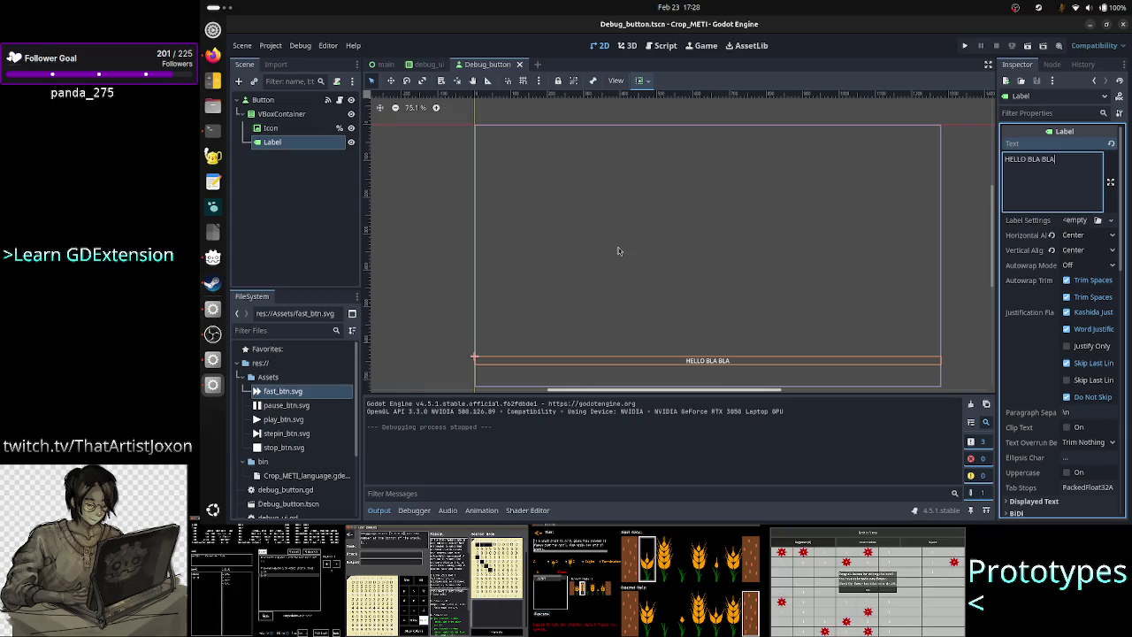
{"action": "left_click", "coordinate": [264, 100]}
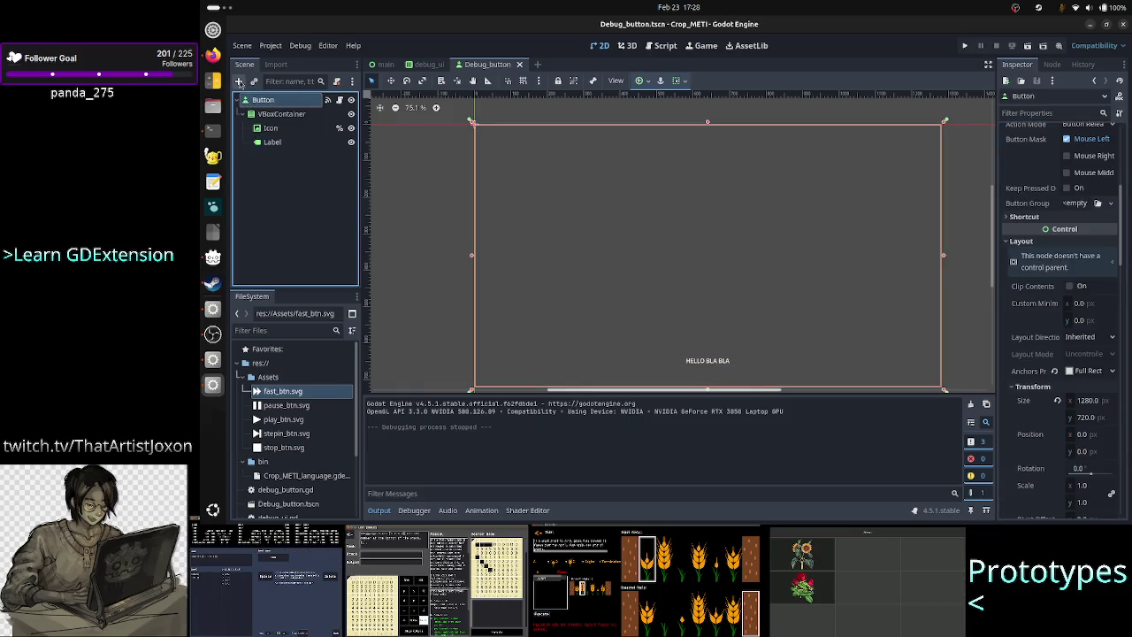
{"action": "left_click", "coordinate": [238, 80]}
{"action": "type", "text": "margin"}
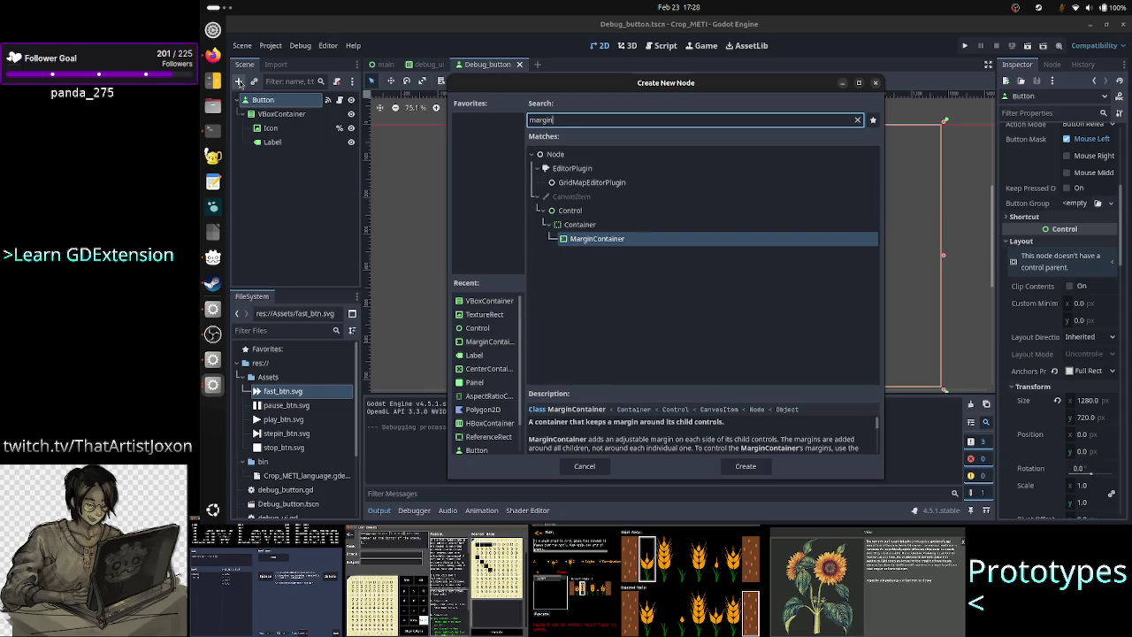
{"action": "double_click", "coordinate": [593, 243]}
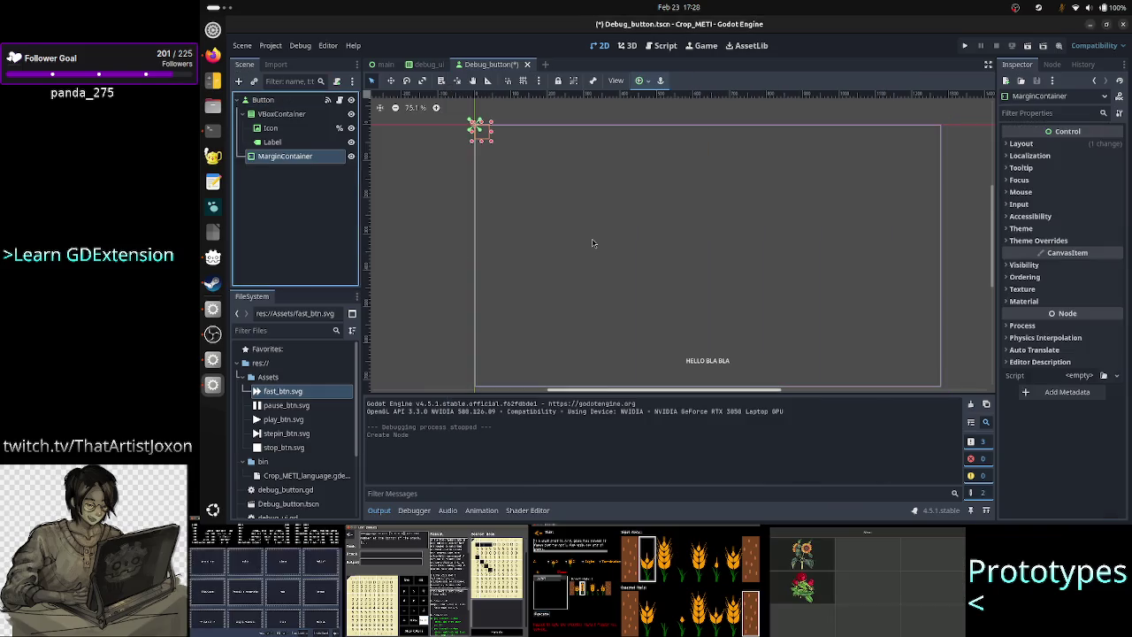
{"action": "mouse_move", "coordinate": [306, 157]}
{"action": "left_mouse_down"}
{"action": "mouse_move", "coordinate": [285, 107]}
{"action": "mouse_move", "coordinate": [298, 166]}
{"action": "left_mouse_up"}
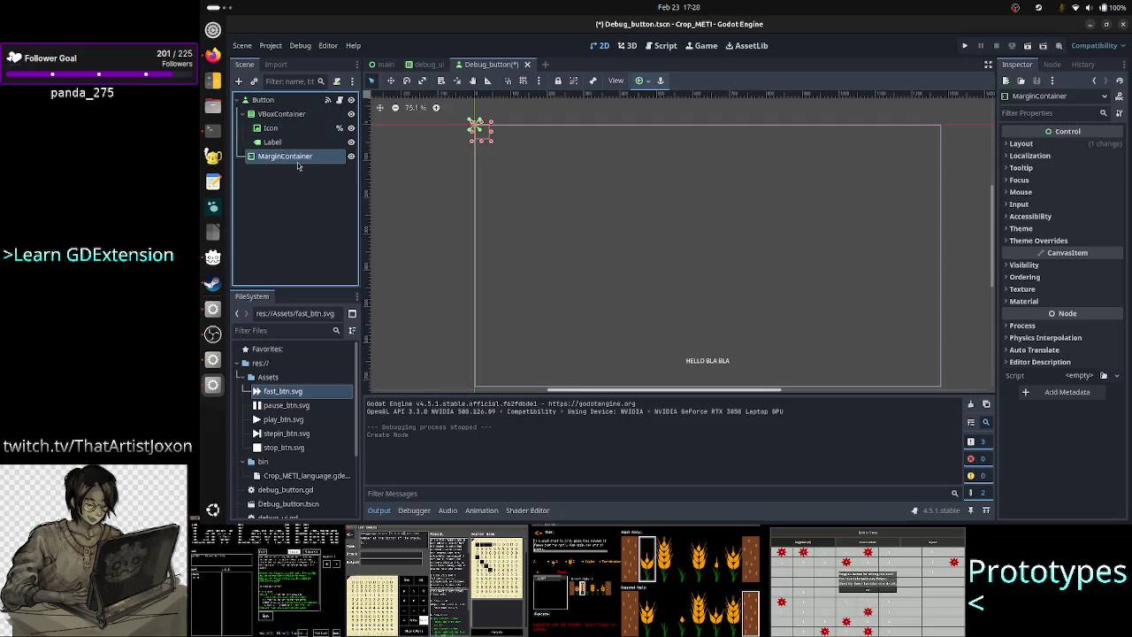
{"action": "mouse_move", "coordinate": [283, 114]}
{"action": "left_mouse_down"}
{"action": "mouse_move", "coordinate": [295, 168]}
{"action": "mouse_move", "coordinate": [301, 120]}
{"action": "left_mouse_up"}
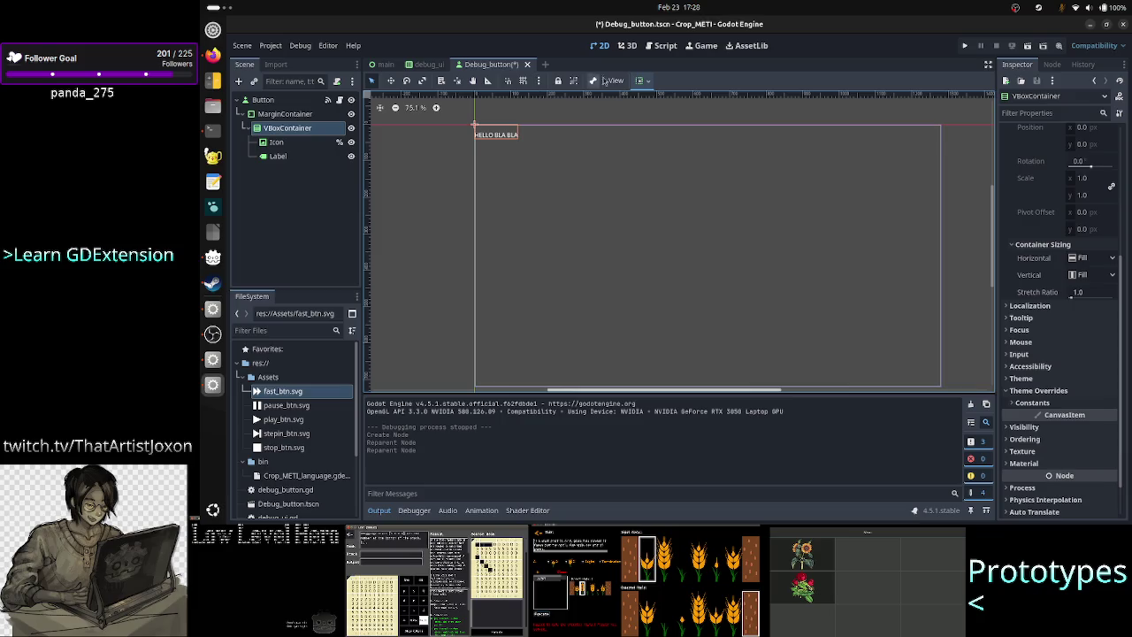
Step: Give the MarginContainer the Full Rect anchor preset so it fills the Button
{"action": "left_click", "coordinate": [303, 117]}
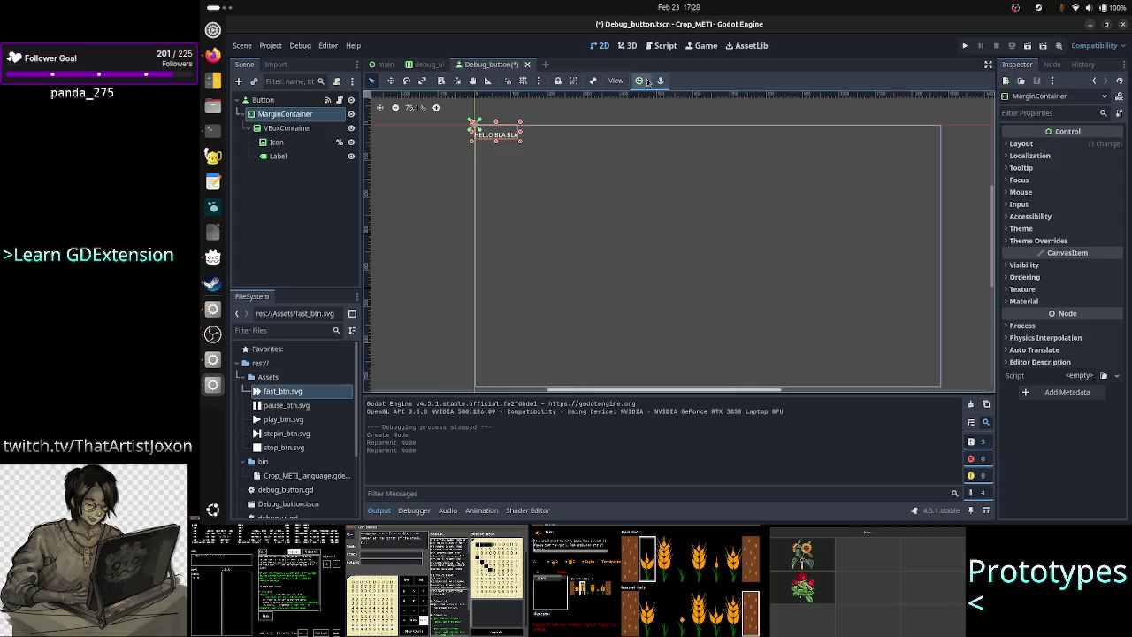
{"action": "left_click", "coordinate": [640, 81]}
{"action": "left_click", "coordinate": [698, 170]}
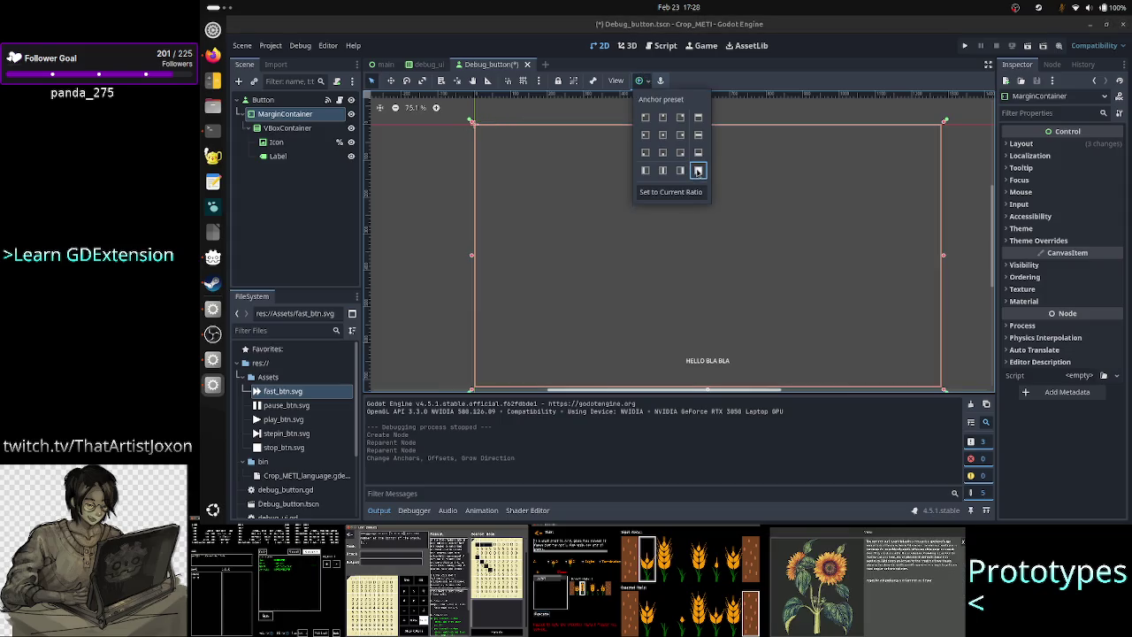
{"action": "left_click", "coordinate": [263, 201]}
{"action": "left_click", "coordinate": [287, 128]}
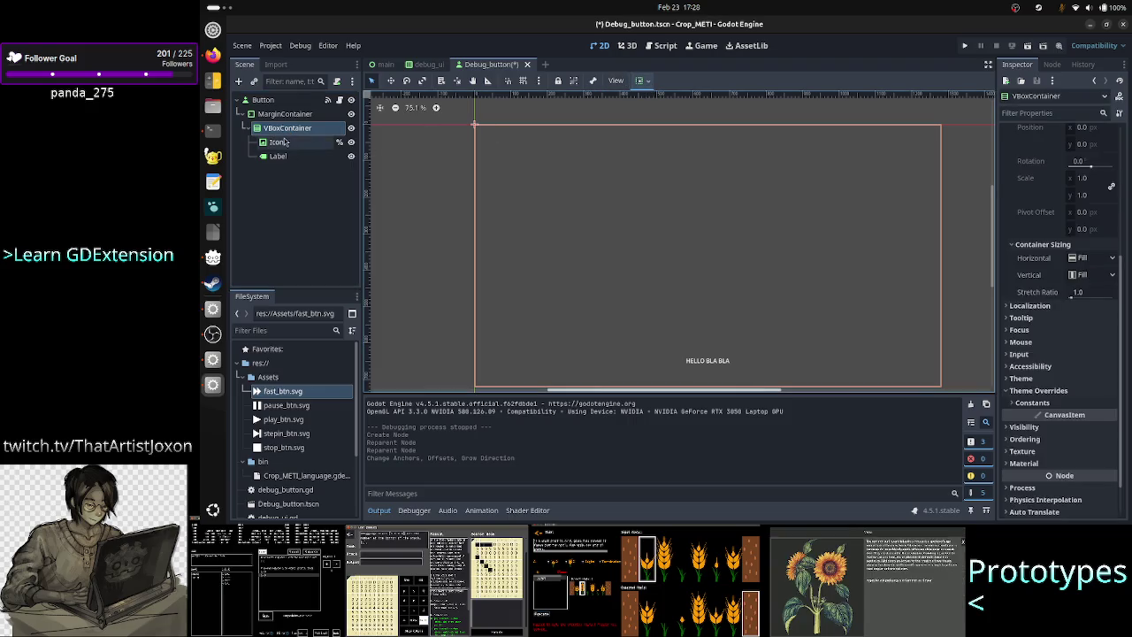
{"action": "left_click", "coordinate": [292, 114]}
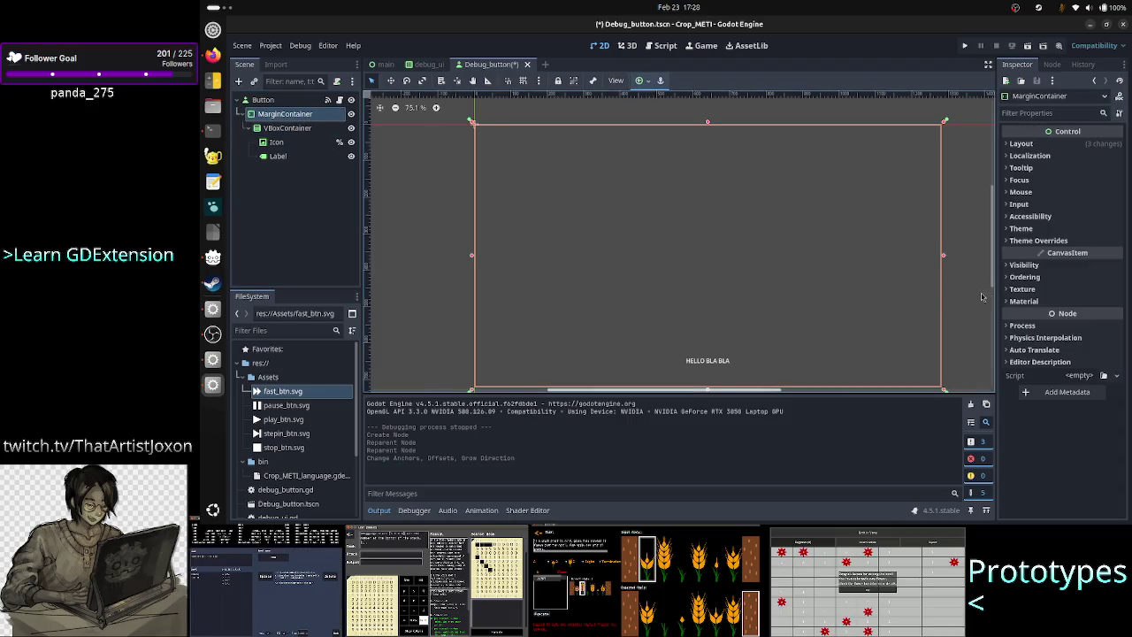
{"action": "left_click", "coordinate": [262, 99]}
Step: Expand the Button's Pressed style box to show its 3 px border widths
{"action": "scroll", "coordinate": [1074, 354], "scroll_direction": "down", "scroll_amount": 5}
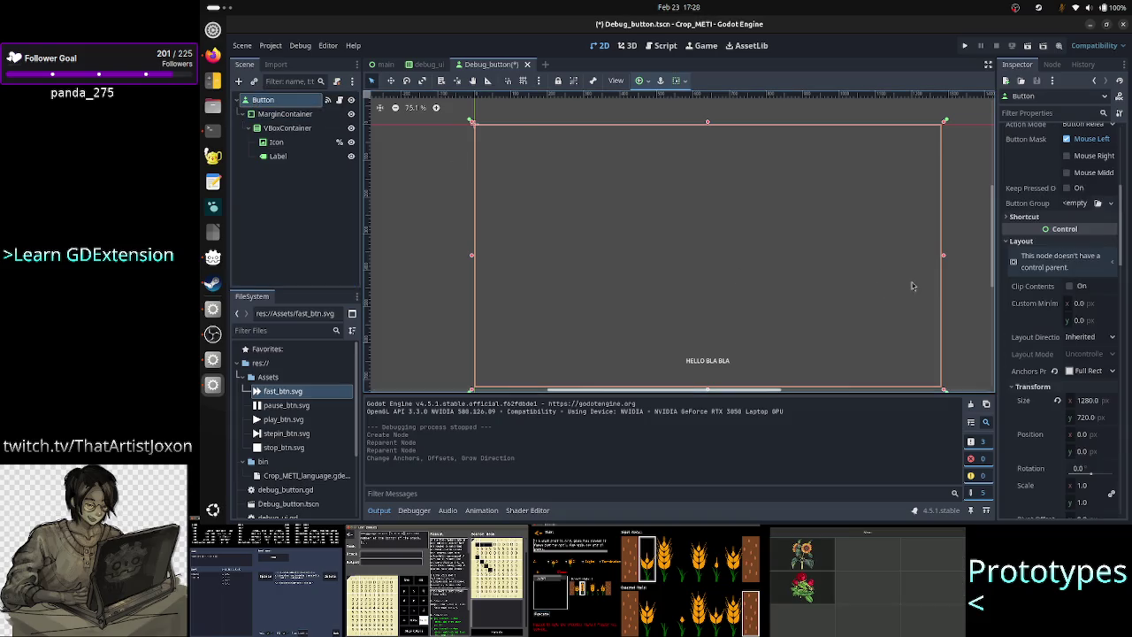
{"action": "scroll", "coordinate": [1030, 385], "scroll_direction": "down", "scroll_amount": 15}
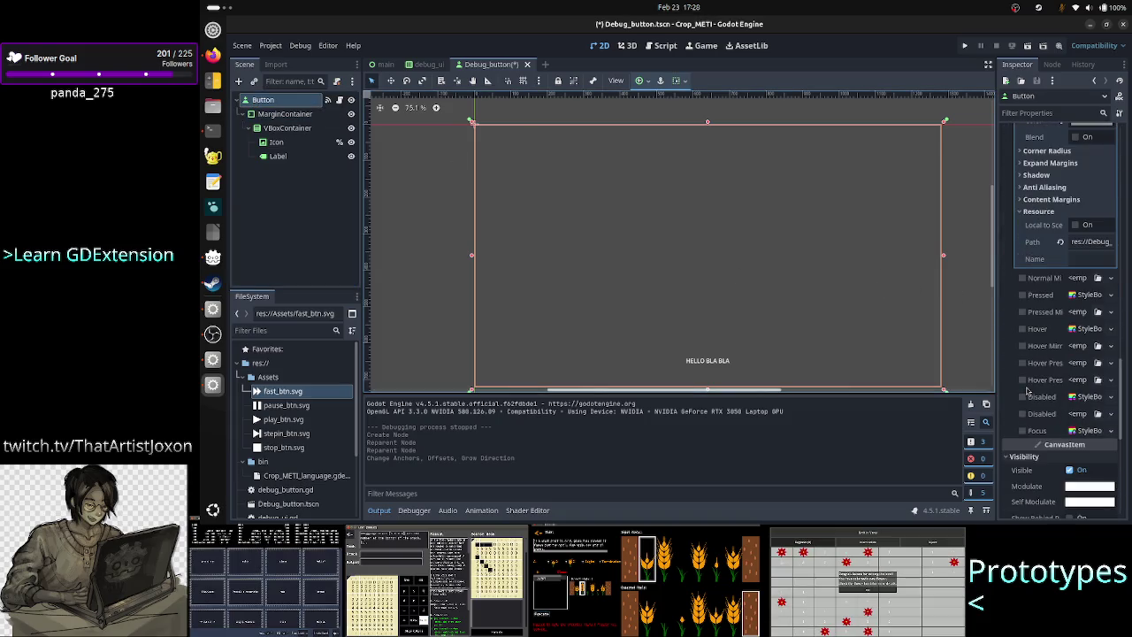
{"action": "scroll", "coordinate": [1026, 387], "scroll_direction": "down", "scroll_amount": 3}
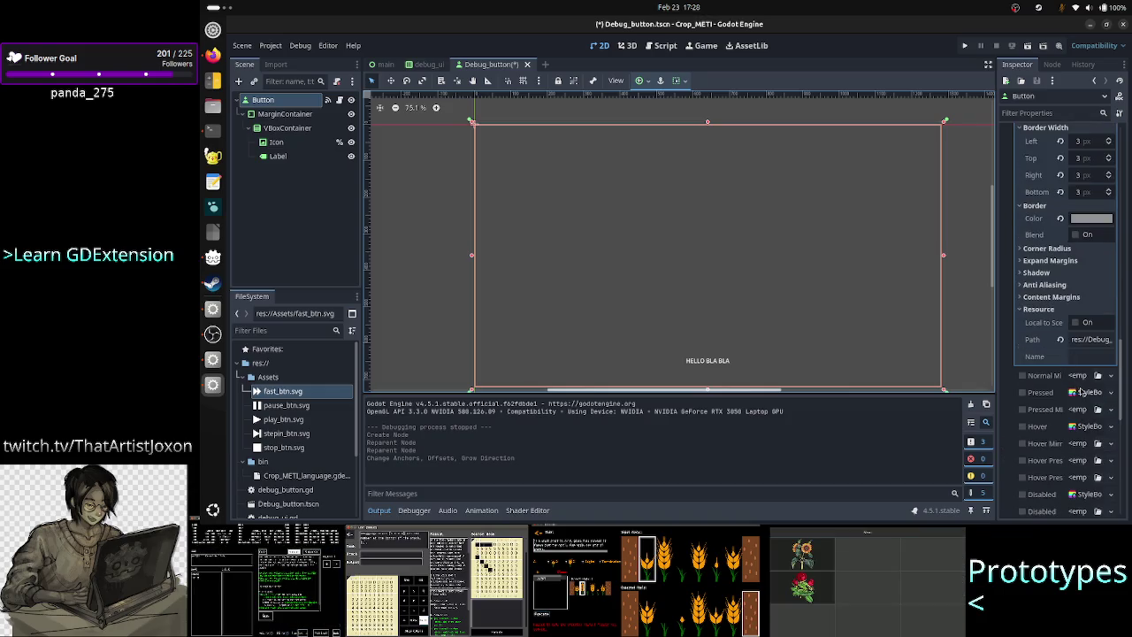
{"action": "left_click", "coordinate": [1085, 393]}
{"action": "scroll", "coordinate": [1070, 443], "scroll_direction": "down", "scroll_amount": 10}
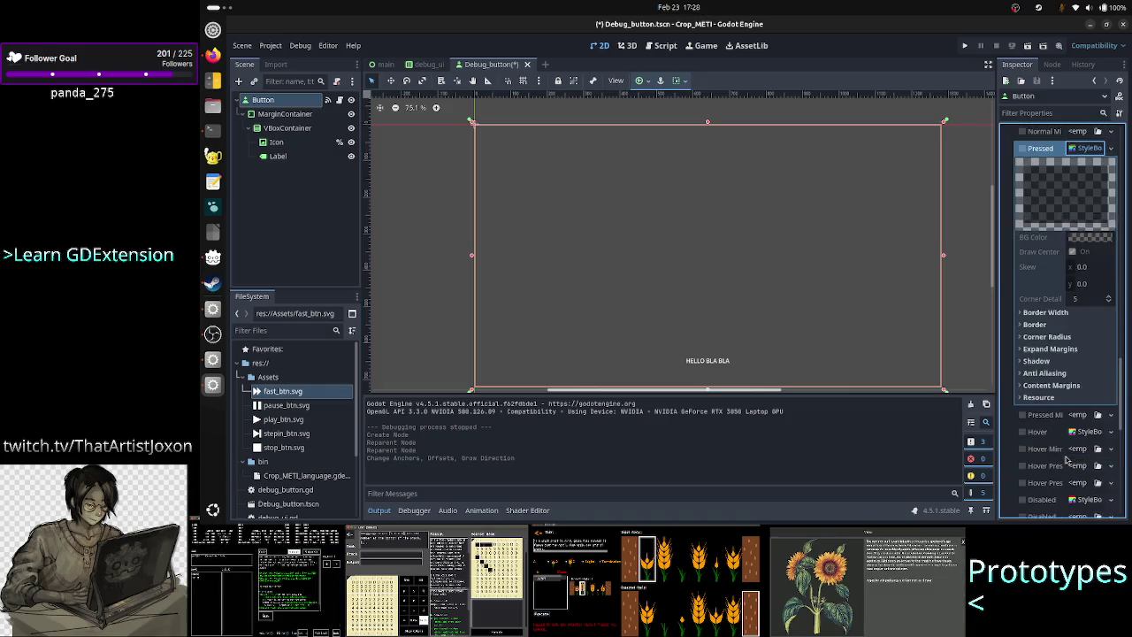
{"action": "left_click", "coordinate": [1048, 276]}
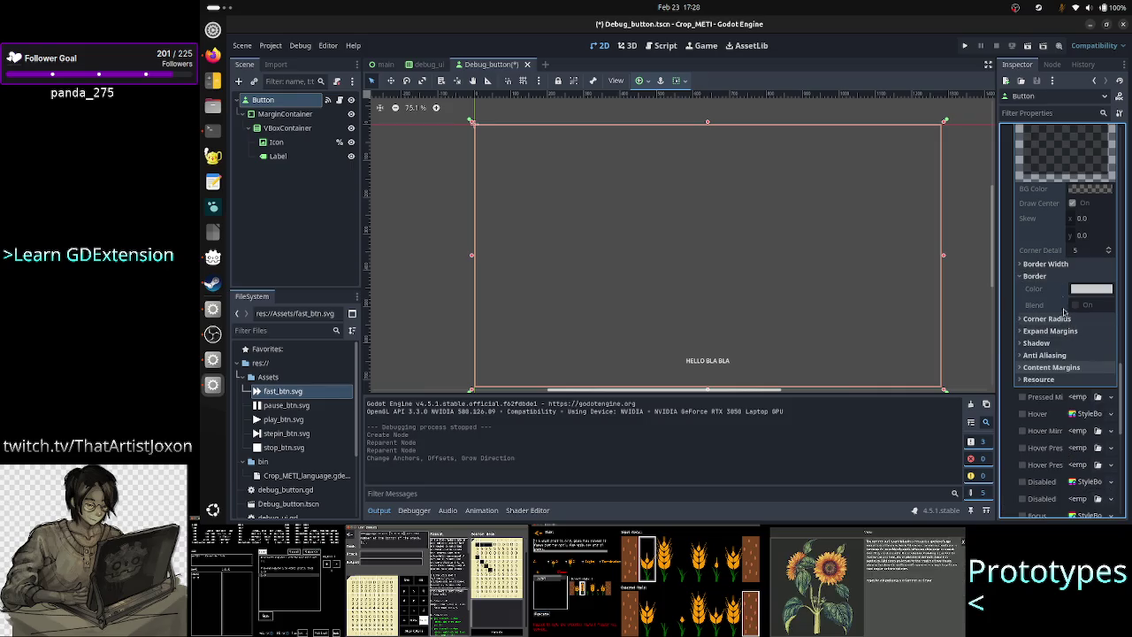
{"action": "left_click", "coordinate": [1065, 265]}
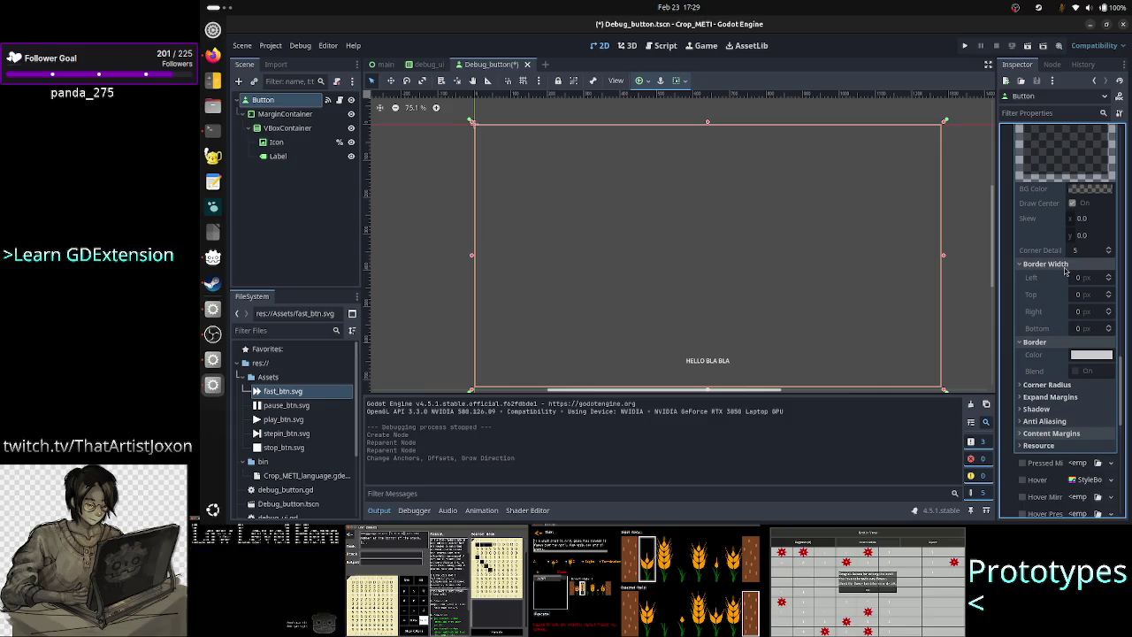
Step: Reveal the Normal style's Expand Margins values
{"action": "scroll", "coordinate": [1061, 304], "scroll_direction": "up", "scroll_amount": 3}
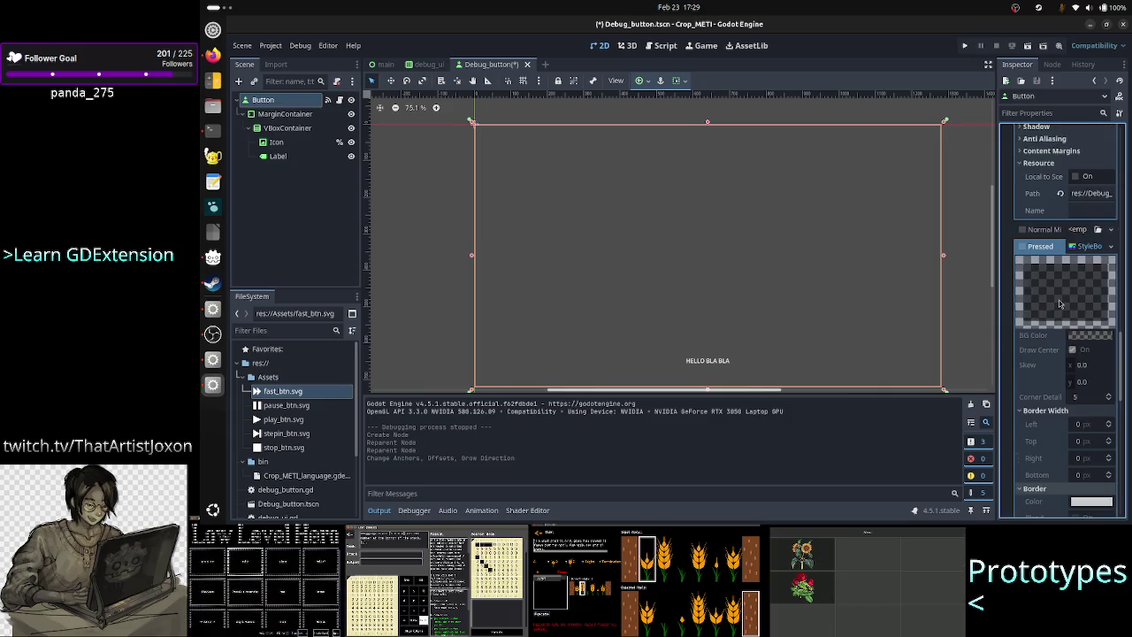
{"action": "scroll", "coordinate": [1061, 305], "scroll_direction": "up", "scroll_amount": 10}
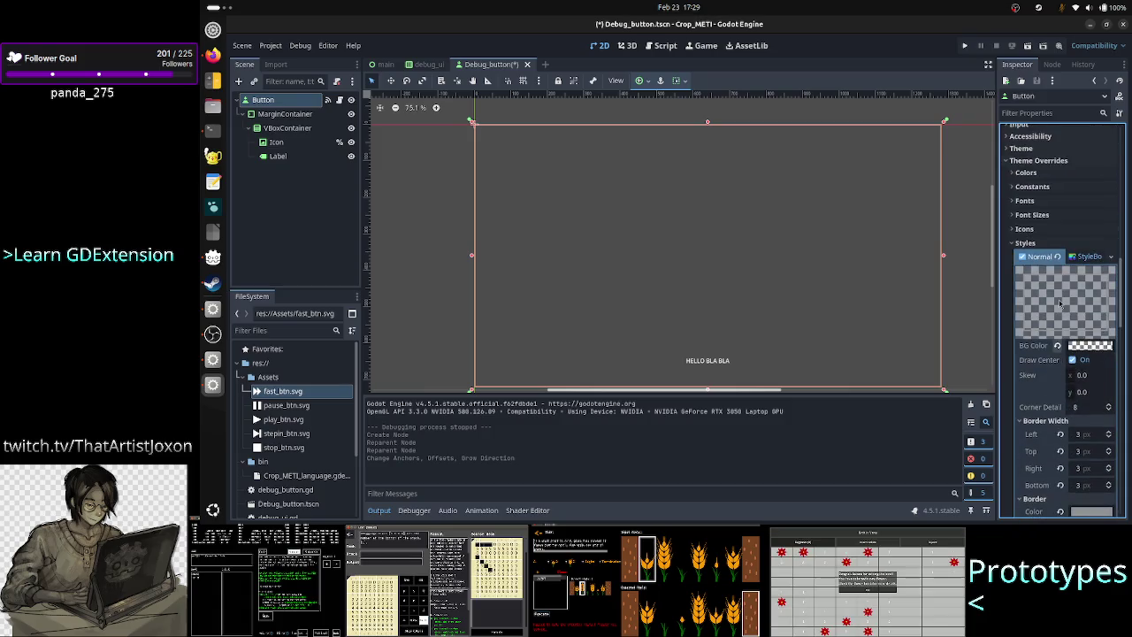
{"action": "scroll", "coordinate": [1060, 305], "scroll_direction": "down", "scroll_amount": 2}
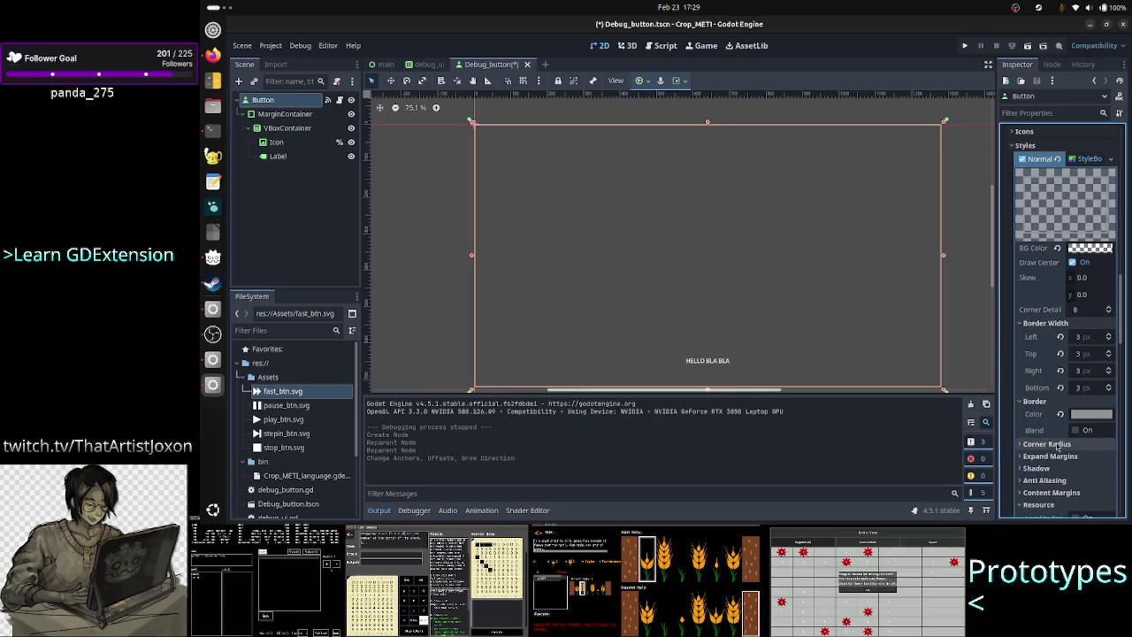
{"action": "scroll", "coordinate": [1046, 458], "scroll_direction": "down", "scroll_amount": 2}
{"action": "left_click", "coordinate": [1047, 408]}
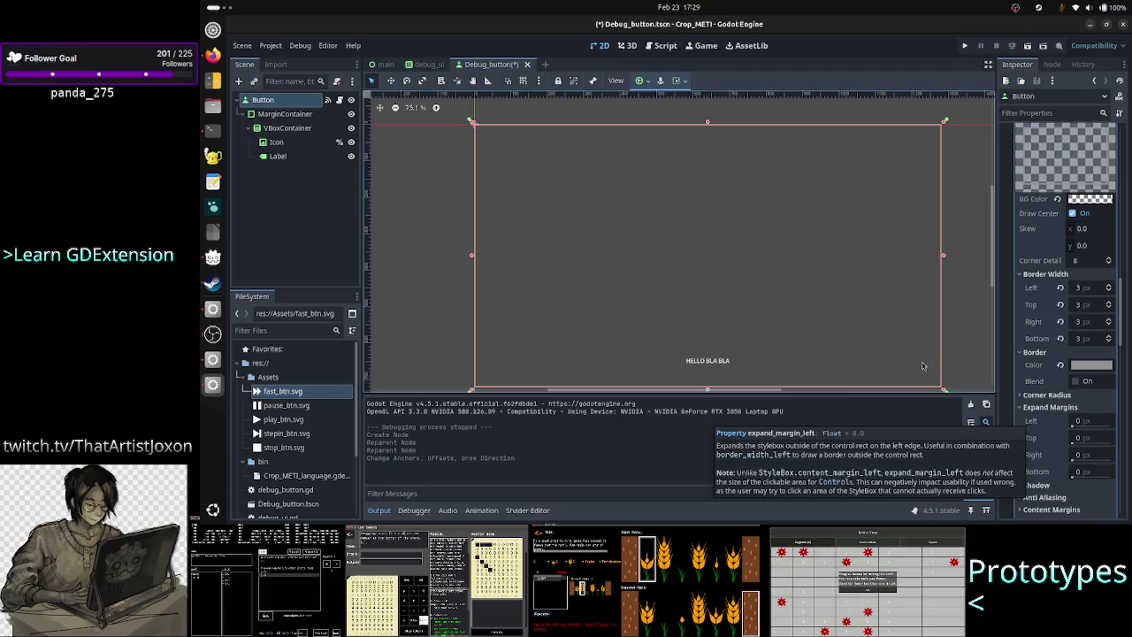
{"action": "left_click", "coordinate": [297, 121]}
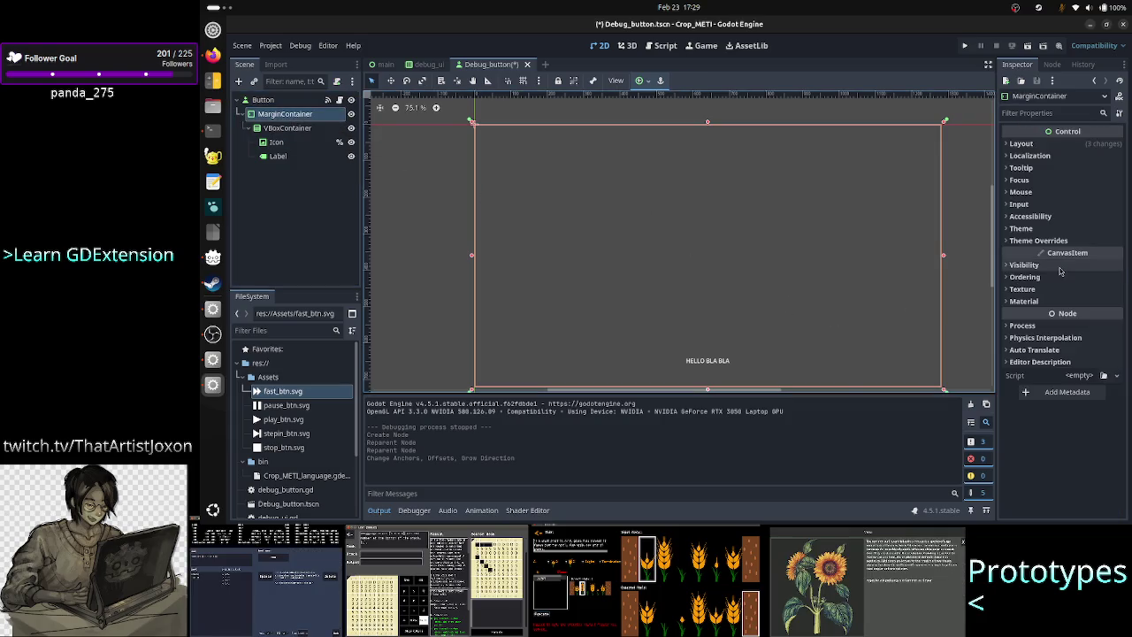
Step: Override the MarginContainer's Margin Left and Margin Top constants to 3
{"action": "left_click", "coordinate": [1053, 244]}
{"action": "left_click", "coordinate": [1051, 253]}
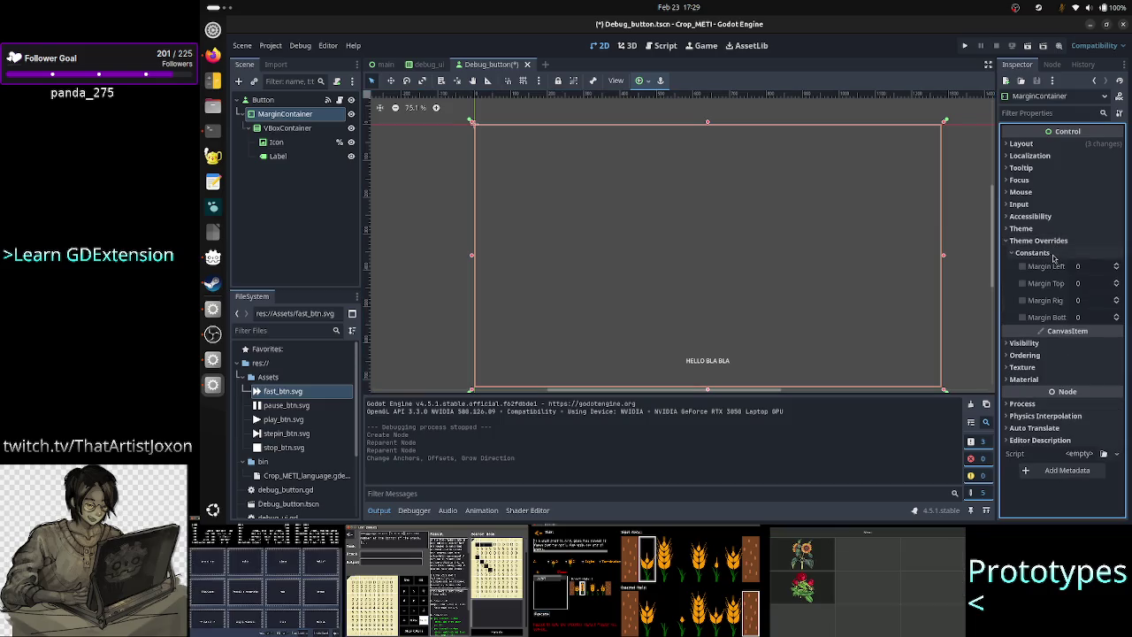
{"action": "left_click", "coordinate": [1092, 271]}
{"action": "left_click", "coordinate": [1092, 272]}
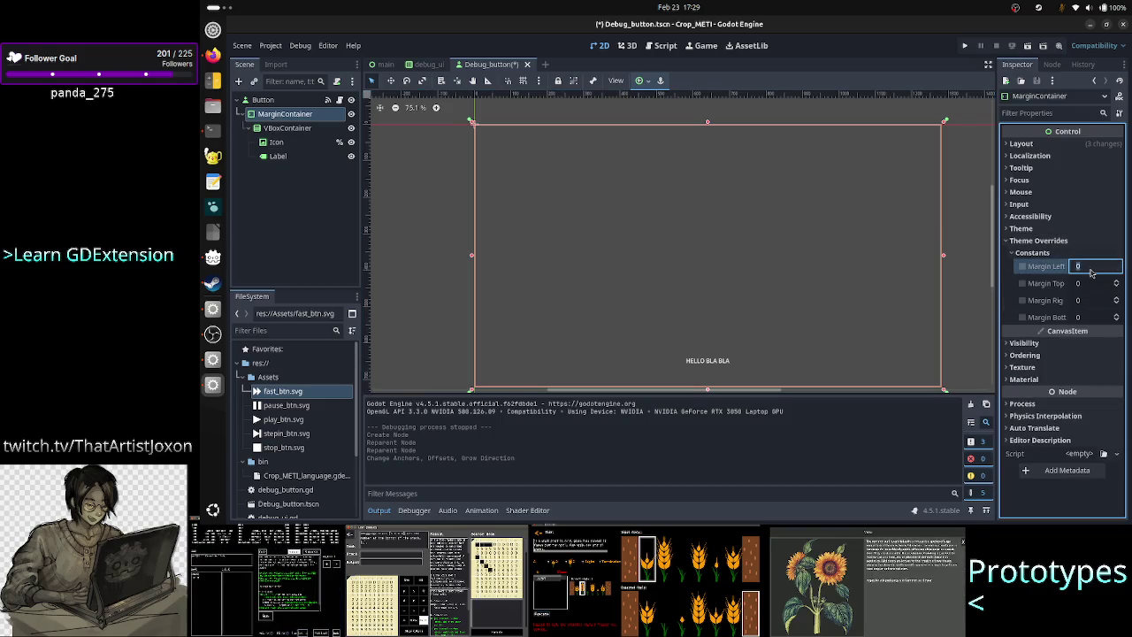
{"action": "type", "text": "3"}
{"action": "key", "text": "Return"}
{"action": "left_click", "coordinate": [1093, 285]}
{"action": "type", "text": "3"}
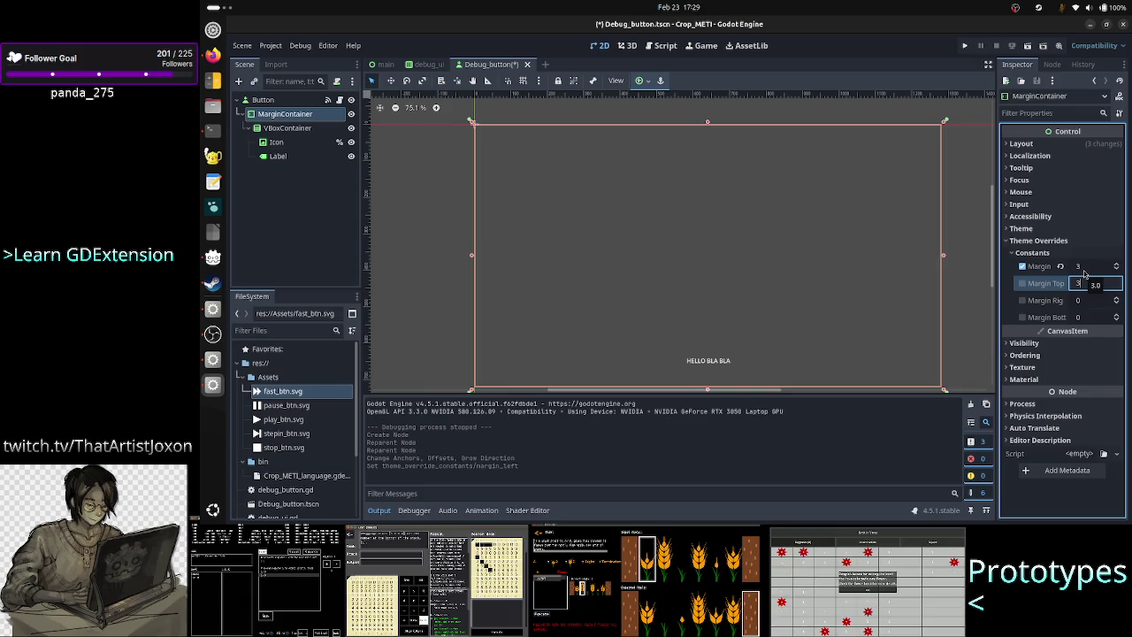
{"action": "left_click", "coordinate": [1085, 269]}
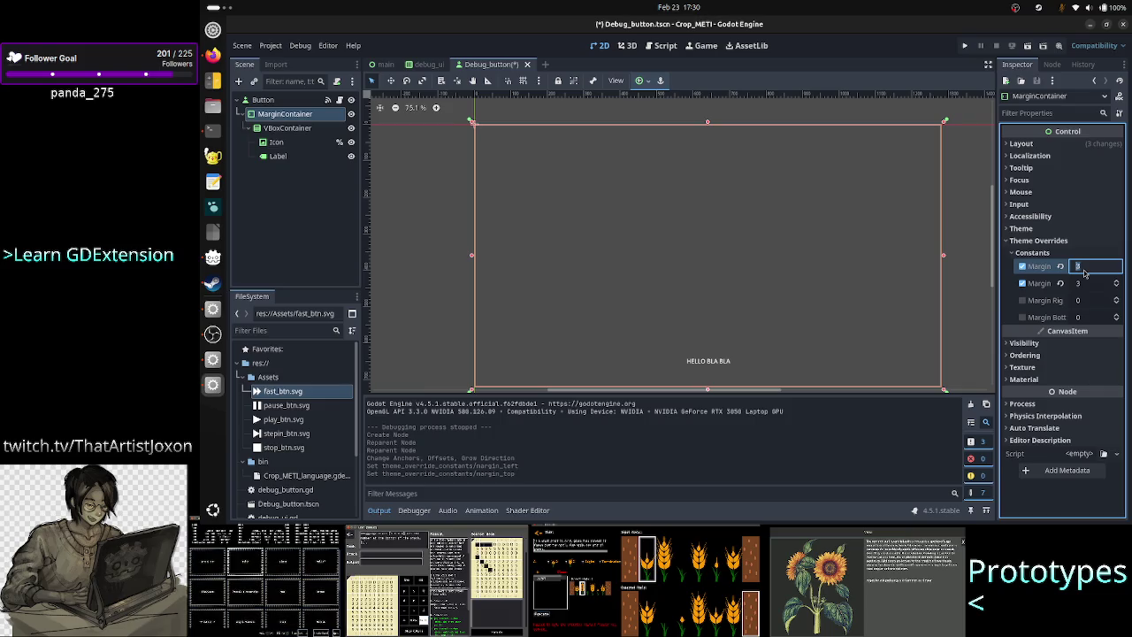
Step: Switch from Godot to another open window
{"action": "key", "text": "alt+Tab"}
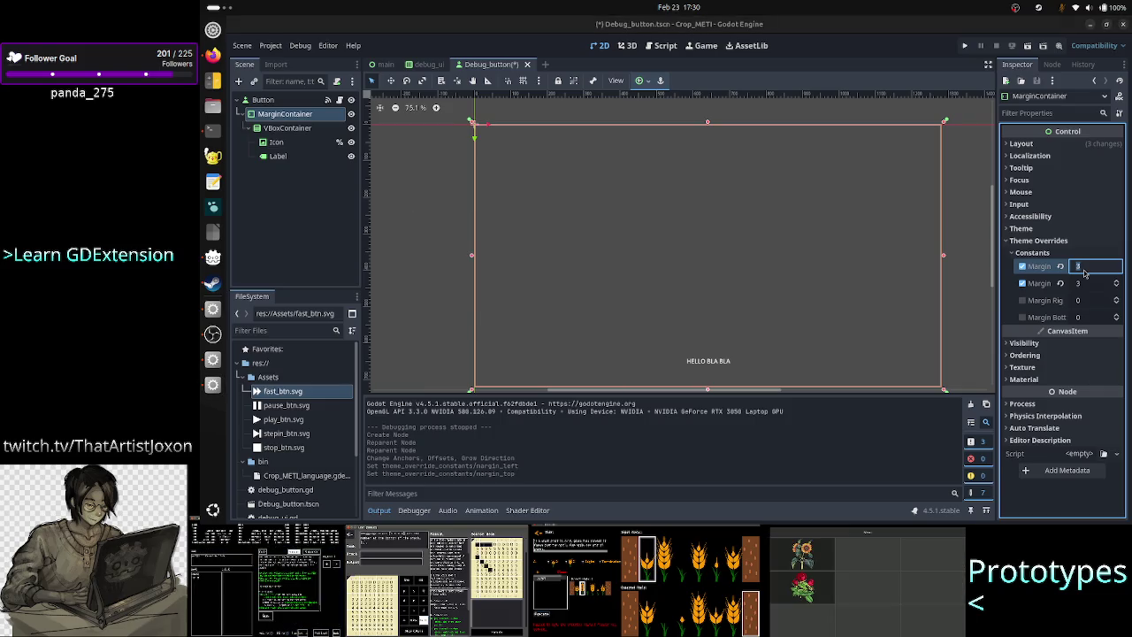
{"action": "key", "text": "alt+Tab"}
{"action": "key", "text": "alt+Tab"}
{"action": "key", "text": "alt+Tab"}
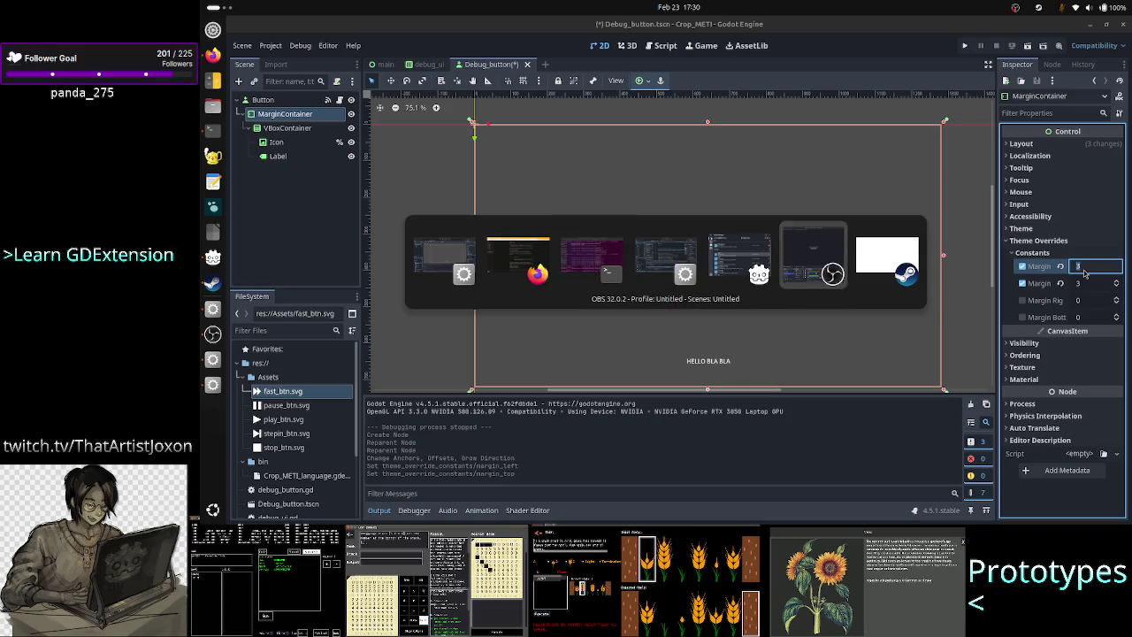
{"action": "key", "text": "alt+Tab"}
{"action": "key", "text": "alt+Tab"}
{"action": "key", "text": "alt+Tab"}
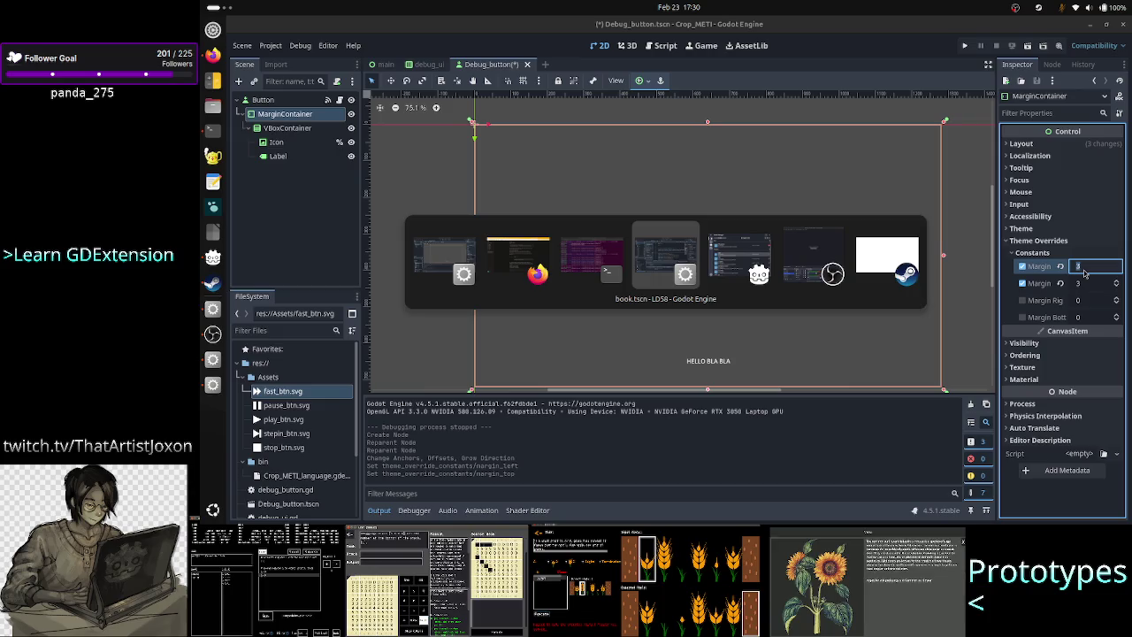
{"action": "key", "text": "alt+Tab"}
{"action": "key", "text": "alt+Tab"}
{"action": "key", "text": "alt+Tab"}
{"action": "key", "text": "alt+Tab"}
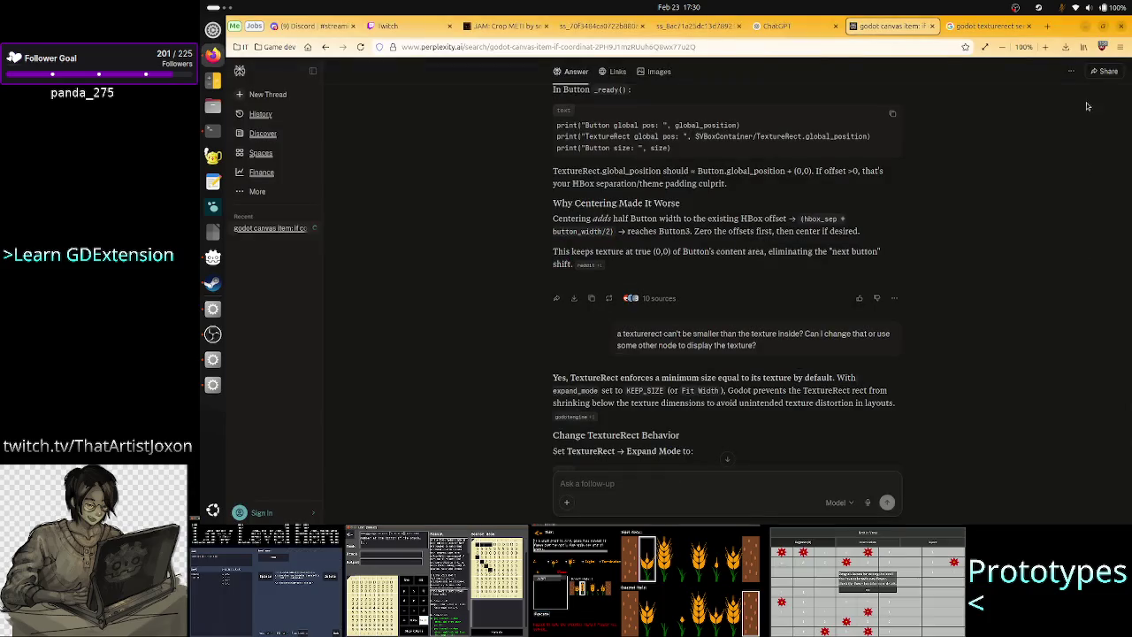
Step: View the TIS-100 screenshot tab in Firefox, then return to Godot
{"action": "left_click", "coordinate": [695, 26]}
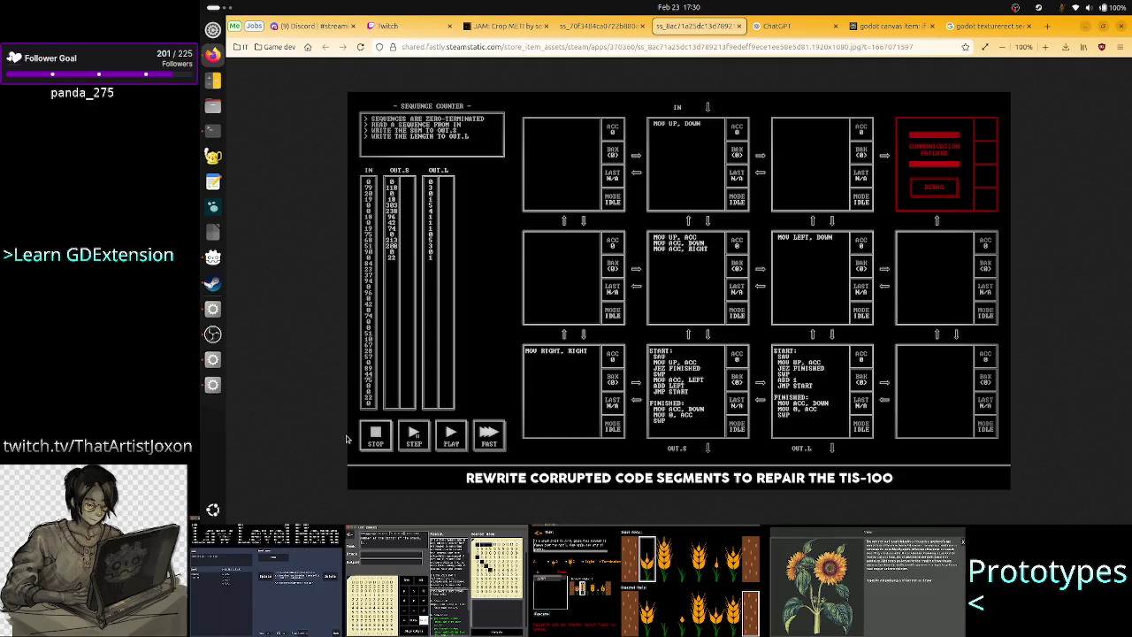
{"action": "key", "text": "alt+Tab"}
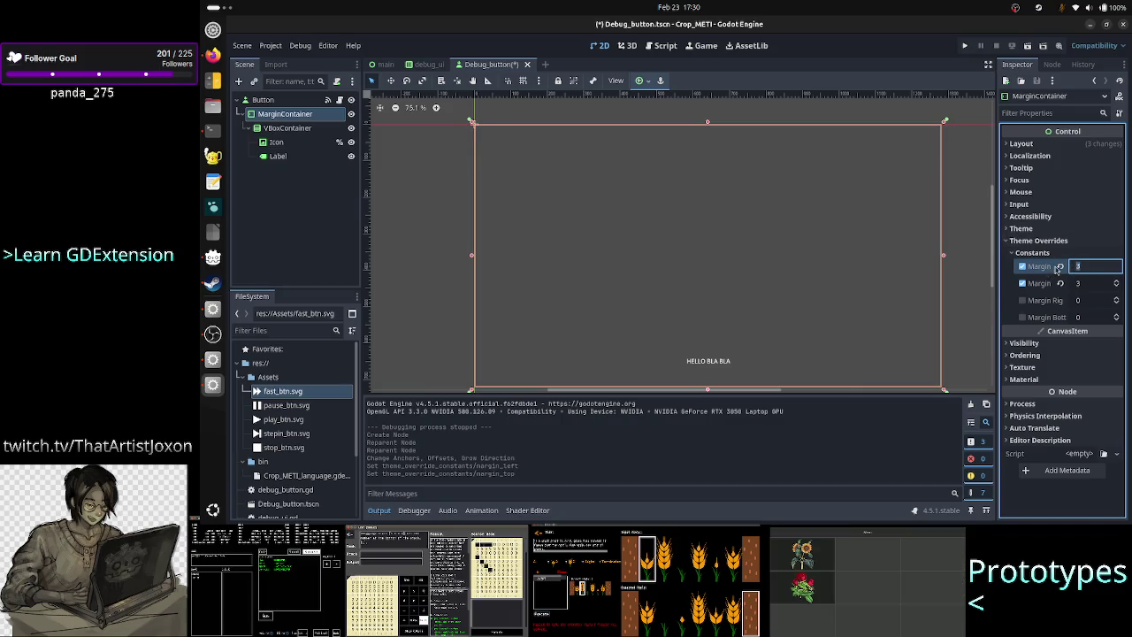
Step: Revert the MarginContainer's left and top margin overrides to 0 and select Icon
{"action": "left_click", "coordinate": [1061, 268]}
{"action": "left_click", "coordinate": [1062, 282]}
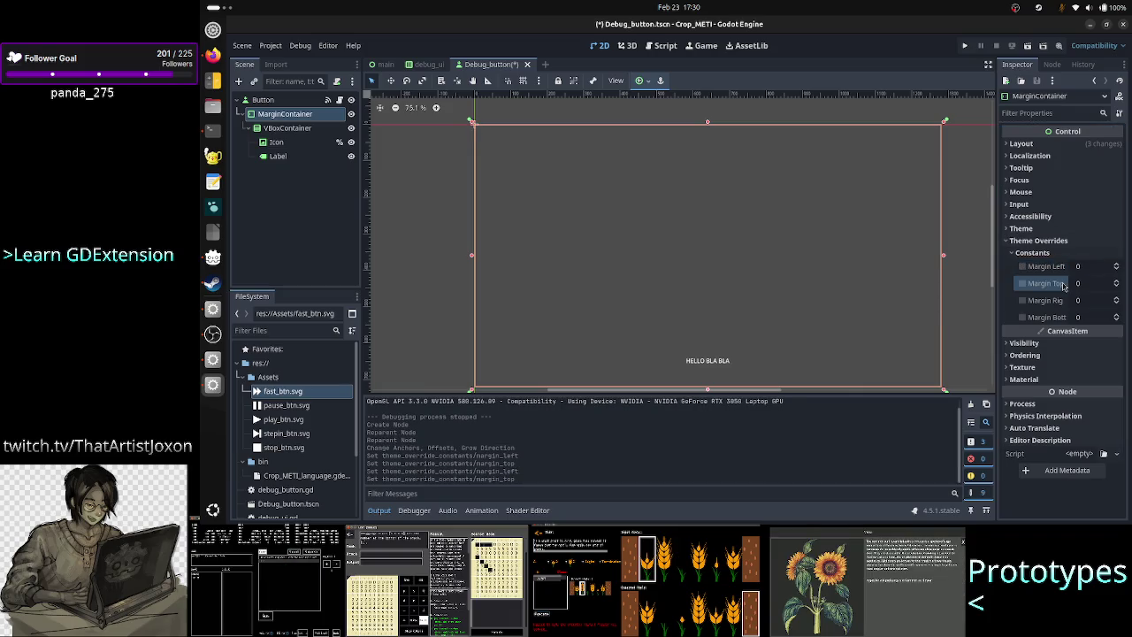
{"action": "left_click", "coordinate": [312, 142]}
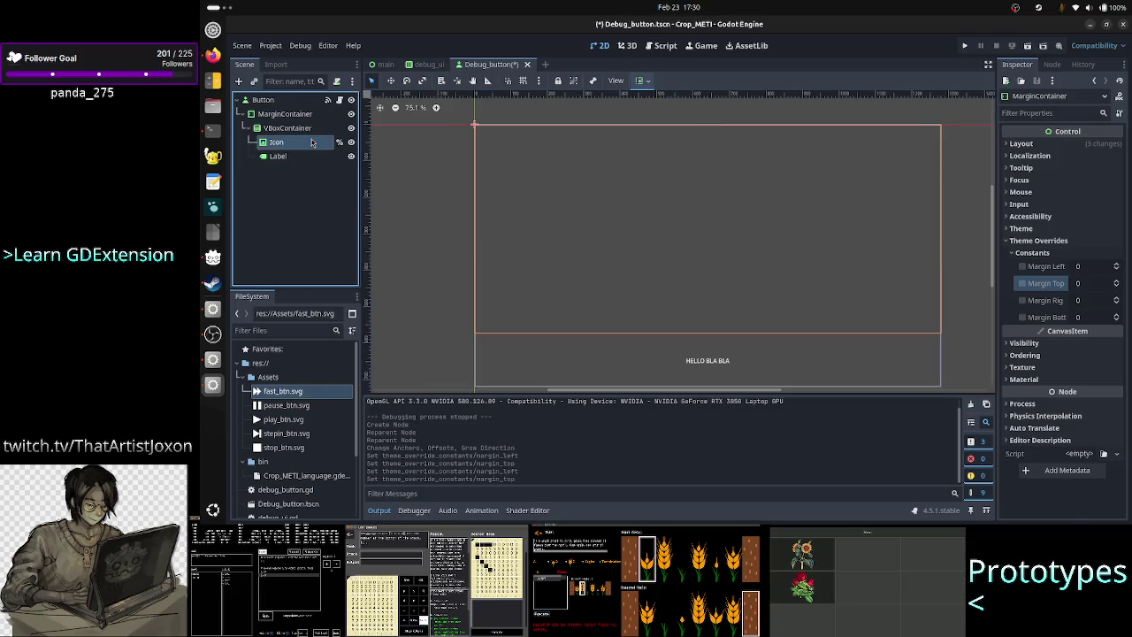
{"action": "scroll", "coordinate": [1053, 400], "scroll_direction": "down", "scroll_amount": 5}
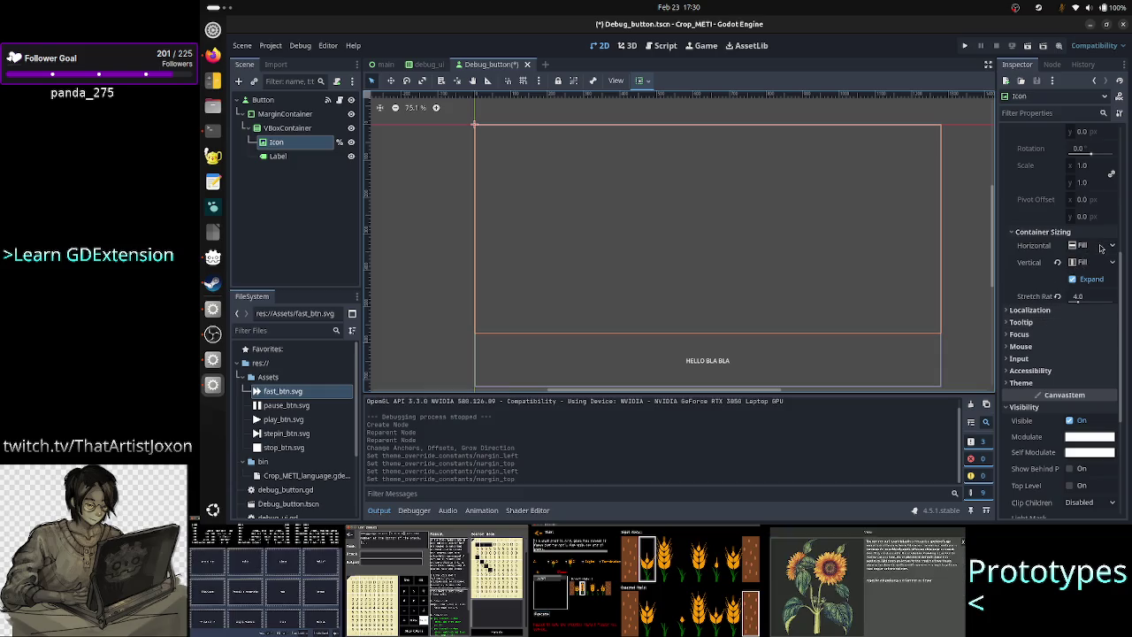
Step: Set the Icon's horizontal sizing to Shrink Center and test-run the scene
{"action": "left_click", "coordinate": [1101, 247]}
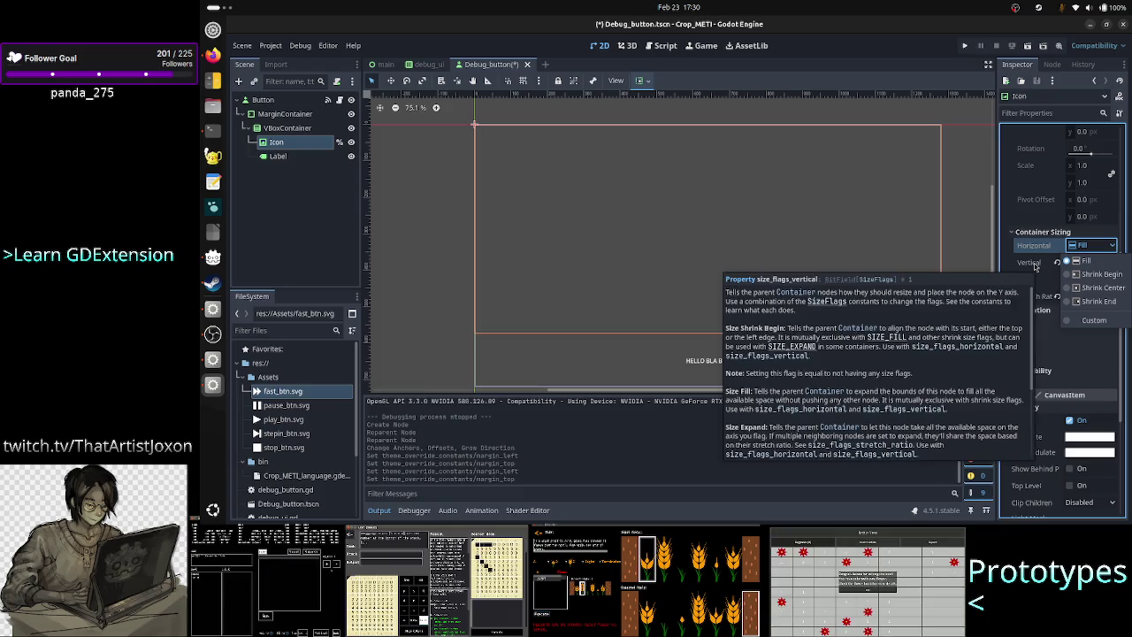
{"action": "key", "text": "Escape"}
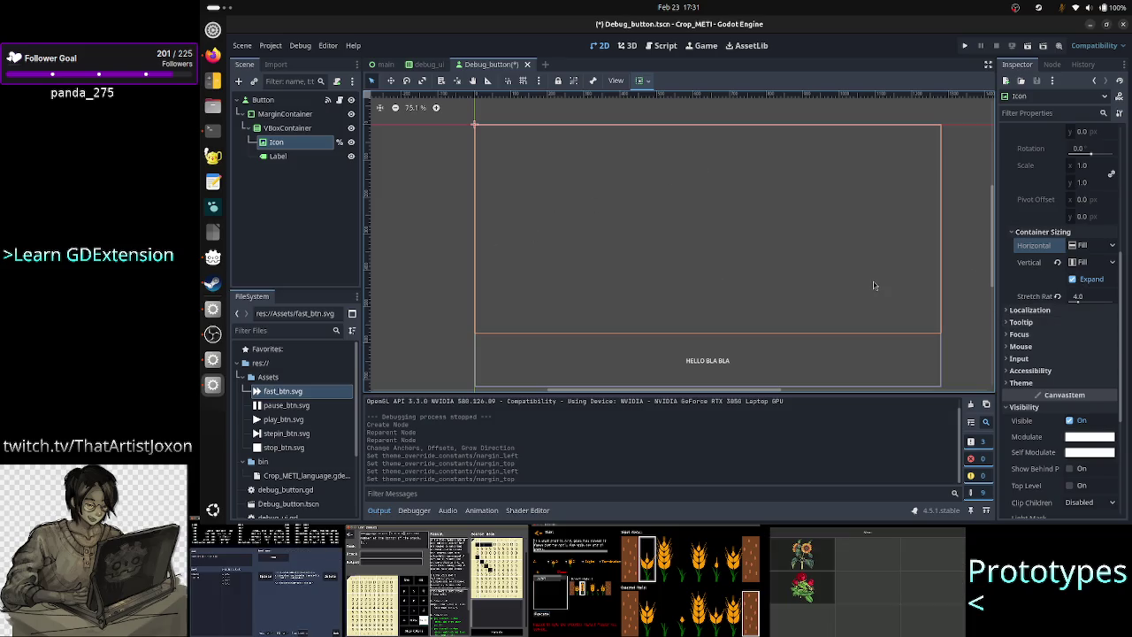
{"action": "left_click", "coordinate": [1084, 248]}
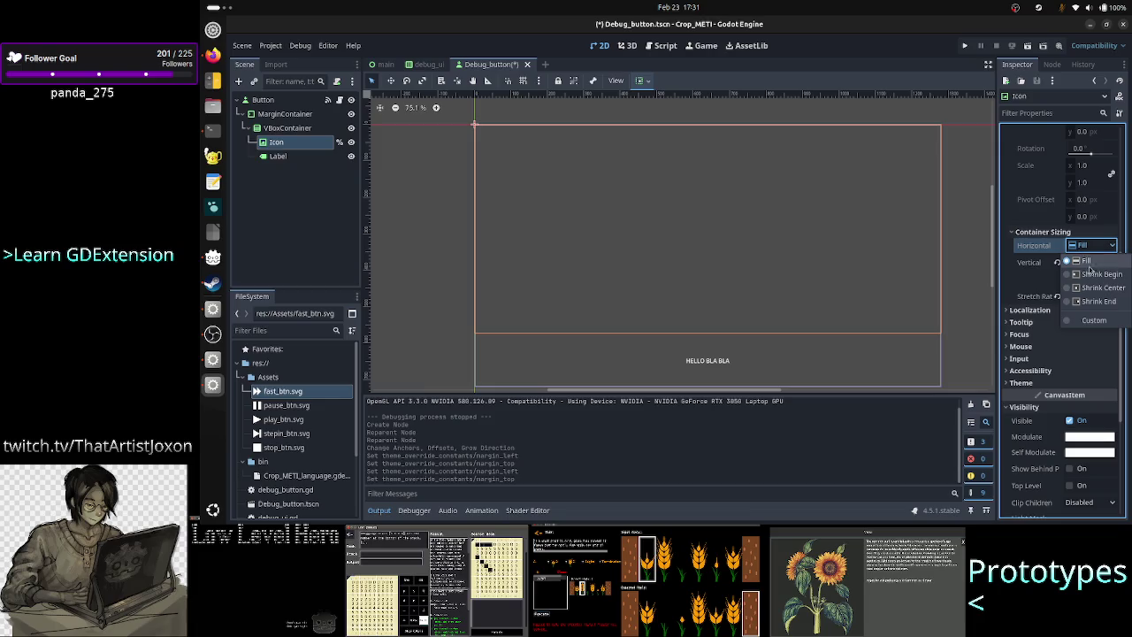
{"action": "left_click", "coordinate": [1101, 287]}
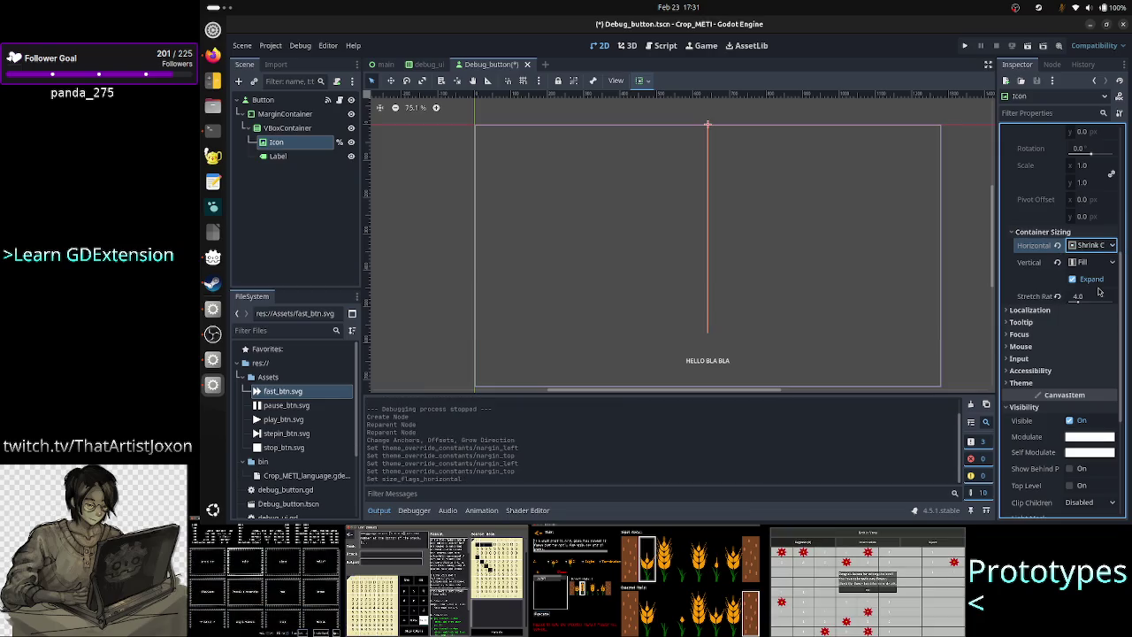
{"action": "left_click", "coordinate": [965, 46]}
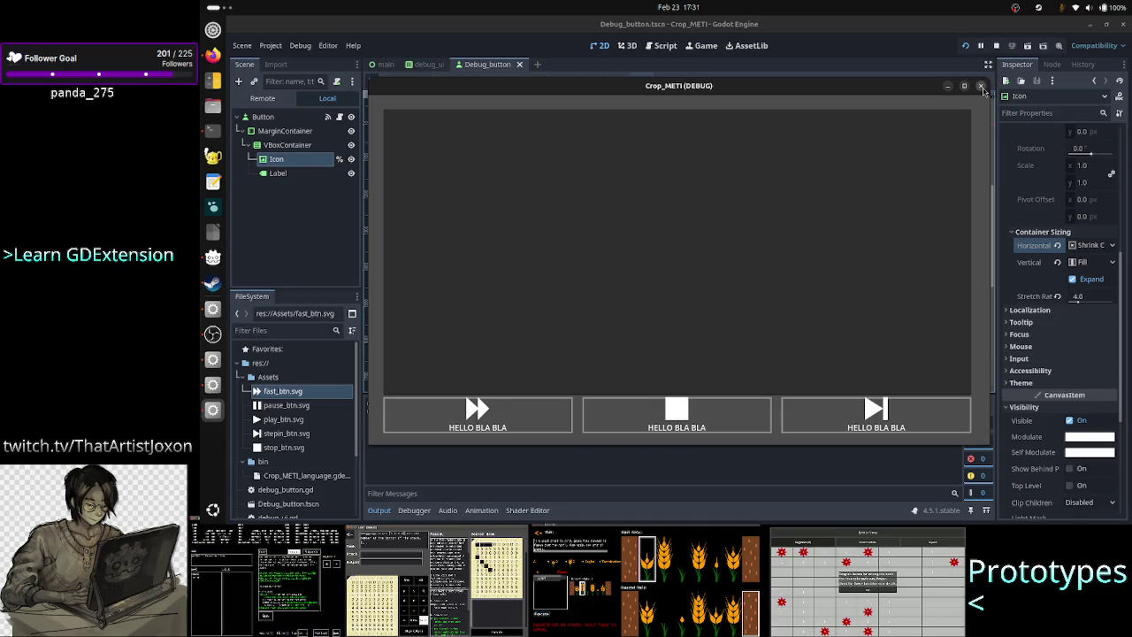
{"action": "left_click", "coordinate": [982, 86]}
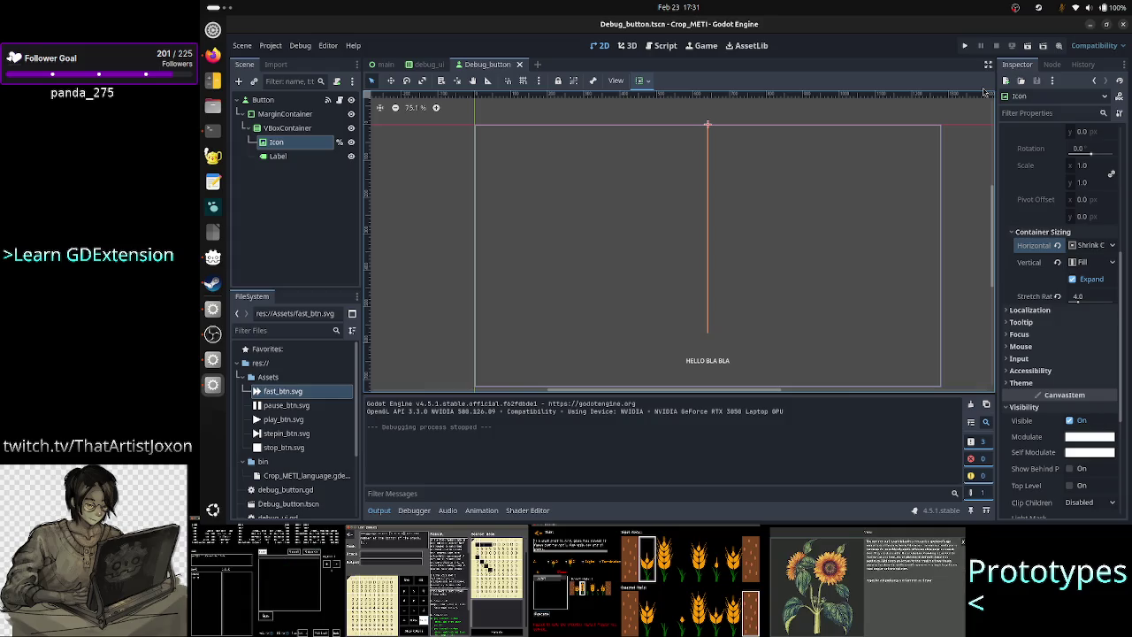
Step: Return the Icon's horizontal sizing to Fill
{"action": "left_click", "coordinate": [1091, 245]}
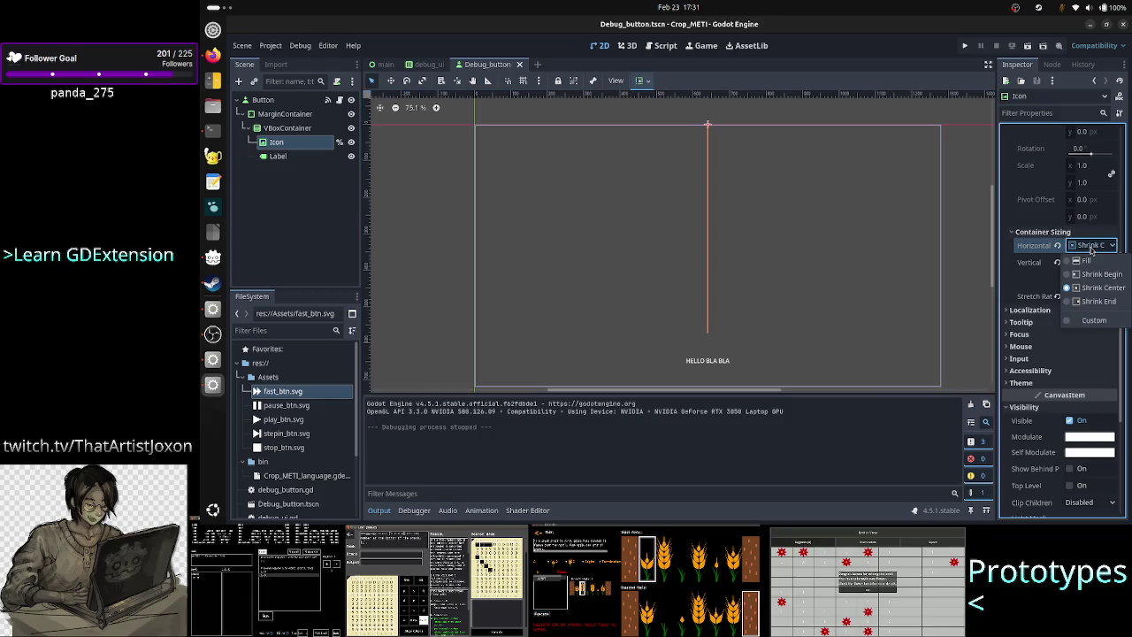
{"action": "left_click", "coordinate": [1088, 260]}
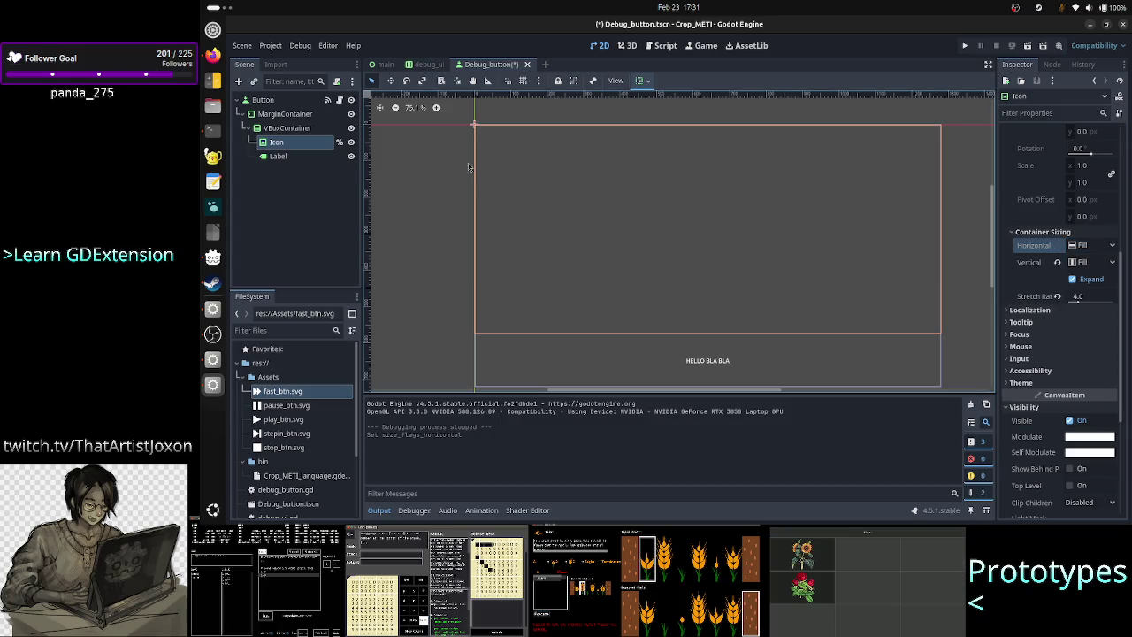
{"action": "left_click", "coordinate": [297, 116]}
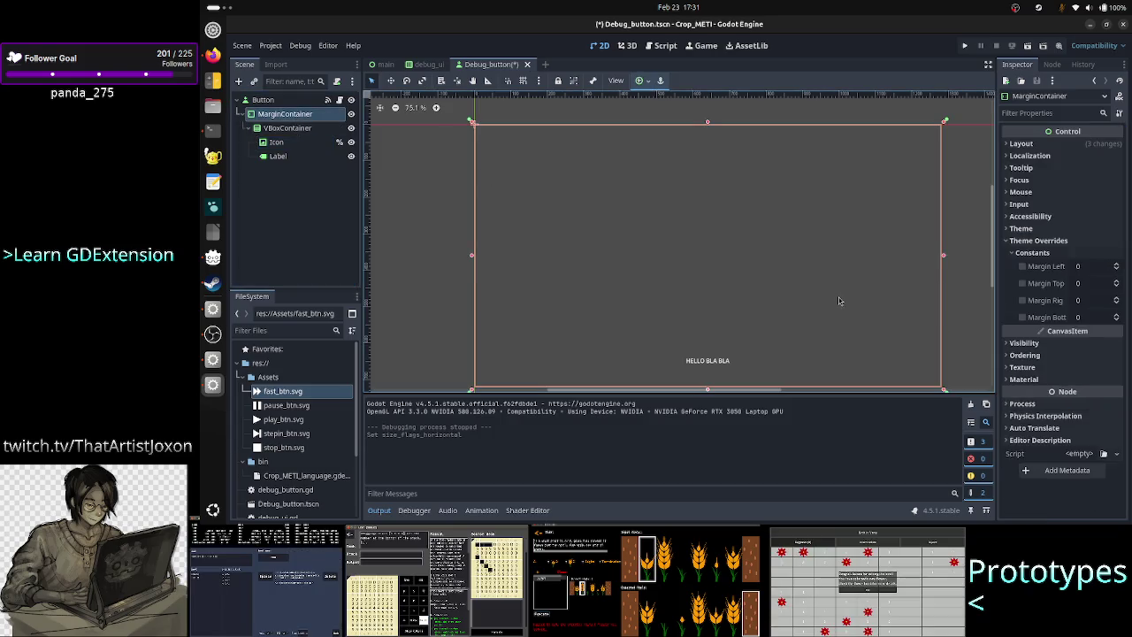
Step: Set MarginContainer margins to 10 left and right, 3 top and bottom
{"action": "left_click", "coordinate": [1090, 267]}
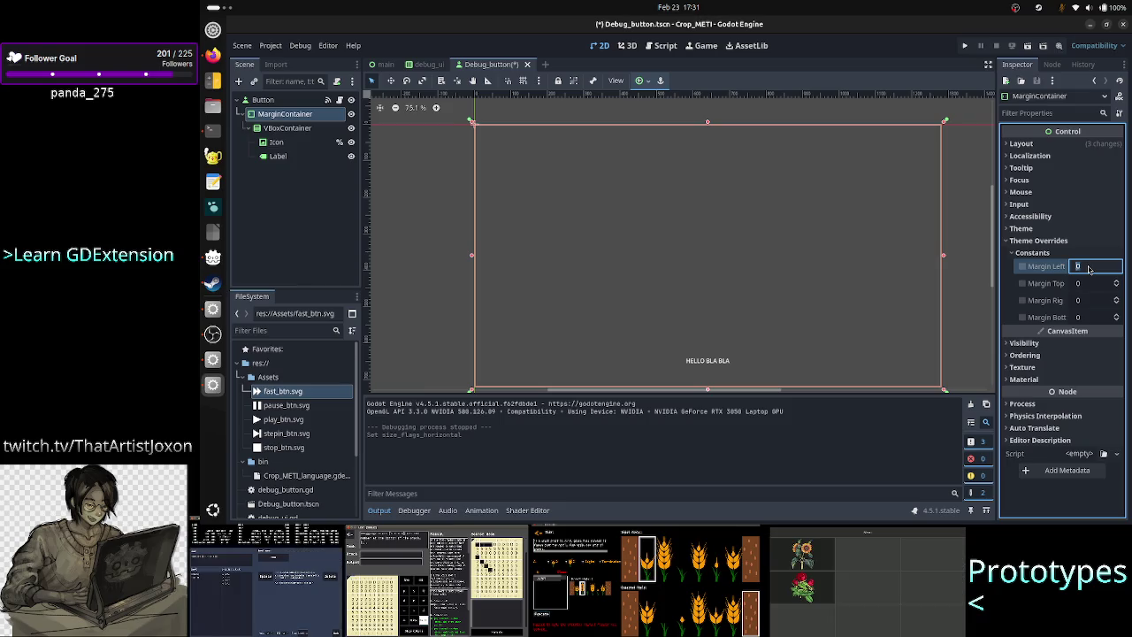
{"action": "type", "text": "10"}
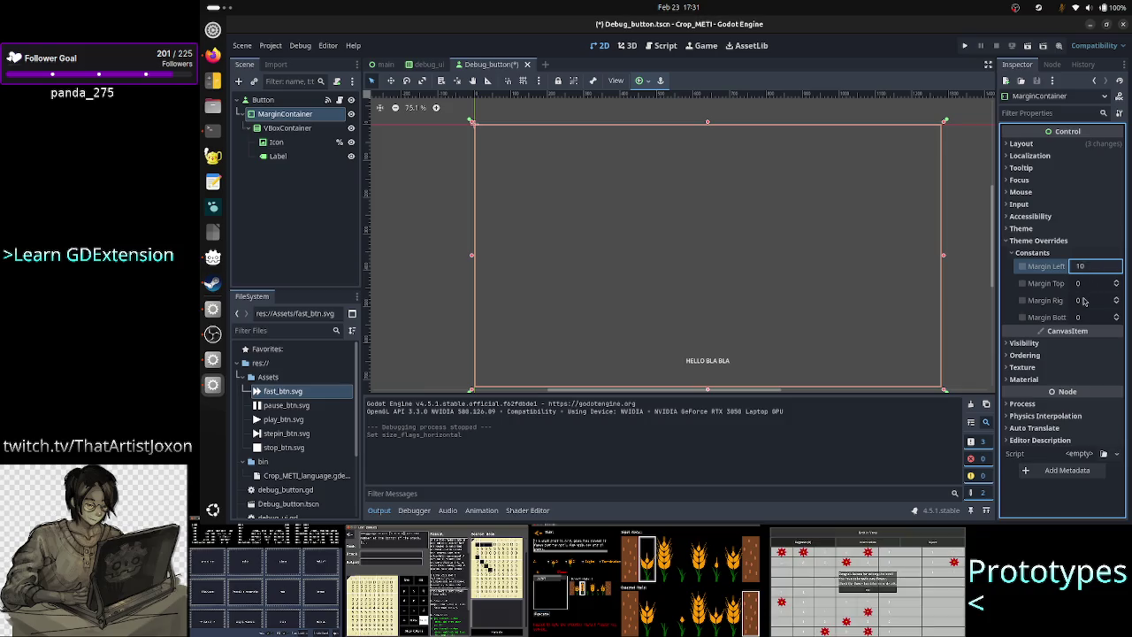
{"action": "left_click", "coordinate": [1084, 300]}
{"action": "type", "text": "10"}
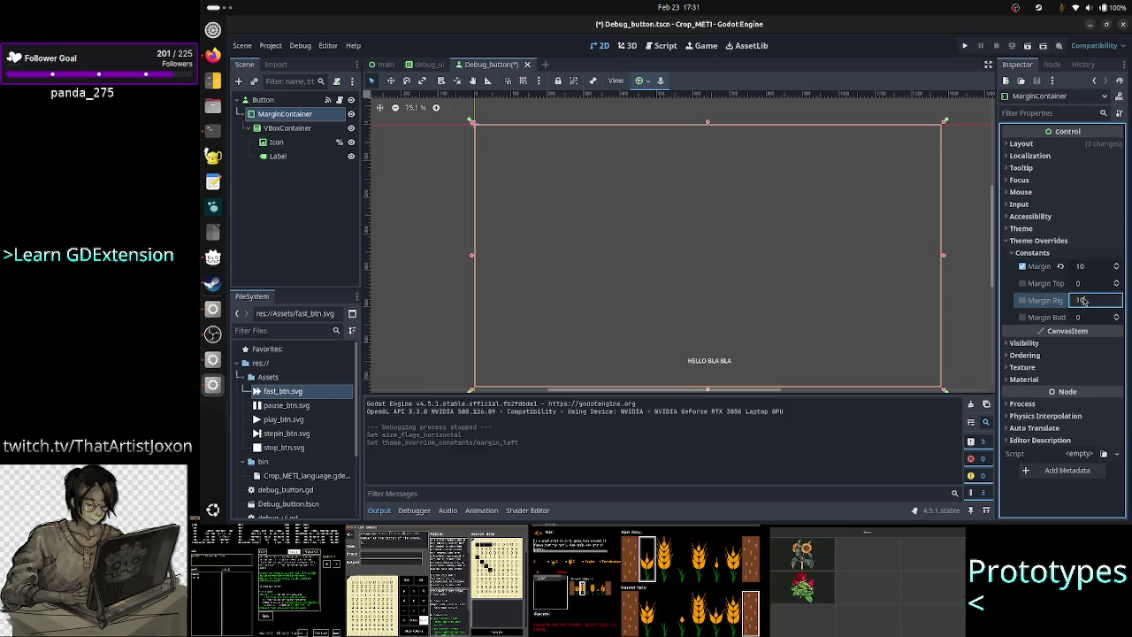
{"action": "left_click", "coordinate": [1085, 284]}
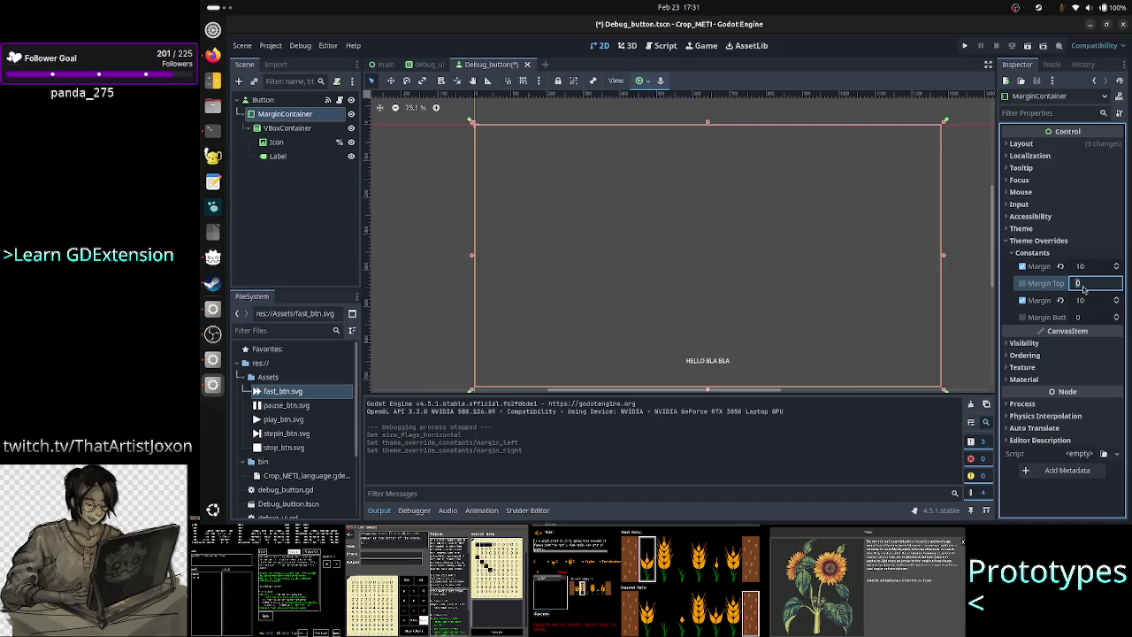
{"action": "type", "text": "3"}
{"action": "left_click", "coordinate": [1084, 317]}
{"action": "type", "text": "3"}
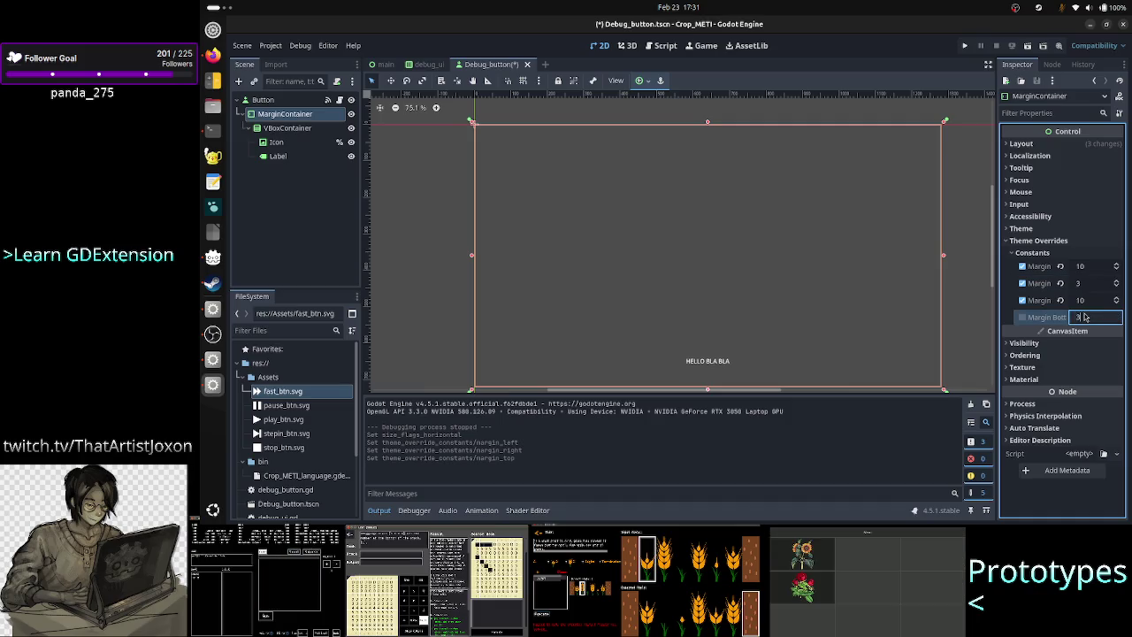
{"action": "key", "text": "Return"}
Step: Test-run the project full screen to check the layout, then close it
{"action": "left_click", "coordinate": [966, 46]}
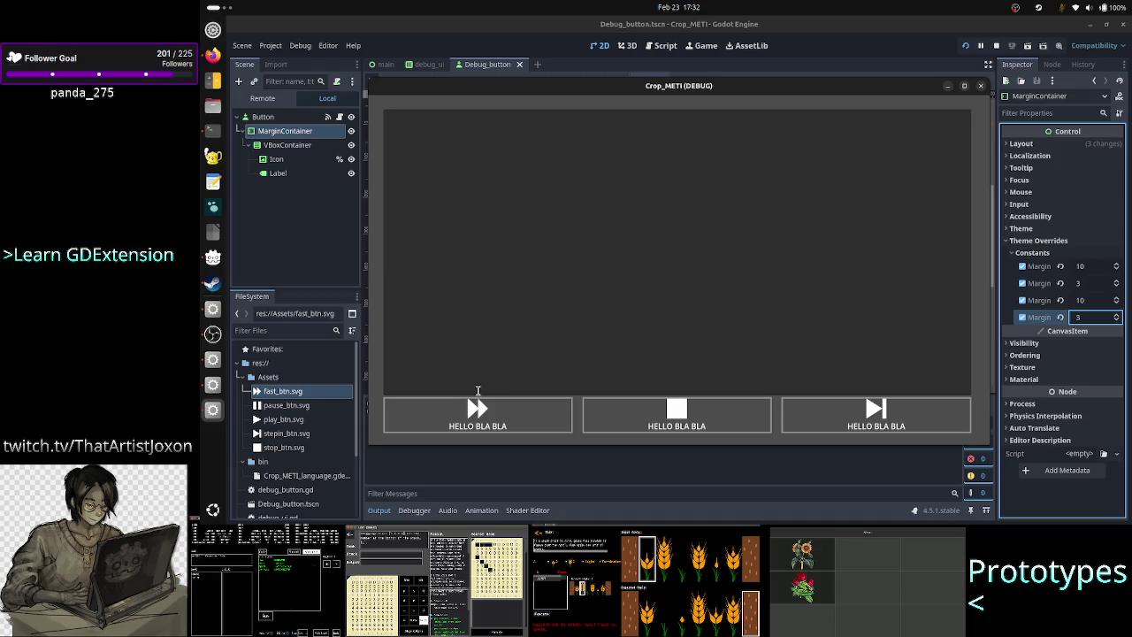
{"action": "left_click", "coordinate": [965, 86]}
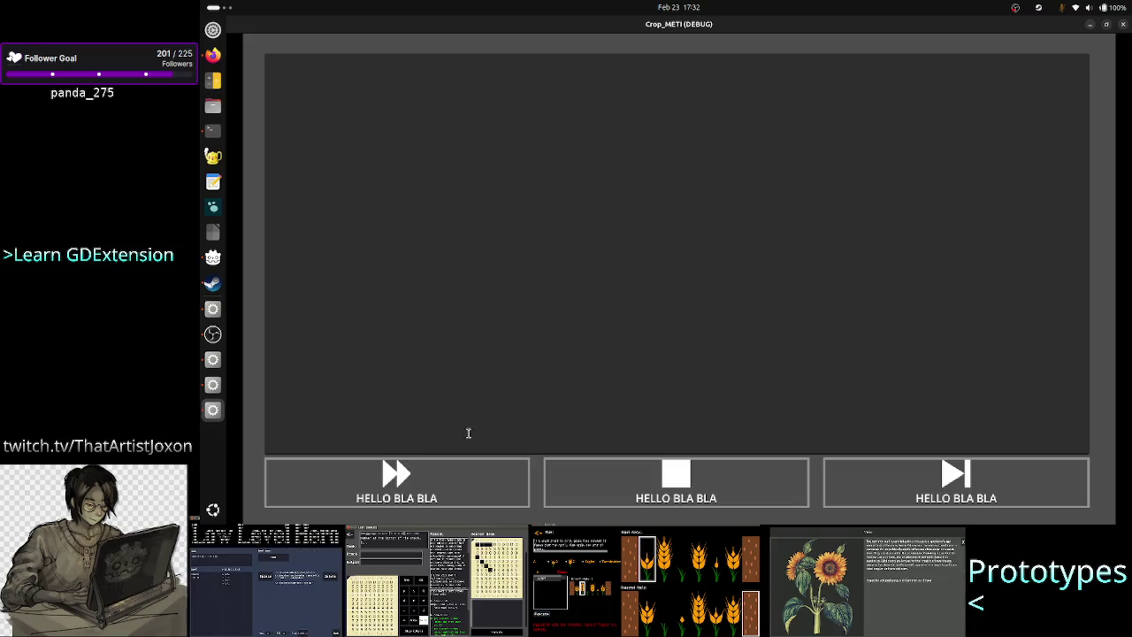
{"action": "left_click", "coordinate": [1123, 24]}
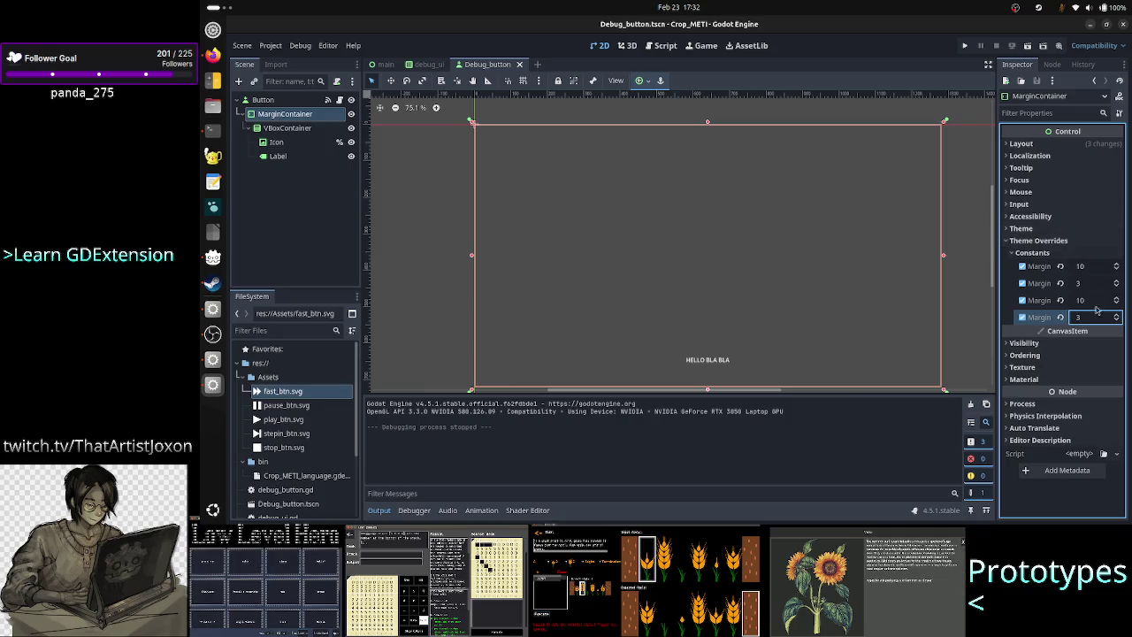
{"action": "left_click", "coordinate": [948, 301]}
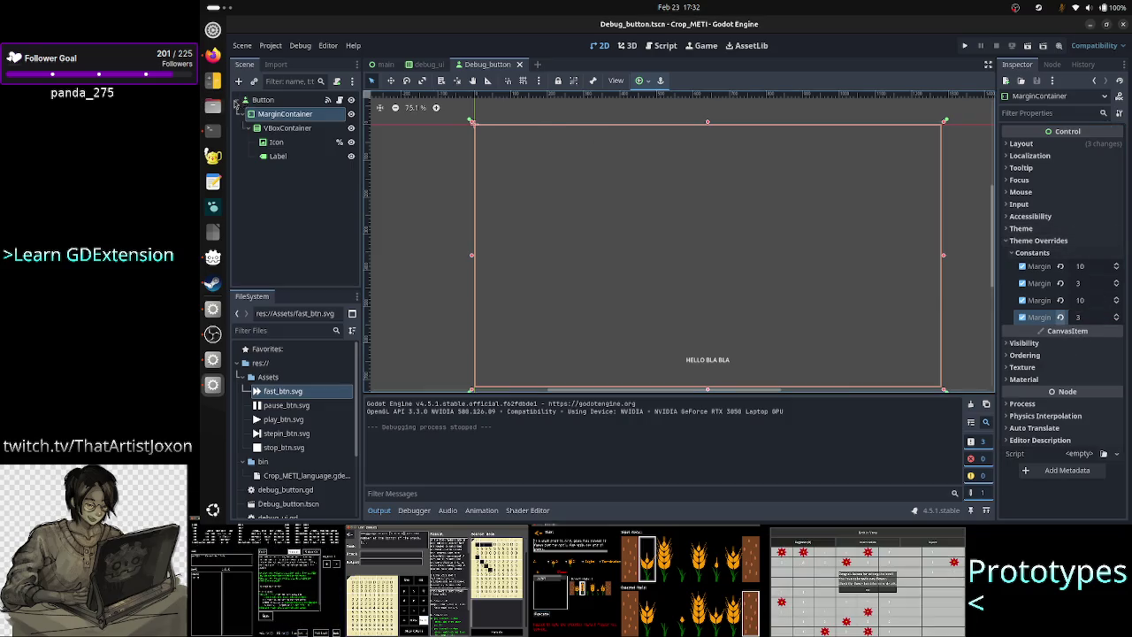
Step: Collapse the Button's Normal and Pressed styles and clear the Pressed style override
{"action": "left_click", "coordinate": [263, 99]}
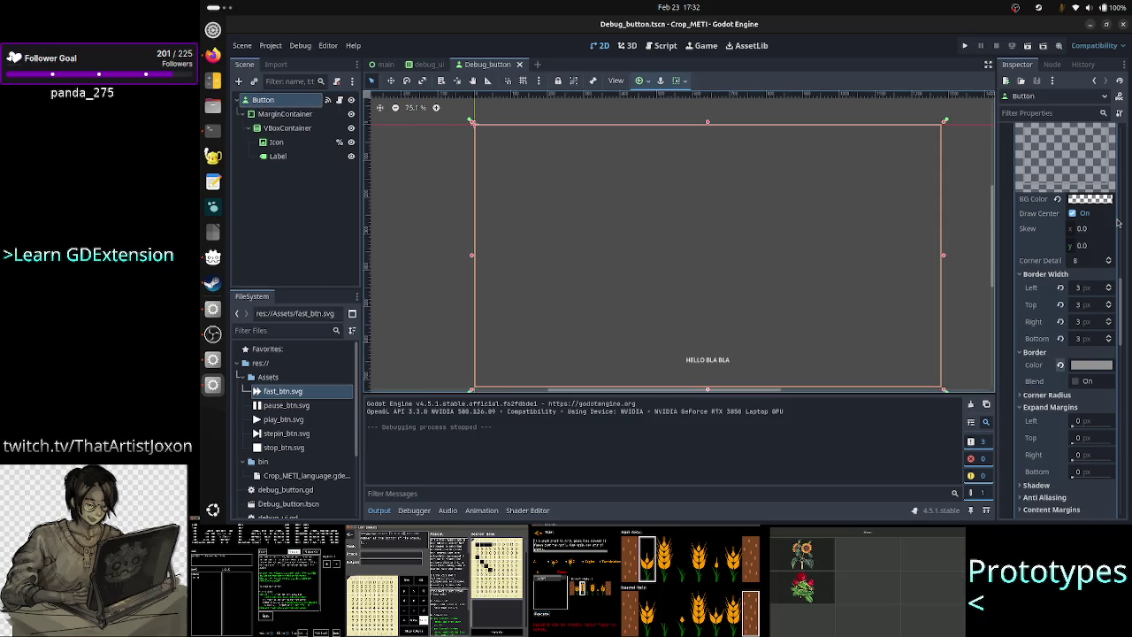
{"action": "scroll", "coordinate": [1117, 223], "scroll_direction": "up", "scroll_amount": 5}
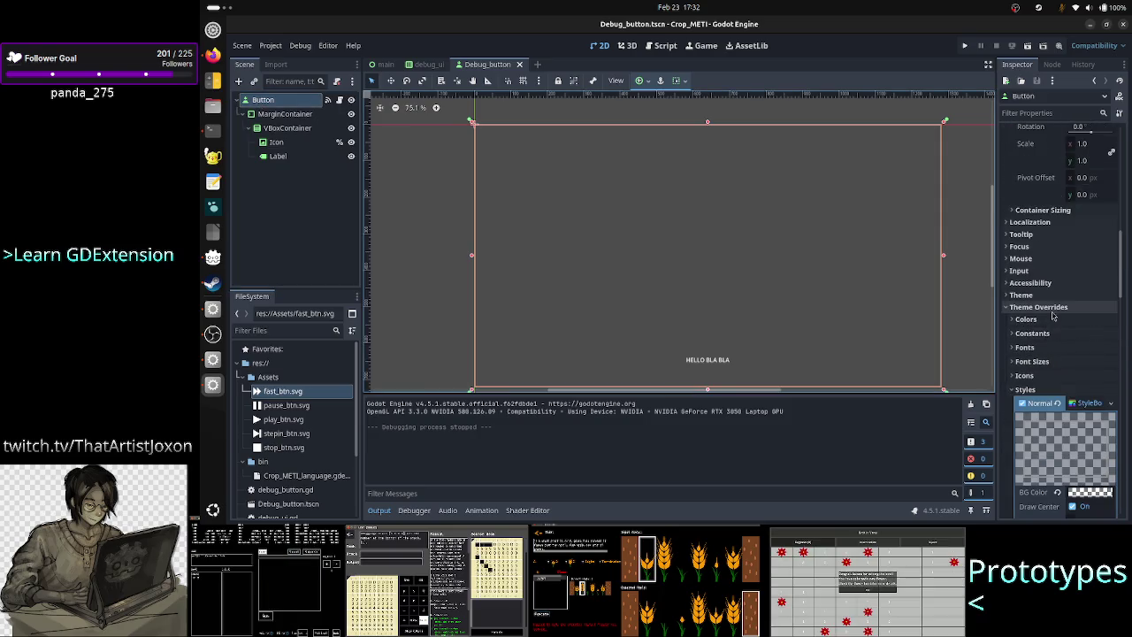
{"action": "left_click", "coordinate": [1093, 406]}
{"action": "left_click", "coordinate": [1088, 442]}
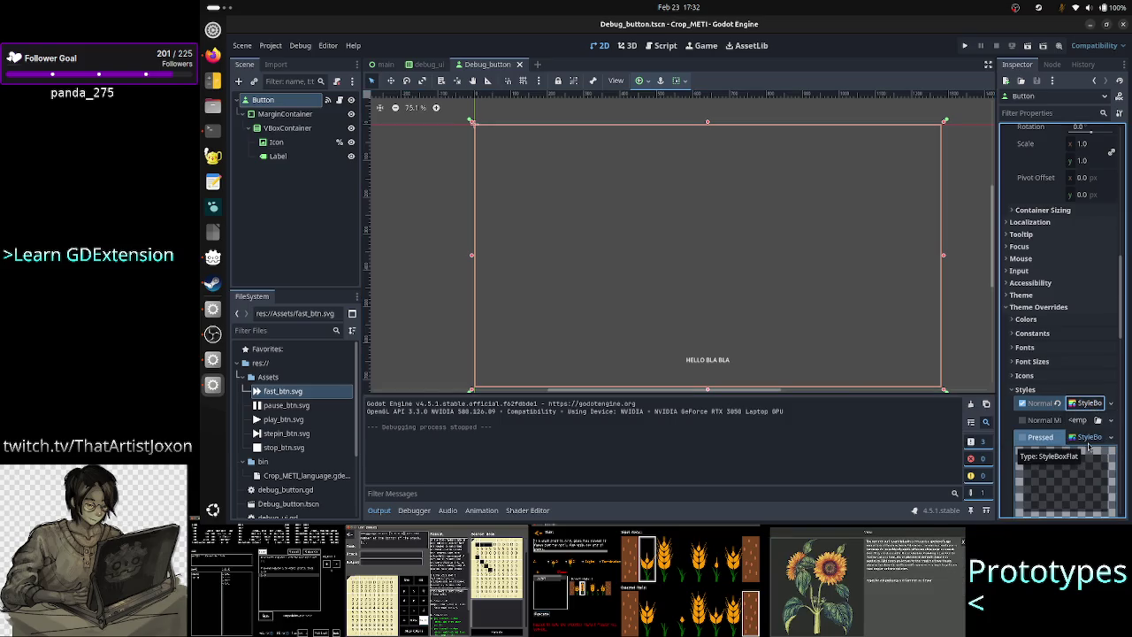
{"action": "left_click", "coordinate": [1112, 442]}
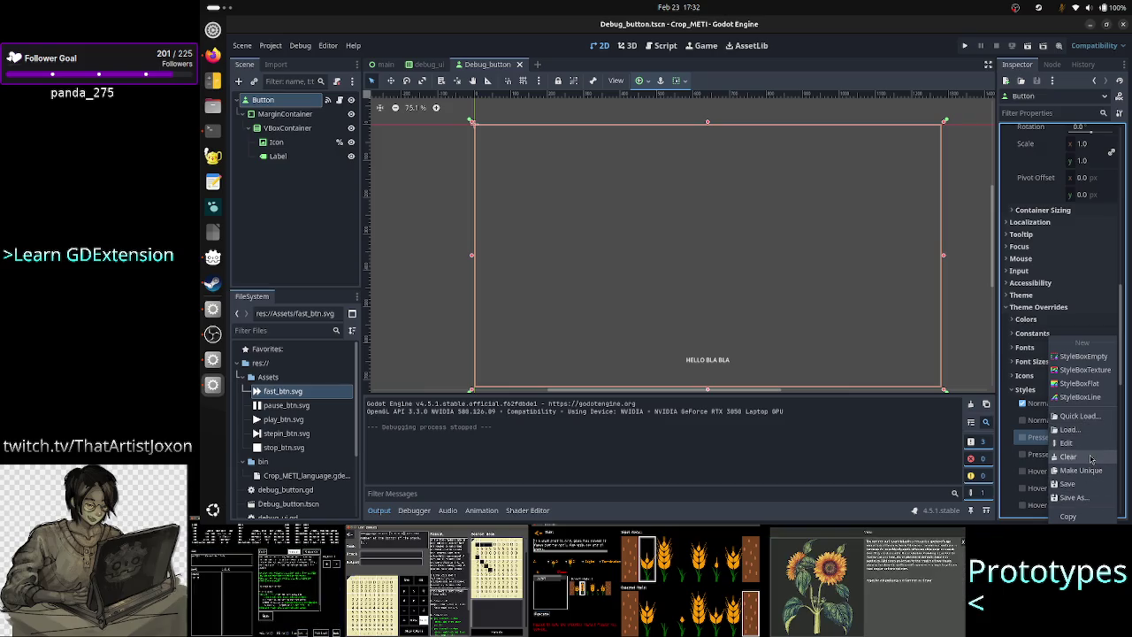
{"action": "left_click", "coordinate": [1091, 455]}
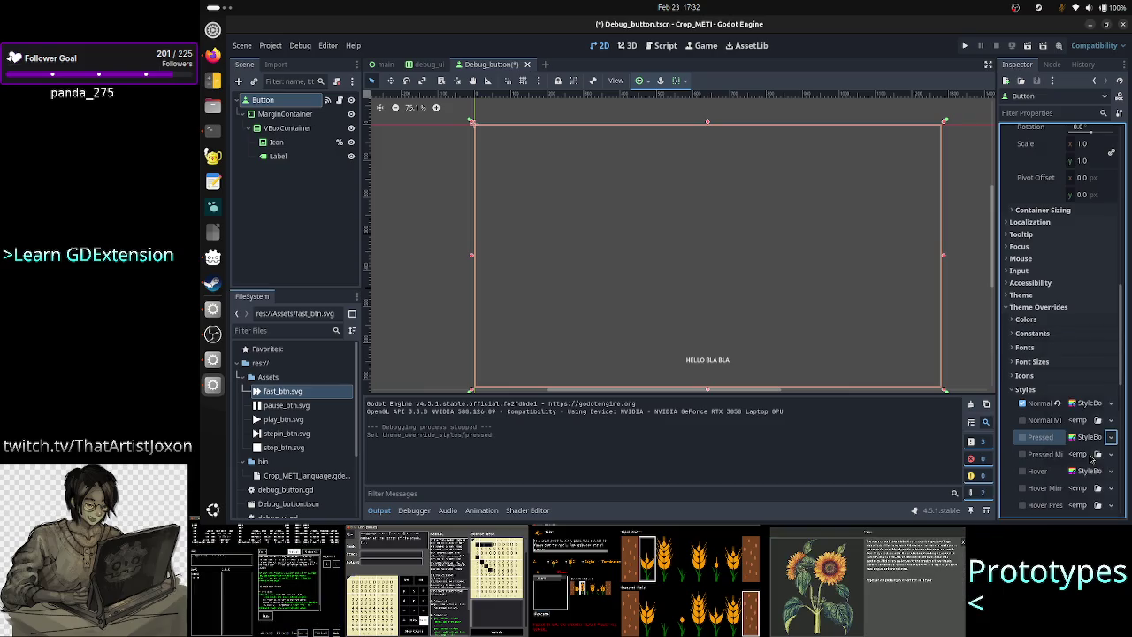
{"action": "left_click", "coordinate": [1111, 404]}
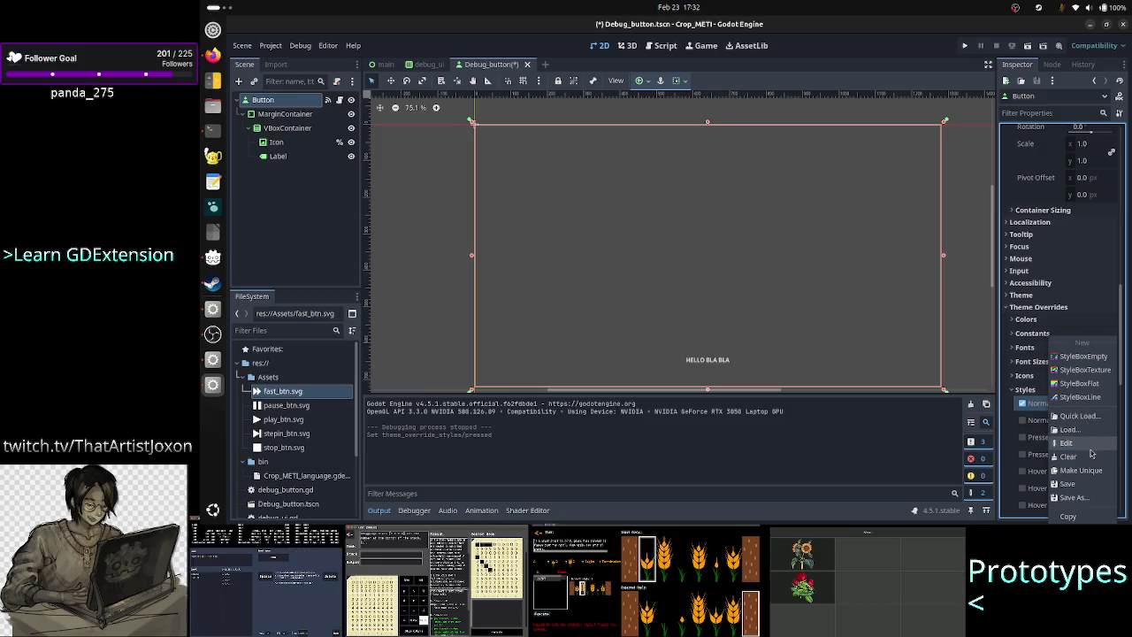
{"action": "left_click", "coordinate": [1083, 515]}
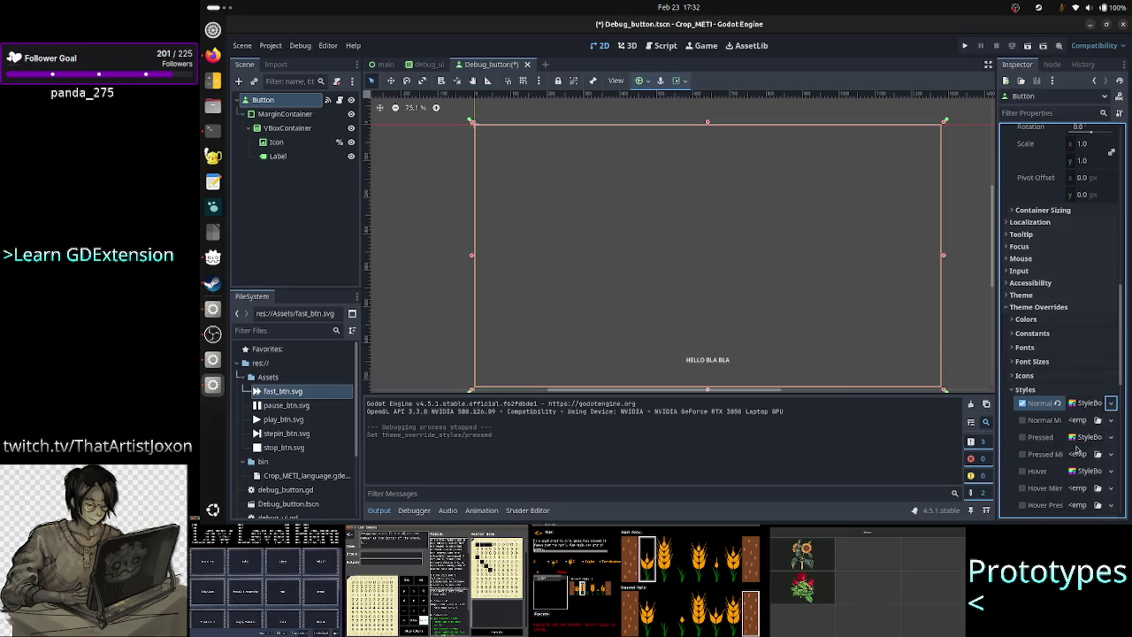
Step: Paste the copied StyleBoxFlat into the Hover style as unique and confirm
{"action": "left_click", "coordinate": [1111, 471]}
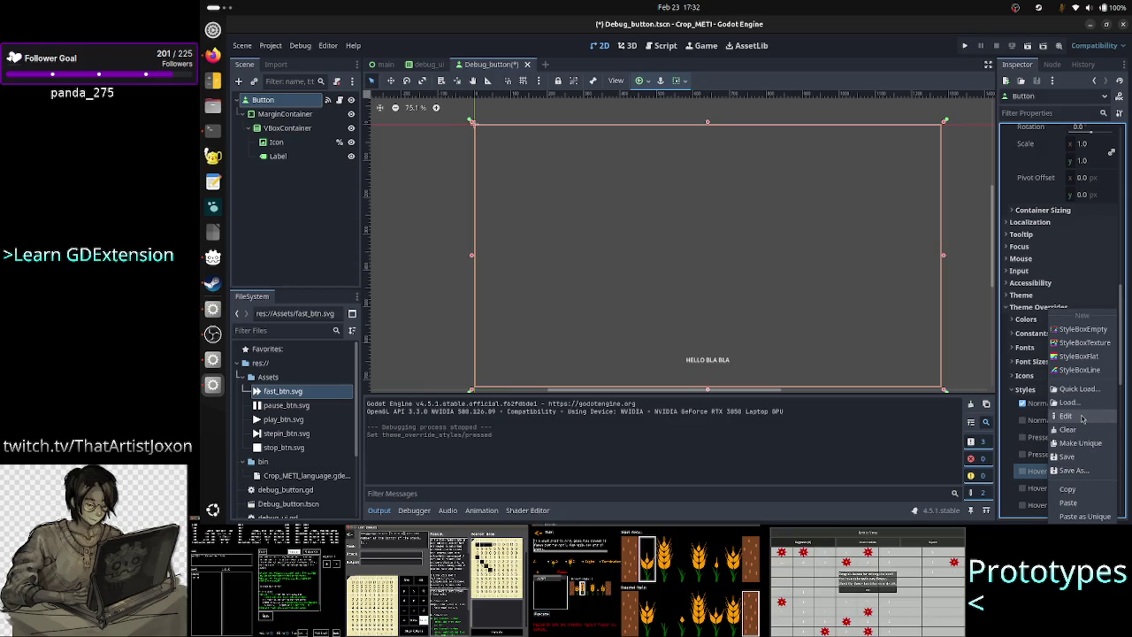
{"action": "left_click", "coordinate": [1078, 518]}
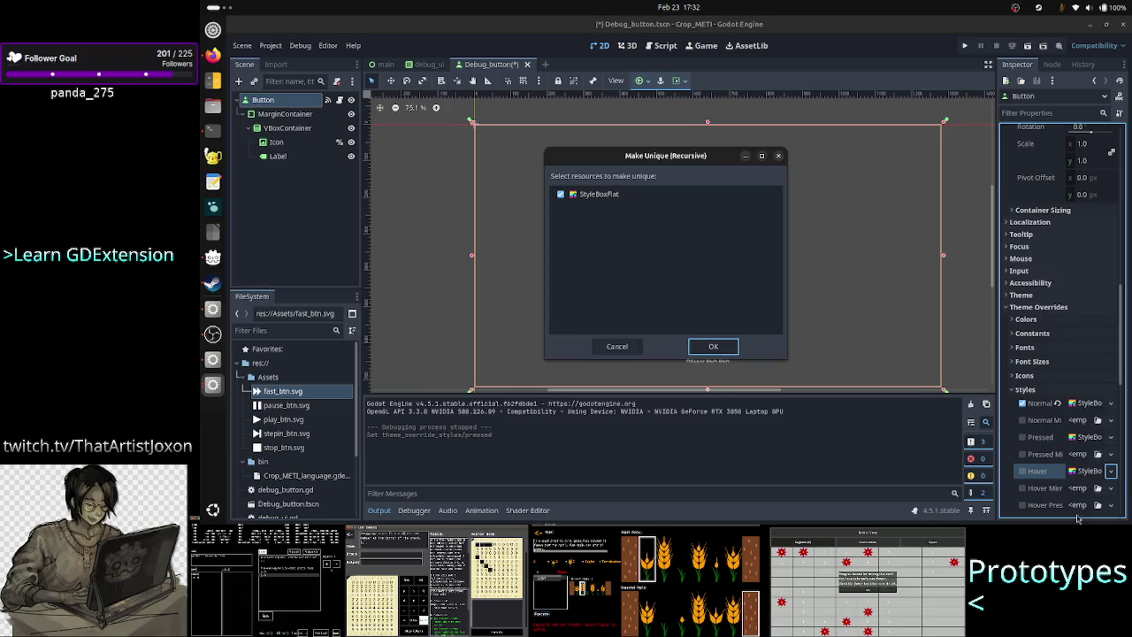
{"action": "left_click", "coordinate": [614, 203]}
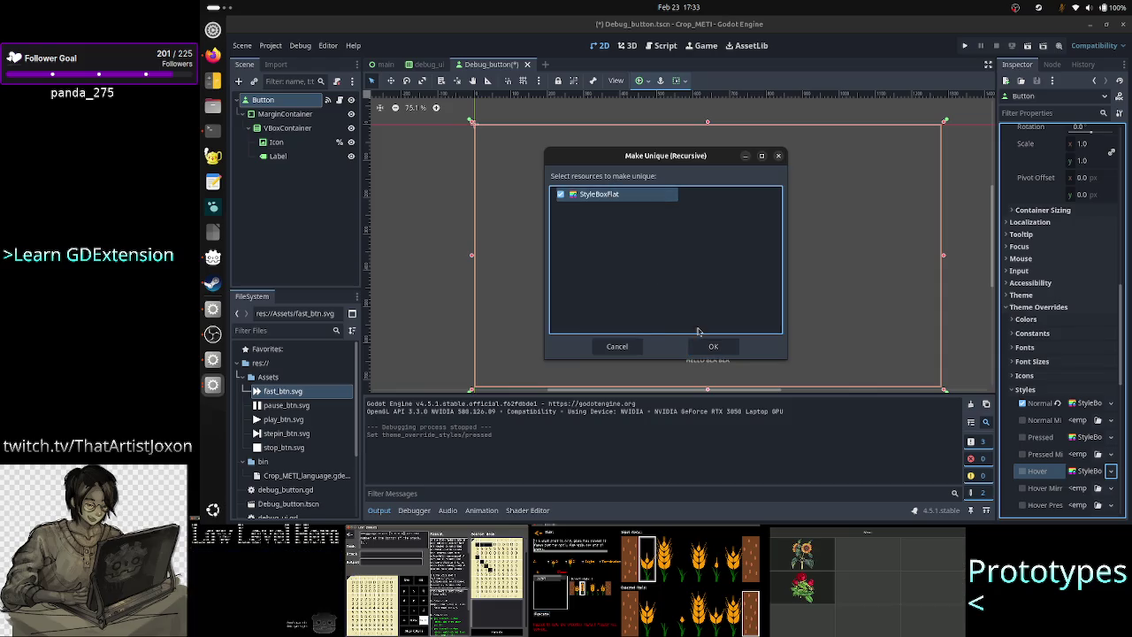
{"action": "left_click", "coordinate": [713, 349]}
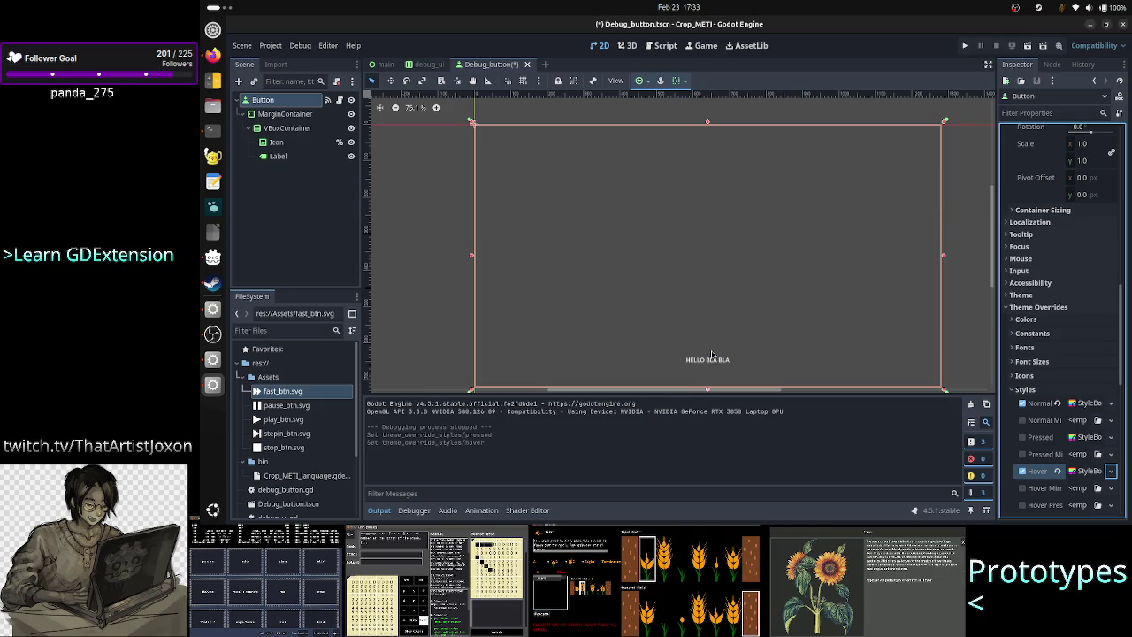
Step: Save and test-run the project full screen, then close the game
{"action": "left_click", "coordinate": [966, 46]}
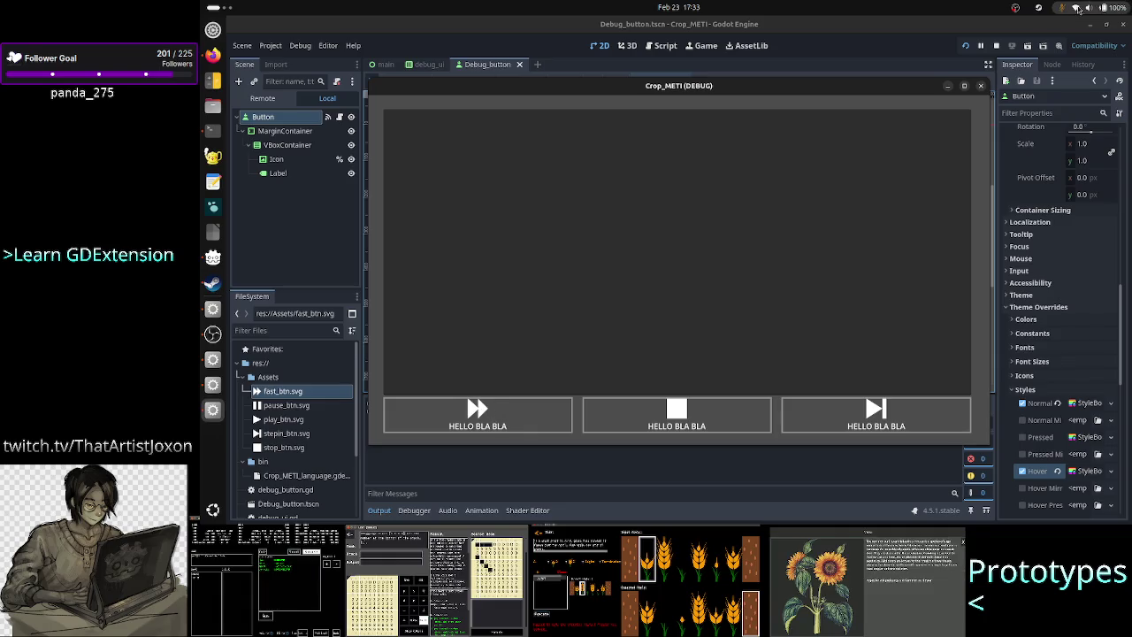
{"action": "left_click", "coordinate": [965, 86]}
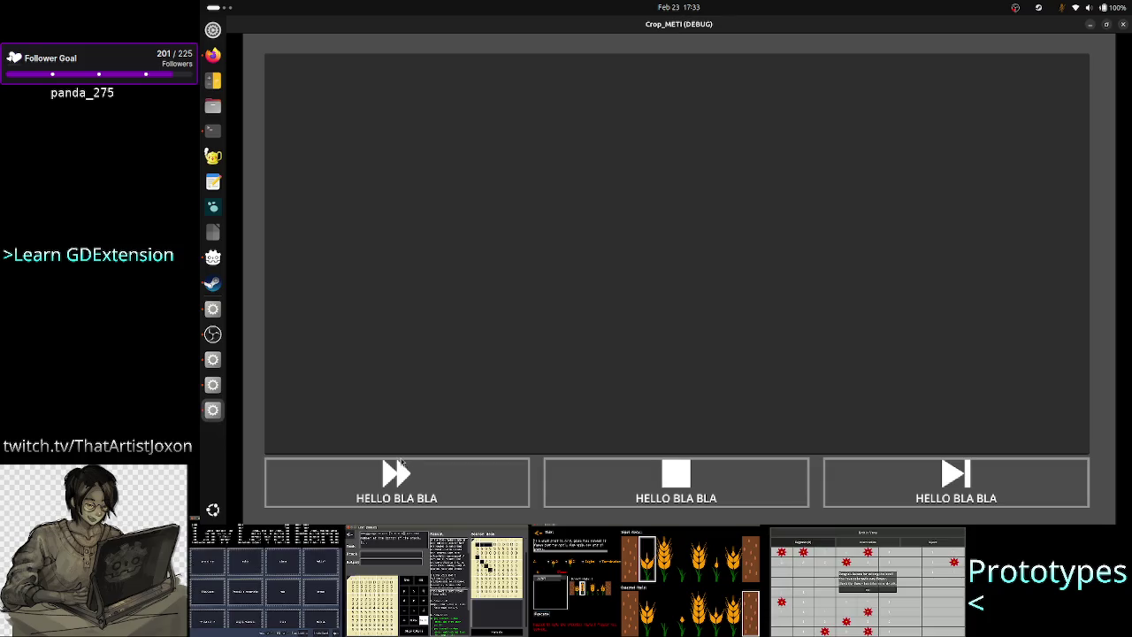
{"action": "left_click", "coordinate": [1123, 25]}
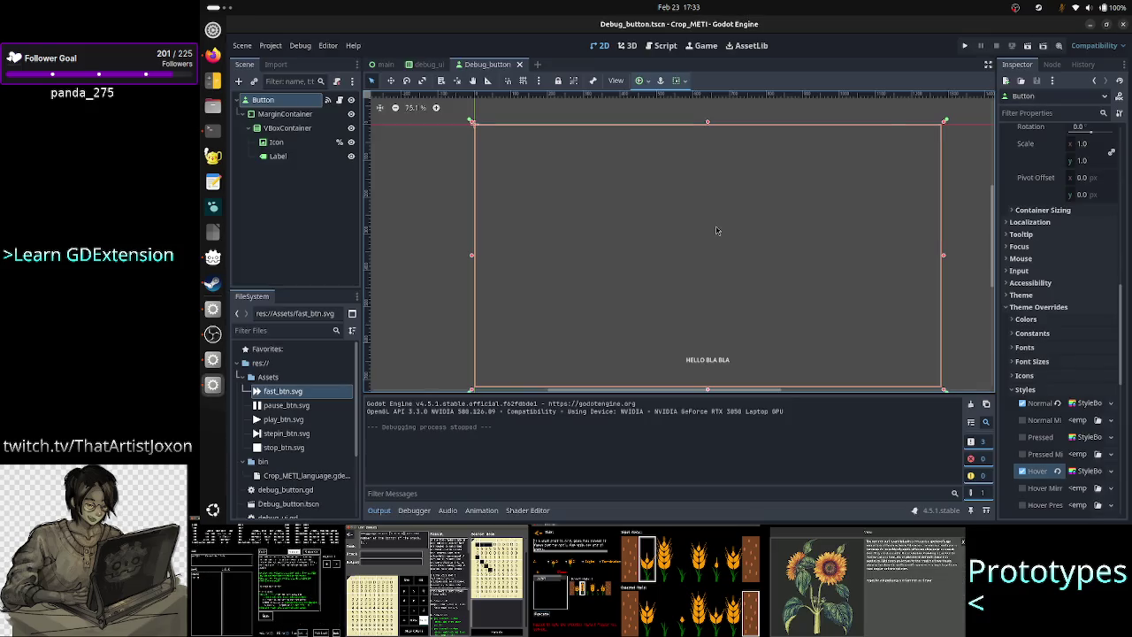
Step: Inspect the Button's Normal style: 3 px borders and corner detail 8
{"action": "left_click", "coordinate": [288, 115]}
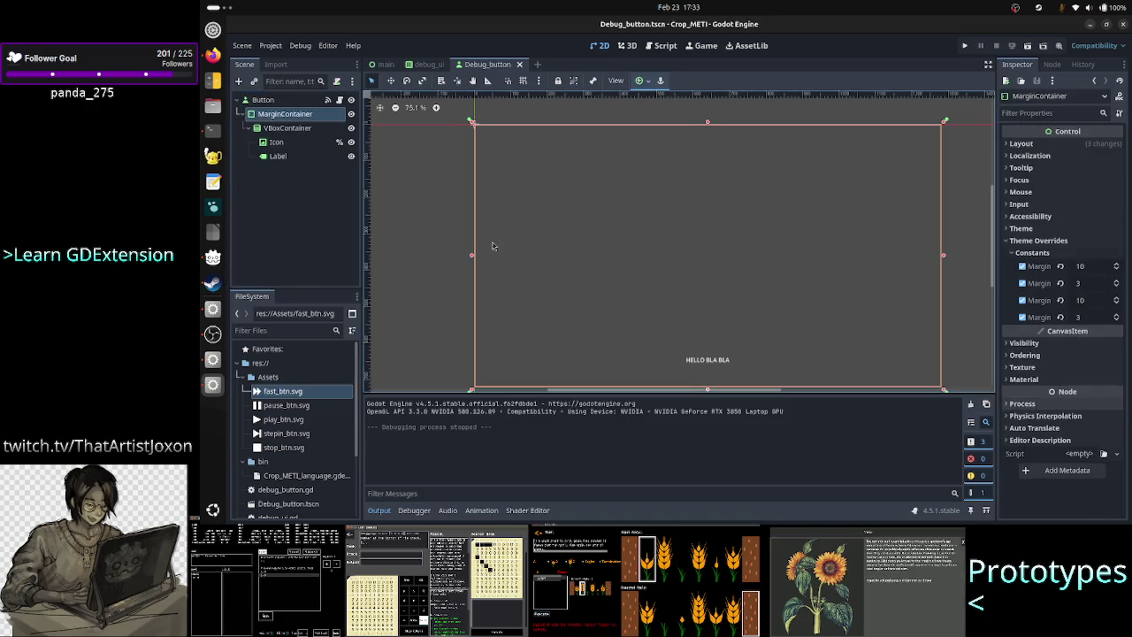
{"action": "left_click", "coordinate": [296, 101]}
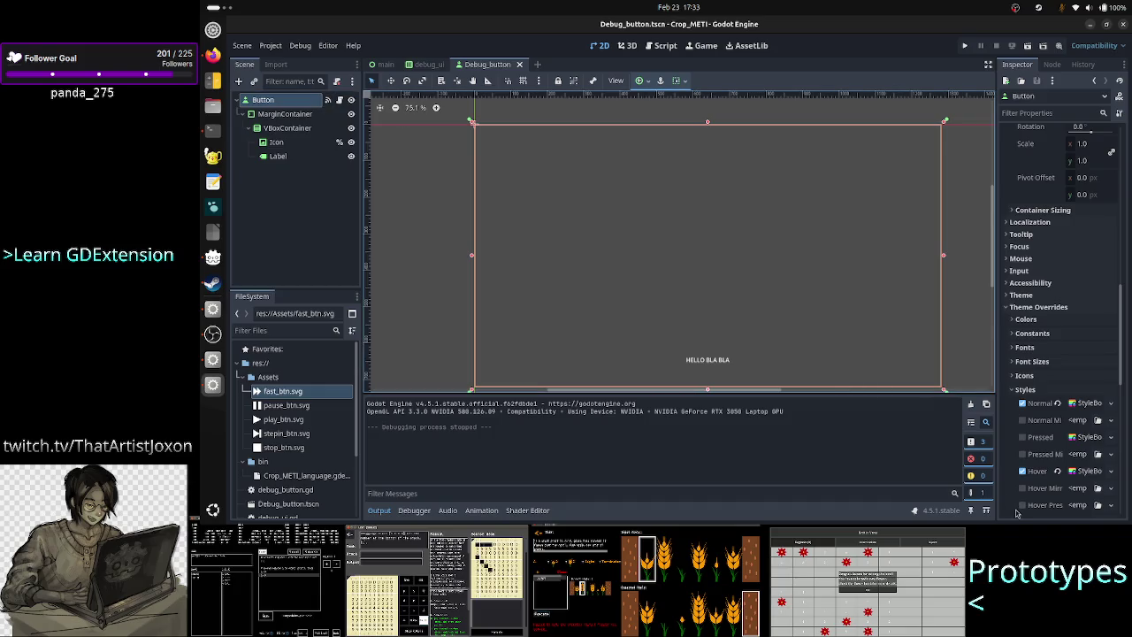
{"action": "left_click", "coordinate": [1085, 403]}
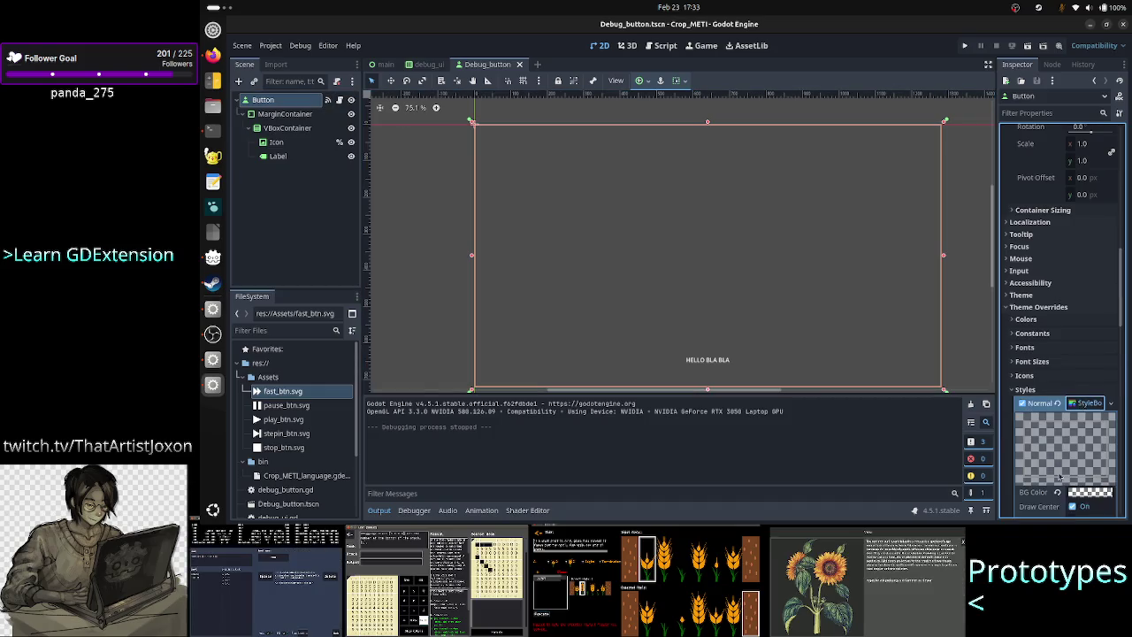
{"action": "scroll", "coordinate": [1090, 442], "scroll_direction": "down", "scroll_amount": 3}
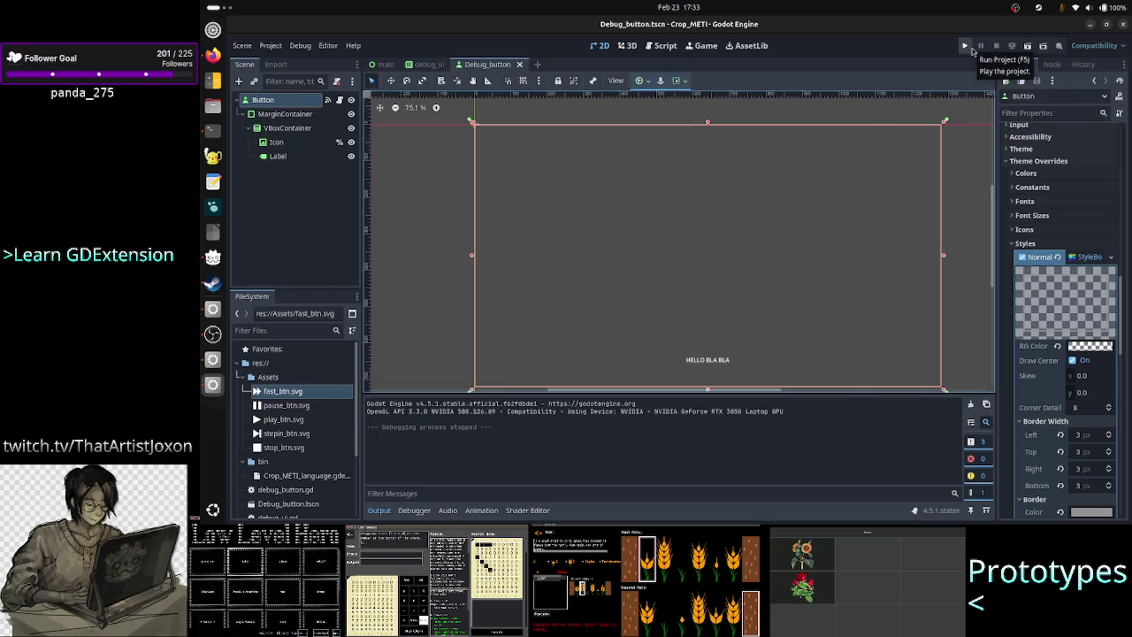
{"action": "left_click", "coordinate": [285, 114]}
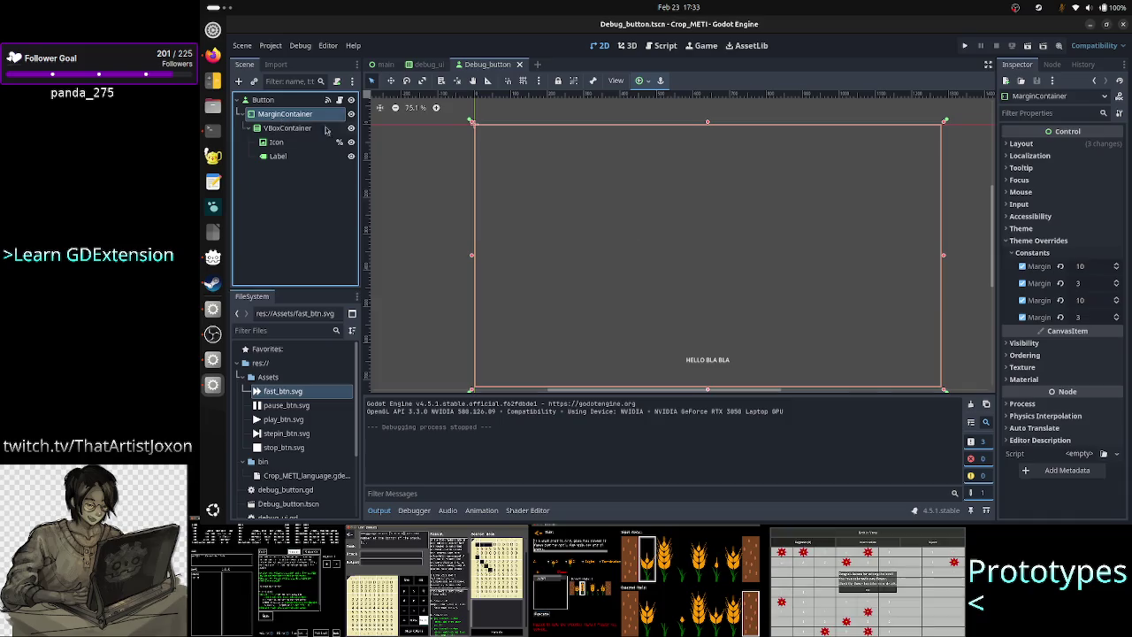
Step: Disable the top and bottom margin overrides and test-run with them at 0
{"action": "left_click", "coordinate": [1060, 283]}
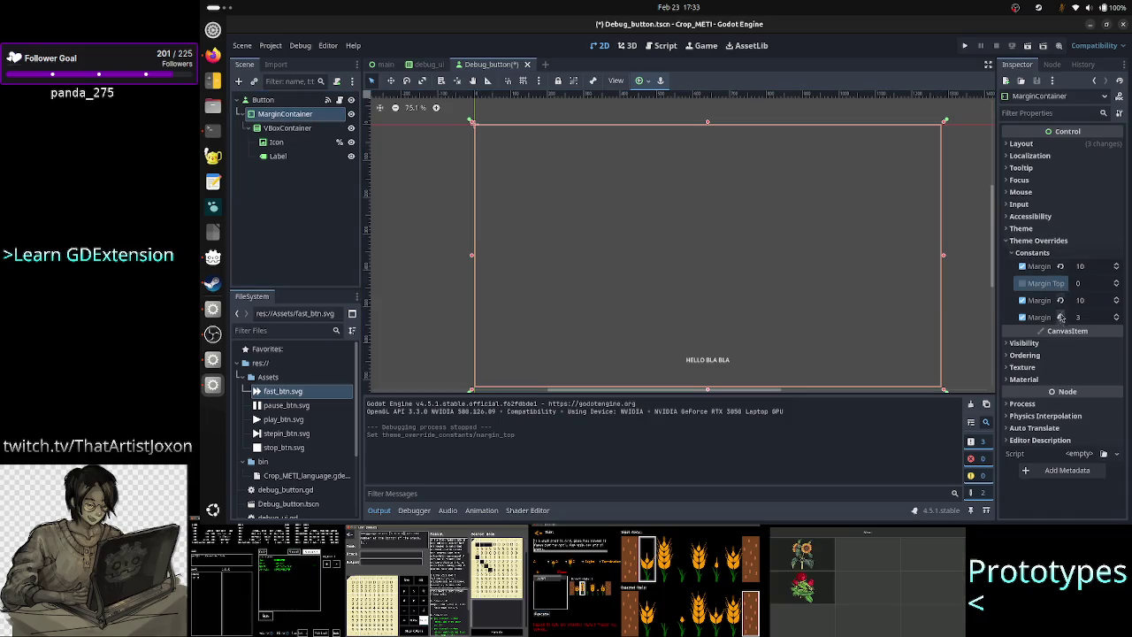
{"action": "left_click", "coordinate": [1059, 317]}
{"action": "left_click", "coordinate": [965, 46]}
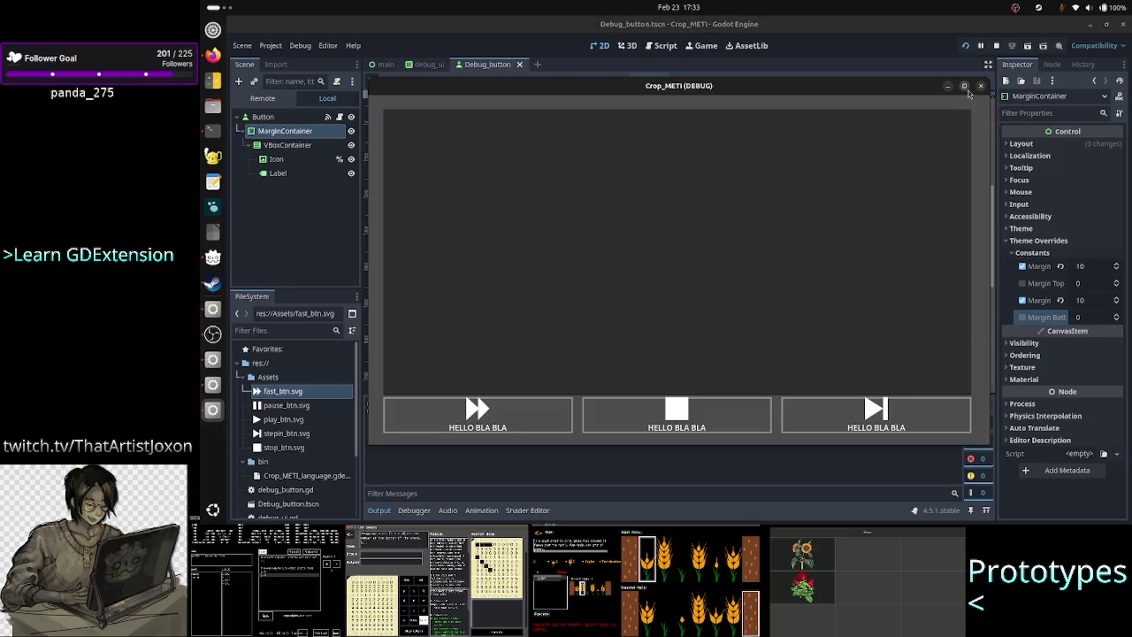
{"action": "left_click", "coordinate": [964, 86]}
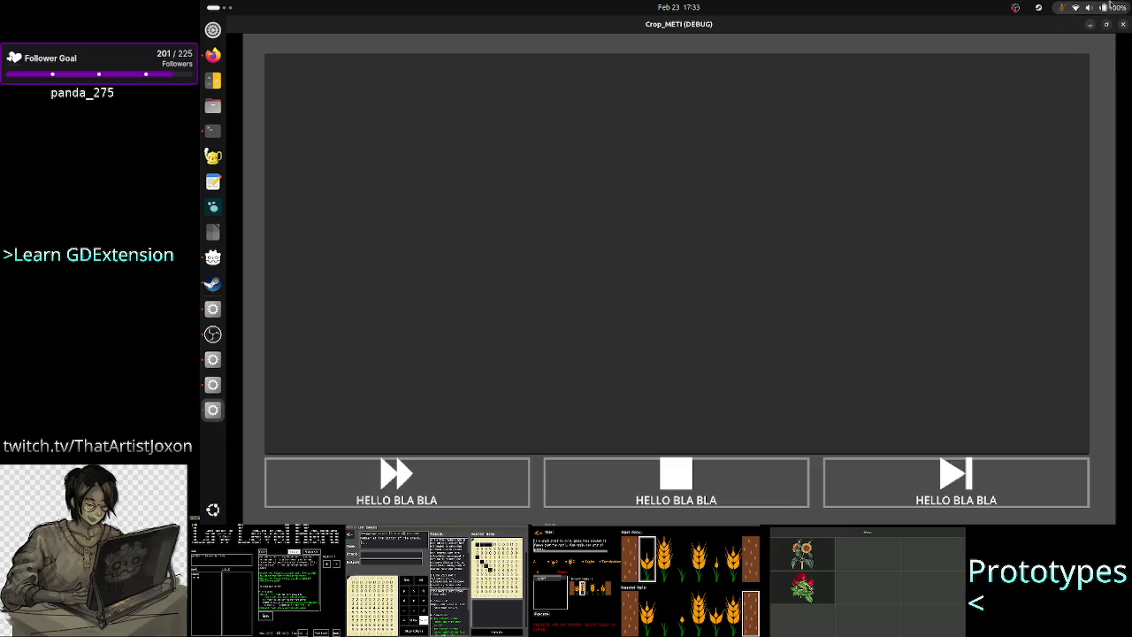
{"action": "left_click", "coordinate": [1125, 26]}
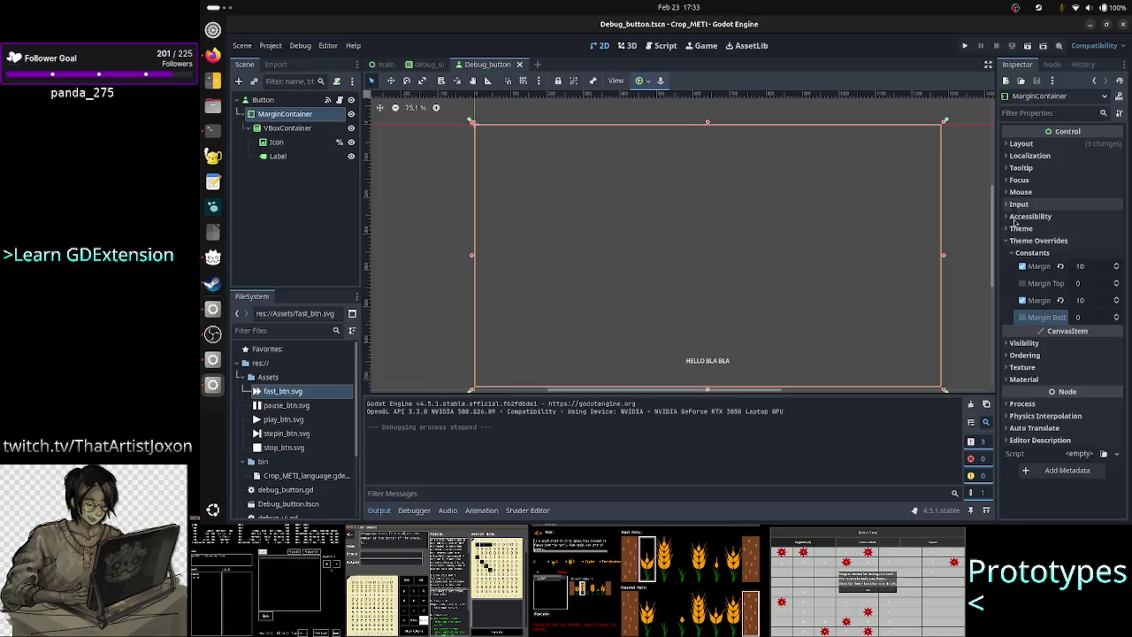
Step: Set Margin Top and Margin Bottom back to 3 and save the Debug_button scene
{"action": "left_click", "coordinate": [1087, 285]}
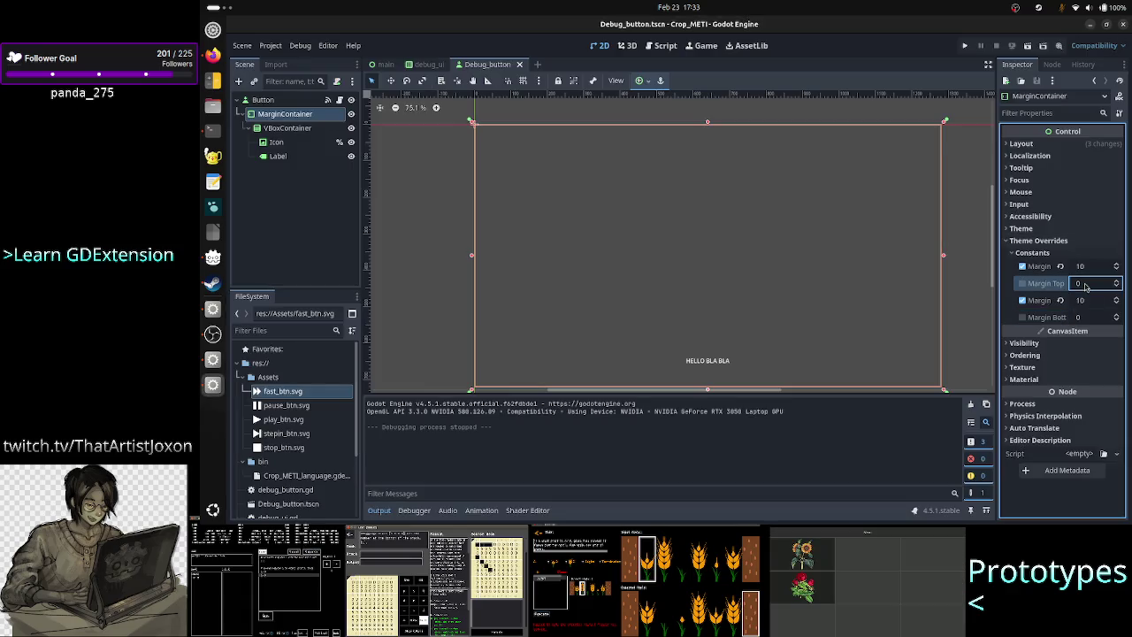
{"action": "type", "text": "3"}
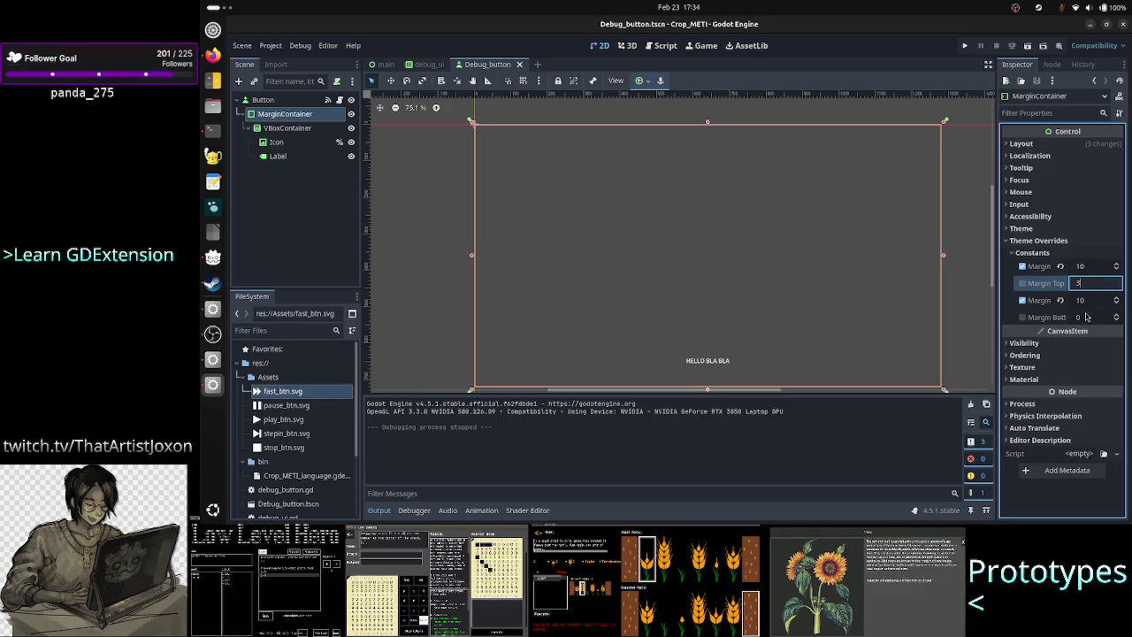
{"action": "left_click", "coordinate": [1087, 317]}
{"action": "type", "text": "3"}
{"action": "key", "text": "Return"}
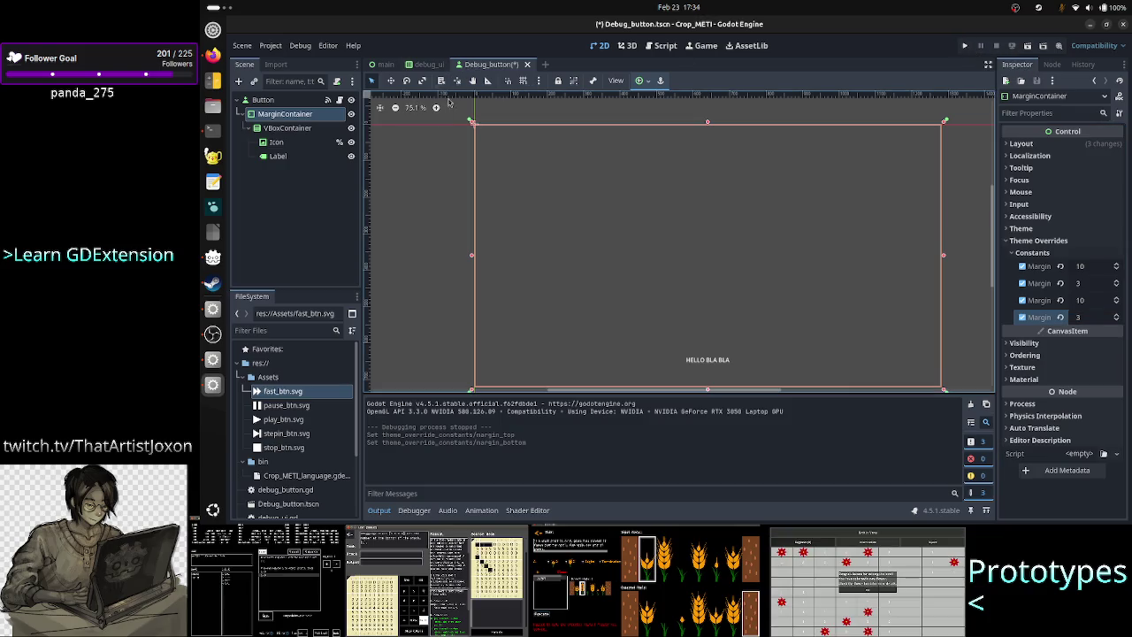
{"action": "key", "text": "ctrl+s"}
Step: Switch to main.tscn and select the CodeEdit node
{"action": "left_click", "coordinate": [385, 64]}
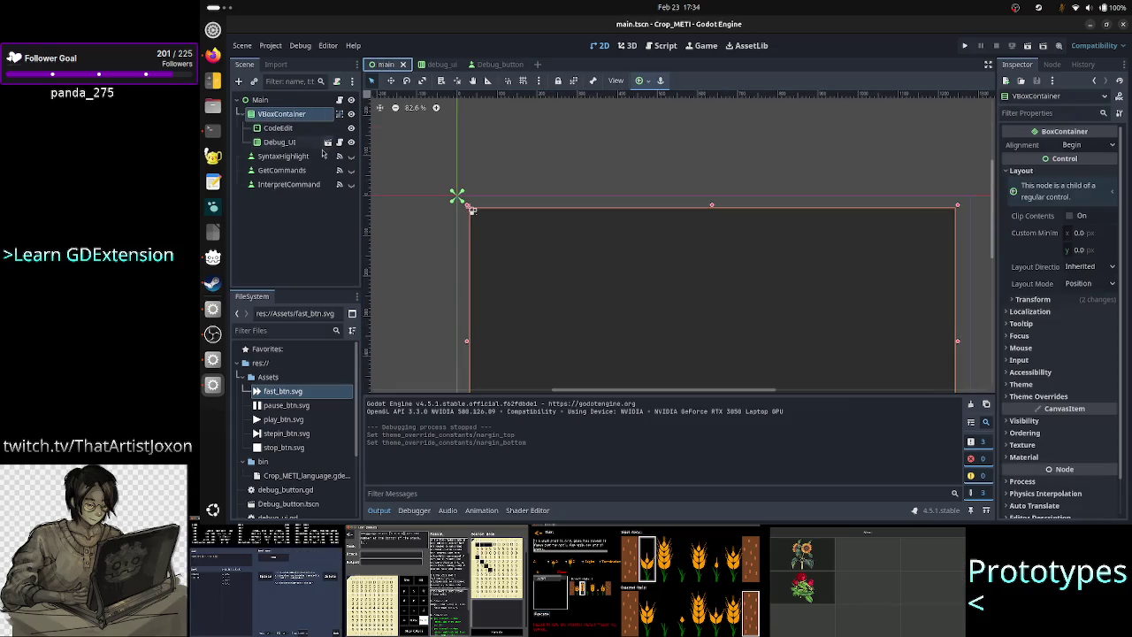
{"action": "left_click_drag", "start_coordinate": [288, 183], "coordinate": [291, 130]}
{"action": "left_click", "coordinate": [292, 130]}
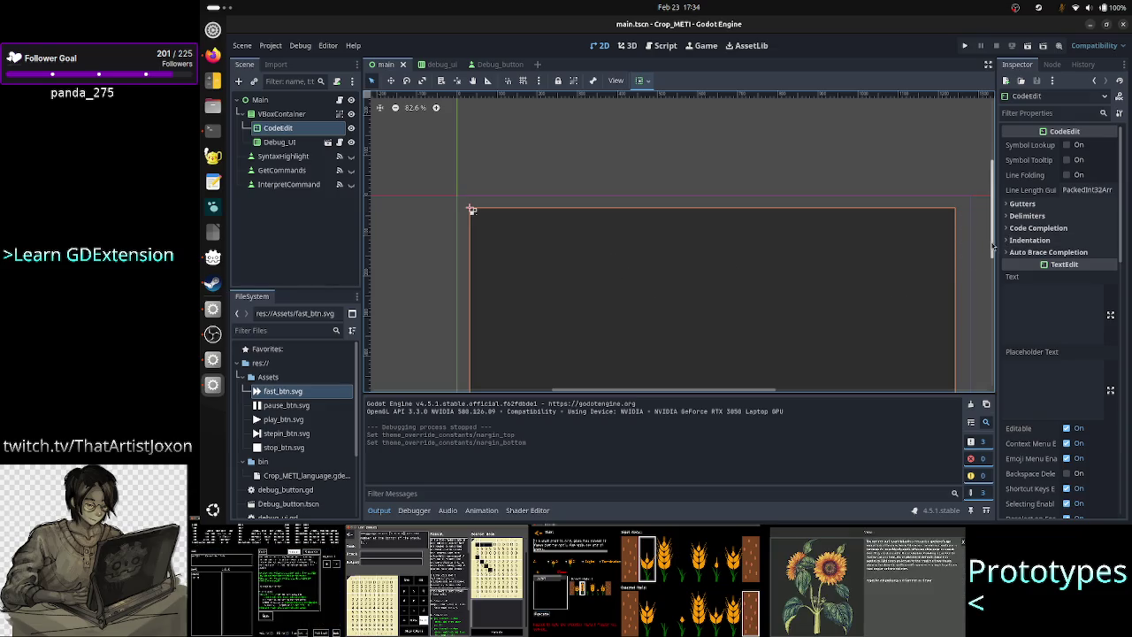
{"action": "left_click_drag", "start_coordinate": [994, 245], "coordinate": [994, 295]}
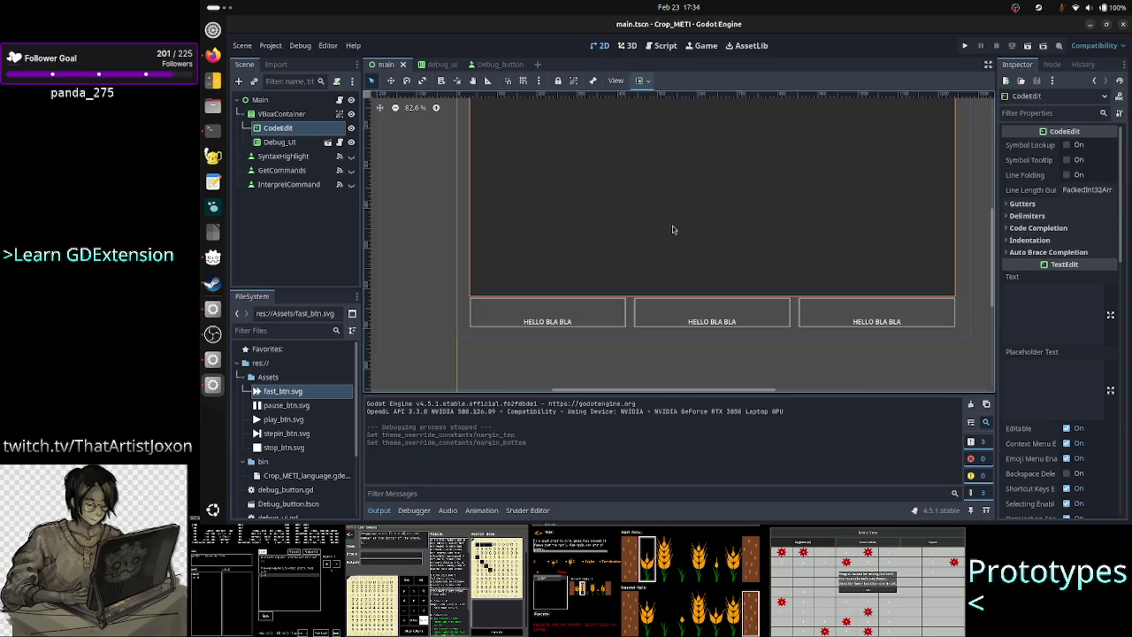
Step: Set CodeEdit's stretch ratio to 2 and test-run the project
{"action": "scroll", "coordinate": [1065, 360], "scroll_direction": "down", "scroll_amount": 10}
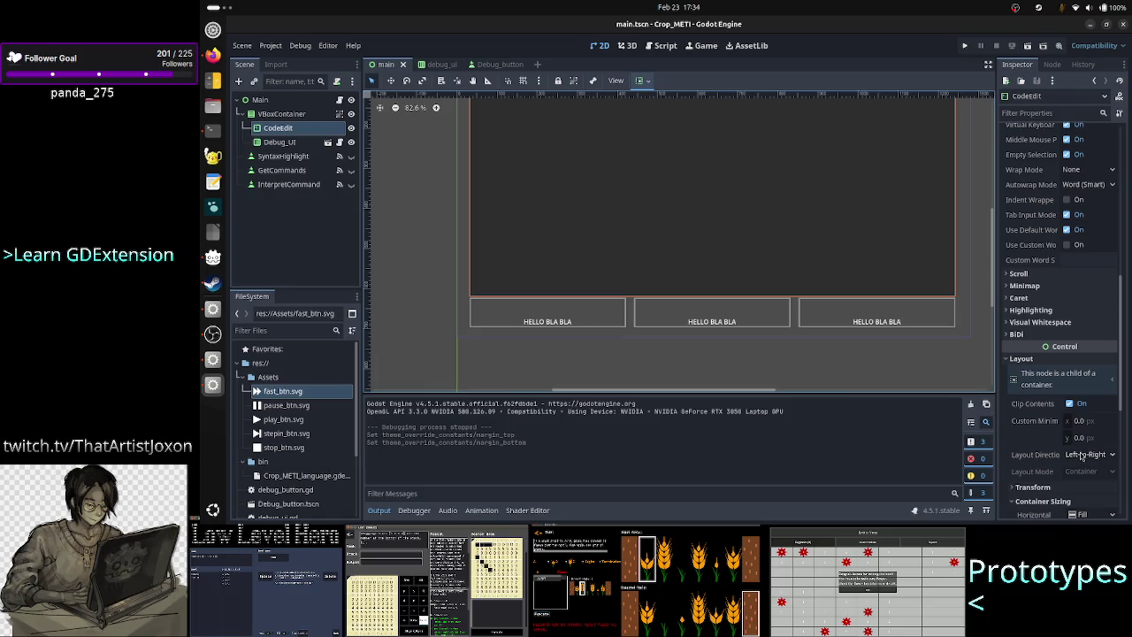
{"action": "scroll", "coordinate": [1077, 416], "scroll_direction": "down", "scroll_amount": 5}
{"action": "left_click", "coordinate": [1088, 422]}
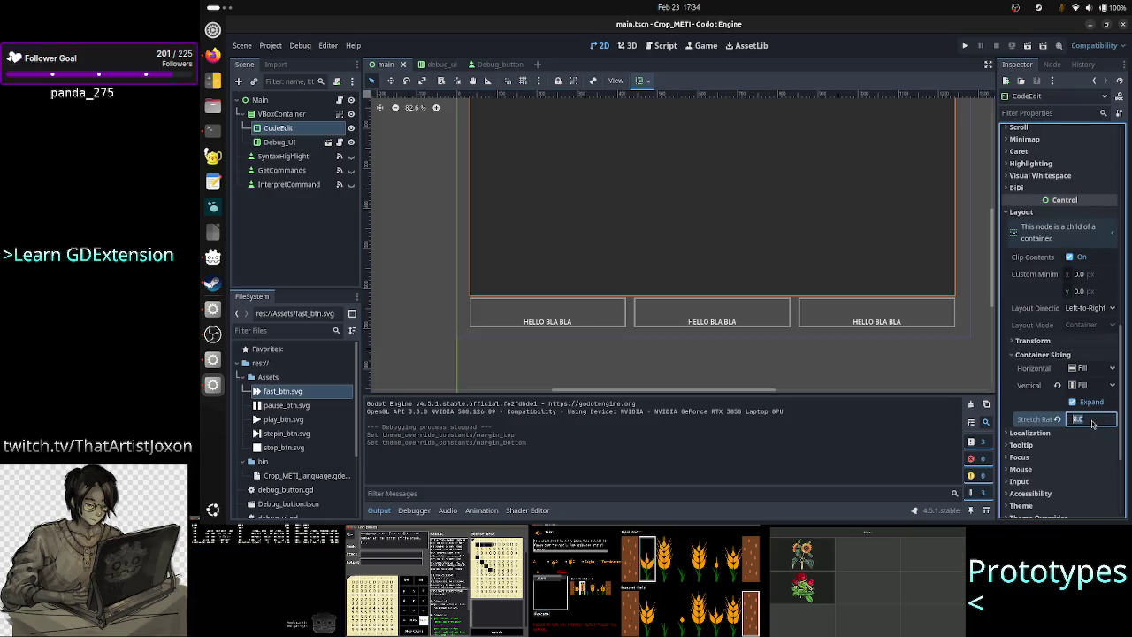
{"action": "type", "text": "2"}
{"action": "key", "text": "Return"}
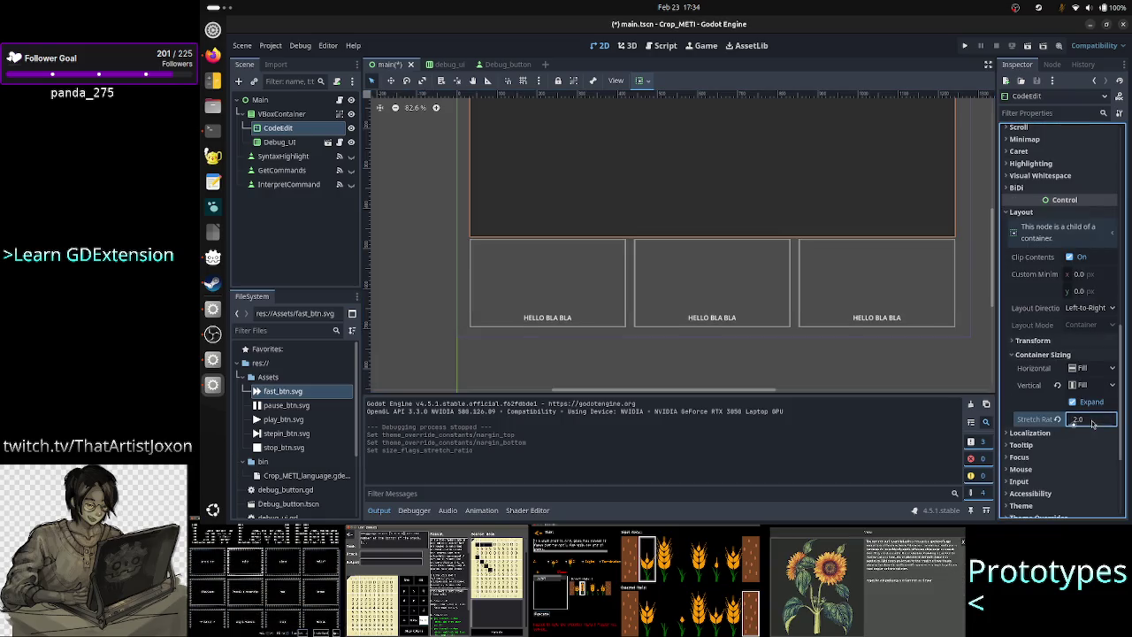
{"action": "left_click", "coordinate": [964, 50]}
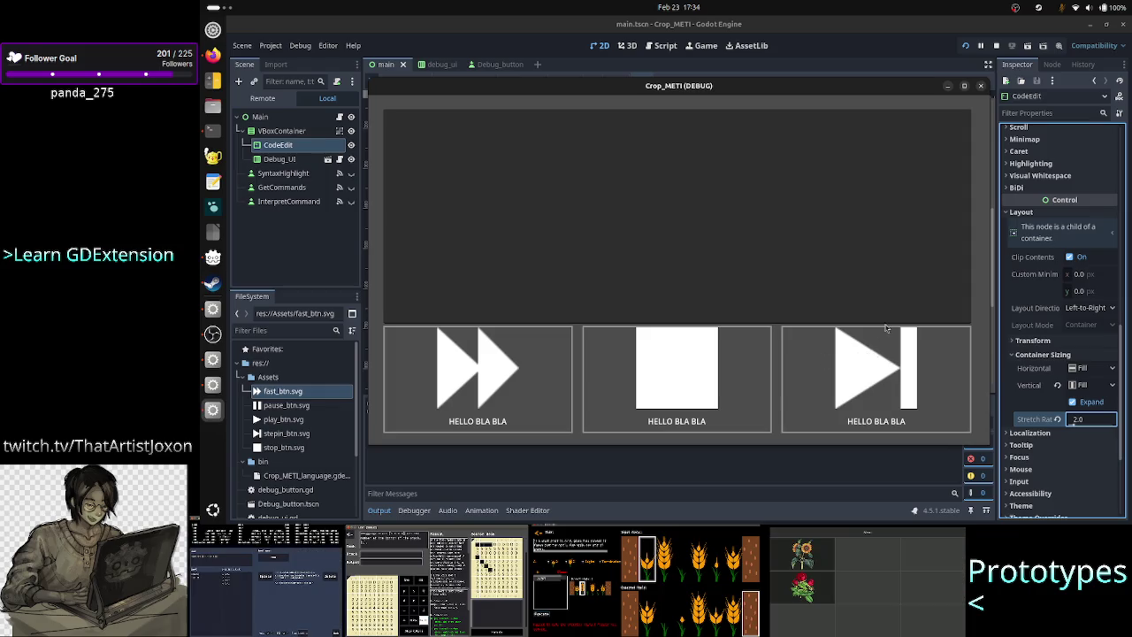
{"action": "left_click", "coordinate": [980, 86]}
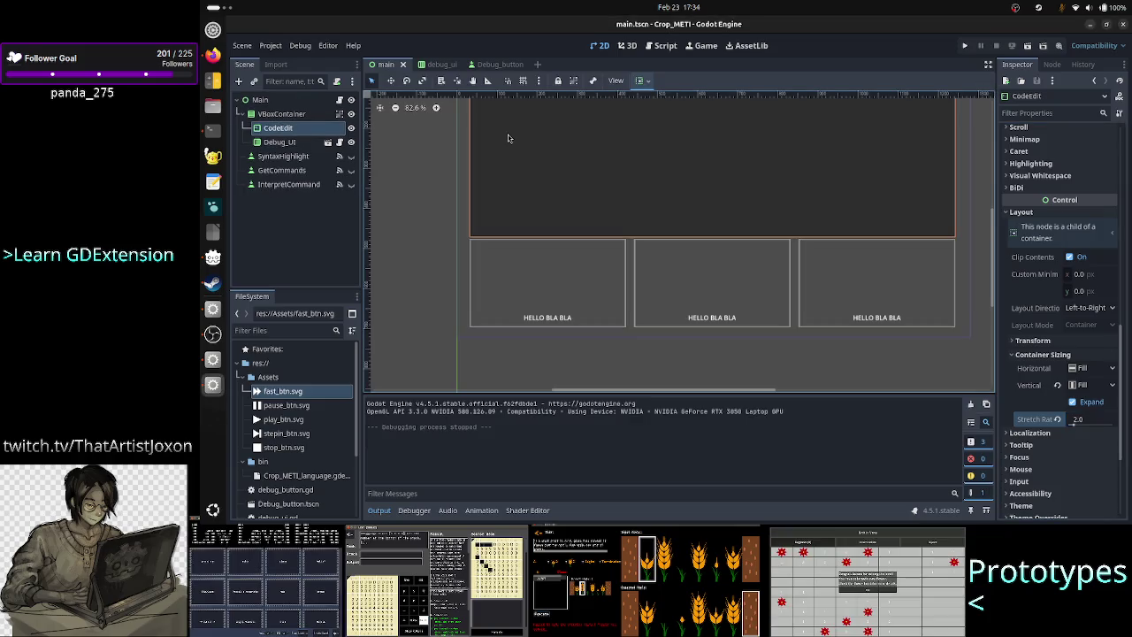
Step: Revert the Debug_button MarginContainer's left and right margins to 0 and test-run the game
{"action": "left_click", "coordinate": [443, 65]}
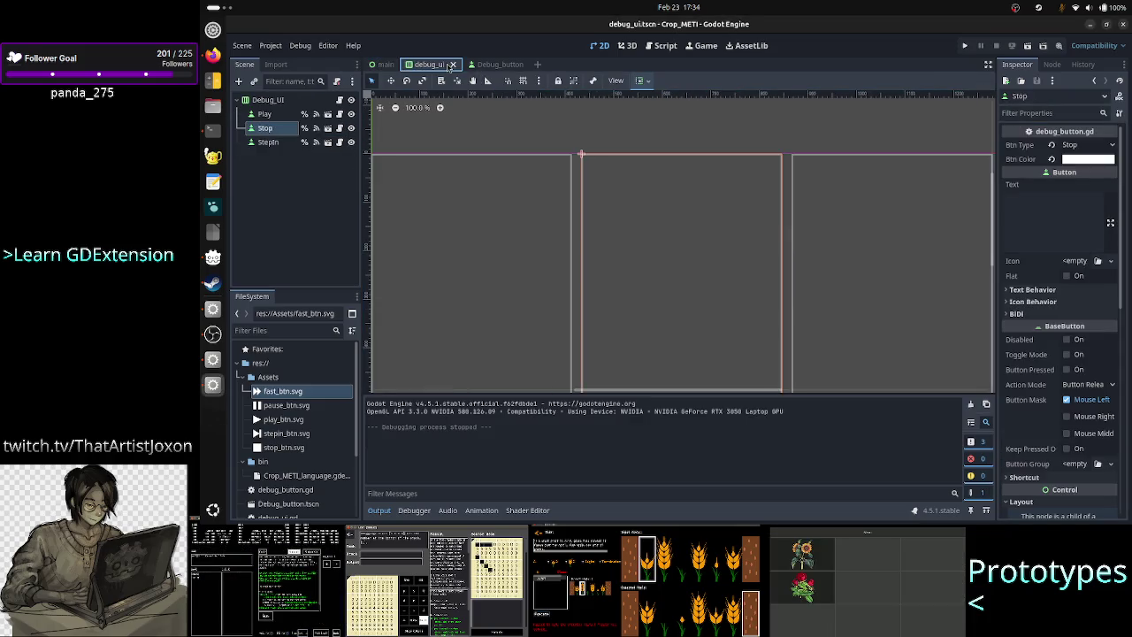
{"action": "left_click", "coordinate": [491, 64]}
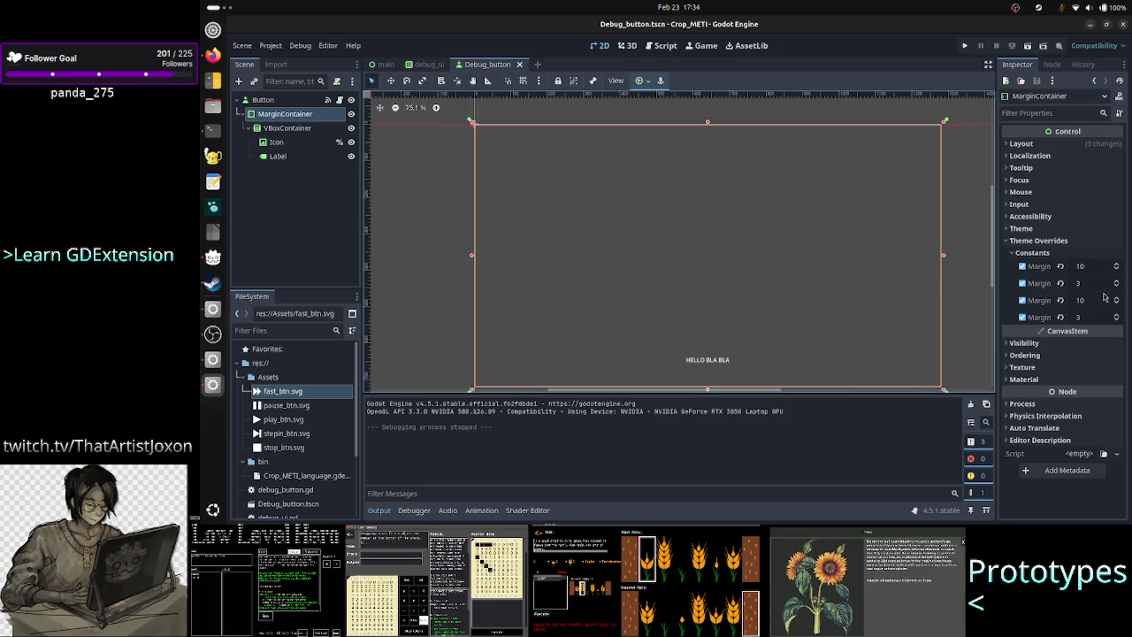
{"action": "left_click", "coordinate": [1060, 265]}
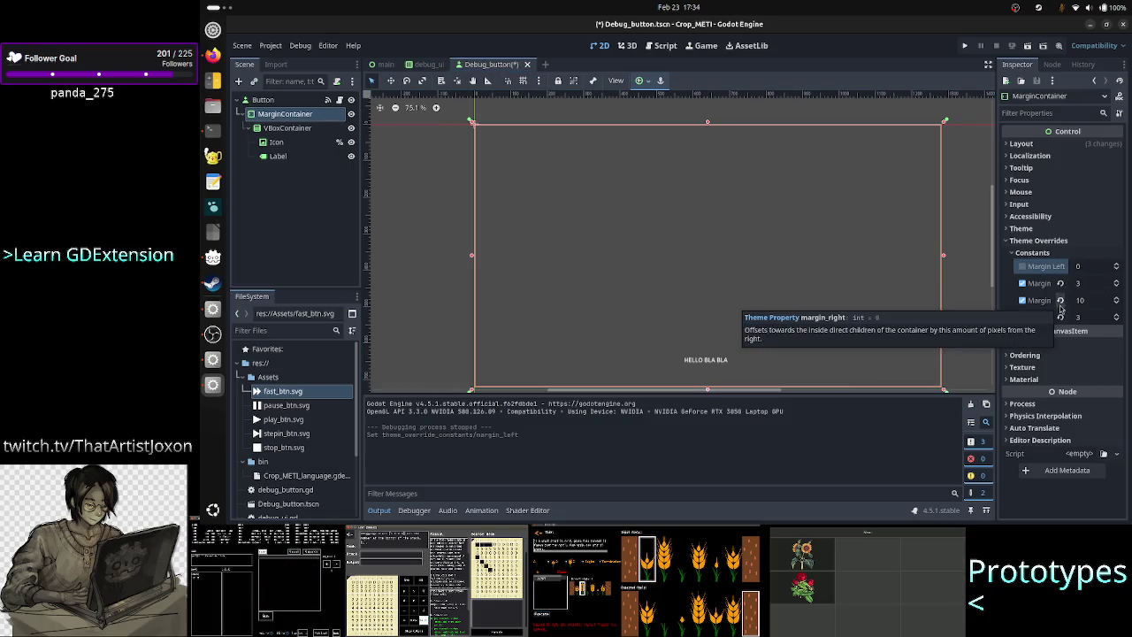
{"action": "left_click", "coordinate": [1061, 301]}
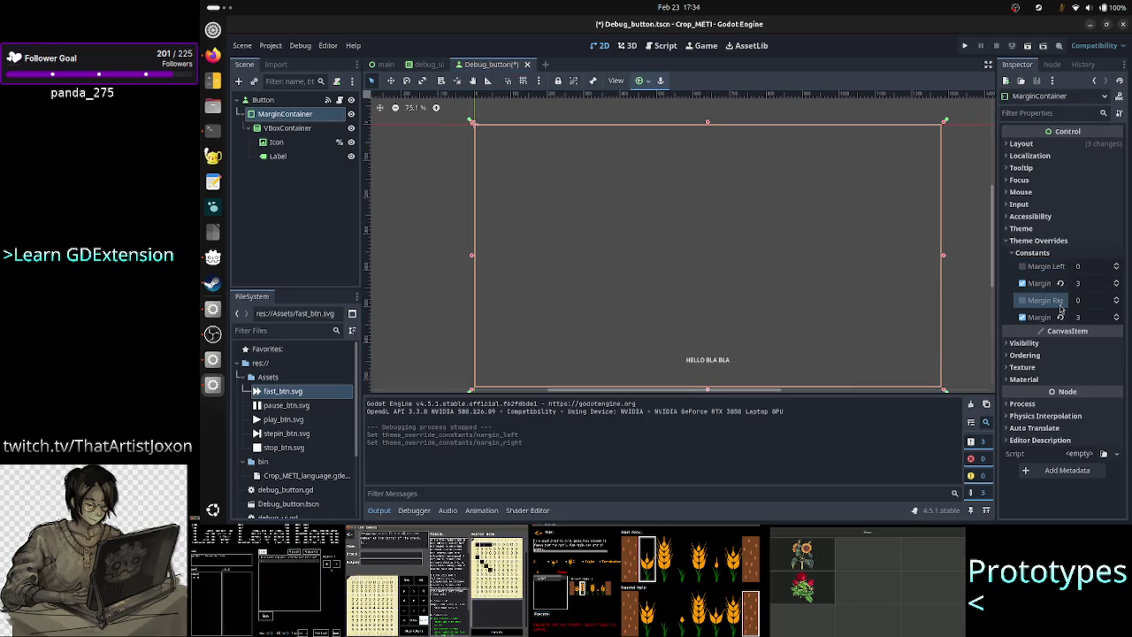
{"action": "left_click", "coordinate": [966, 49]}
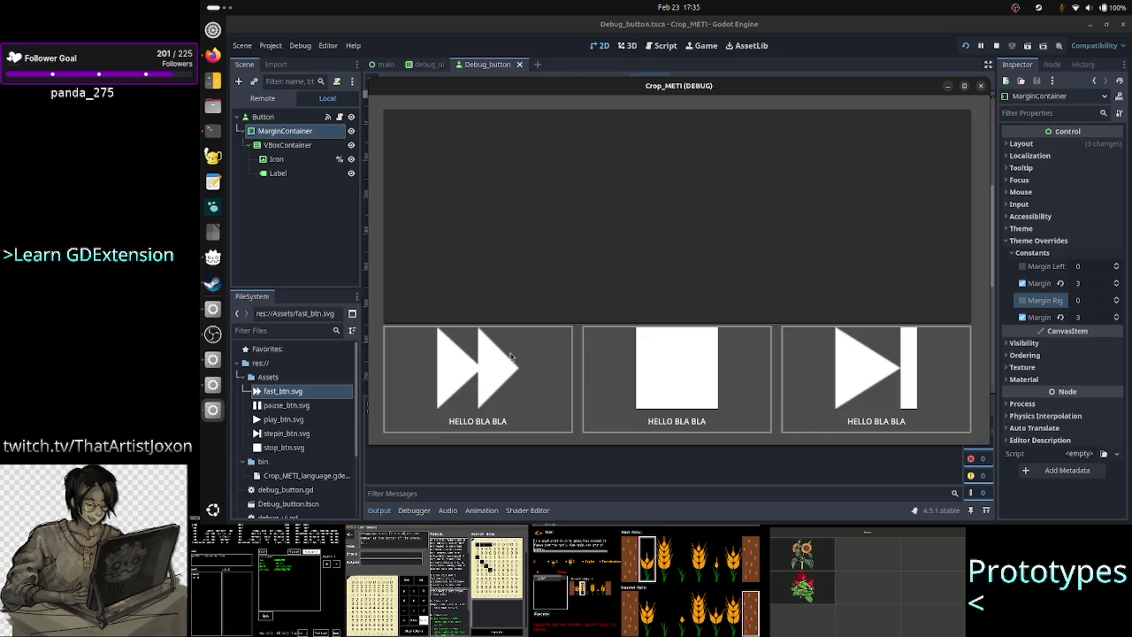
{"action": "key", "text": "alt+Tab"}
{"action": "key", "text": "alt+Tab"}
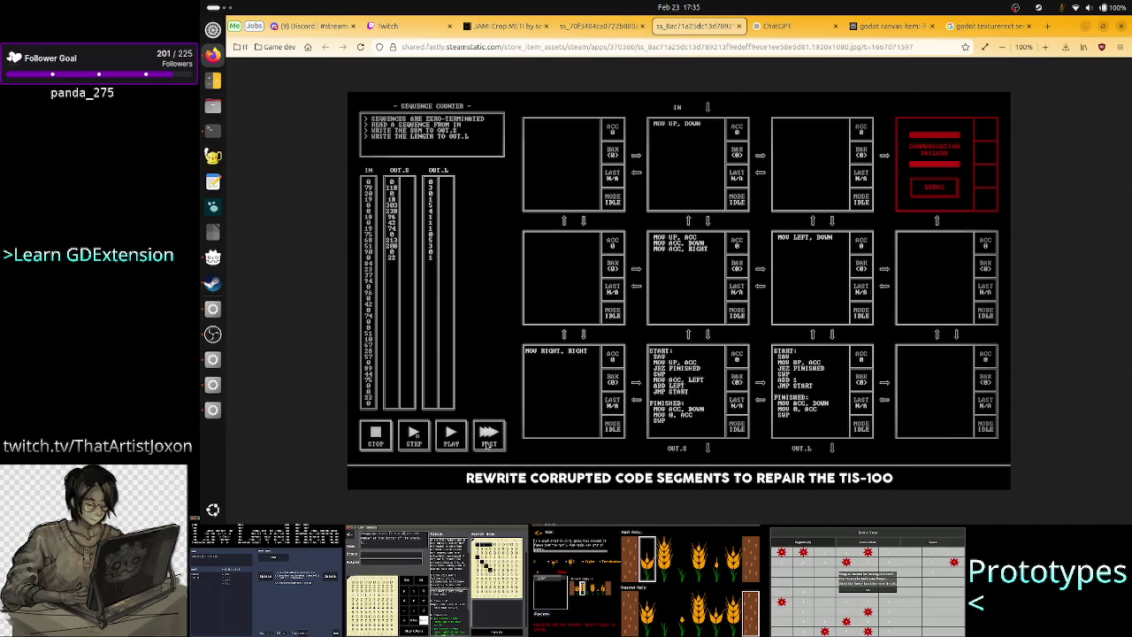
Step: After viewing the TIS-100 screenshot, return to the Godot editor
{"action": "key", "text": "alt+Tab"}
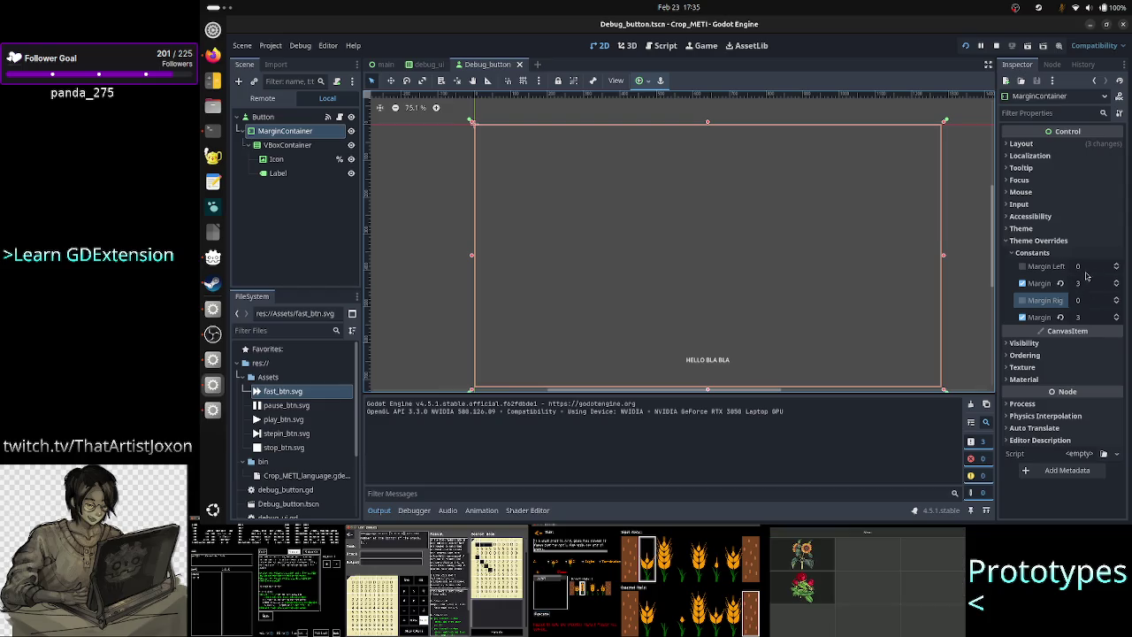
Step: Set MarginContainer's top and bottom margins to 20, test-run the game and close it
{"action": "left_click", "coordinate": [1086, 284]}
{"action": "type", "text": "20"}
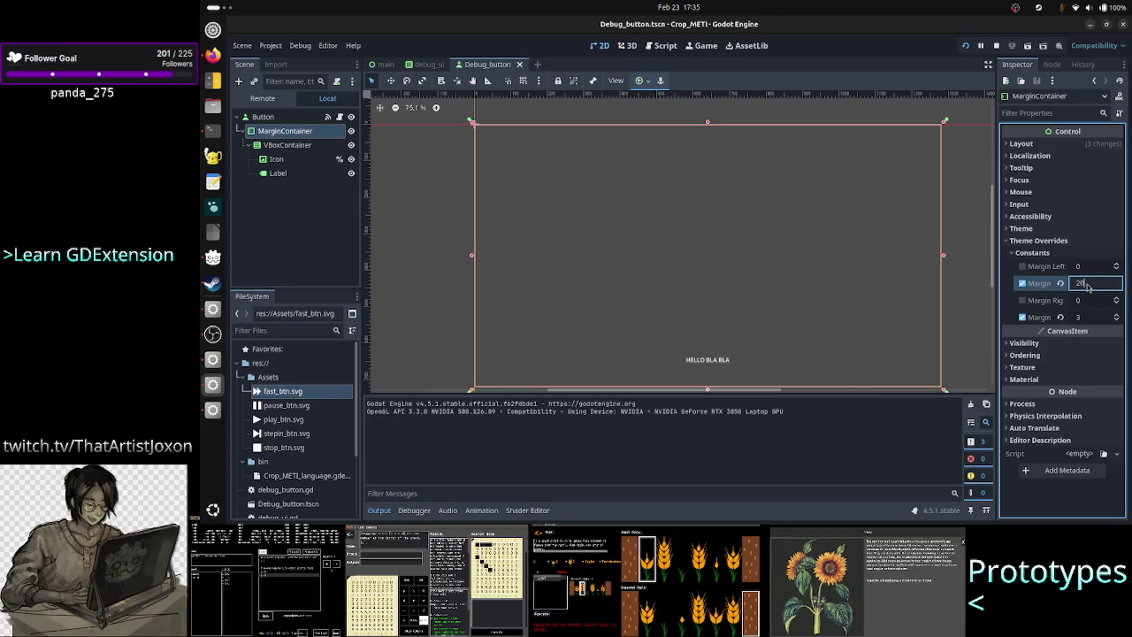
{"action": "key", "text": "Return"}
{"action": "left_click", "coordinate": [1091, 318]}
{"action": "type", "text": "2"}
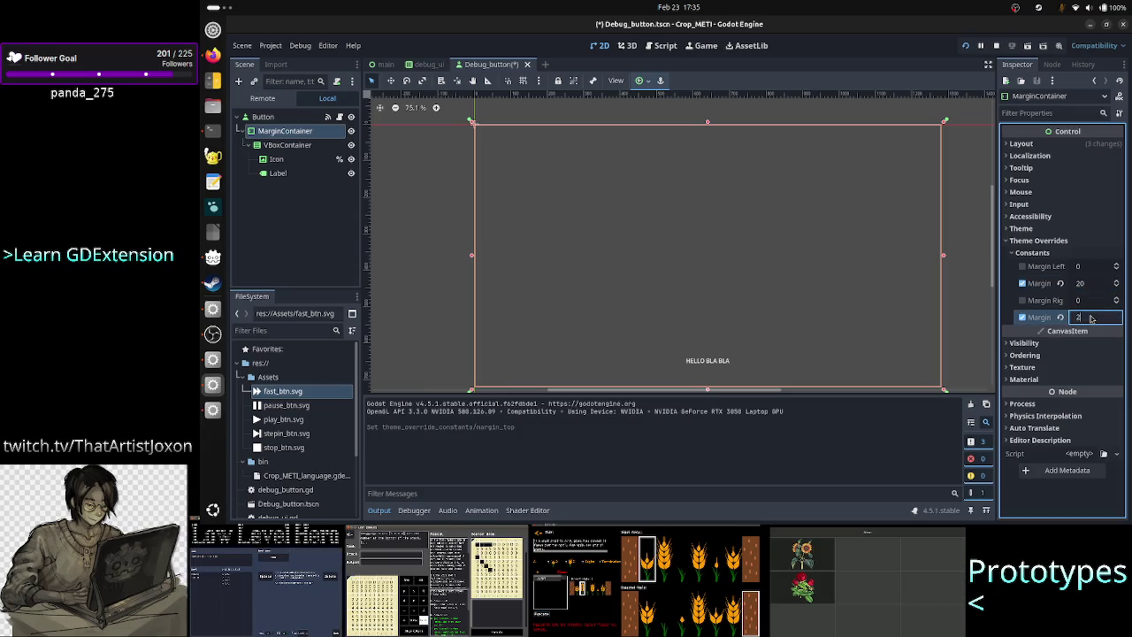
{"action": "type", "text": "0"}
{"action": "key", "text": "Return"}
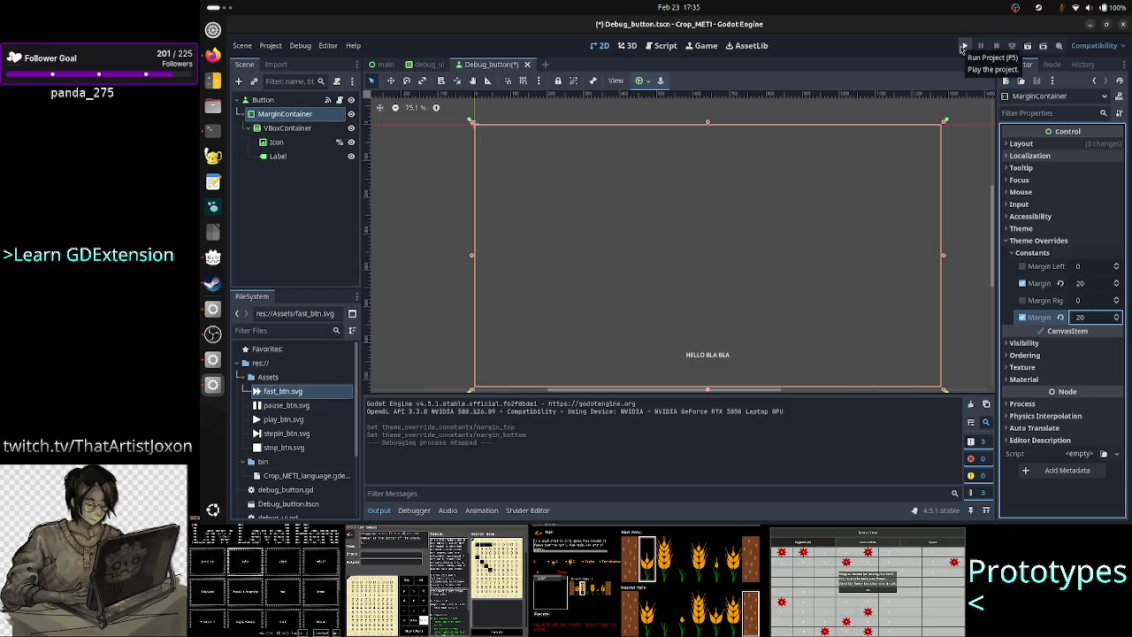
{"action": "left_click", "coordinate": [966, 46]}
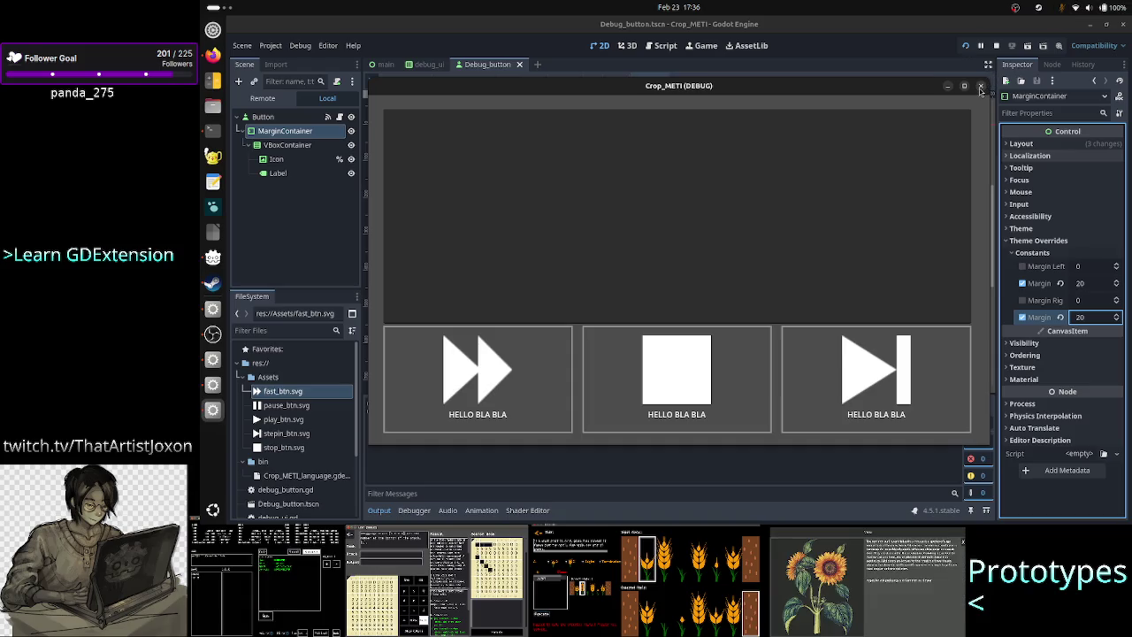
{"action": "left_click", "coordinate": [980, 87]}
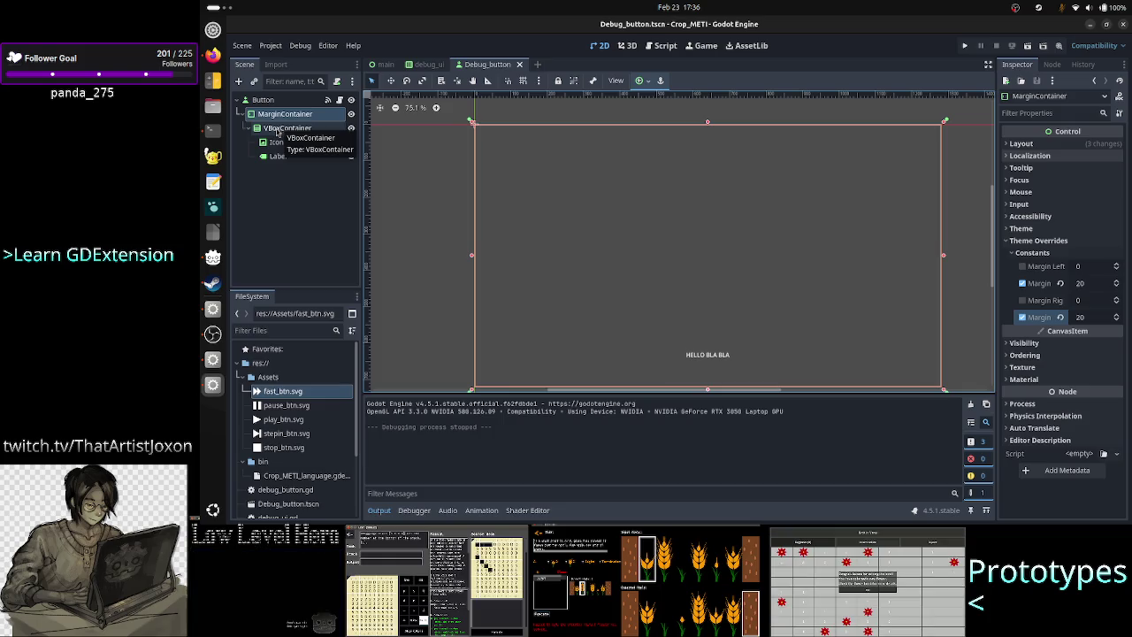
Step: Move VBoxContainer directly under Button and delete the empty MarginContainer
{"action": "left_click", "coordinate": [277, 131]}
{"action": "left_click_drag", "start_coordinate": [276, 131], "coordinate": [266, 101]}
{"action": "left_click", "coordinate": [279, 115]}
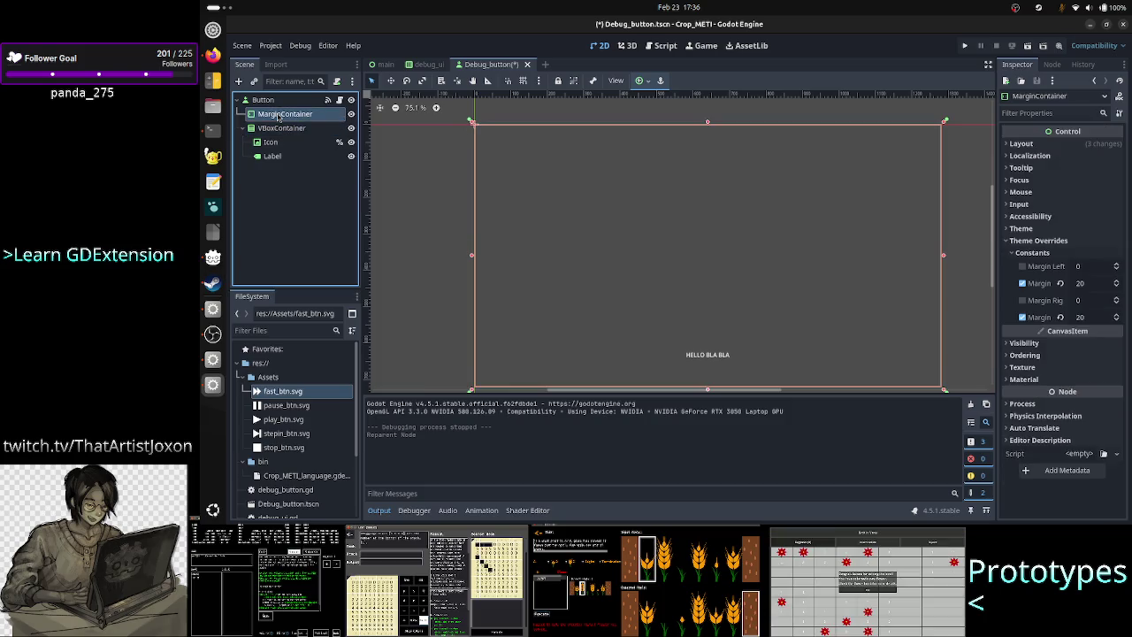
{"action": "key", "text": "Delete"}
{"action": "key", "text": "Return"}
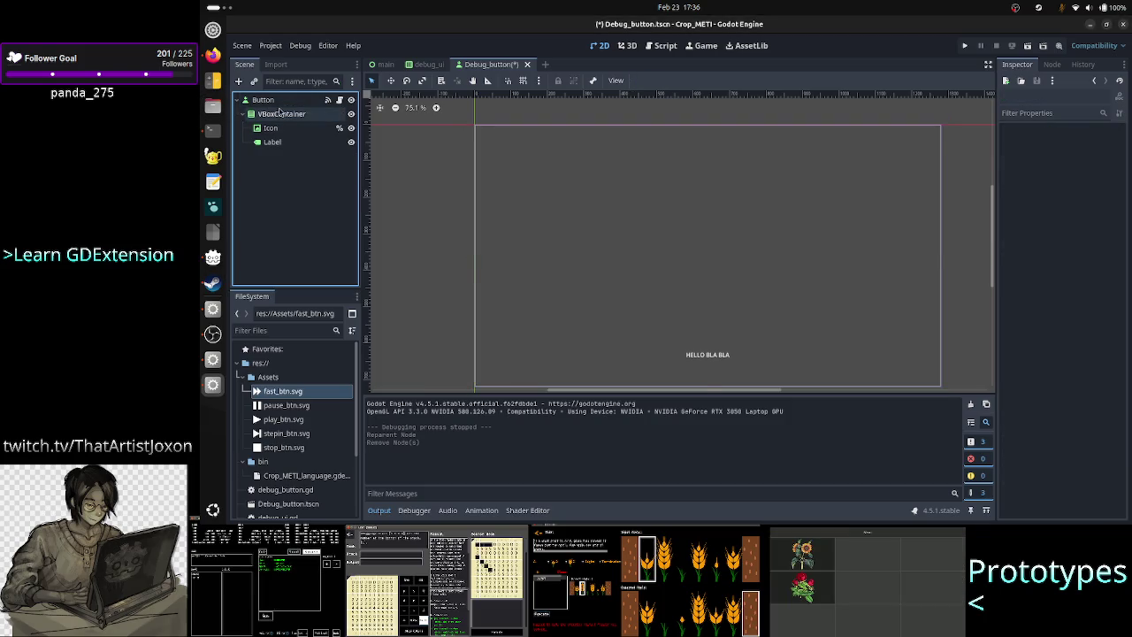
Step: Apply the Full Rect anchor preset so VBoxContainer fills the whole button
{"action": "left_click", "coordinate": [279, 113]}
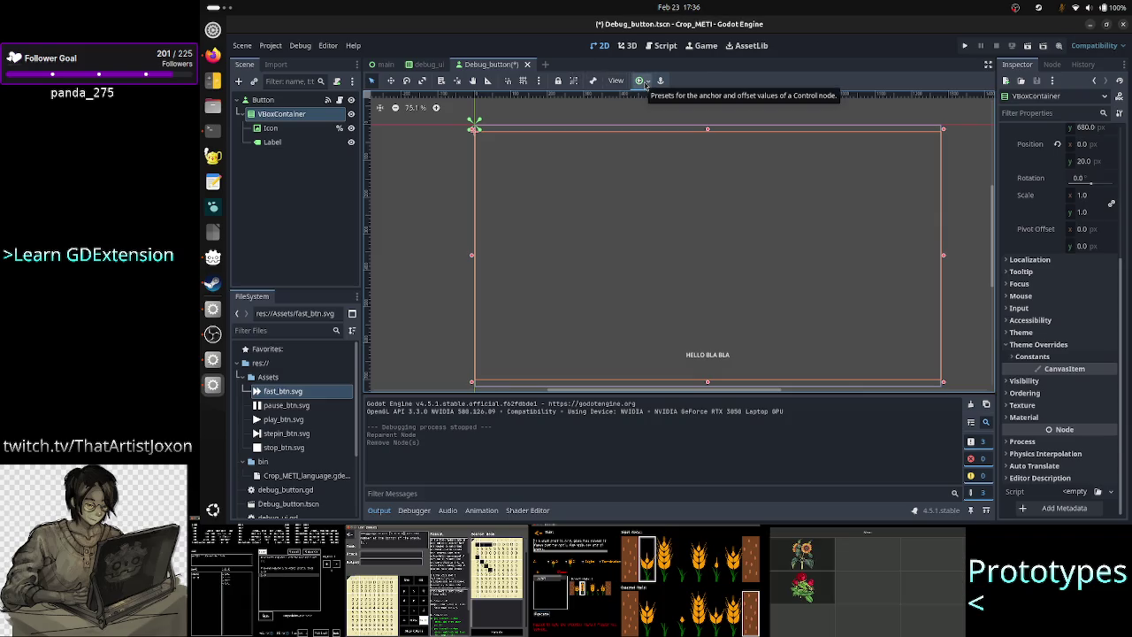
{"action": "left_click", "coordinate": [643, 81]}
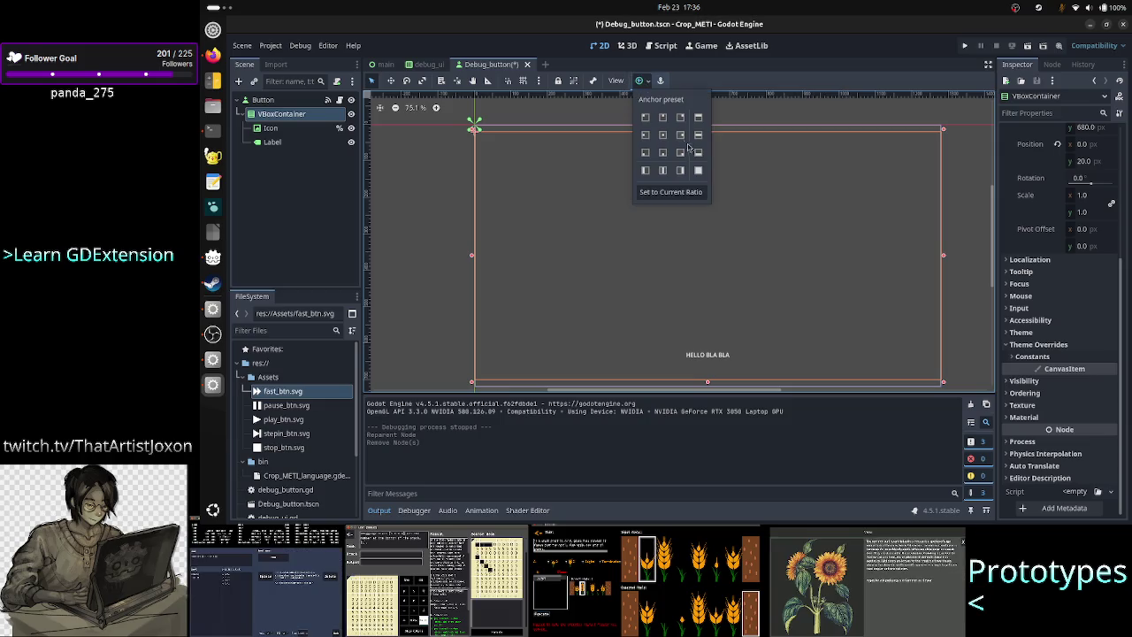
{"action": "left_click", "coordinate": [698, 170]}
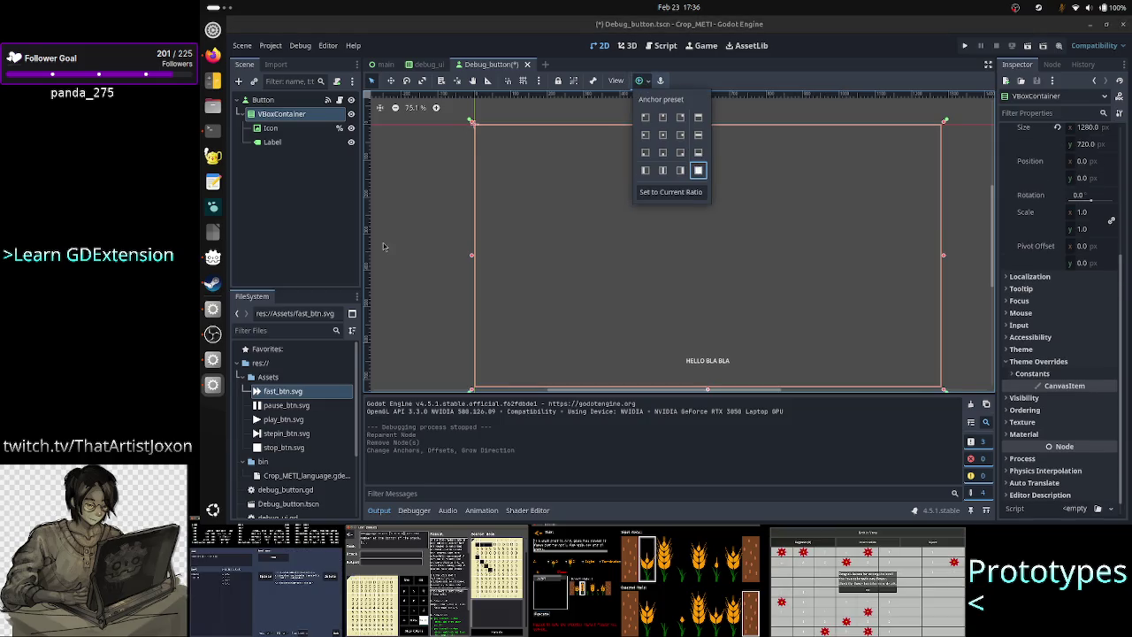
{"action": "left_click", "coordinate": [304, 172]}
{"action": "left_click", "coordinate": [282, 115]}
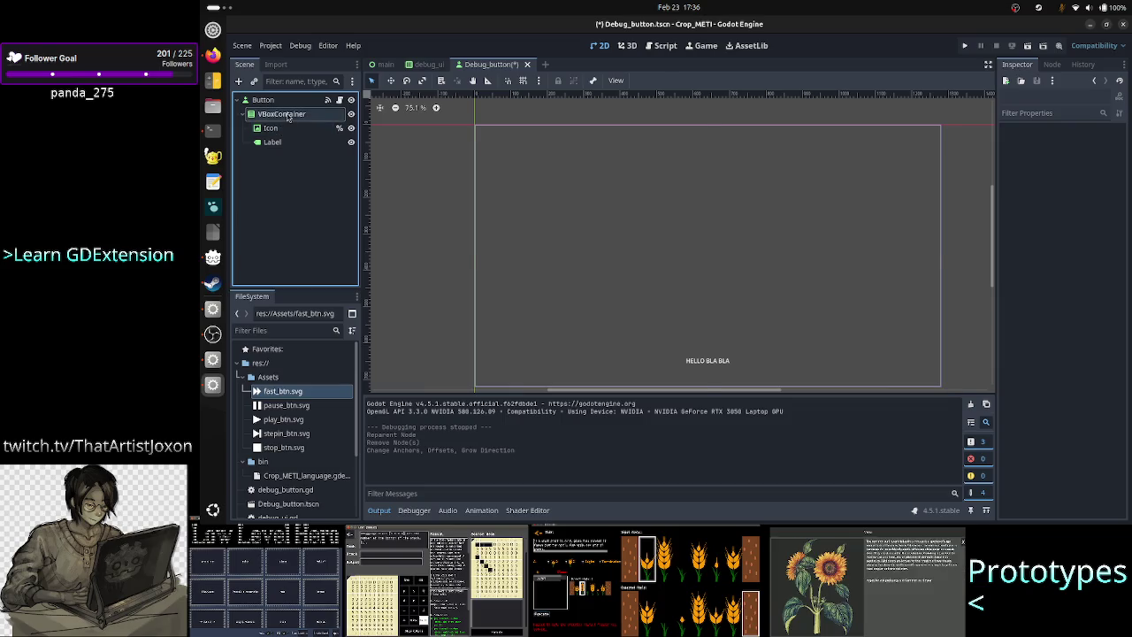
Step: Add a CenterContainer node under VBoxContainer
{"action": "left_click", "coordinate": [239, 82]}
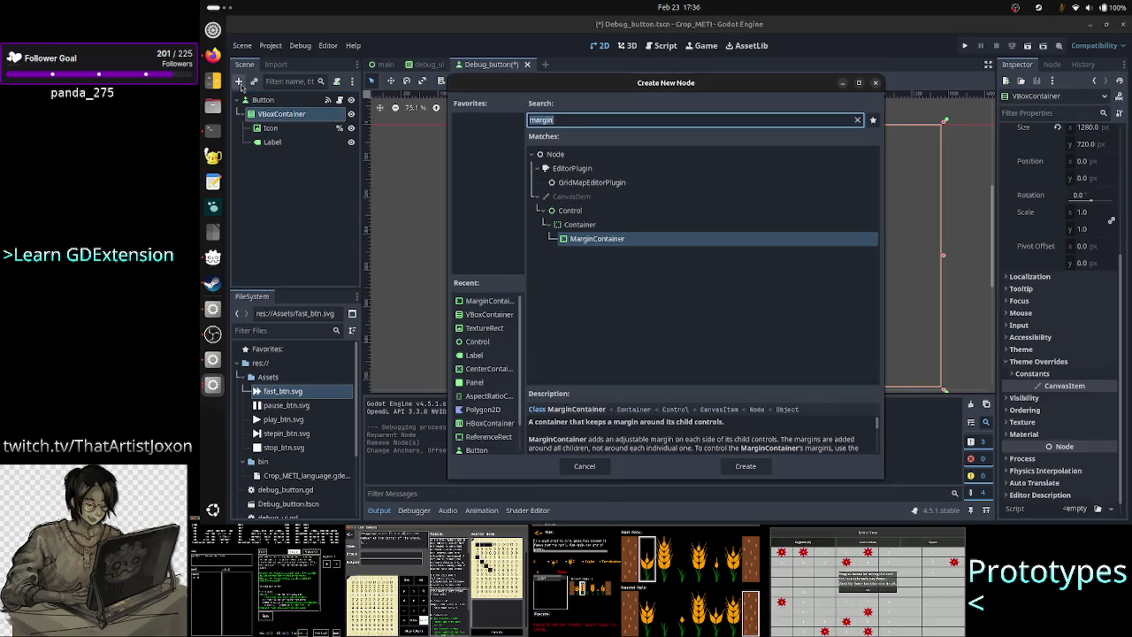
{"action": "type", "text": "cente"}
{"action": "key", "text": "Return"}
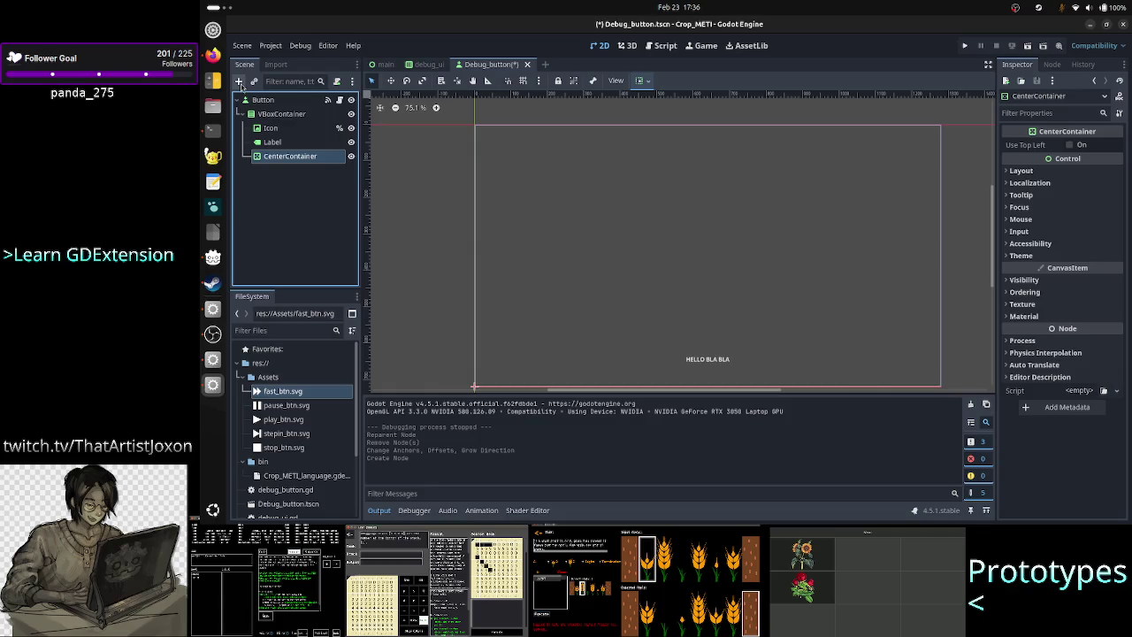
Step: Place CenterContainer above the Icon and reset Icon's stretch ratio to default
{"action": "mouse_move", "coordinate": [285, 159]}
{"action": "left_mouse_down"}
{"action": "mouse_move", "coordinate": [276, 133]}
{"action": "mouse_move", "coordinate": [298, 132]}
{"action": "left_mouse_up"}
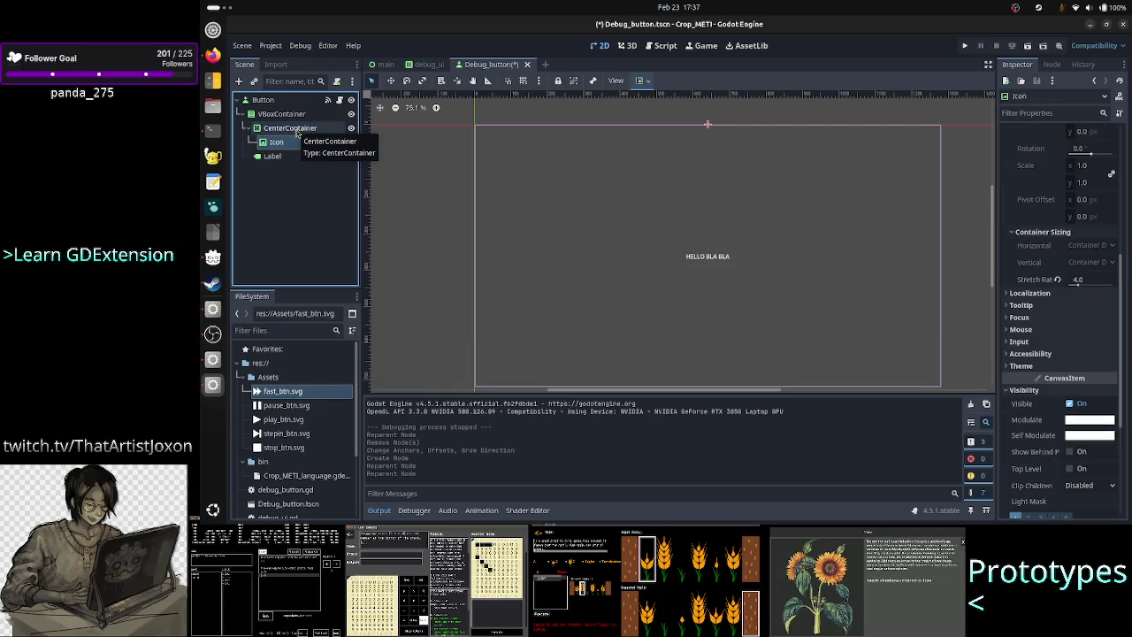
{"action": "left_click", "coordinate": [303, 131]}
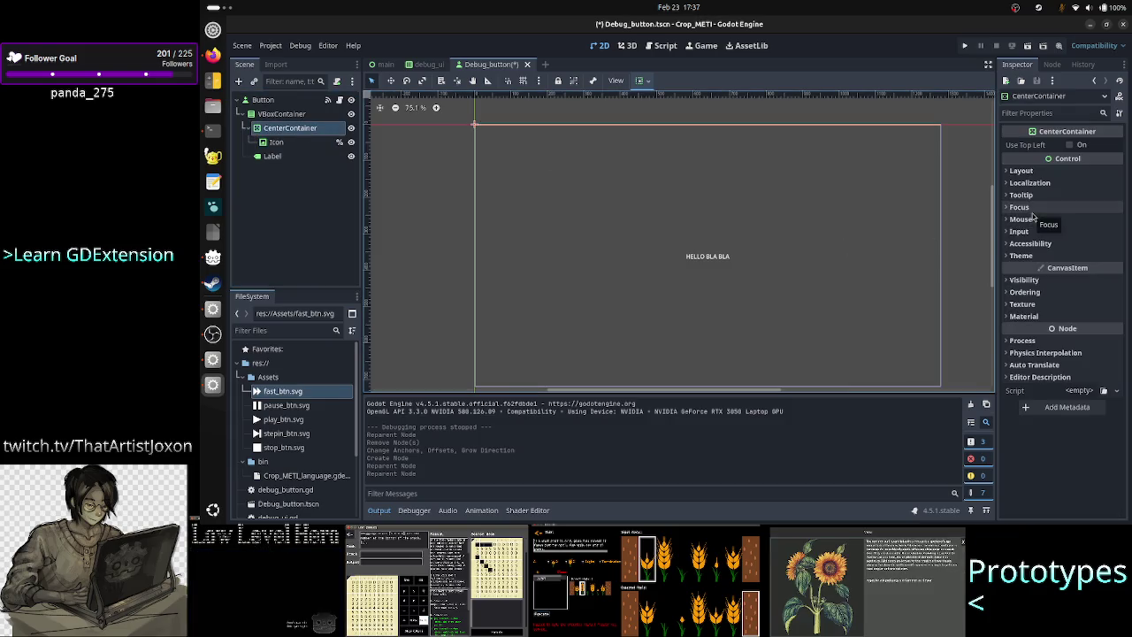
{"action": "left_click", "coordinate": [293, 141]}
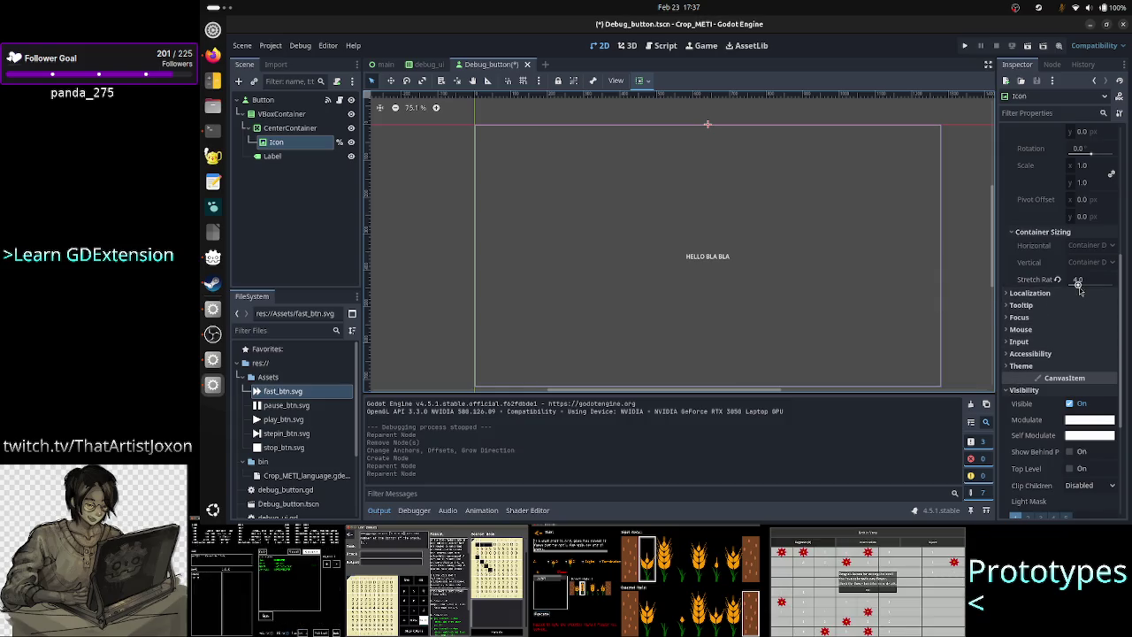
{"action": "left_click", "coordinate": [1059, 280]}
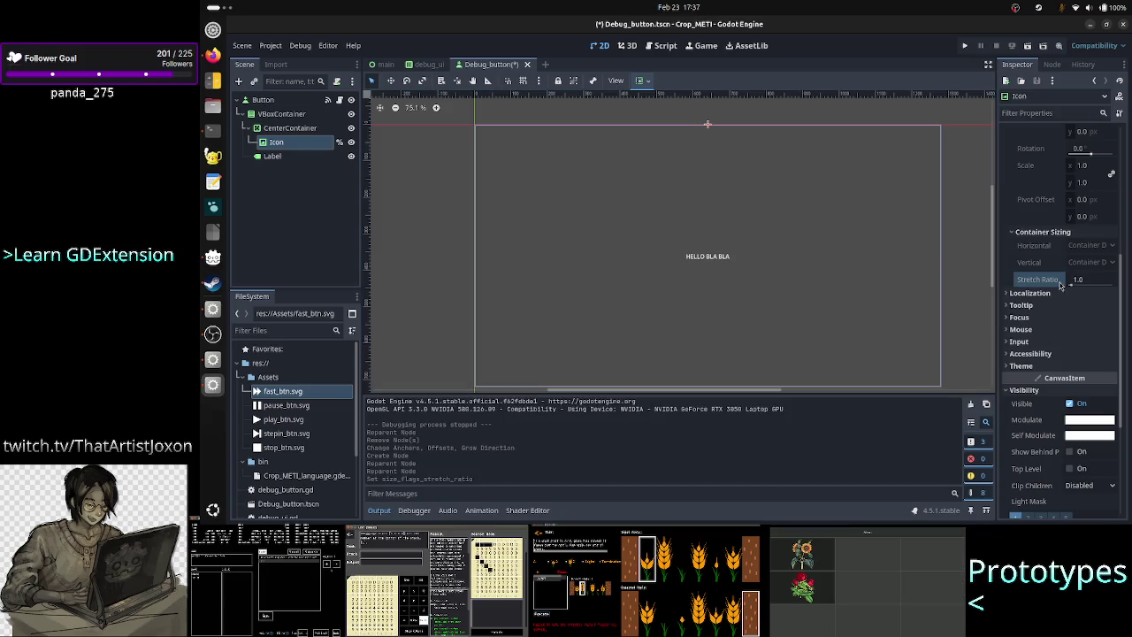
Step: Give CenterContainer a stretch ratio of 4 and enable vertical expand
{"action": "left_click", "coordinate": [290, 128]}
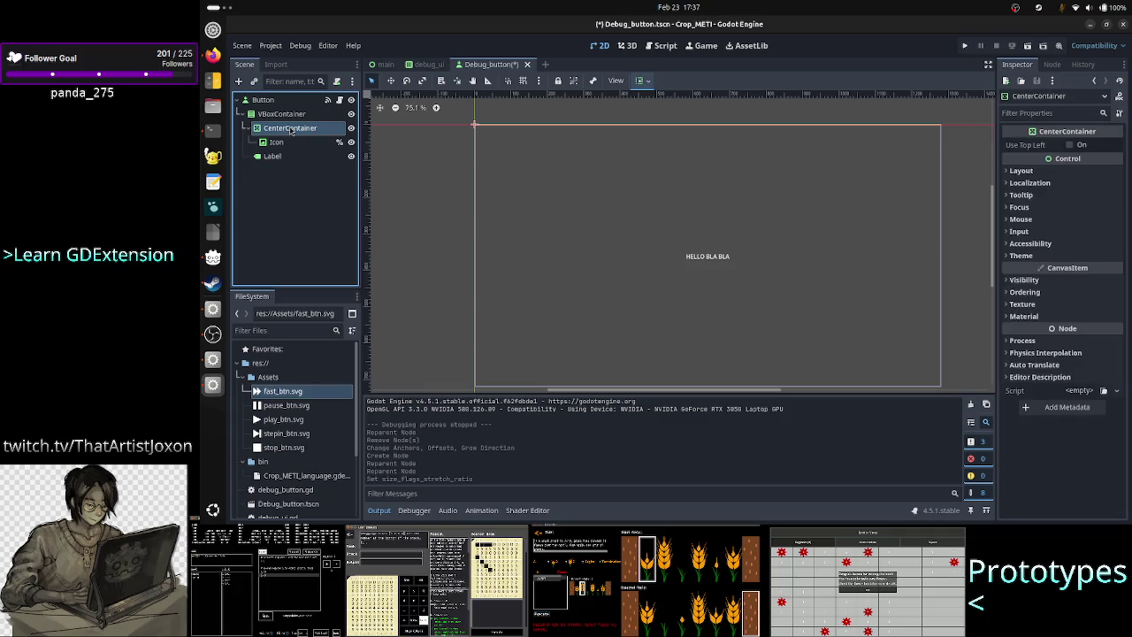
{"action": "left_click", "coordinate": [1051, 170]}
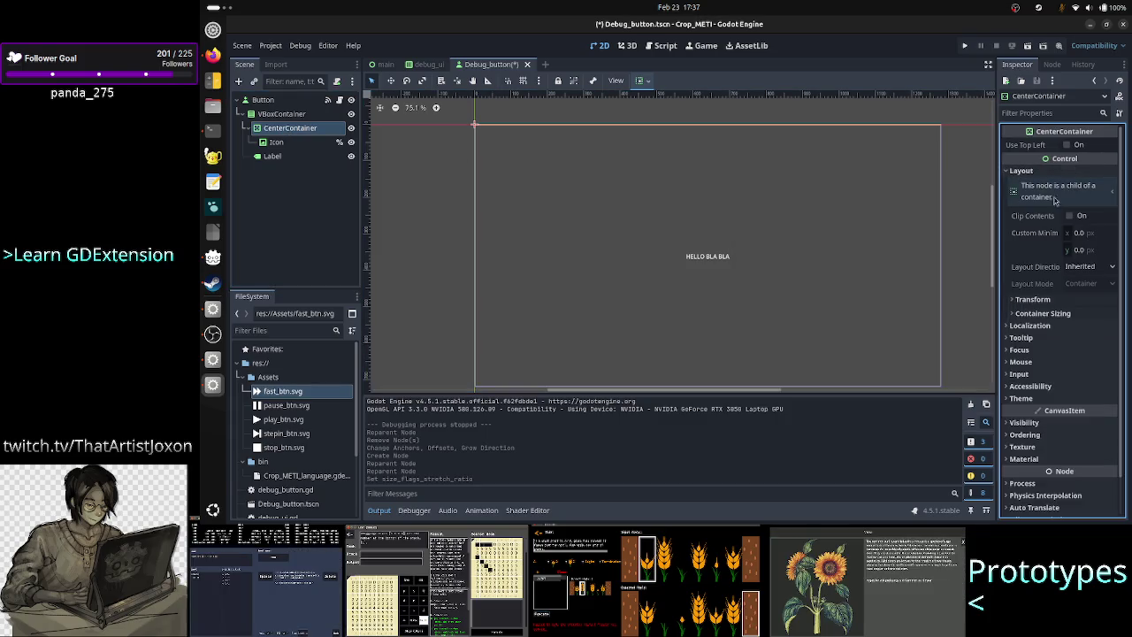
{"action": "left_click", "coordinate": [1069, 302]}
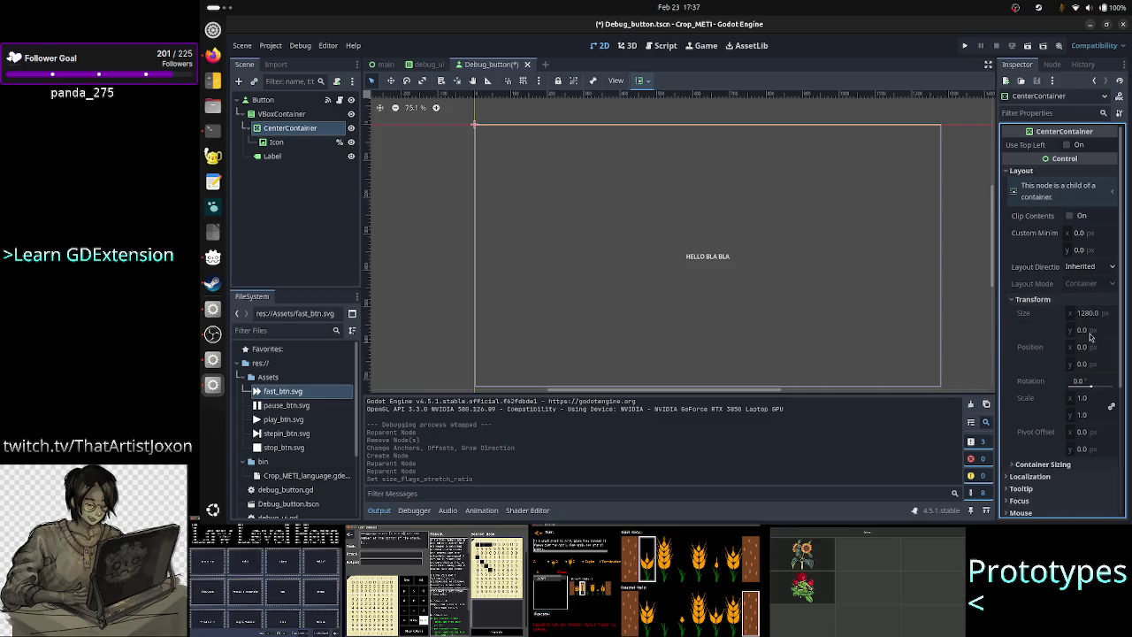
{"action": "left_click", "coordinate": [1072, 301]}
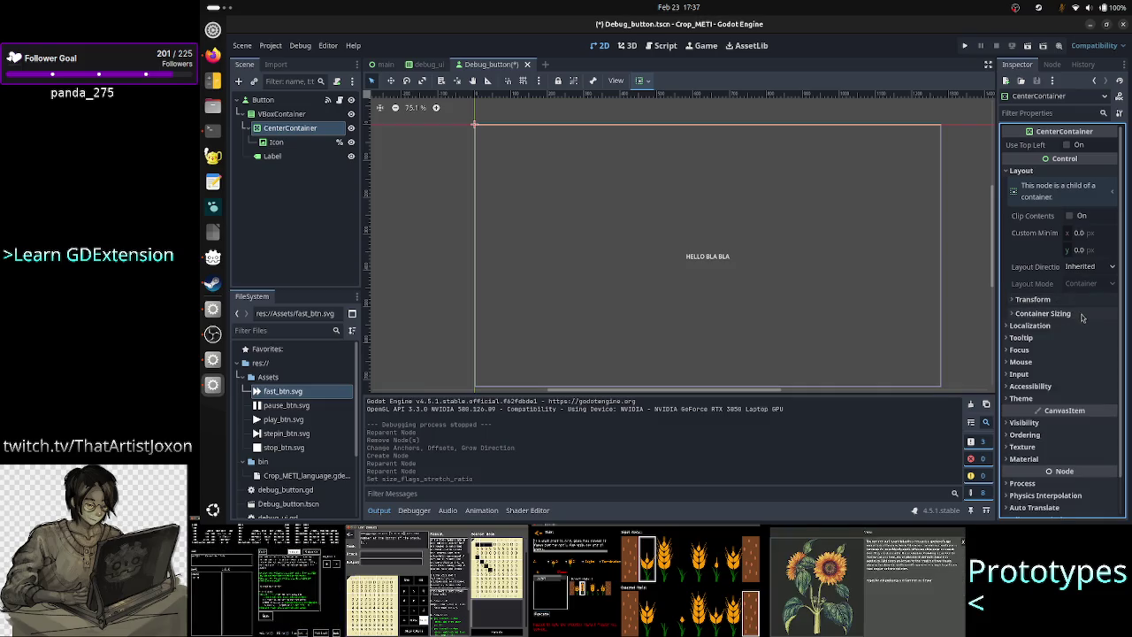
{"action": "left_click", "coordinate": [1083, 314]}
{"action": "left_click", "coordinate": [1089, 380]}
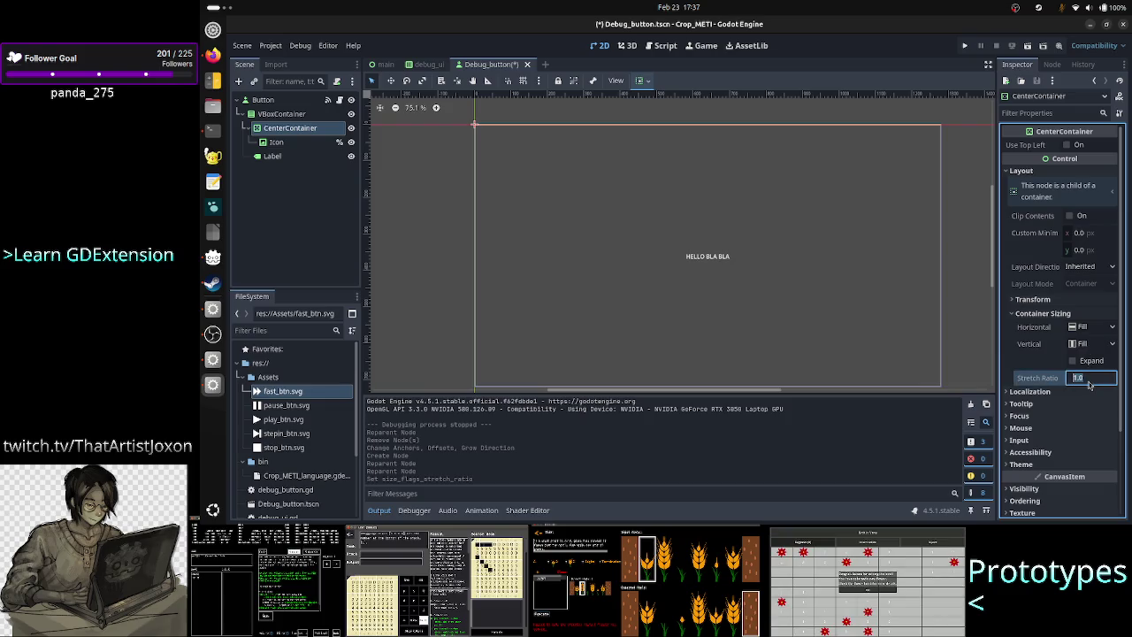
{"action": "type", "text": "4"}
{"action": "key", "text": "Return"}
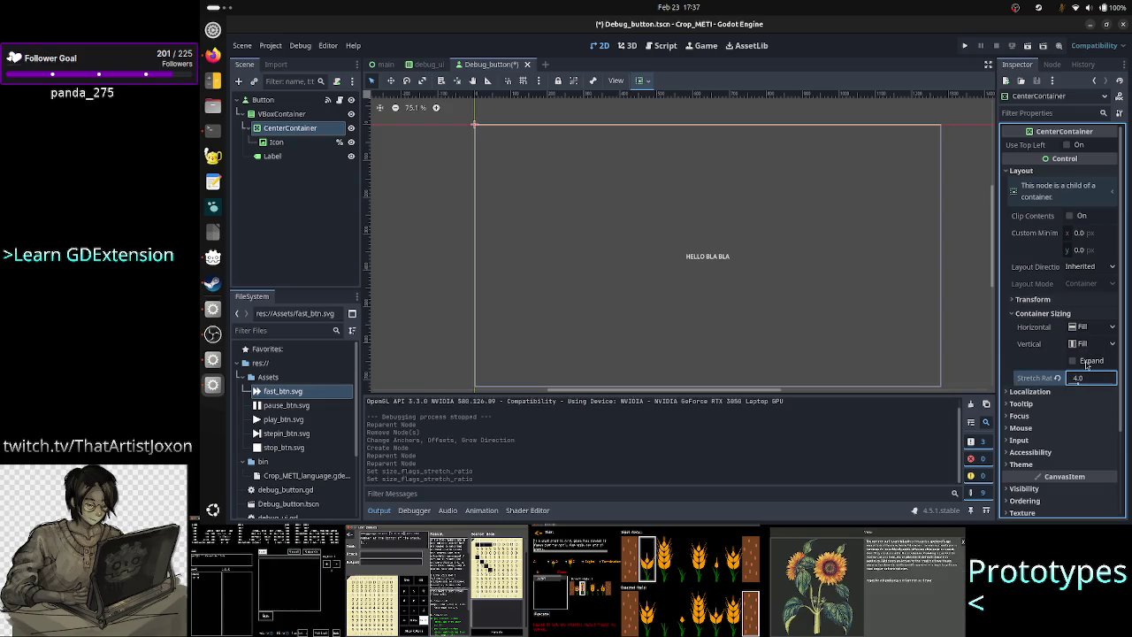
{"action": "left_click", "coordinate": [1088, 363]}
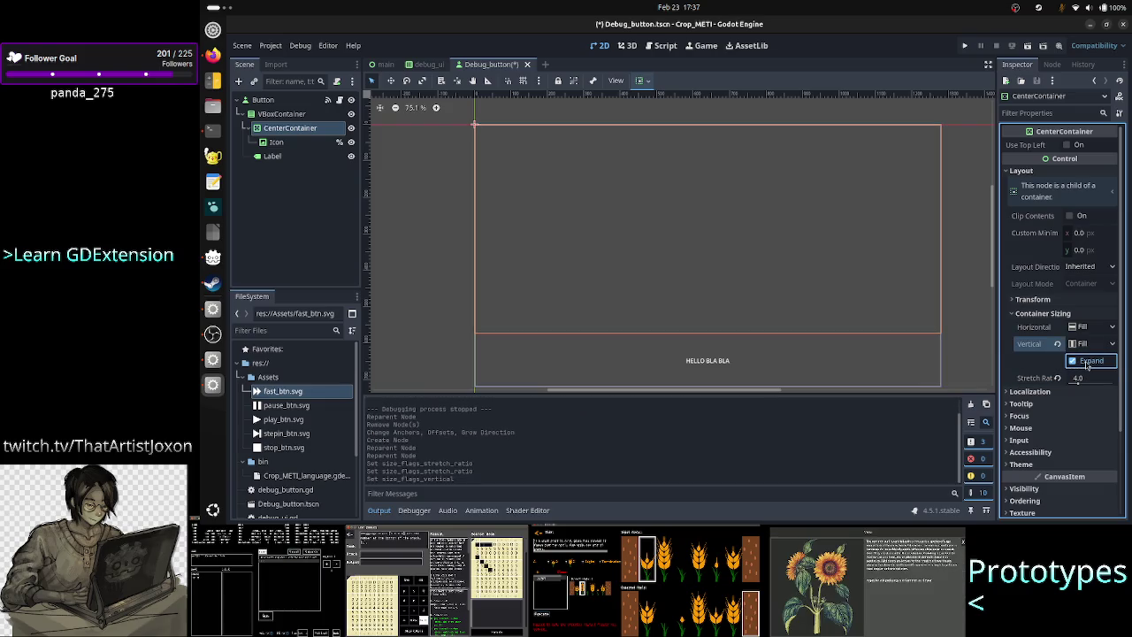
Step: Review the Icon node's properties and run the scene to test the button layout
{"action": "left_click", "coordinate": [305, 143]}
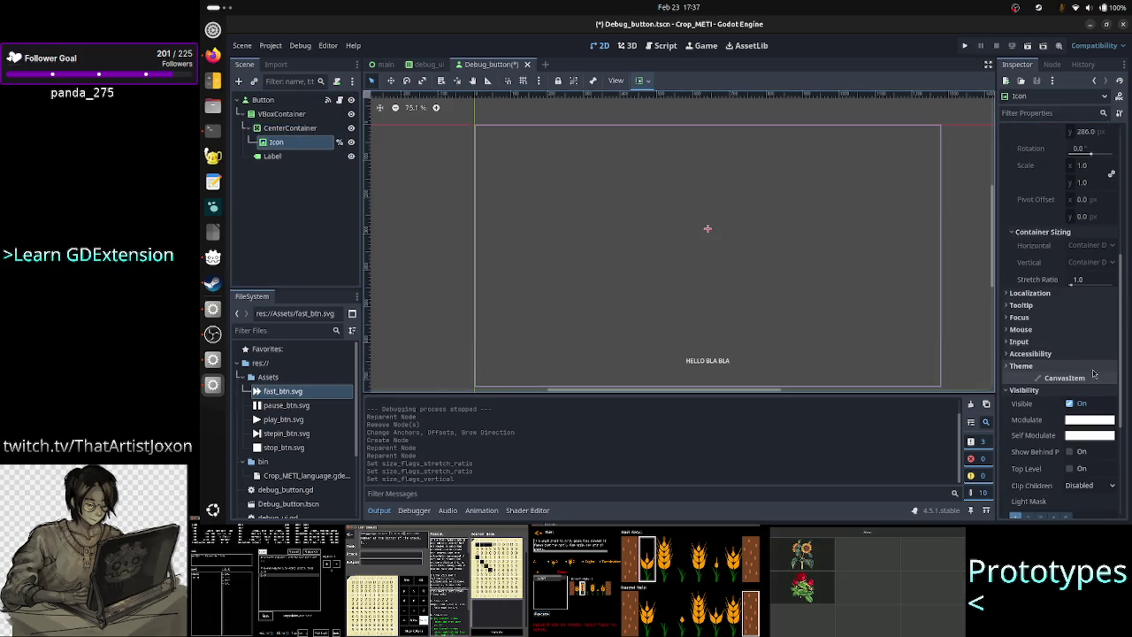
{"action": "scroll", "coordinate": [1070, 336], "scroll_direction": "up", "scroll_amount": 5}
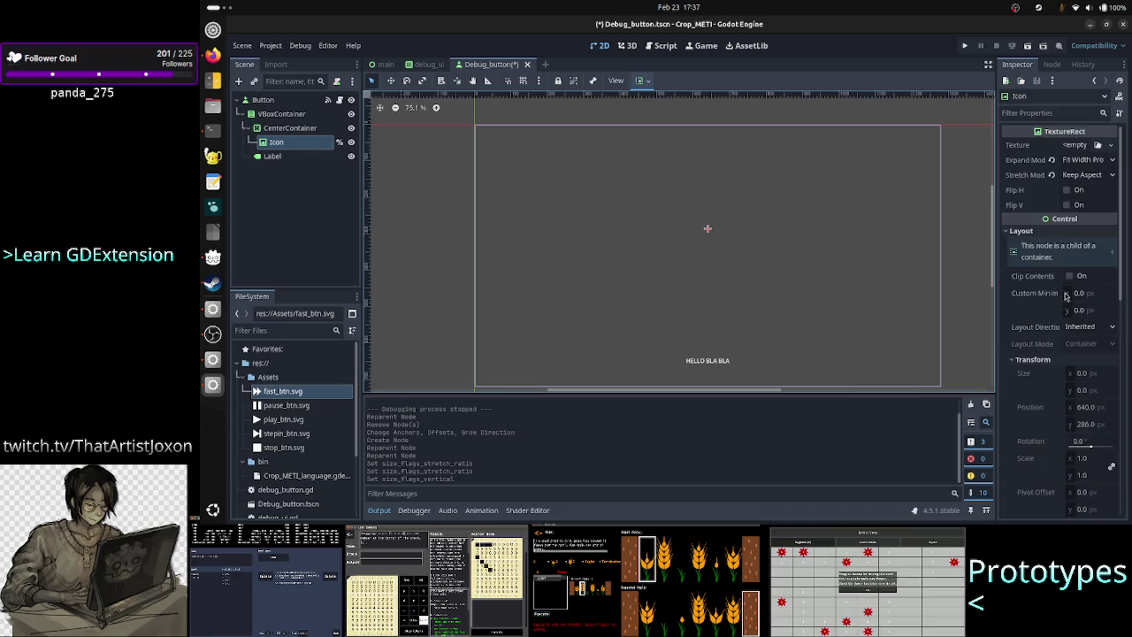
{"action": "scroll", "coordinate": [1066, 296], "scroll_direction": "down", "scroll_amount": 10}
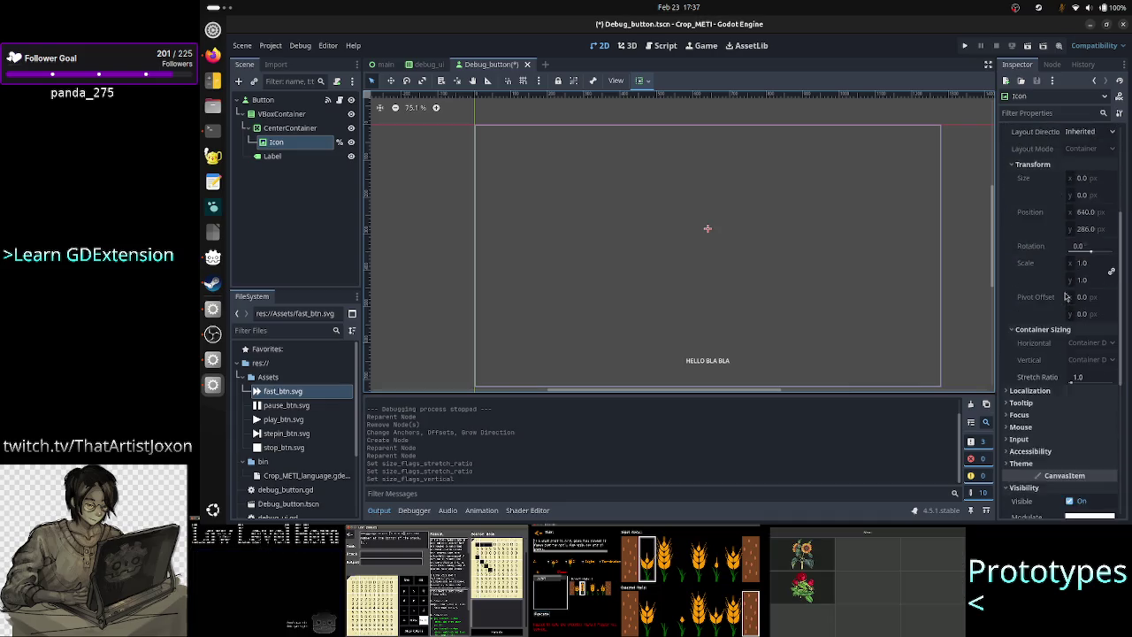
{"action": "scroll", "coordinate": [1065, 297], "scroll_direction": "up", "scroll_amount": 2}
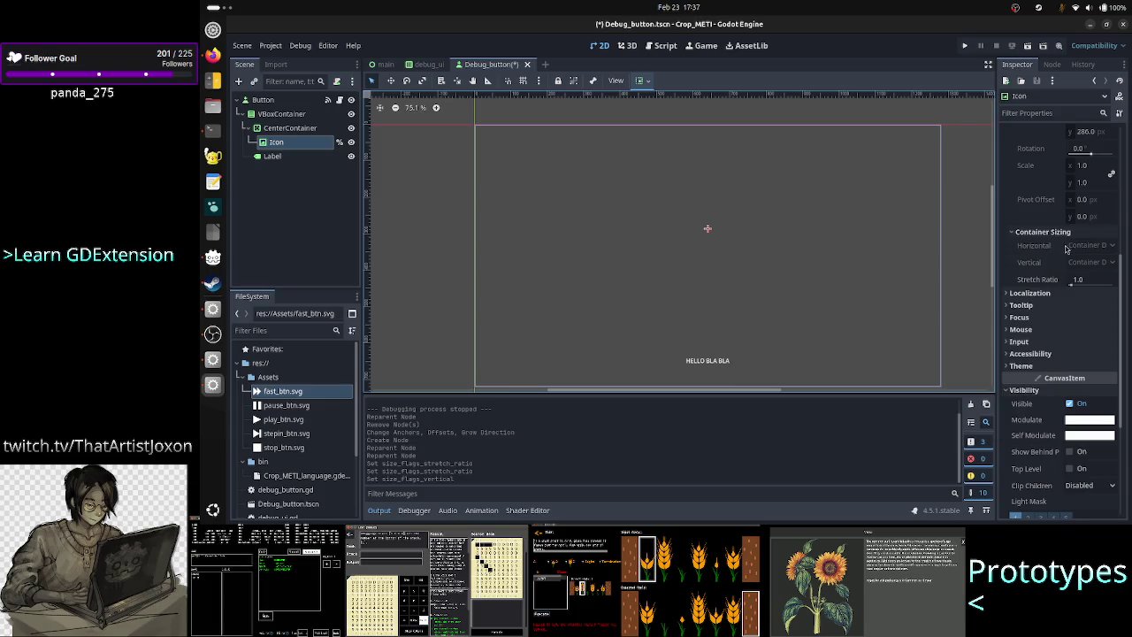
{"action": "scroll", "coordinate": [1055, 187], "scroll_direction": "up", "scroll_amount": 6}
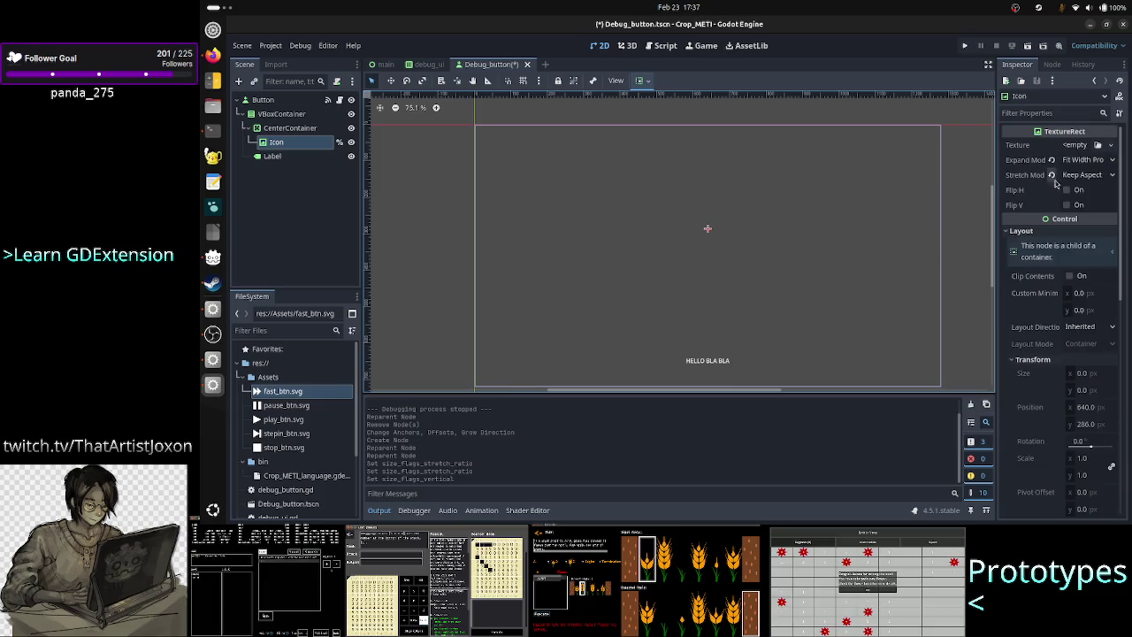
{"action": "left_click", "coordinate": [965, 46]}
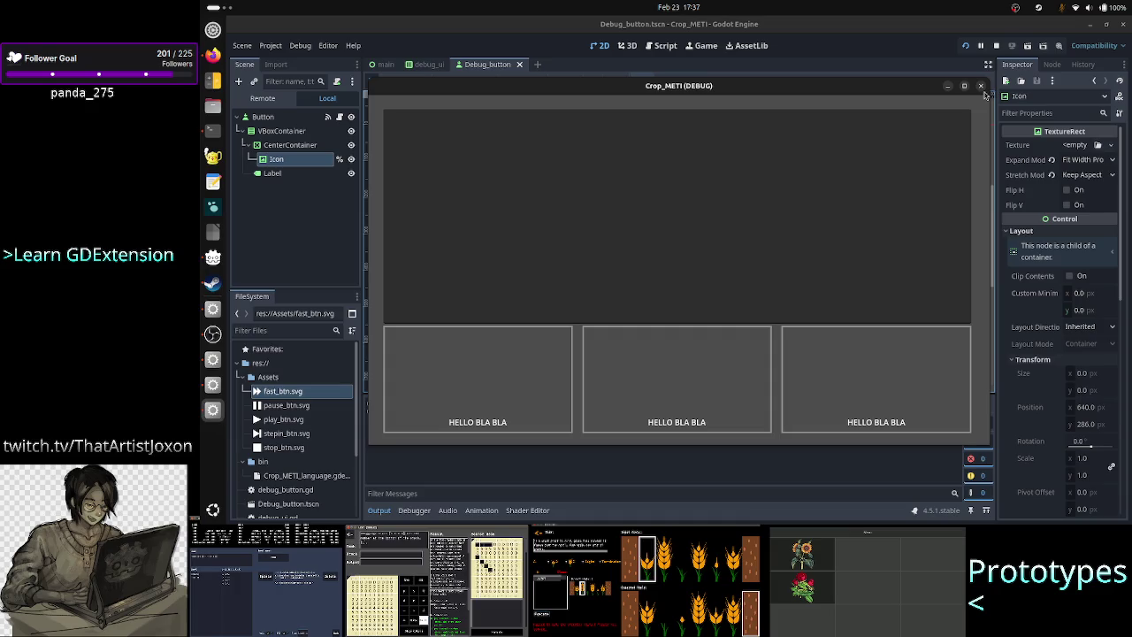
Step: Close the test window showing the three HELLO BLA BLA buttons
{"action": "left_click", "coordinate": [981, 85]}
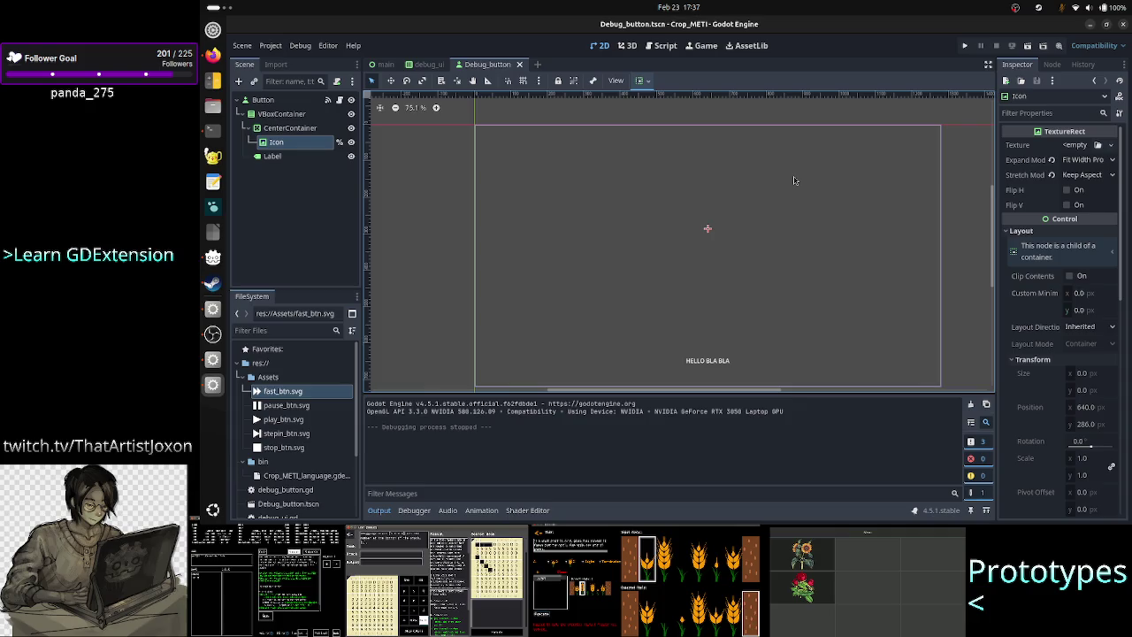
{"action": "key", "text": "Up"}
{"action": "left_click", "coordinate": [303, 143]}
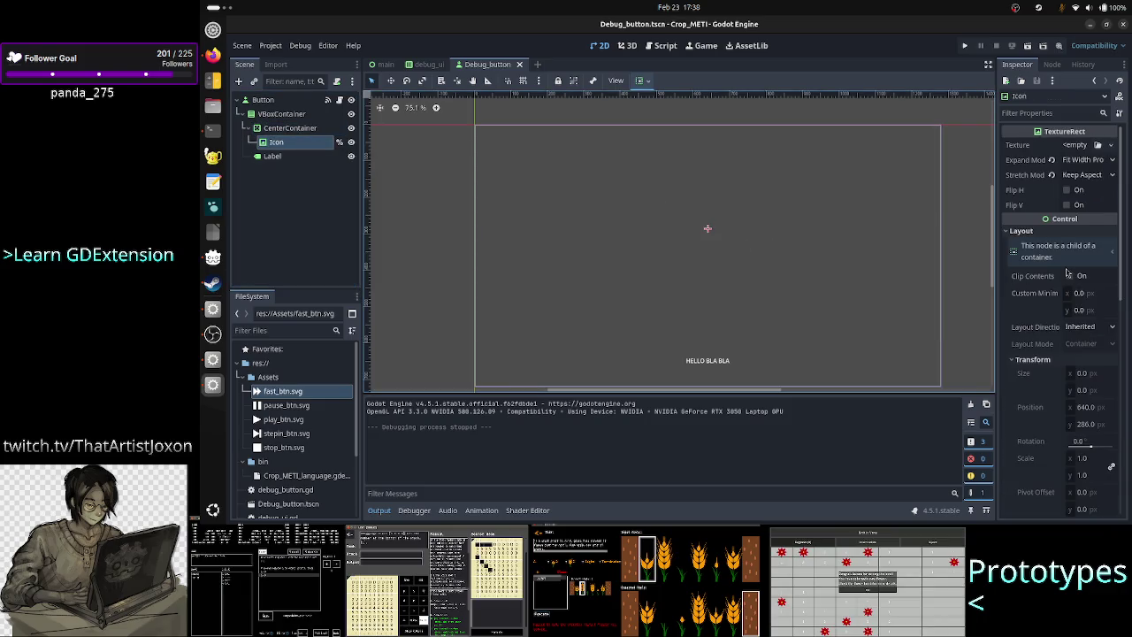
{"action": "mouse_move", "coordinate": [1053, 328]}
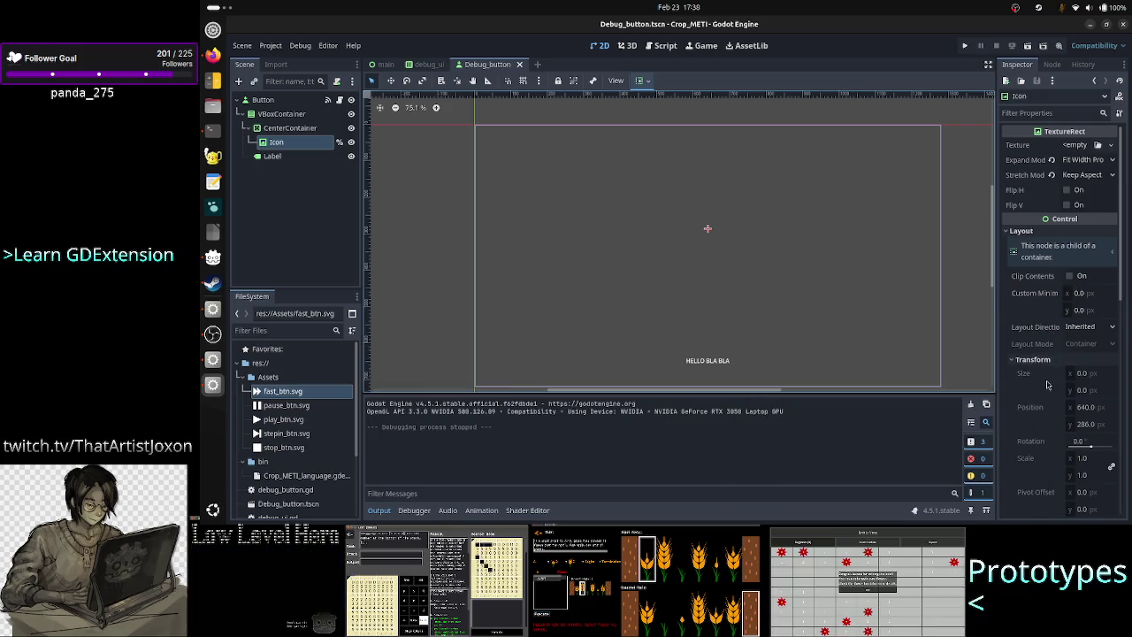
{"action": "scroll", "coordinate": [1048, 314], "scroll_direction": "down", "scroll_amount": 5}
{"action": "scroll", "coordinate": [1054, 300], "scroll_direction": "up", "scroll_amount": 5}
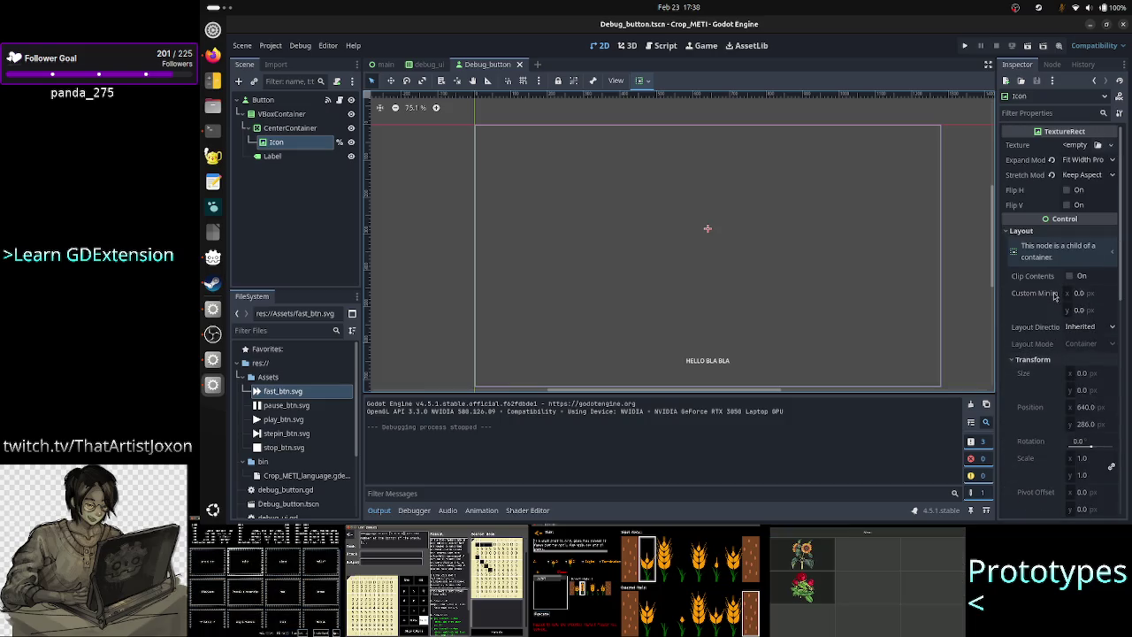
{"action": "scroll", "coordinate": [1054, 325], "scroll_direction": "down", "scroll_amount": 1}
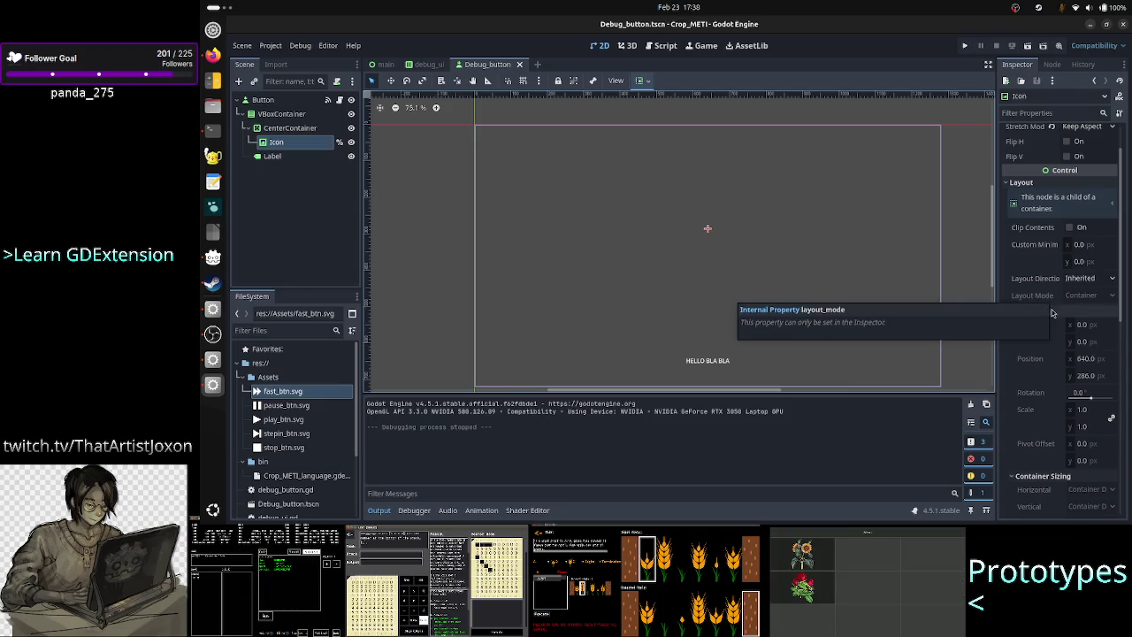
{"action": "scroll", "coordinate": [1053, 319], "scroll_direction": "down", "scroll_amount": 3}
{"action": "scroll", "coordinate": [1053, 313], "scroll_direction": "down", "scroll_amount": 1}
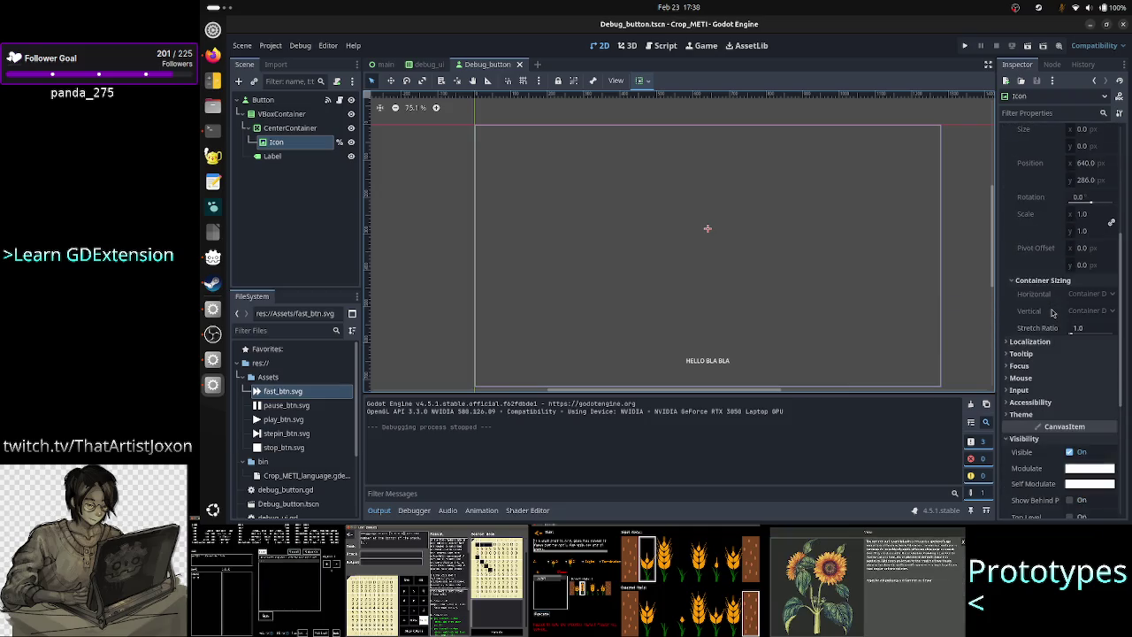
{"action": "left_click", "coordinate": [1092, 300]}
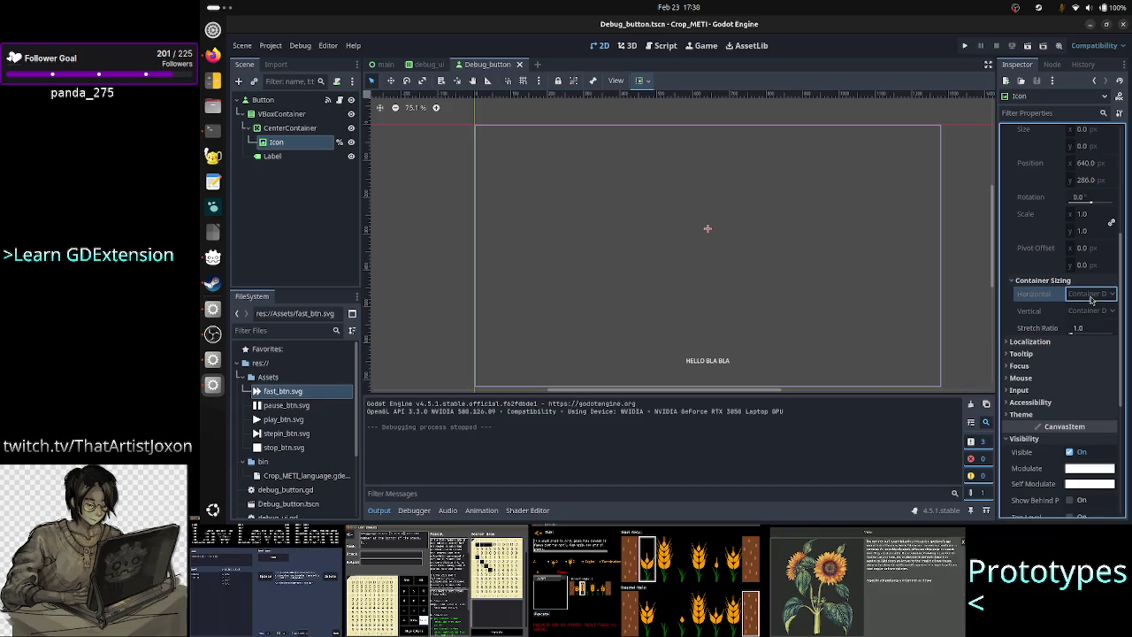
{"action": "left_click", "coordinate": [1093, 317]}
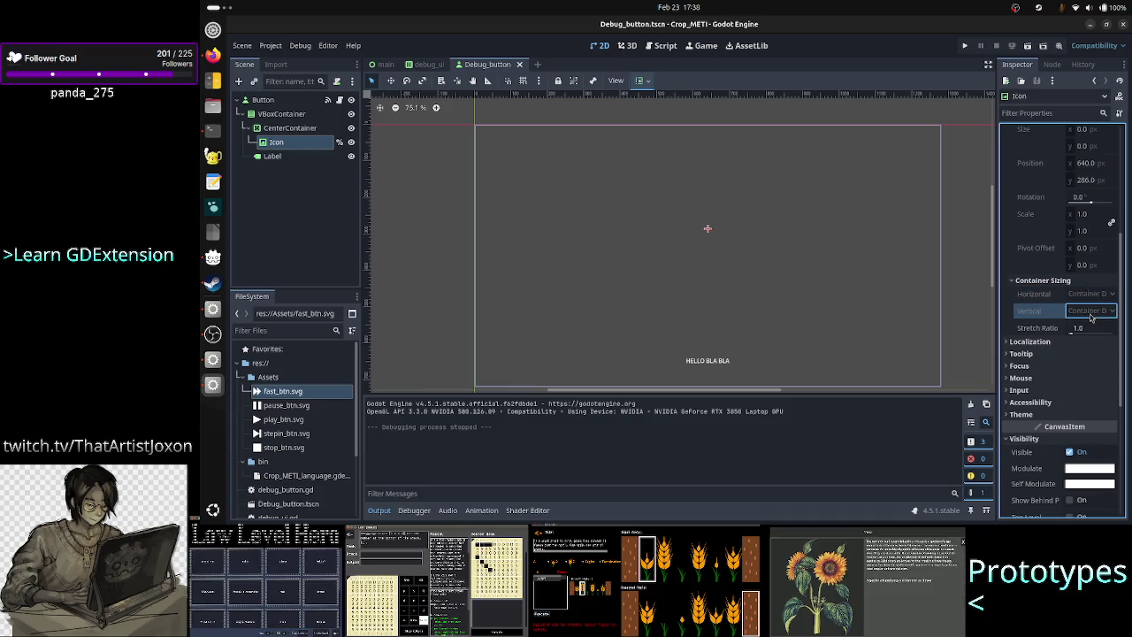
{"action": "scroll", "coordinate": [1092, 317], "scroll_direction": "up", "scroll_amount": 5}
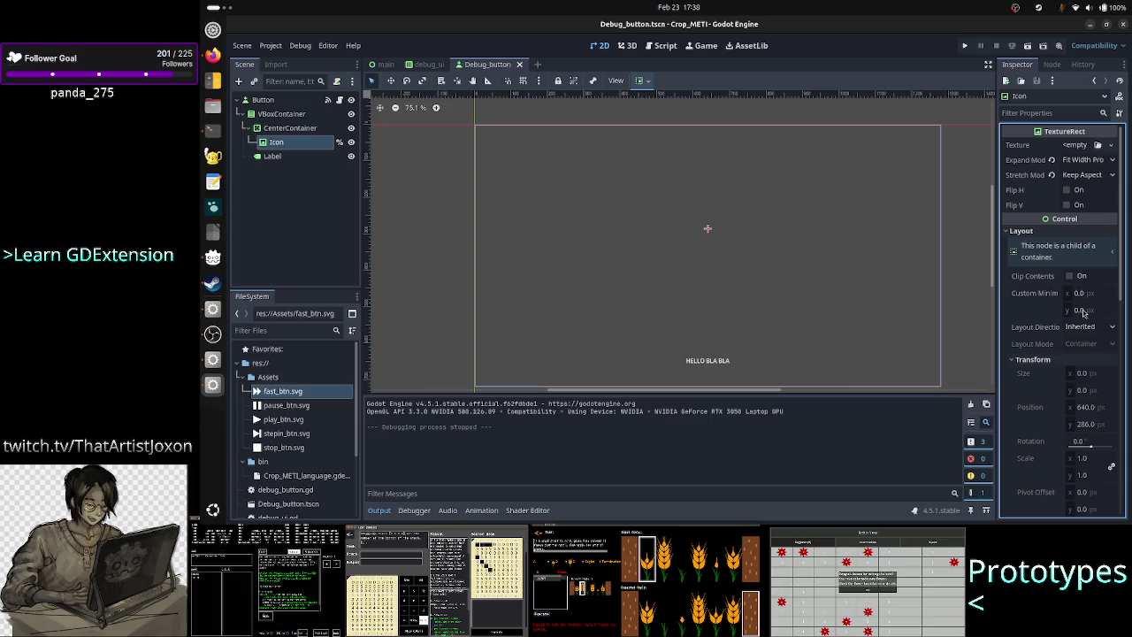
{"action": "mouse_move", "coordinate": [1095, 306]}
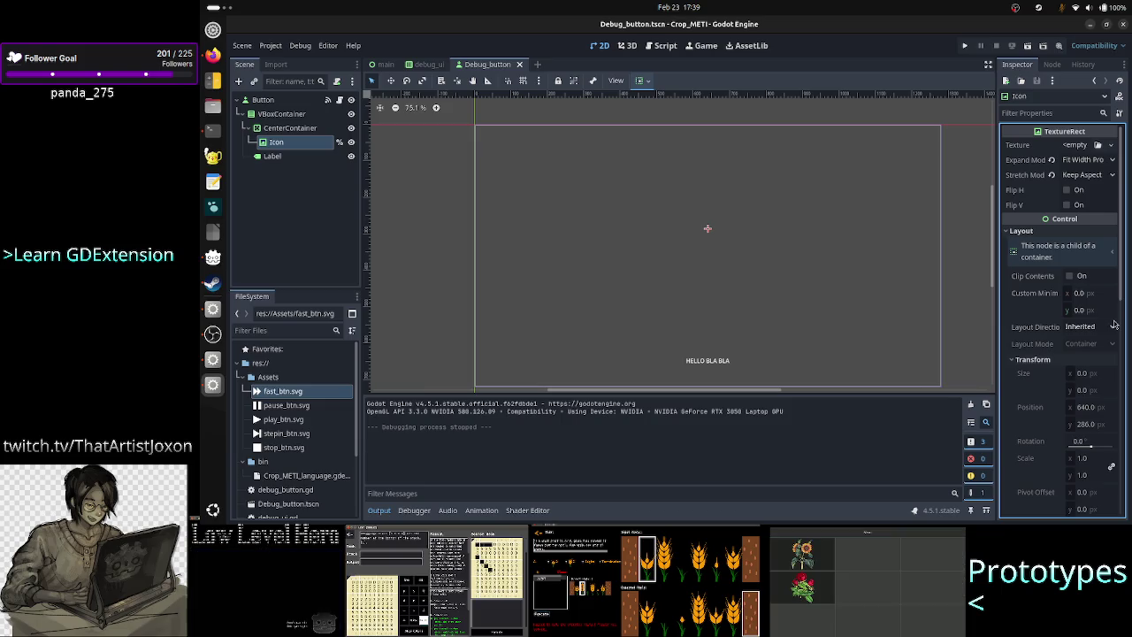
Step: Try a 16×16 custom minimum size on Icon, revert it to 0×0, and switch to Firefox
{"action": "left_click", "coordinate": [1089, 294]}
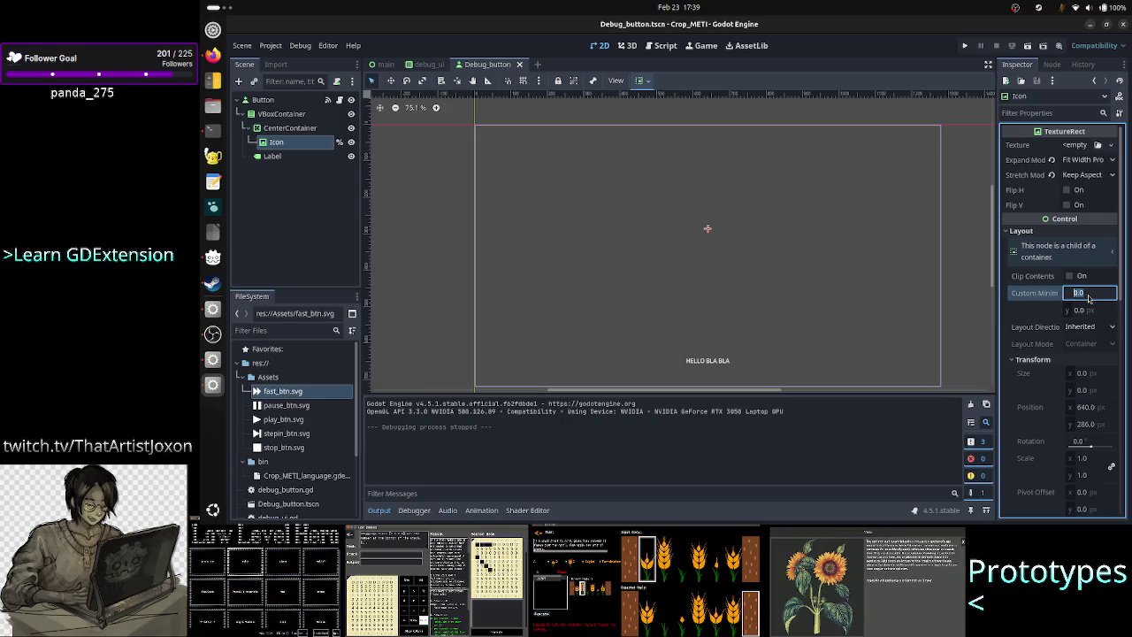
{"action": "type", "text": "16"}
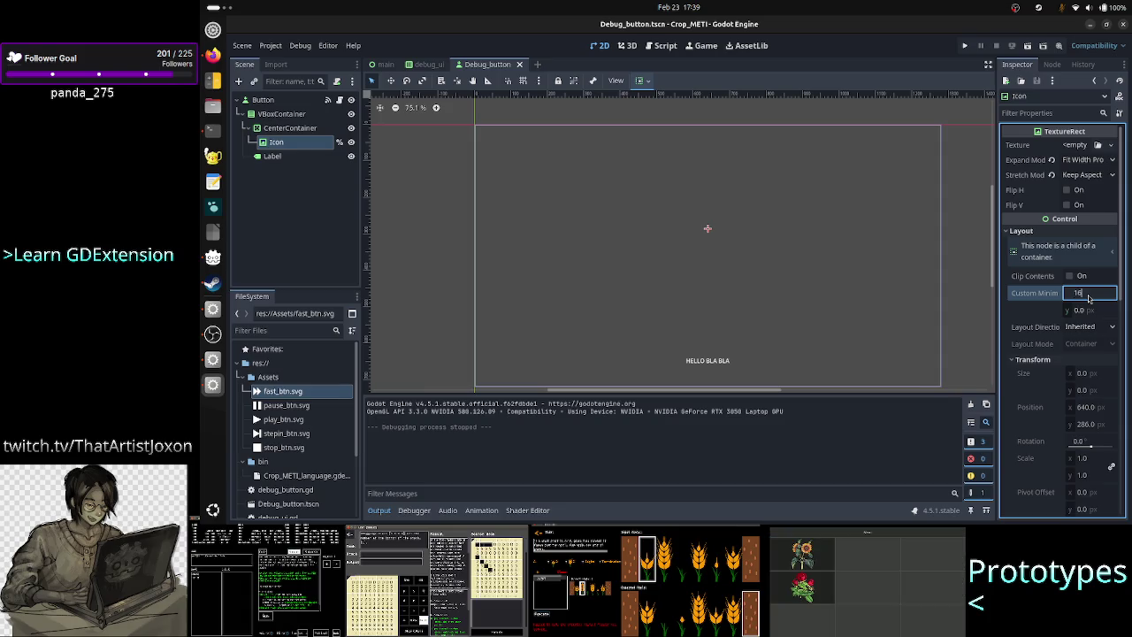
{"action": "key", "text": "Return"}
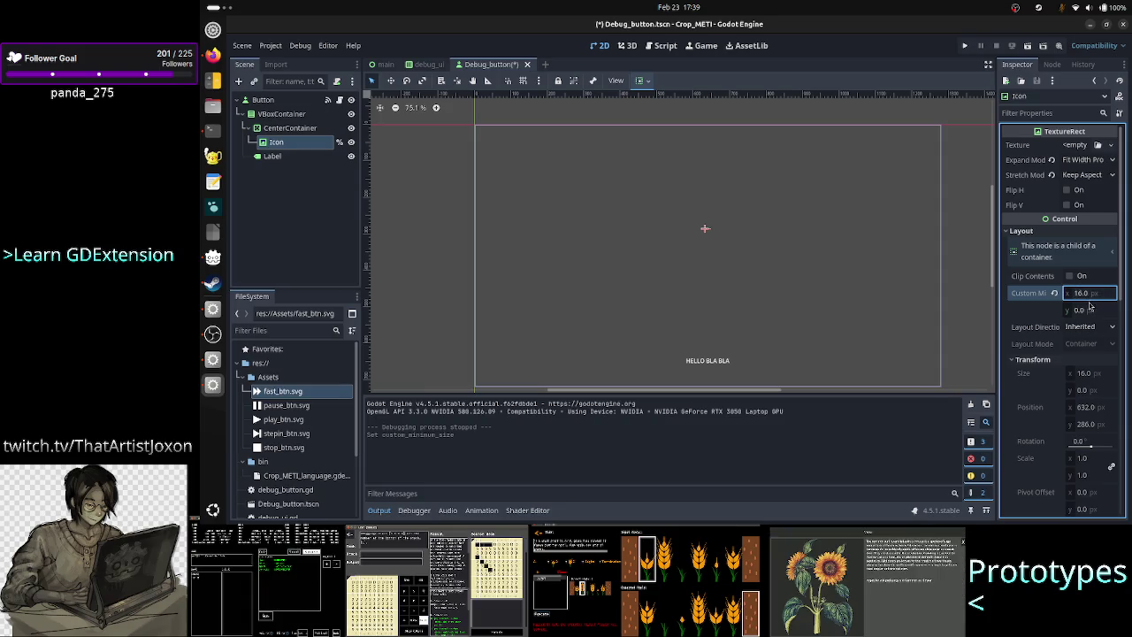
{"action": "left_click", "coordinate": [1089, 312]}
{"action": "type", "text": "16"}
{"action": "key", "text": "Return"}
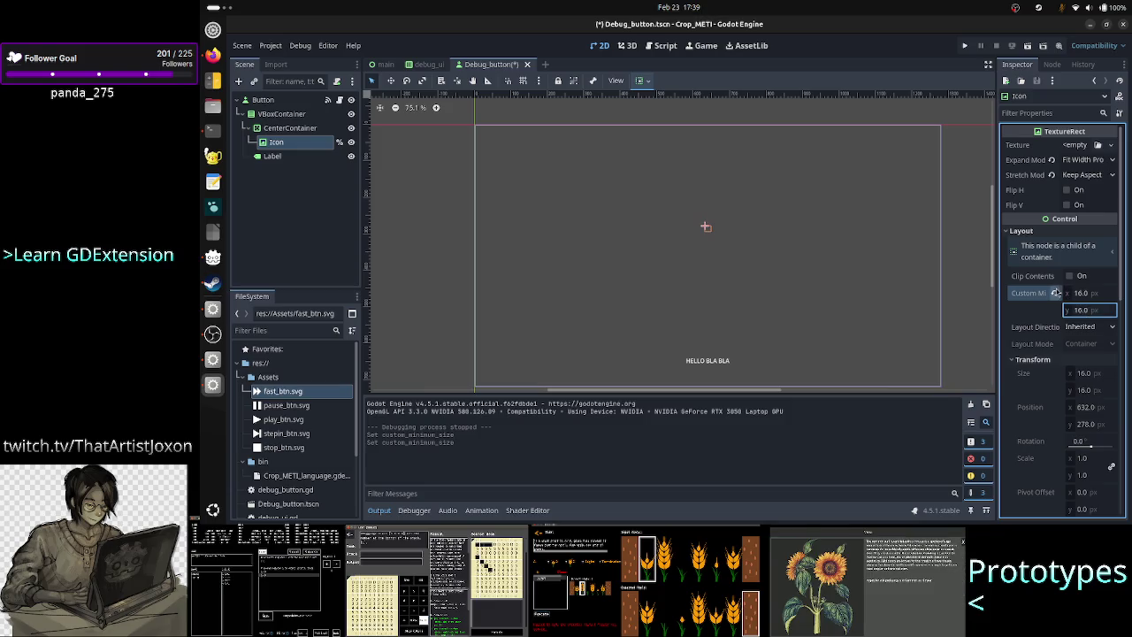
{"action": "left_click", "coordinate": [1055, 293]}
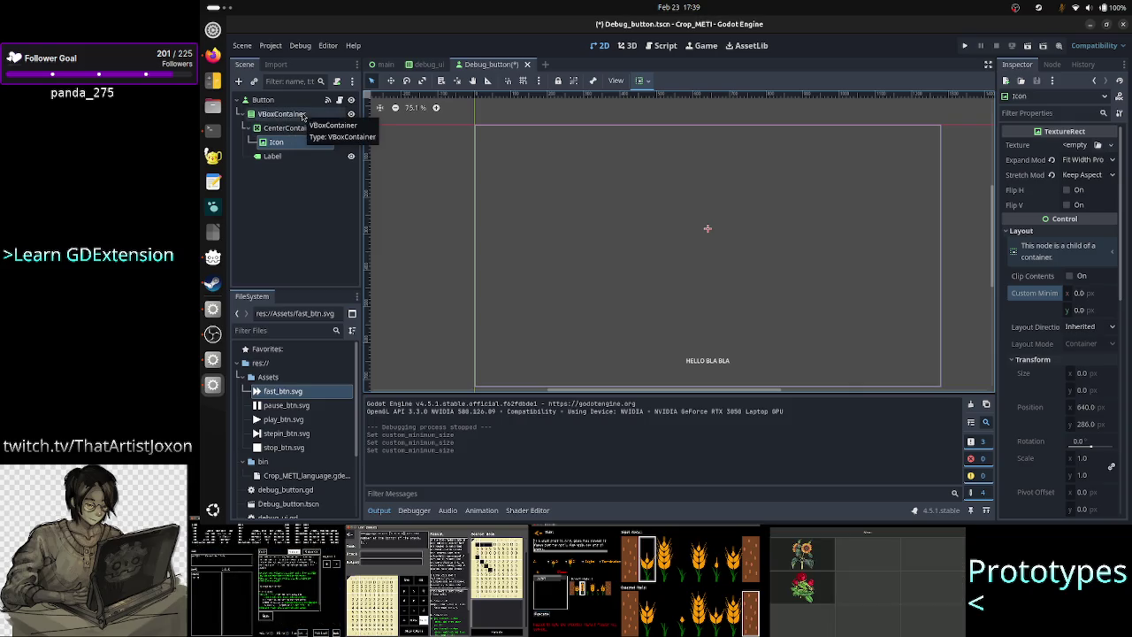
{"action": "left_click", "coordinate": [211, 57]}
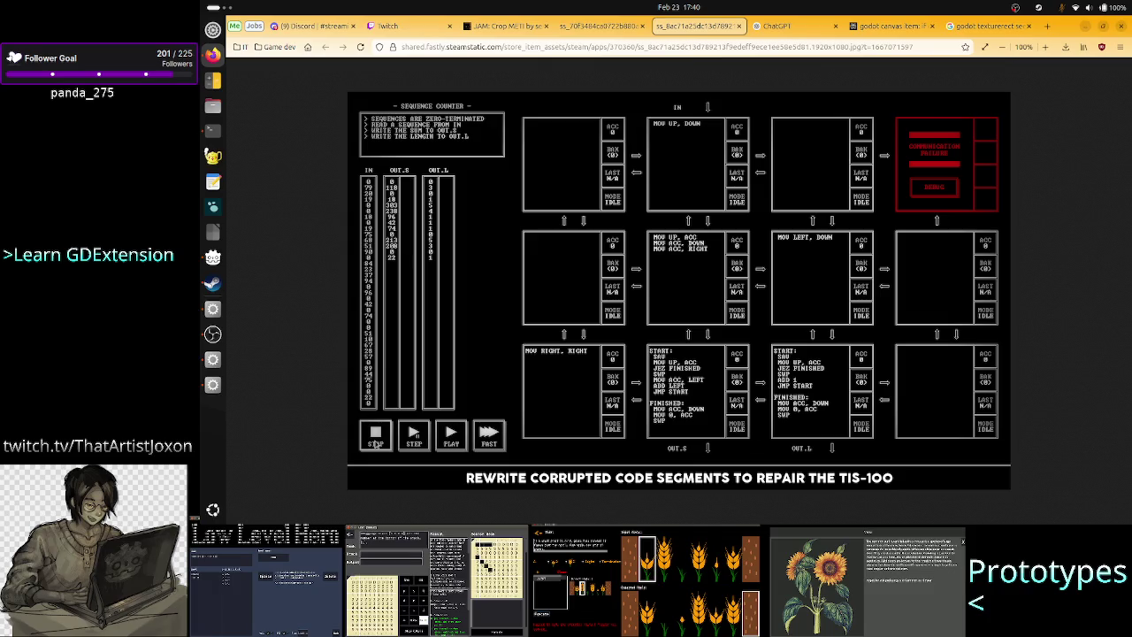
Step: Close the other Godot project window and open the 'godot canvas item' Perplexity thread
{"action": "left_click", "coordinate": [213, 361]}
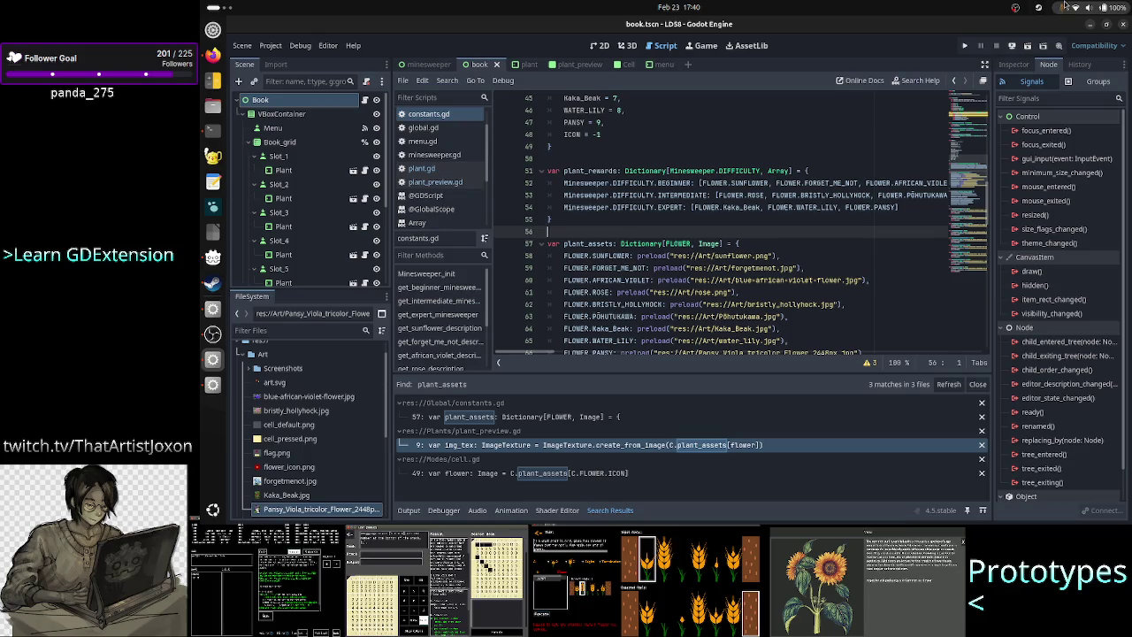
{"action": "left_click", "coordinate": [1126, 27]}
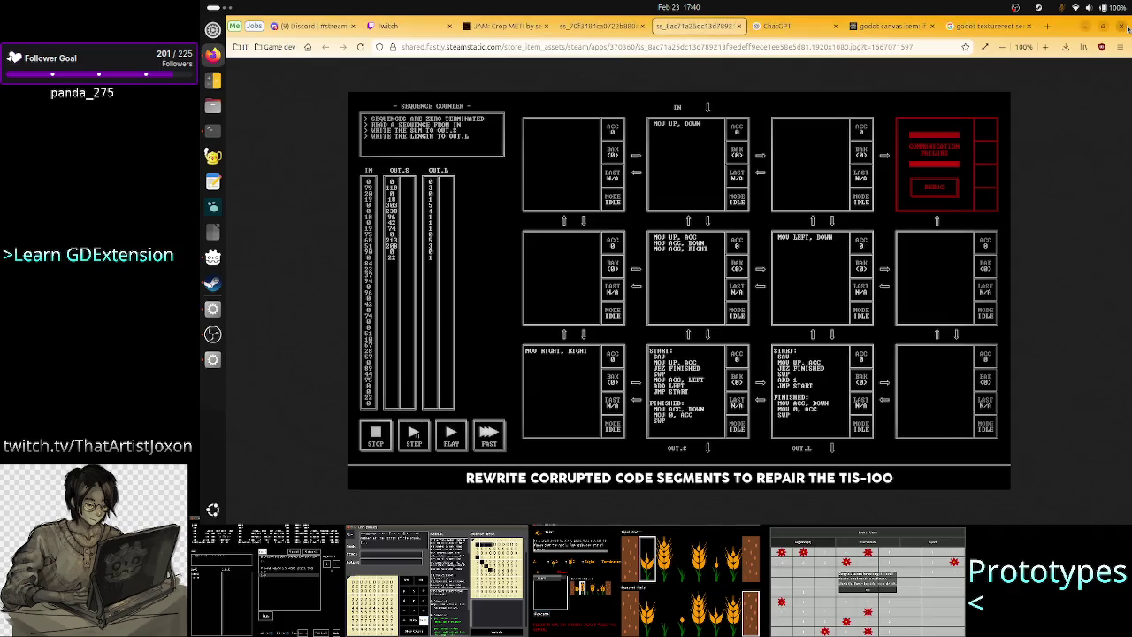
{"action": "left_click", "coordinate": [878, 26]}
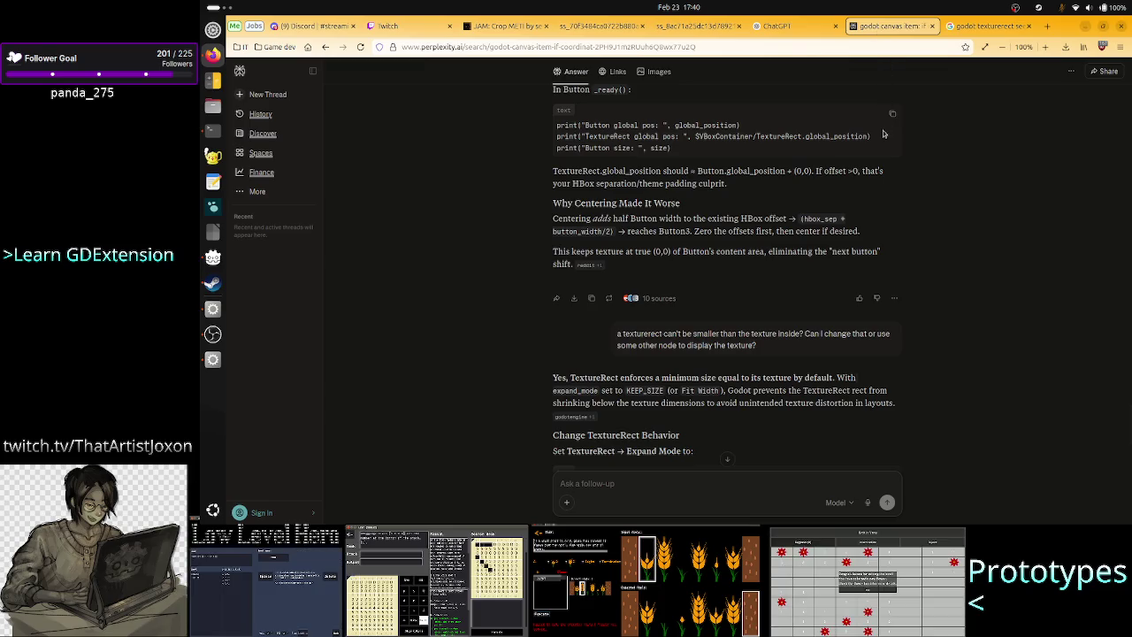
Step: Start a follow-up: 'I want to center a control, but a center container needs a minimum size…'
{"action": "scroll", "coordinate": [907, 214], "scroll_direction": "down", "scroll_amount": 10}
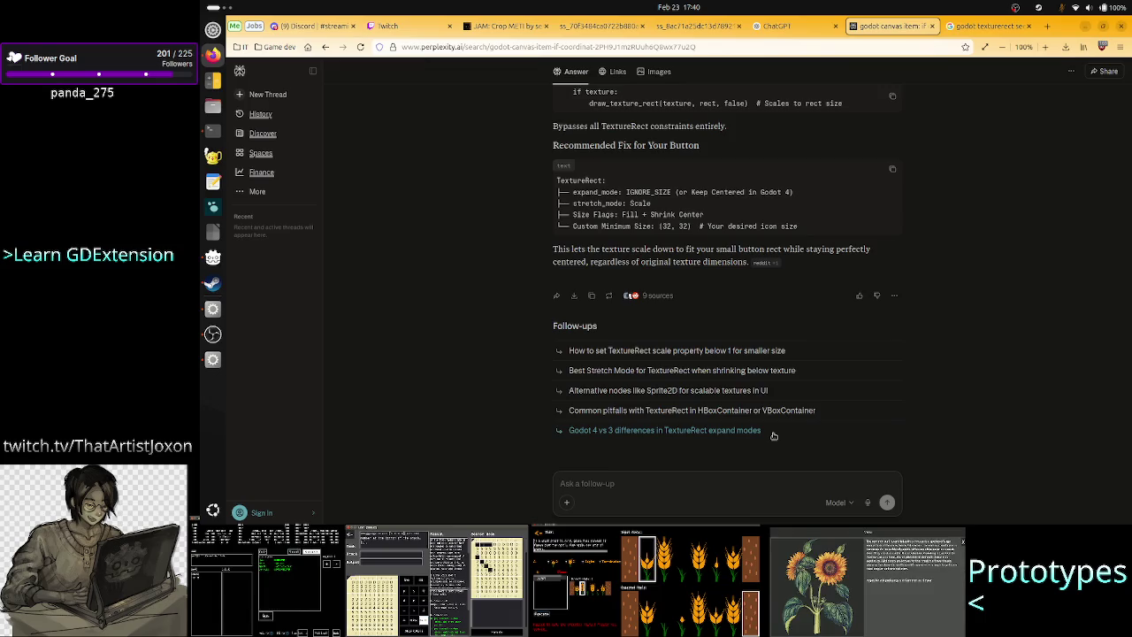
{"action": "left_click", "coordinate": [682, 483]}
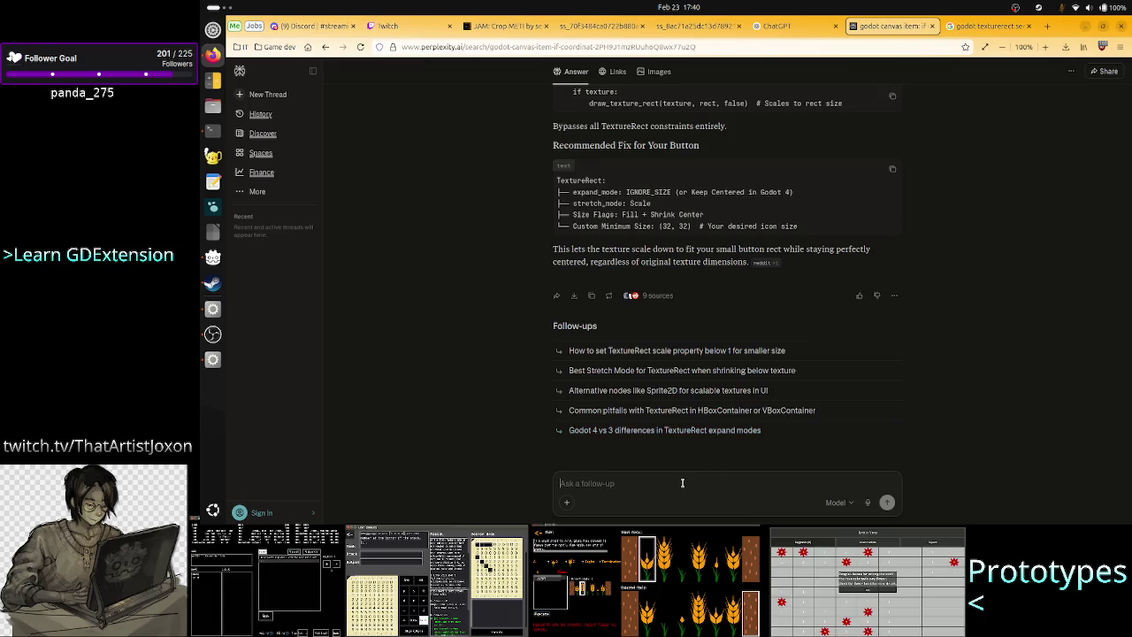
{"action": "type", "text": "I want a"}
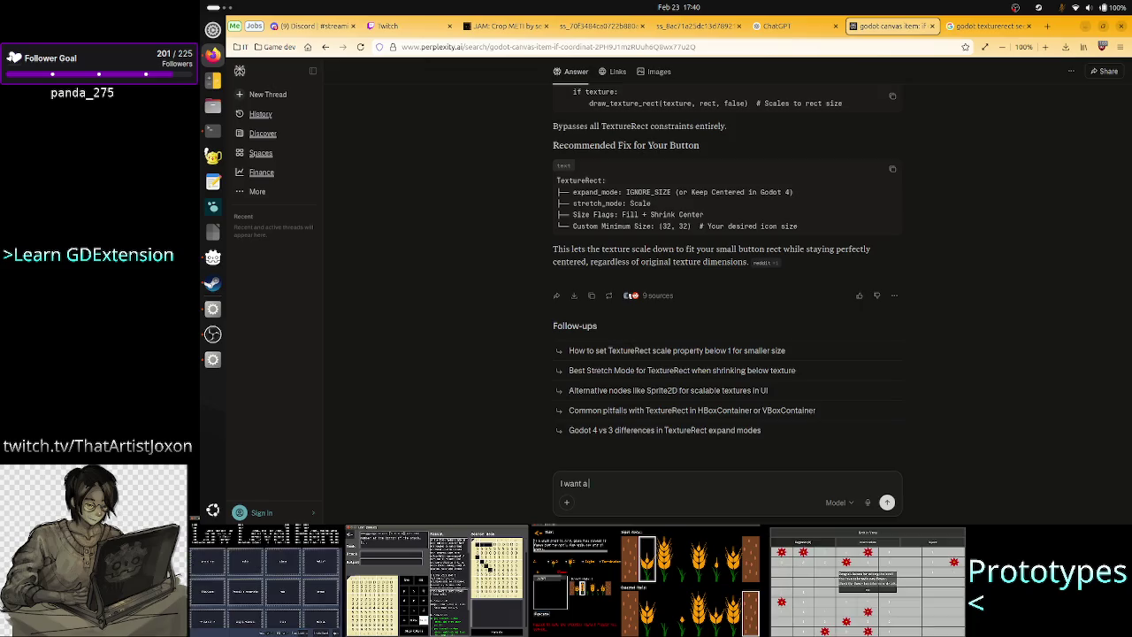
{"action": "key", "text": "BackSpace"}
{"action": "type", "text": "to"}
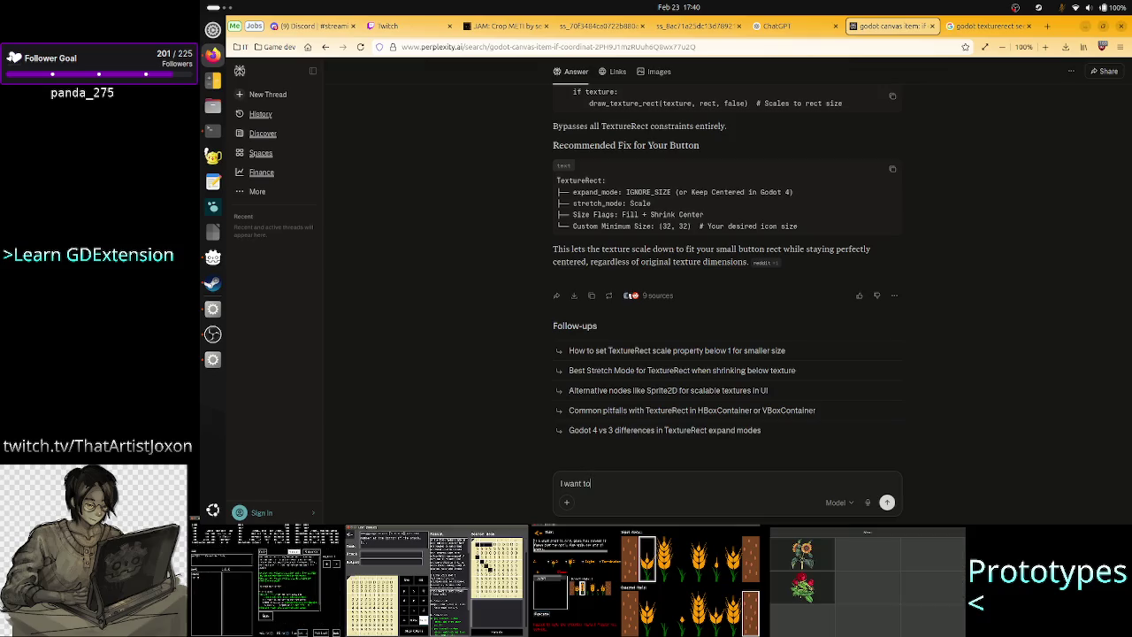
{"action": "type", "text": " center a"}
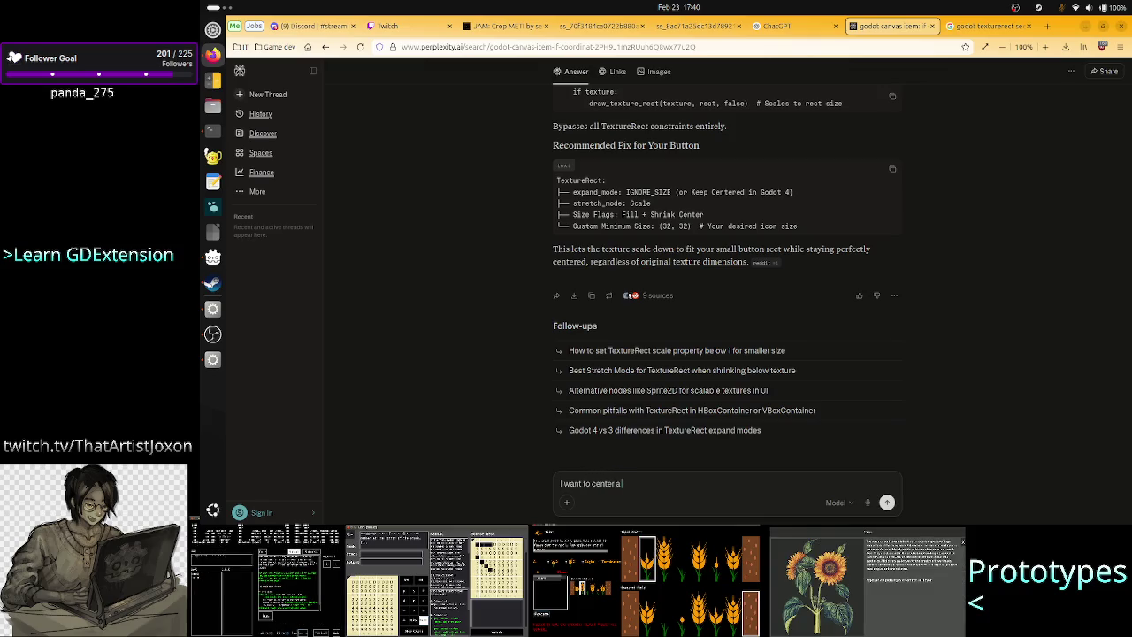
{"action": "type", "text": " no"}
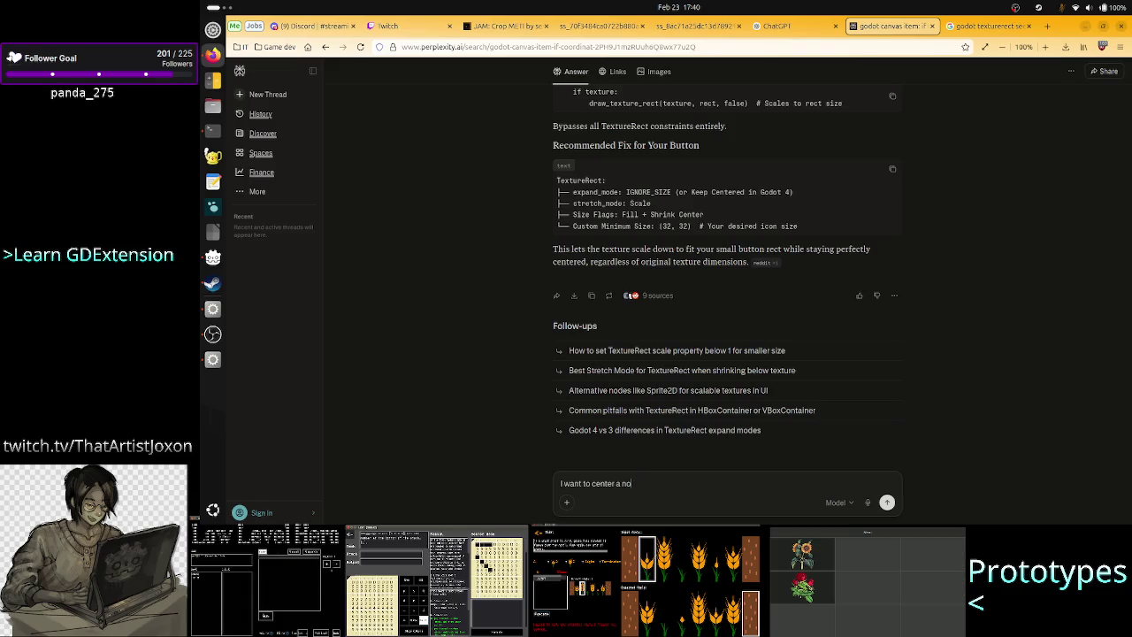
{"action": "key", "text": "BackSpace"}
{"action": "key", "text": "BackSpace"}
{"action": "type", "text": "ntrol"}
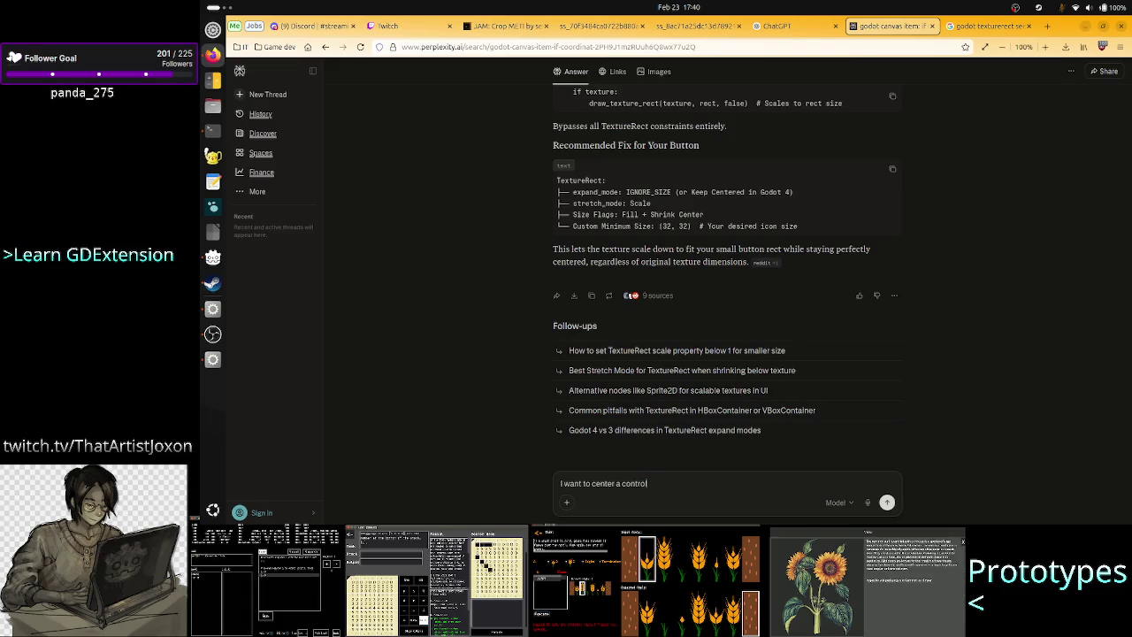
{"action": "type", "text": ", but"}
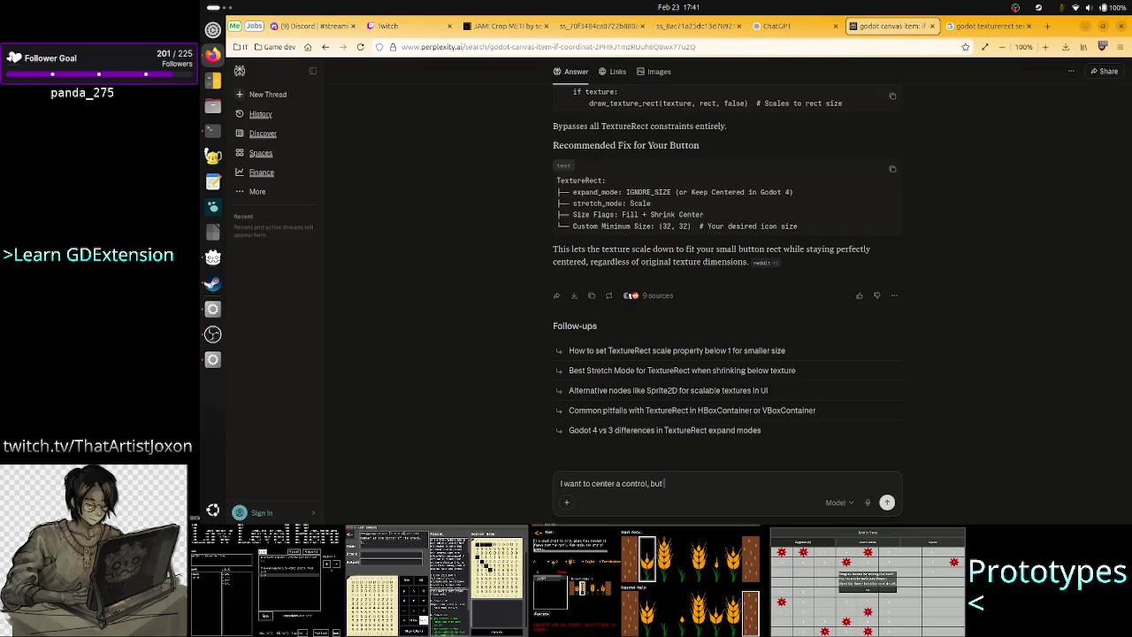
{"action": "type", "text": " if I use the cen"}
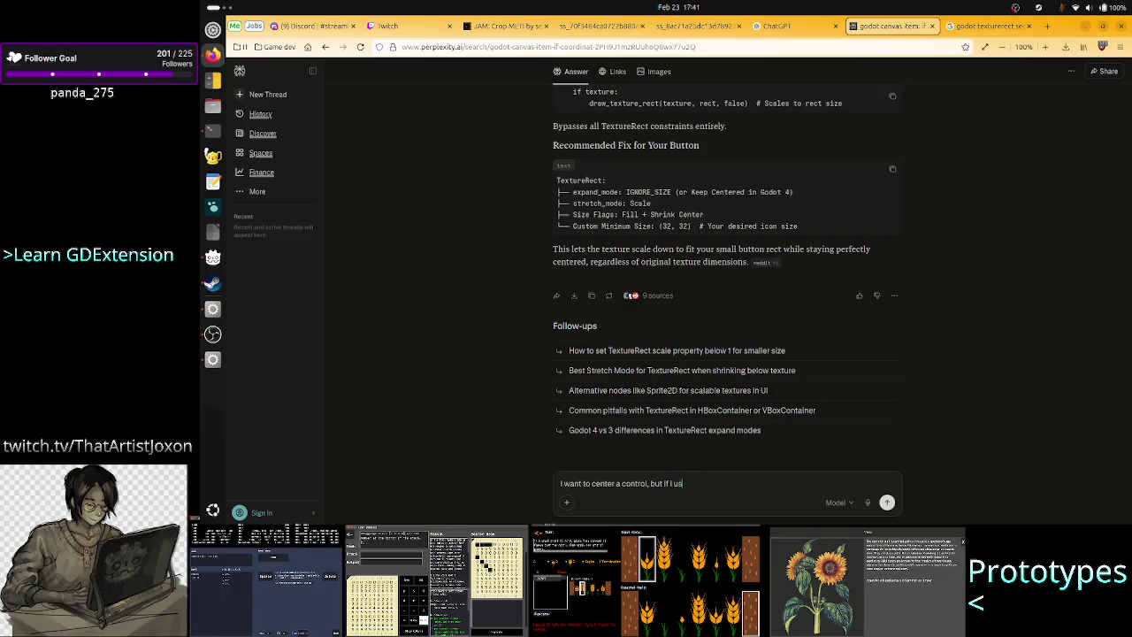
{"action": "type", "text": "ter co"}
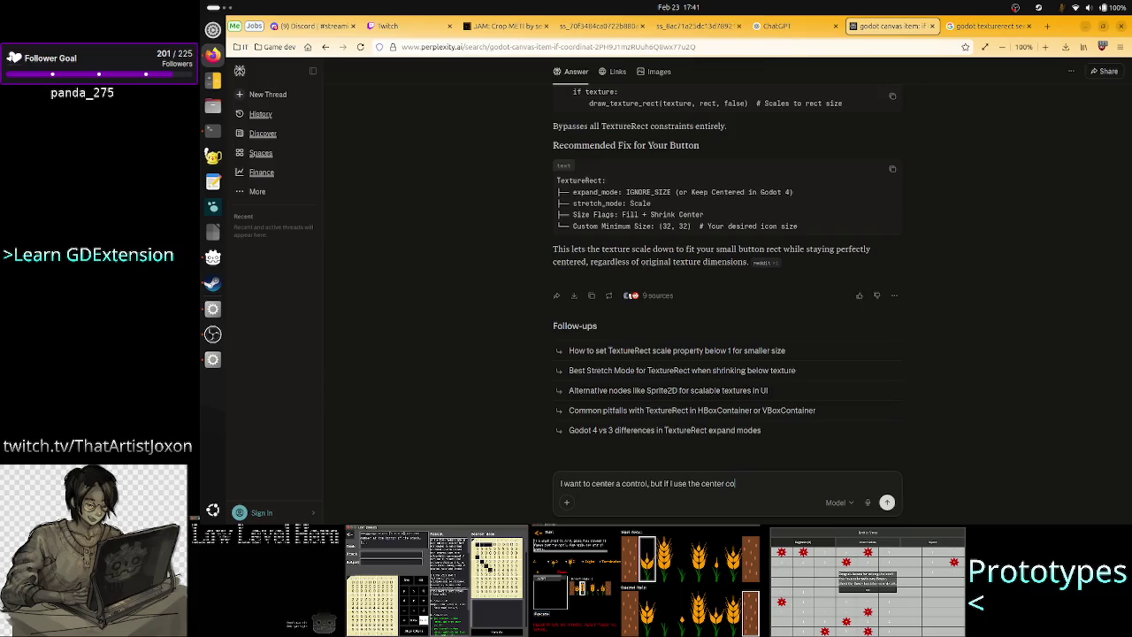
{"action": "type", "text": "ntainer"}
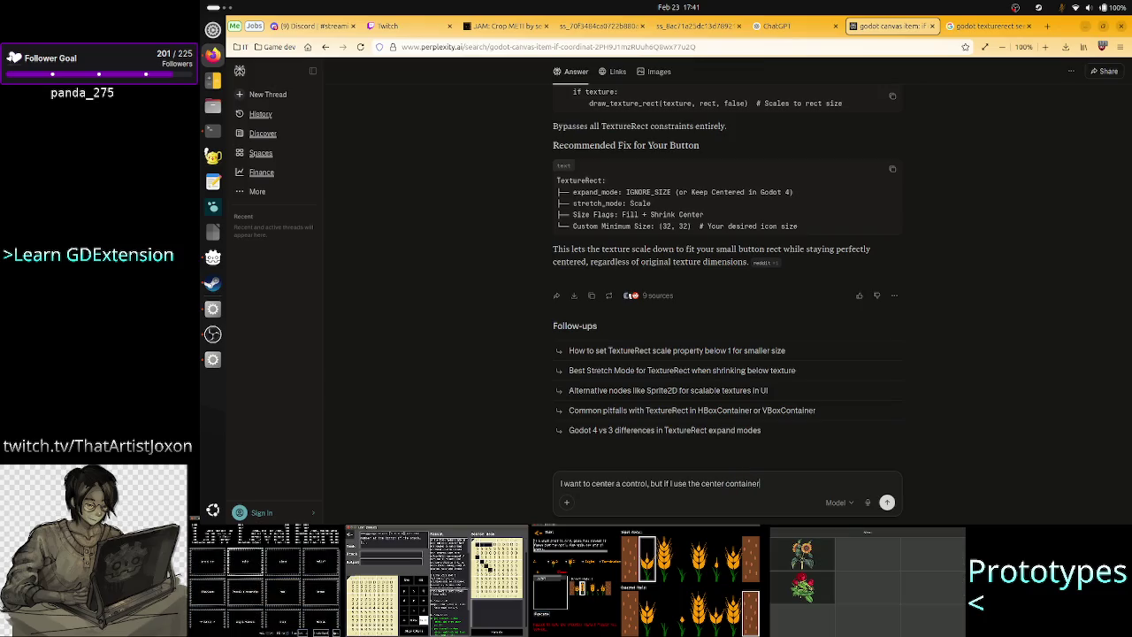
{"action": "type", "text": " I have to spe"}
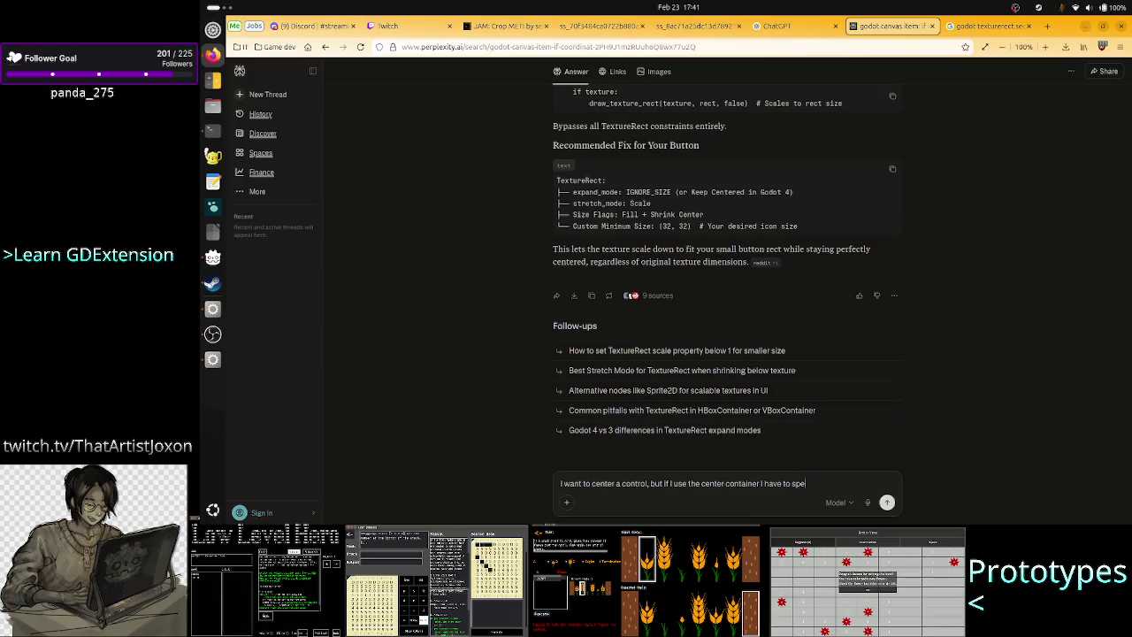
{"action": "type", "text": "cifiy a"}
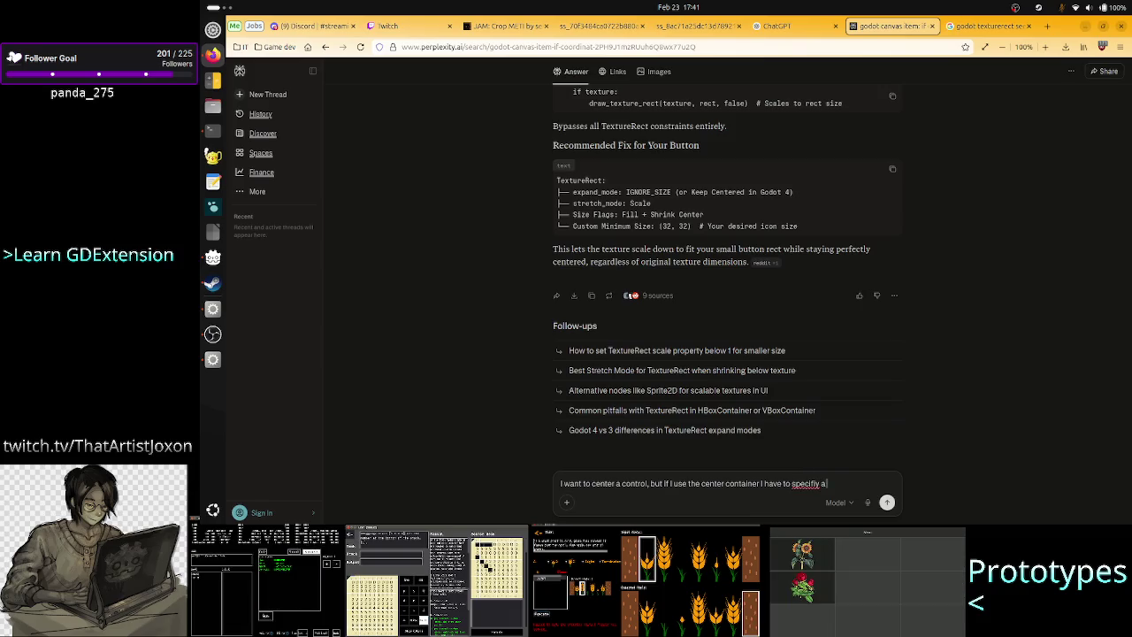
{"action": "type", "text": " minimum s"}
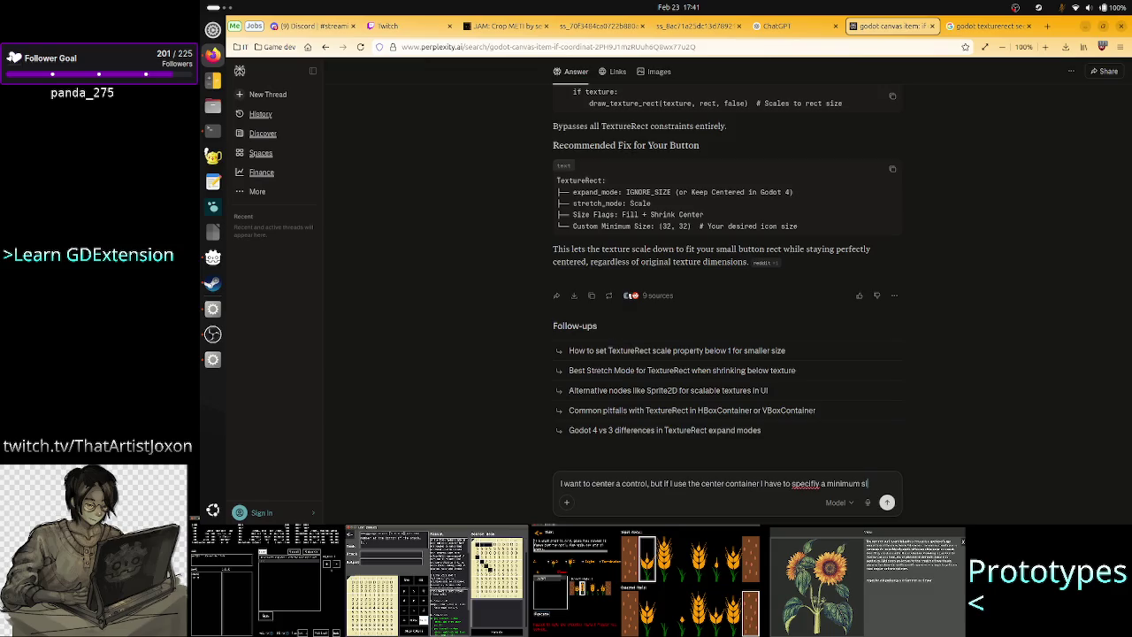
{"action": "type", "text": "ize eithe"}
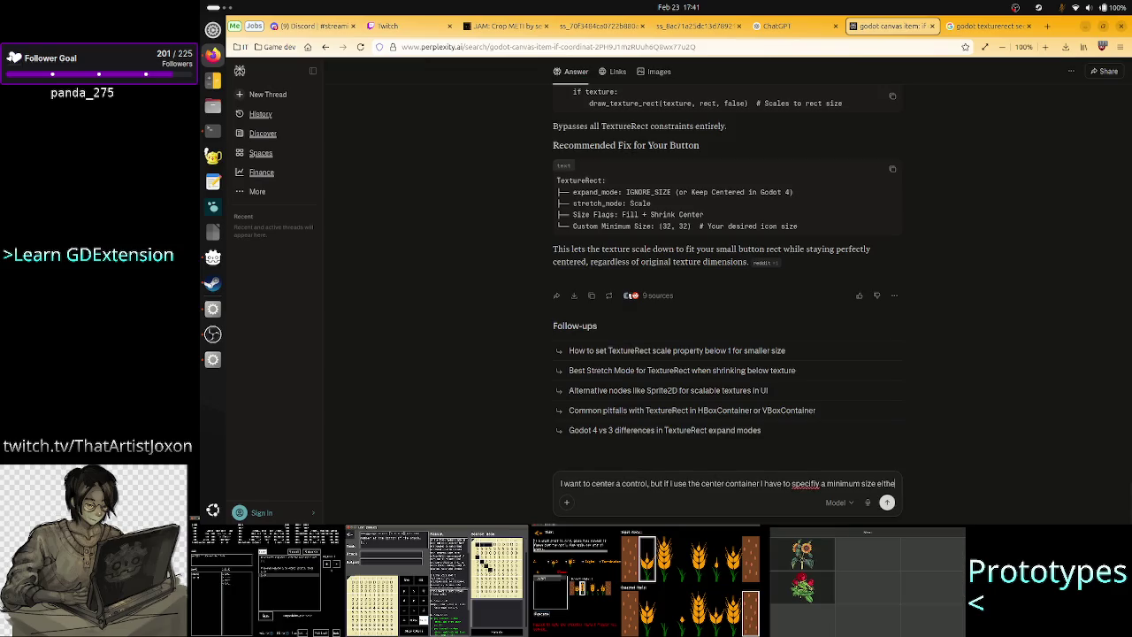
{"action": "type", "text": "l"}
{"action": "type", "text": "o"}
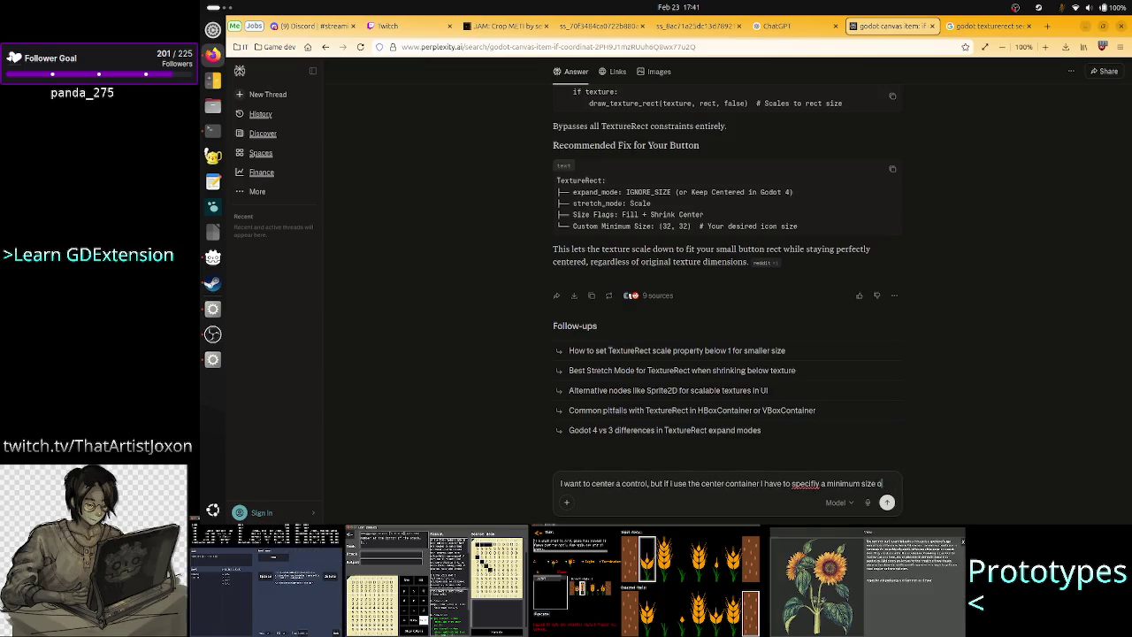
{"action": "type", "text": "therw"}
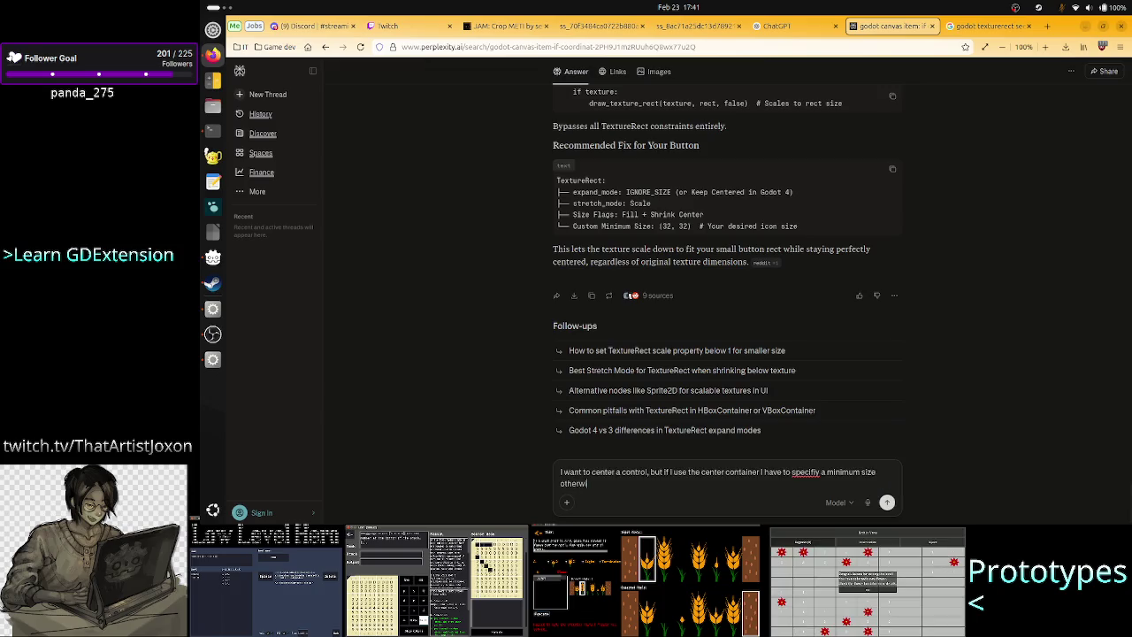
{"action": "type", "text": "ise it's a dot. "}
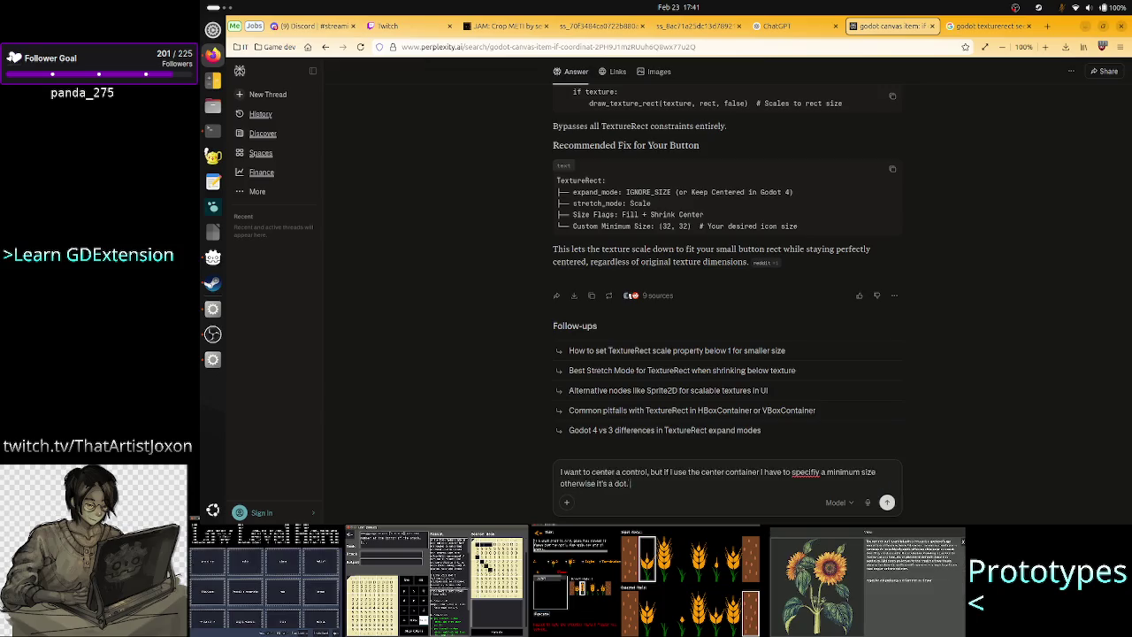
{"action": "type", "text": "The proble"}
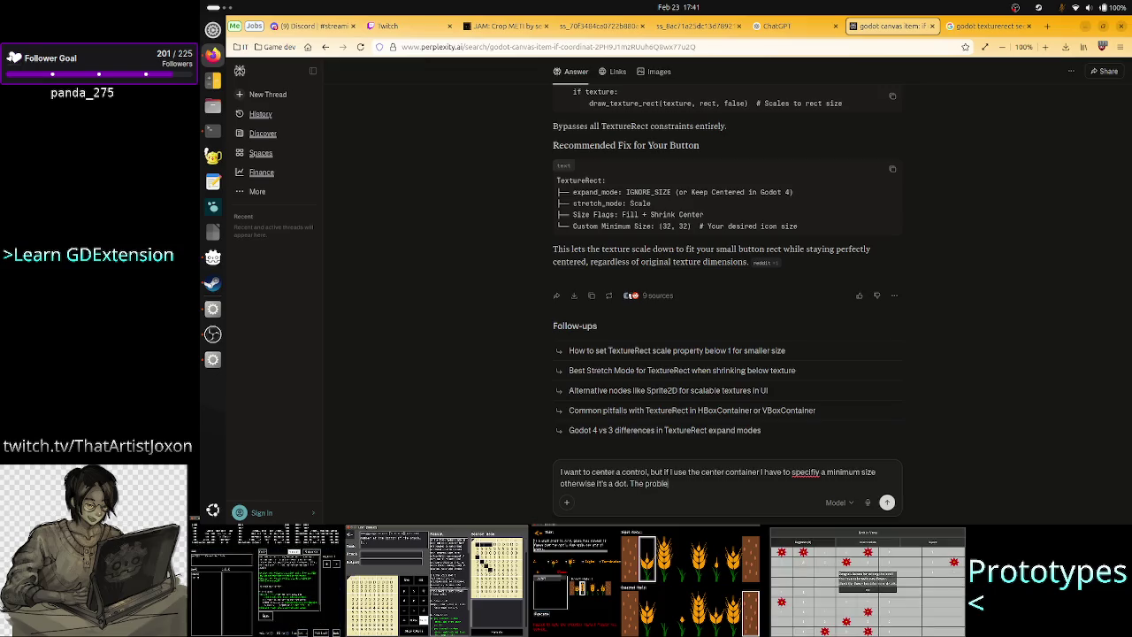
{"action": "type", "text": "mis"}
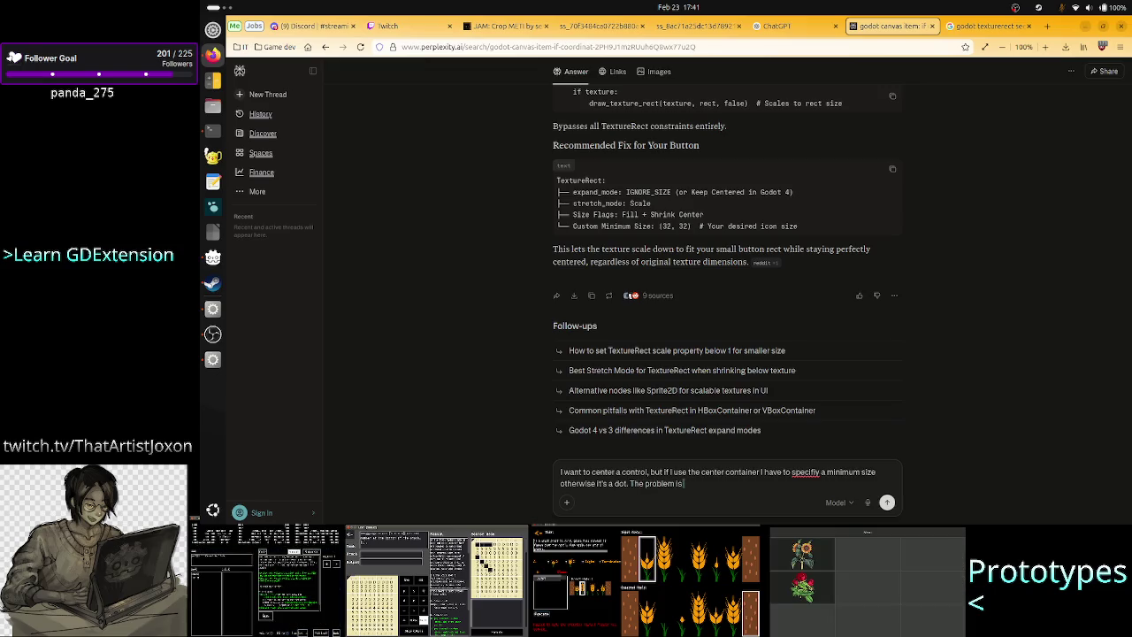
{"action": "type", "text": " the"}
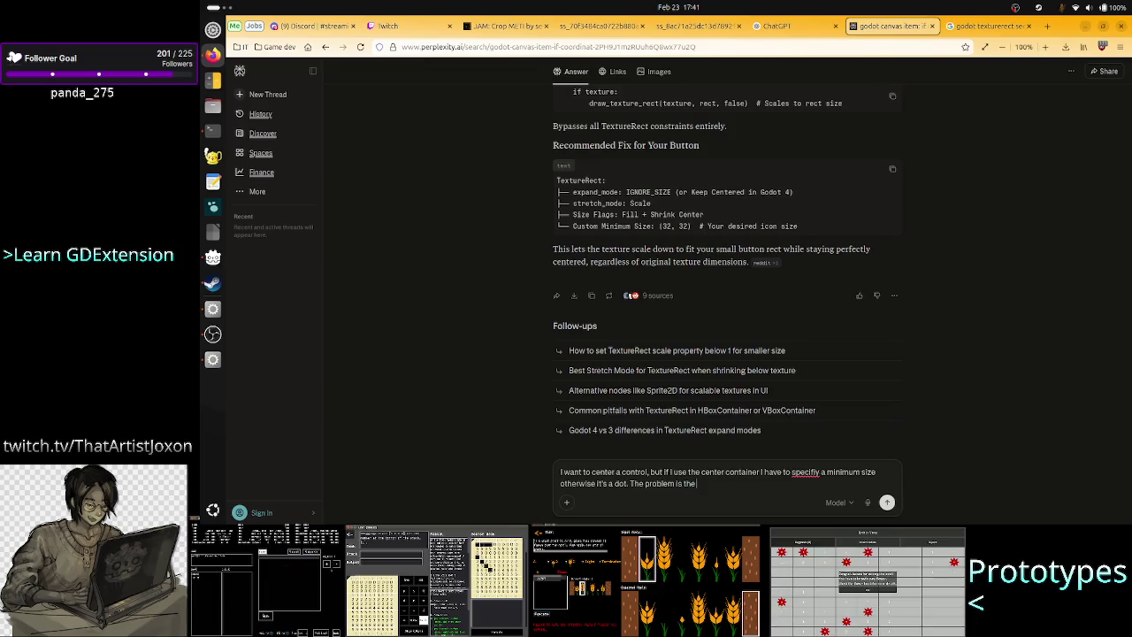
{"action": "type", "text": " minimum"}
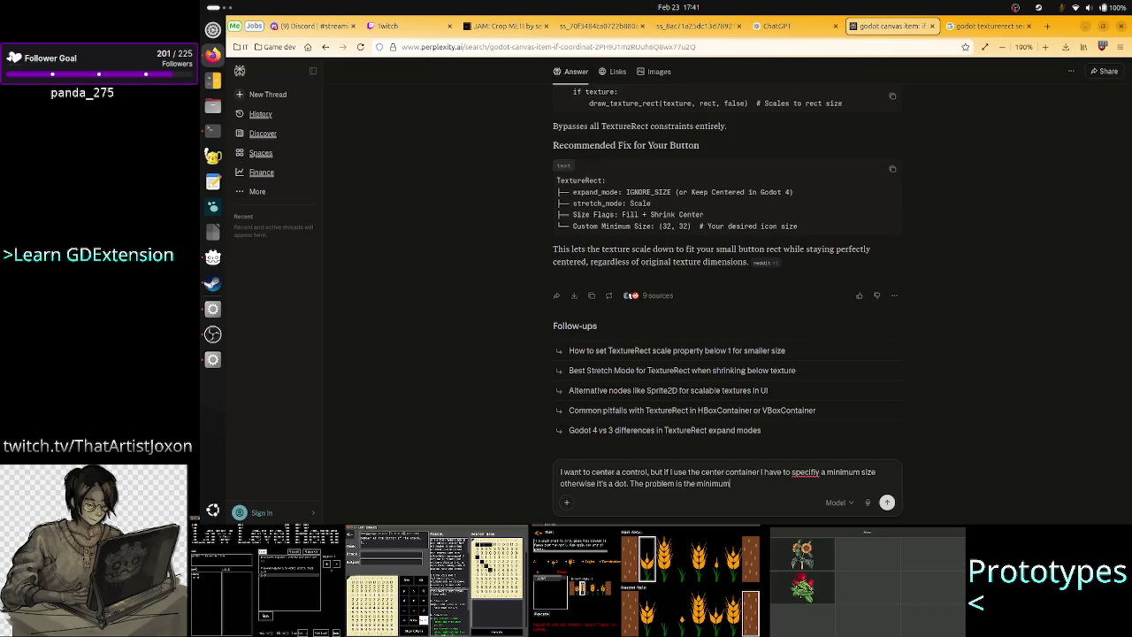
{"action": "type", "text": "_size doe"}
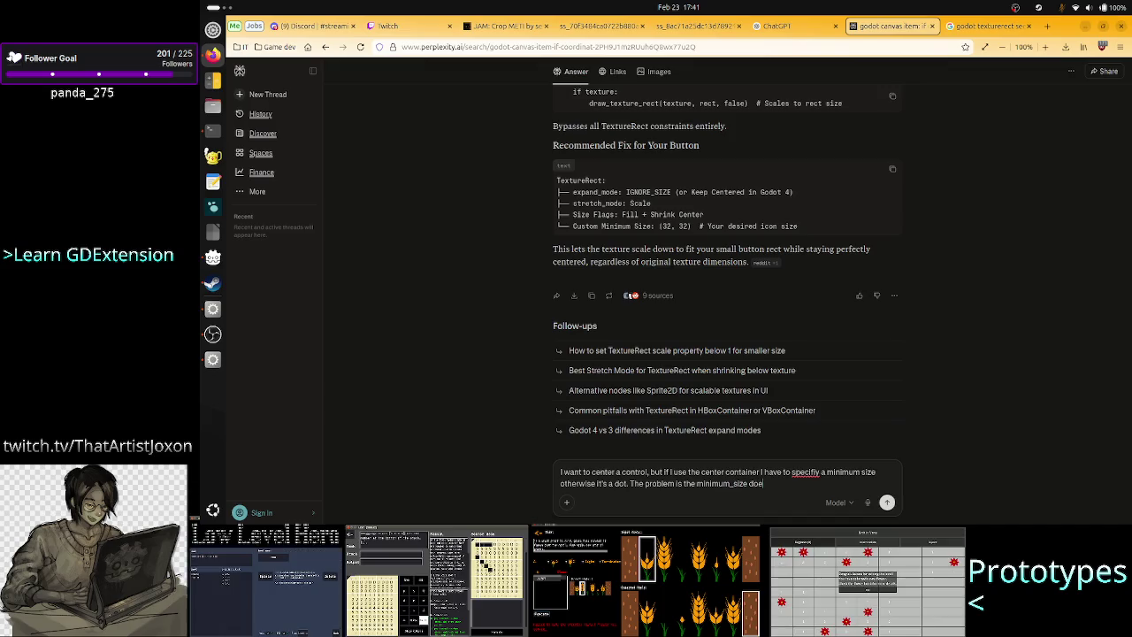
Step: Add that the size is hardcoded and describe a VBoxContainer with spacers above and below
{"action": "key", "text": "BackSpace"}
{"action": "type", "text": "is har"}
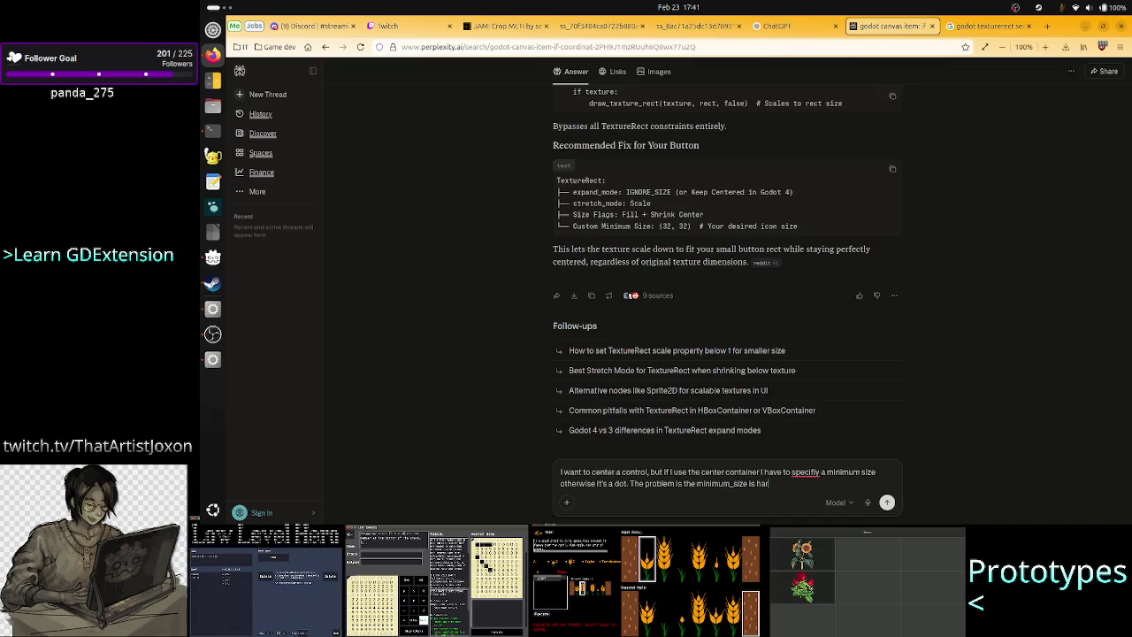
{"action": "type", "text": "dcoded, doesn"}
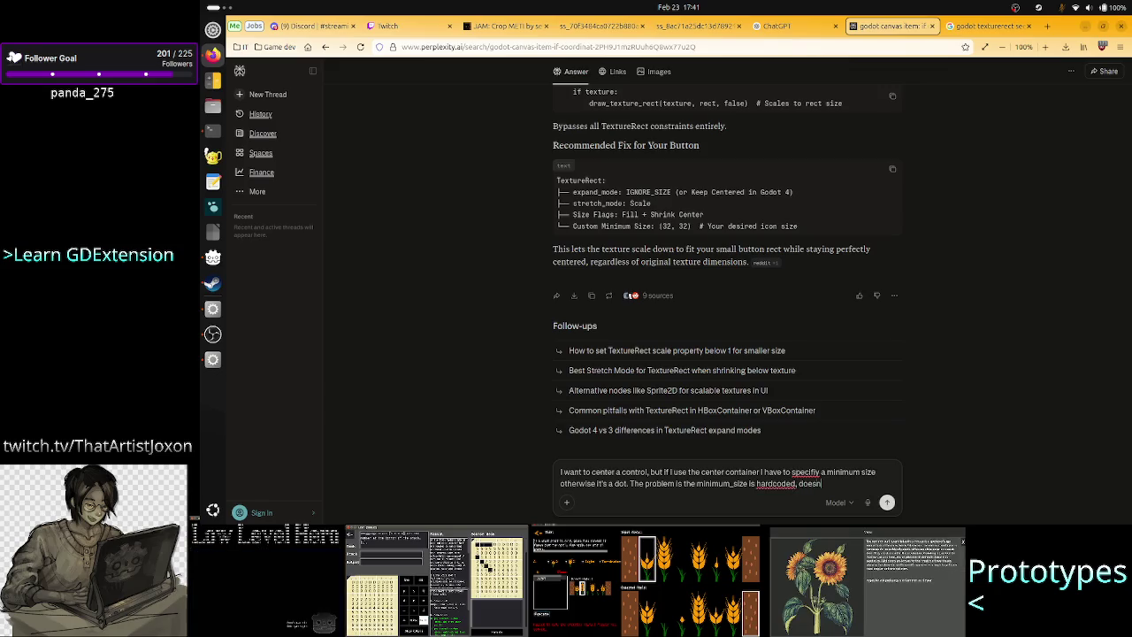
{"action": "type", "text": "'t scale wi"}
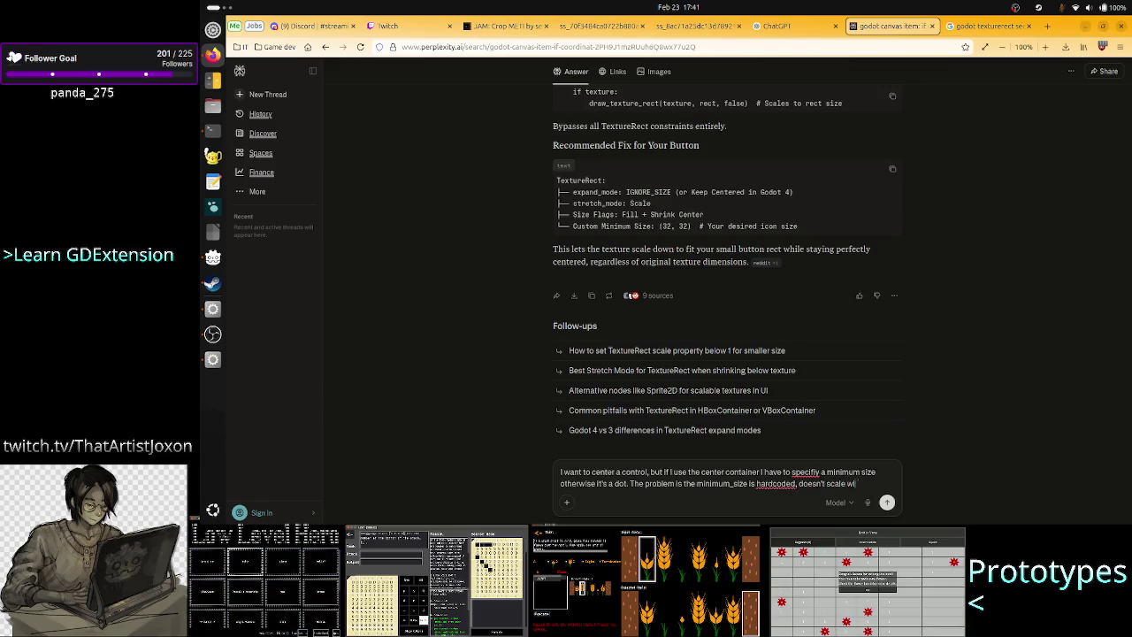
{"action": "type", "text": "th "}
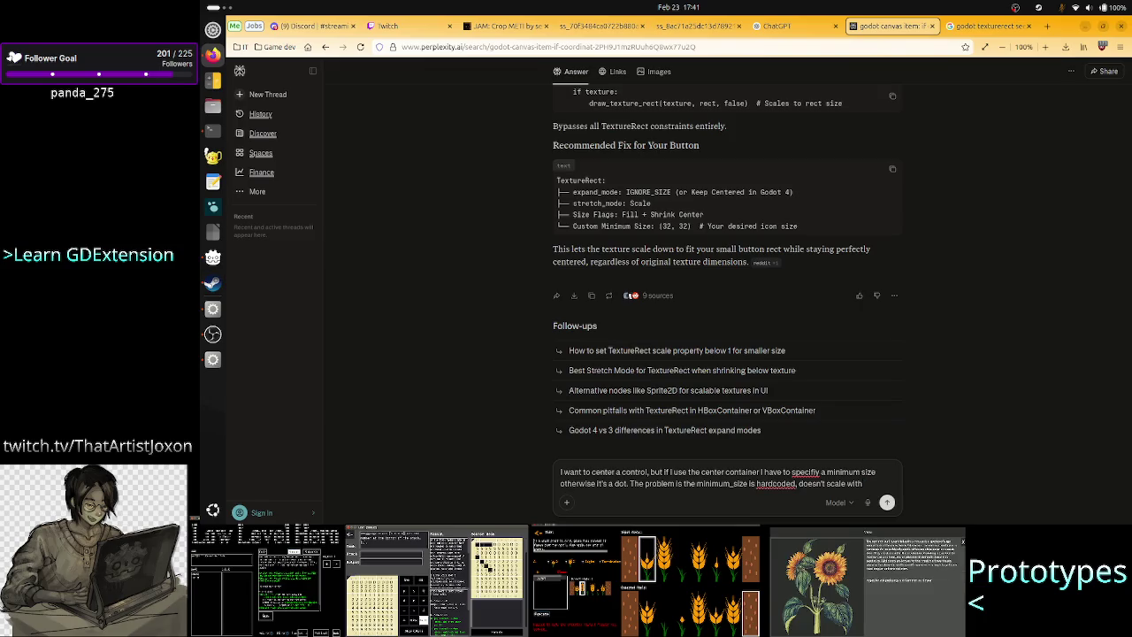
{"action": "type", "text": "the"}
{"action": "type", "text": " parent"}
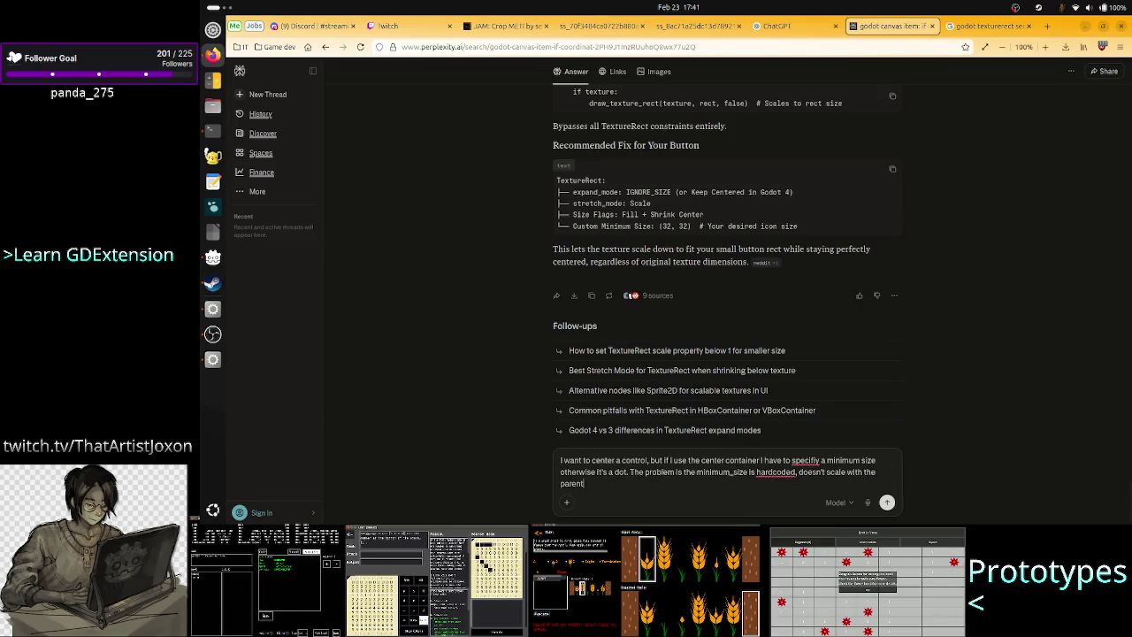
{"action": "type", "text": " of thecenter"}
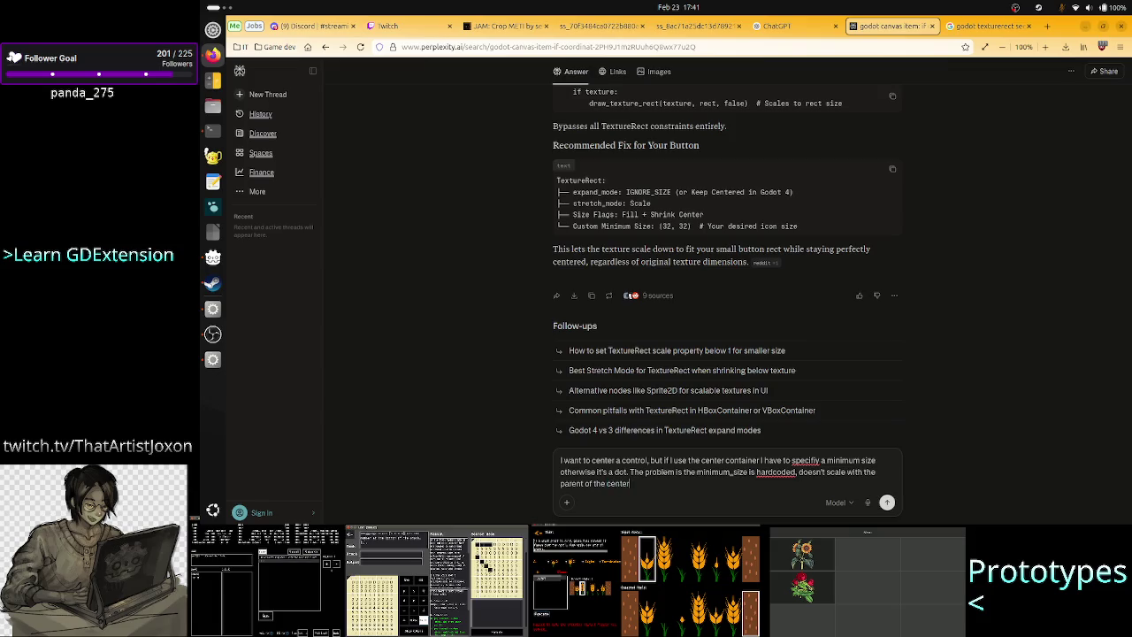
{"action": "type", "text": "container"}
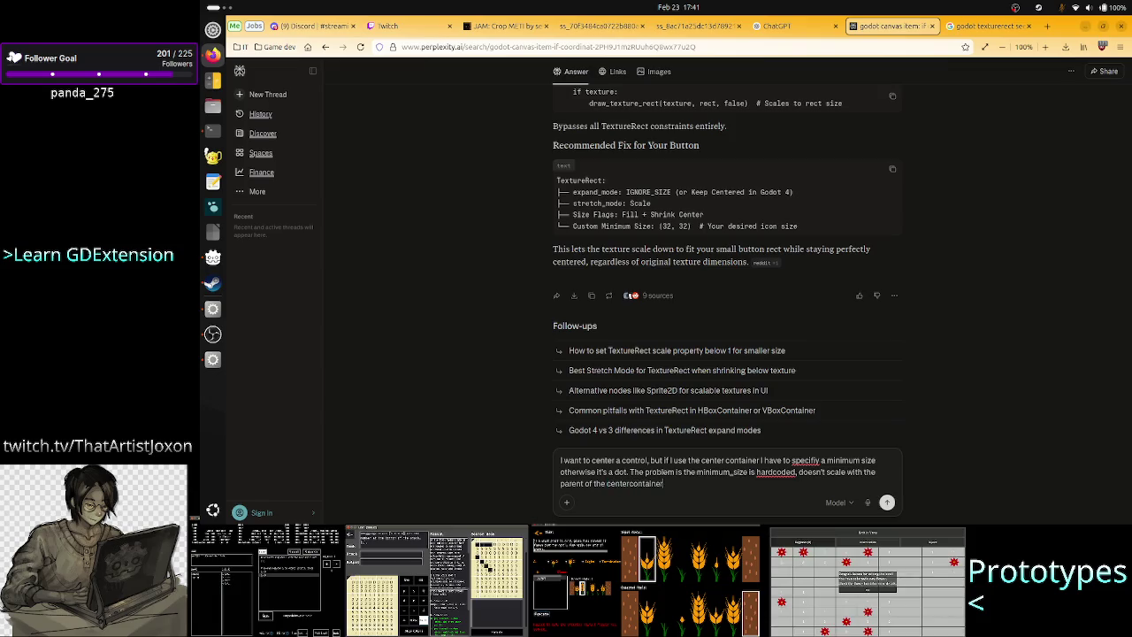
{"action": "type", "text": "."}
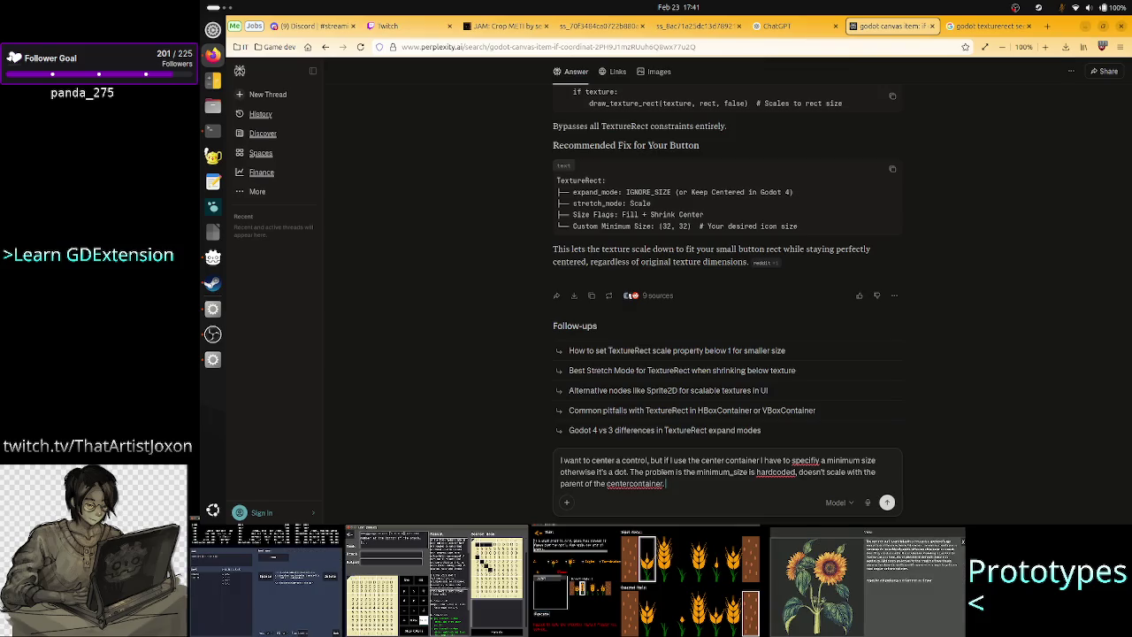
{"action": "type", "text": " A vb"}
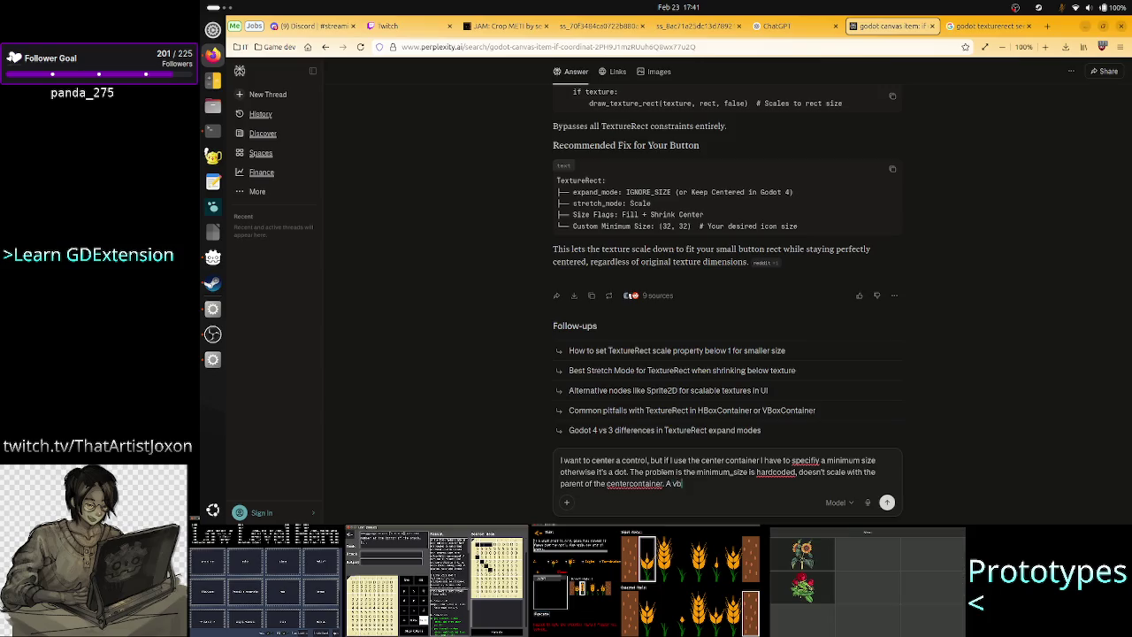
{"action": "type", "text": "ovcon"}
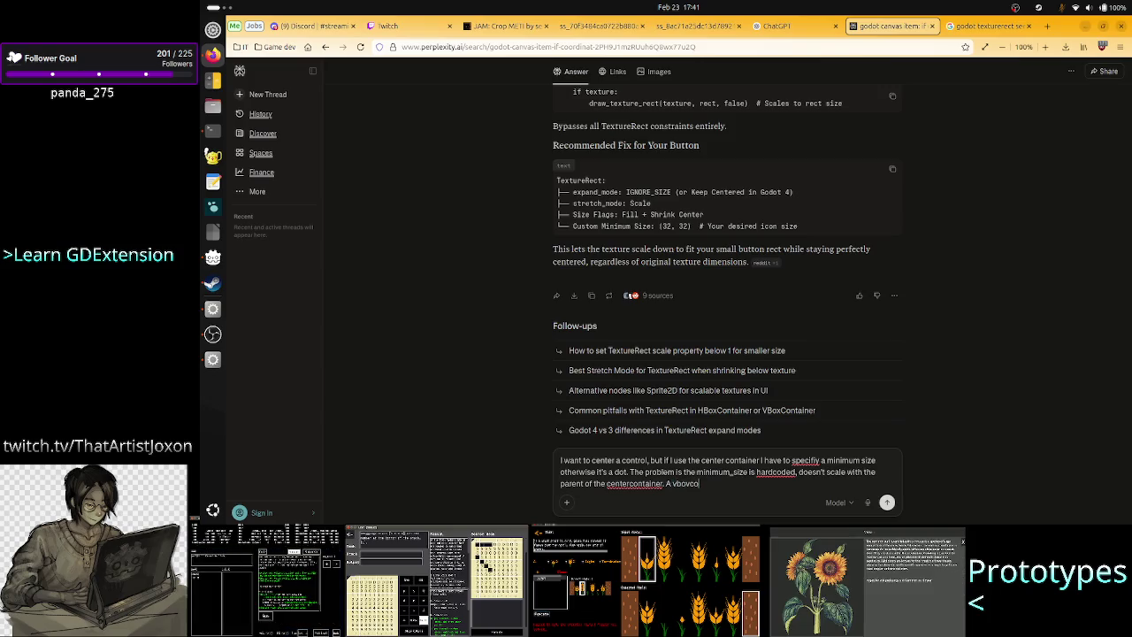
{"action": "key", "text": "BackSpace"}
{"action": "key", "text": "BackSpace"}
{"action": "key", "text": "BackSpace"}
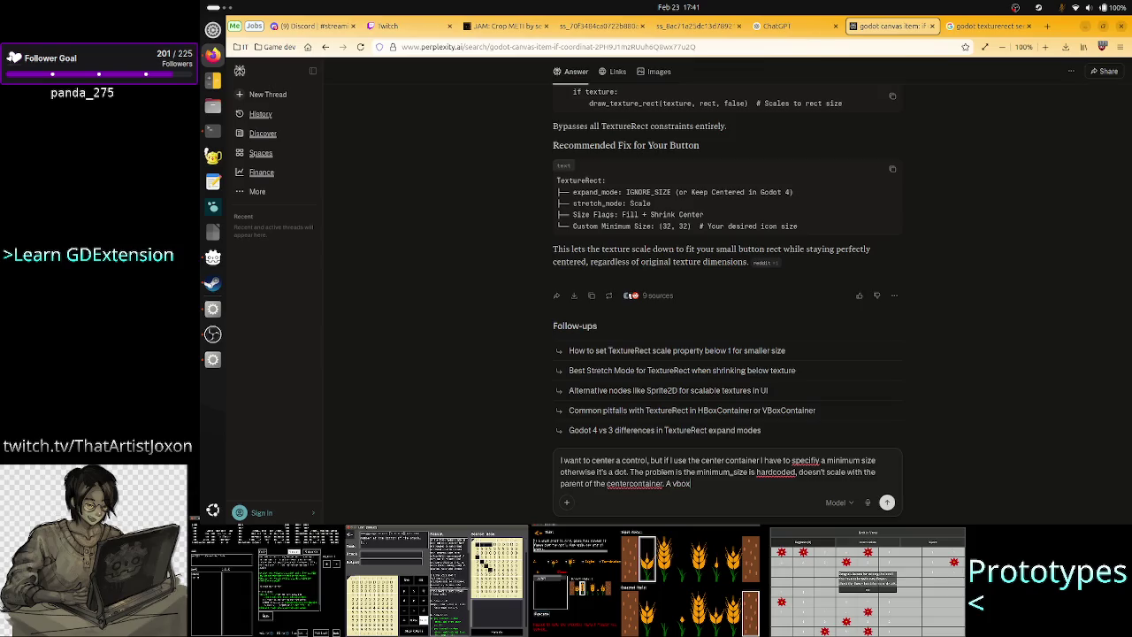
{"action": "type", "text": "xcontainer wo"}
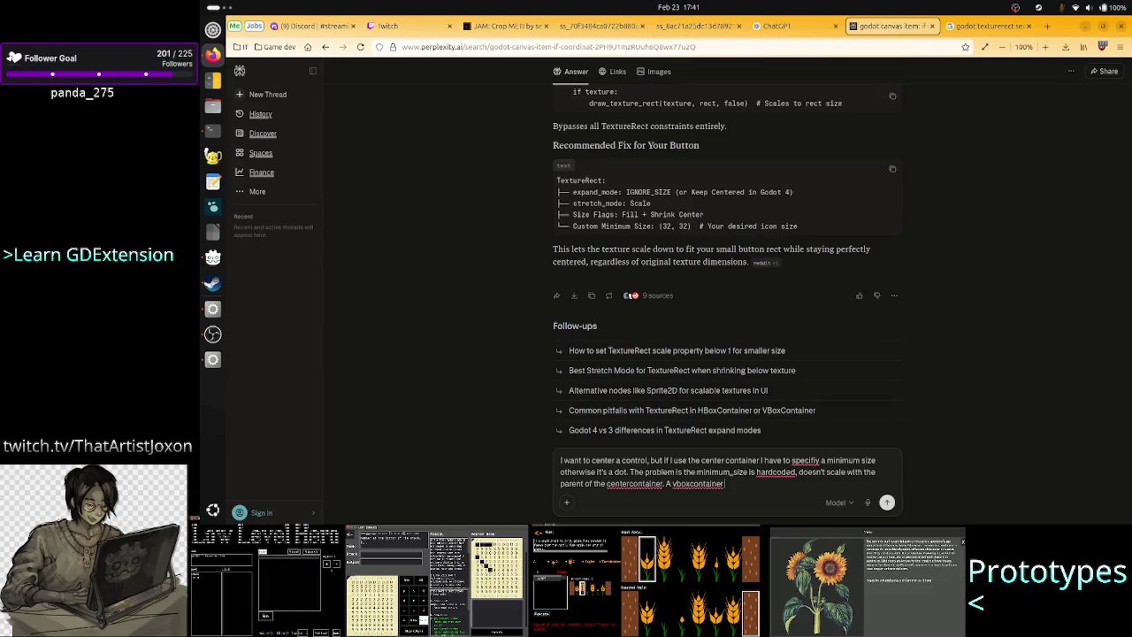
{"action": "key", "text": "BackSpace"}
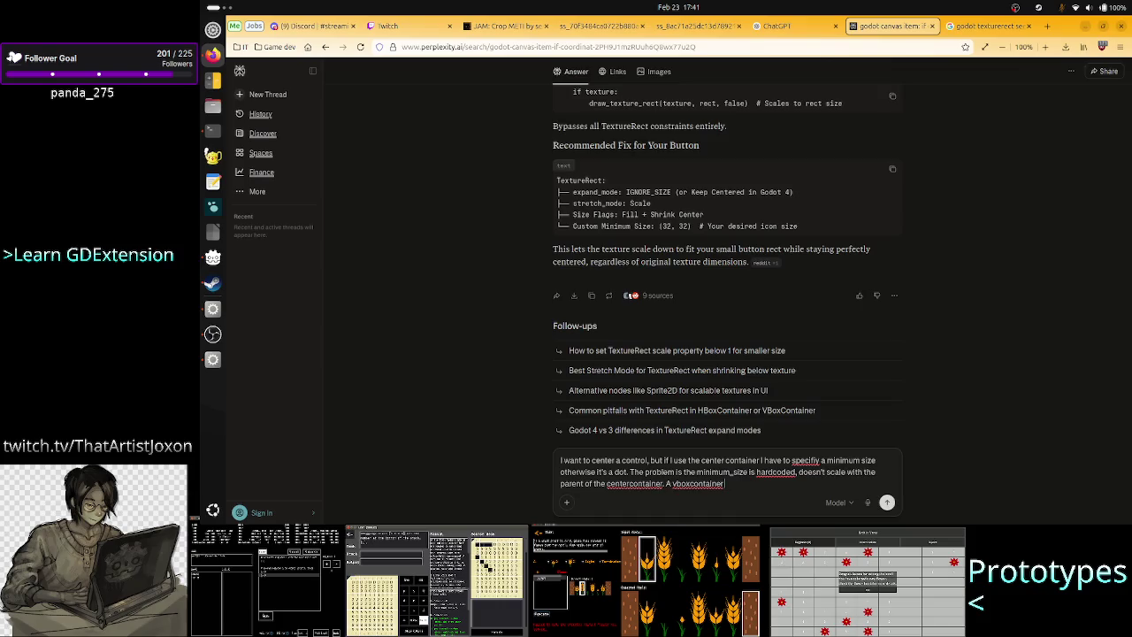
{"action": "type", "text": " with"}
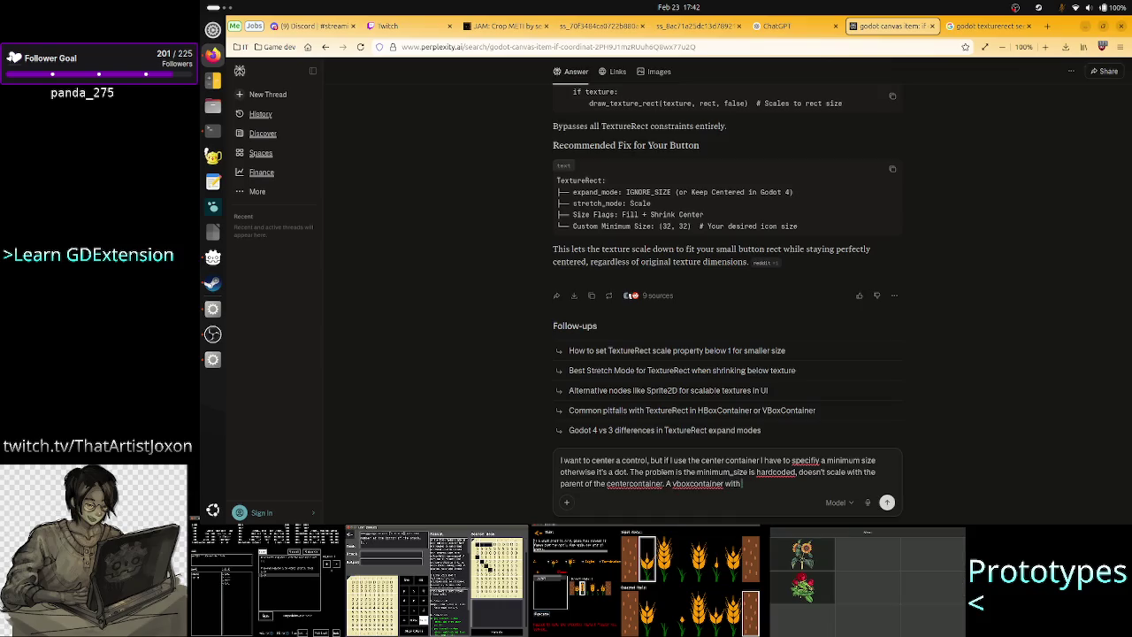
{"action": "type", "text": " the contro"}
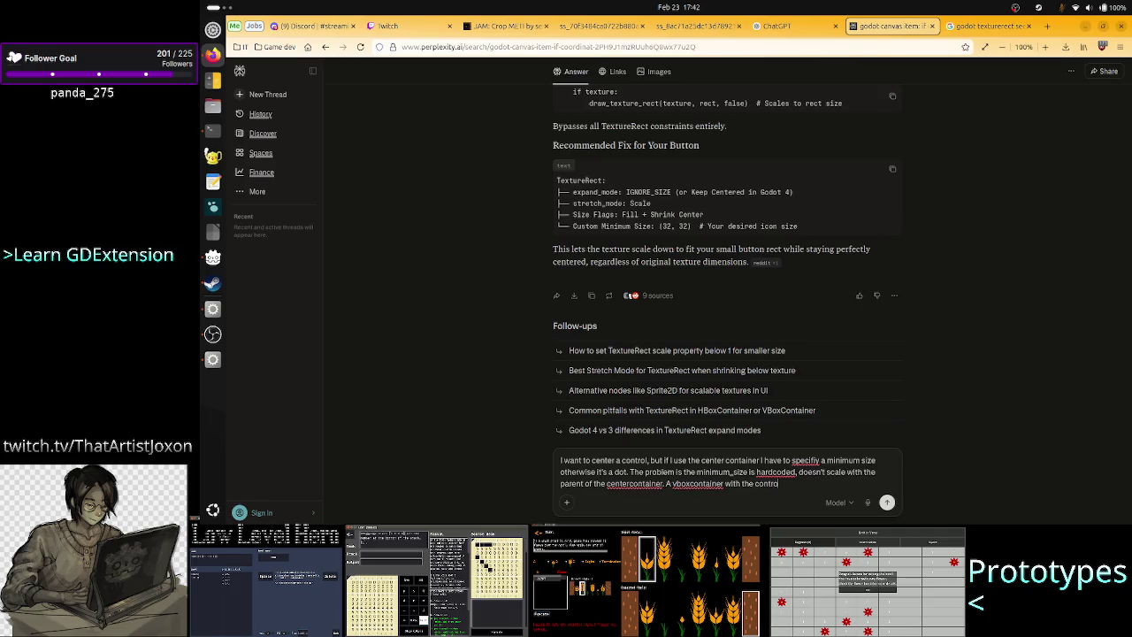
{"action": "type", "text": "l inside and "}
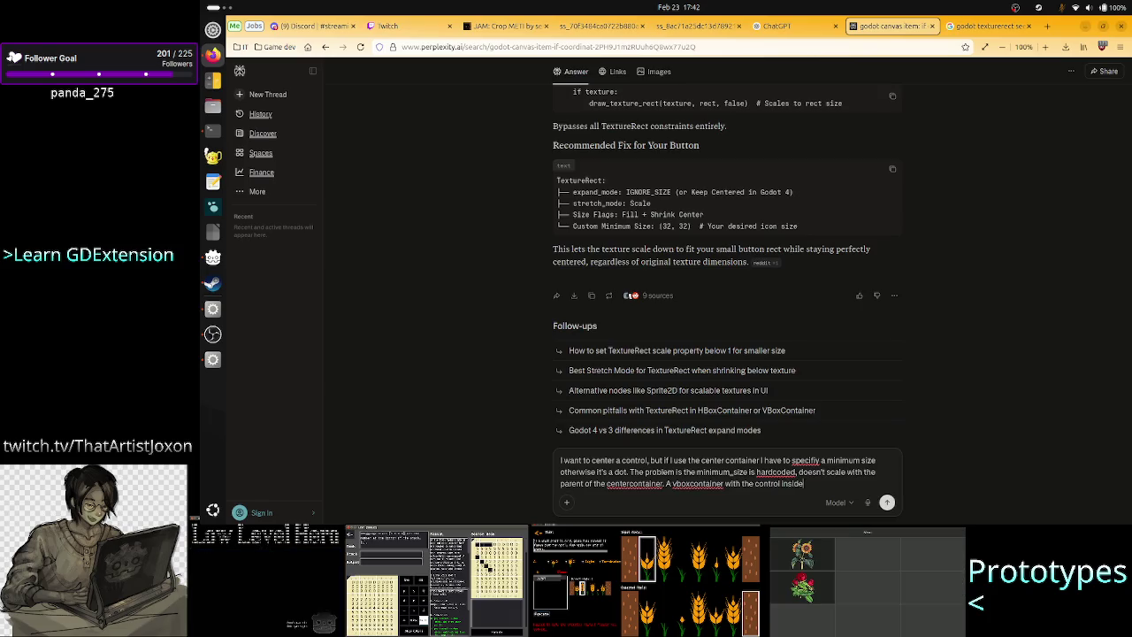
{"action": "type", "text": "a"}
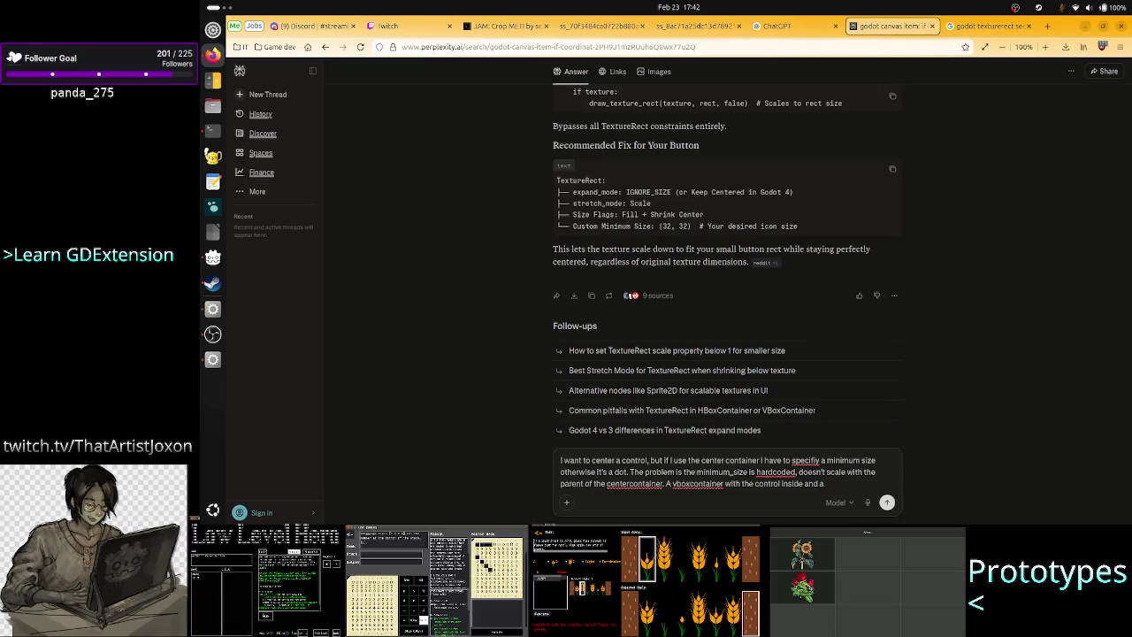
{"action": "type", "text": " \"spa"}
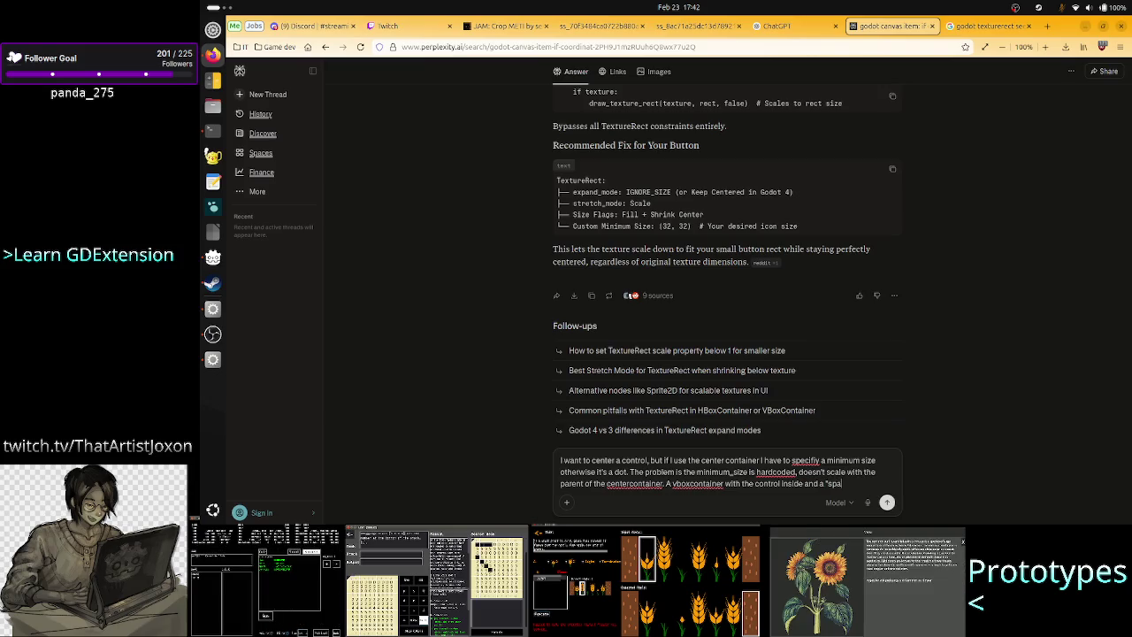
{"action": "type", "text": "cer\" c"}
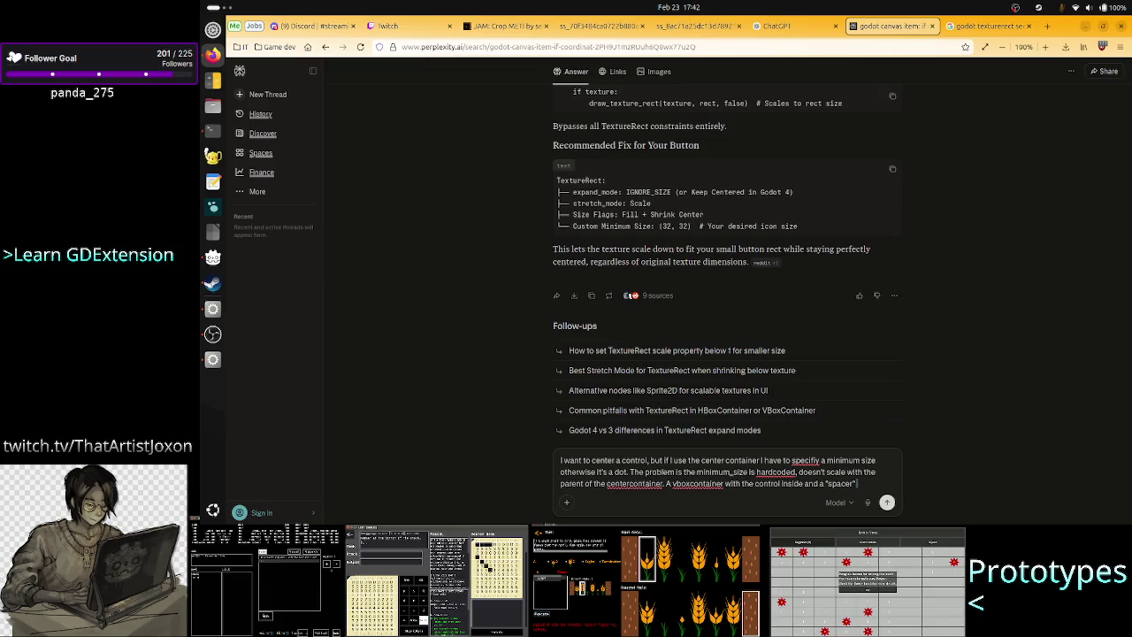
{"action": "type", "text": "ontro"}
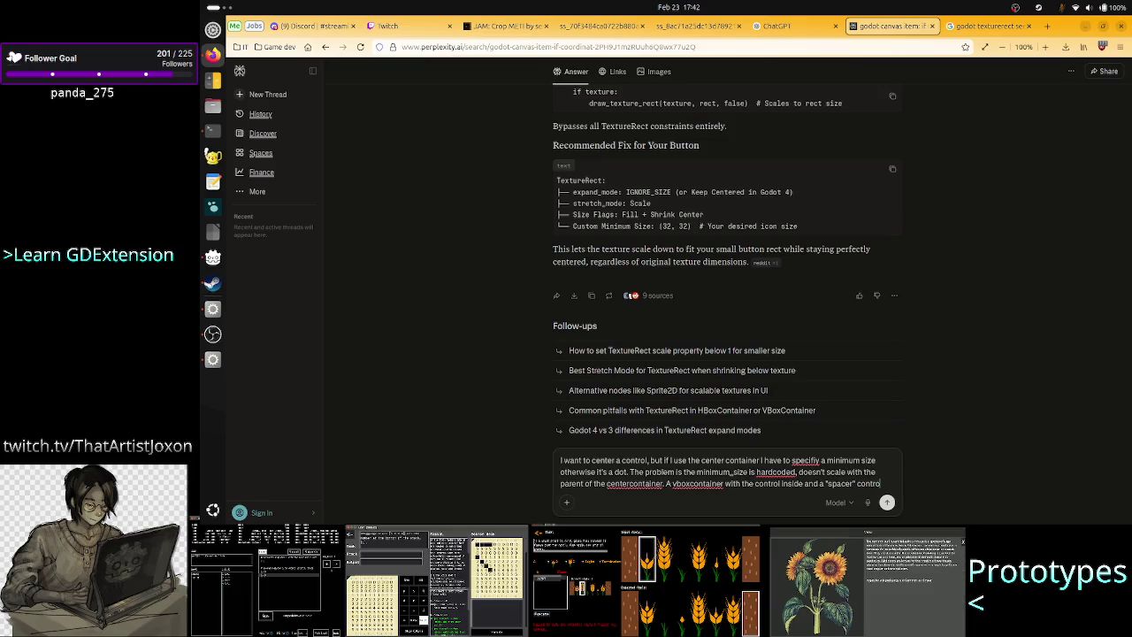
{"action": "type", "text": "l below and above wi"}
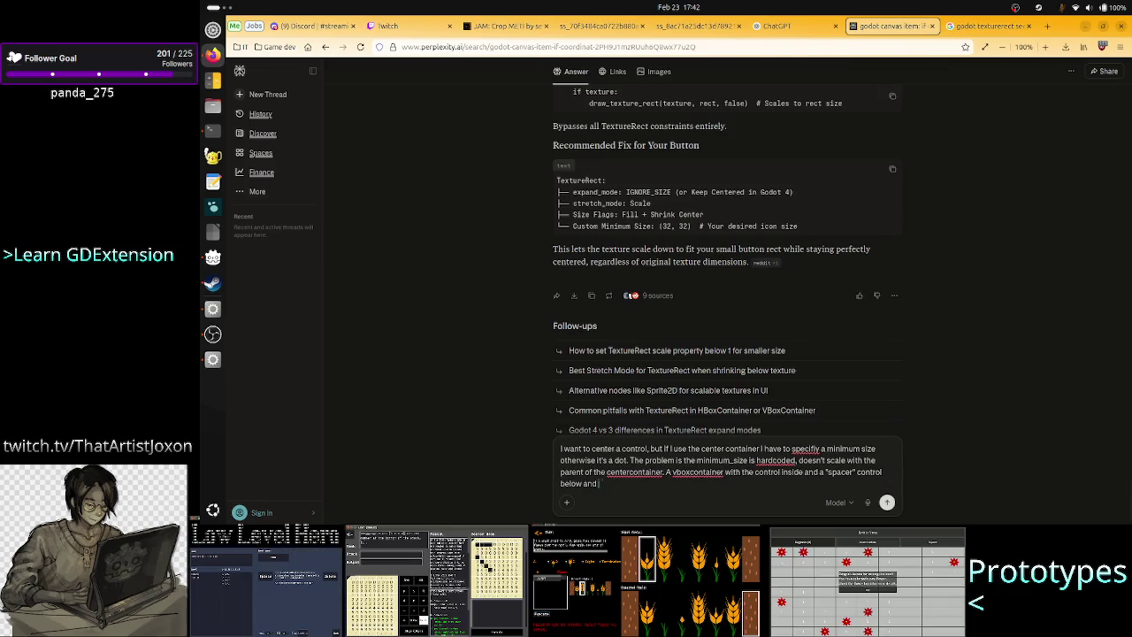
Step: Finish with 'Isn't there something out of the box?' and submit the question
{"action": "key", "text": "BackSpace"}
{"action": "type", "text": "ould"}
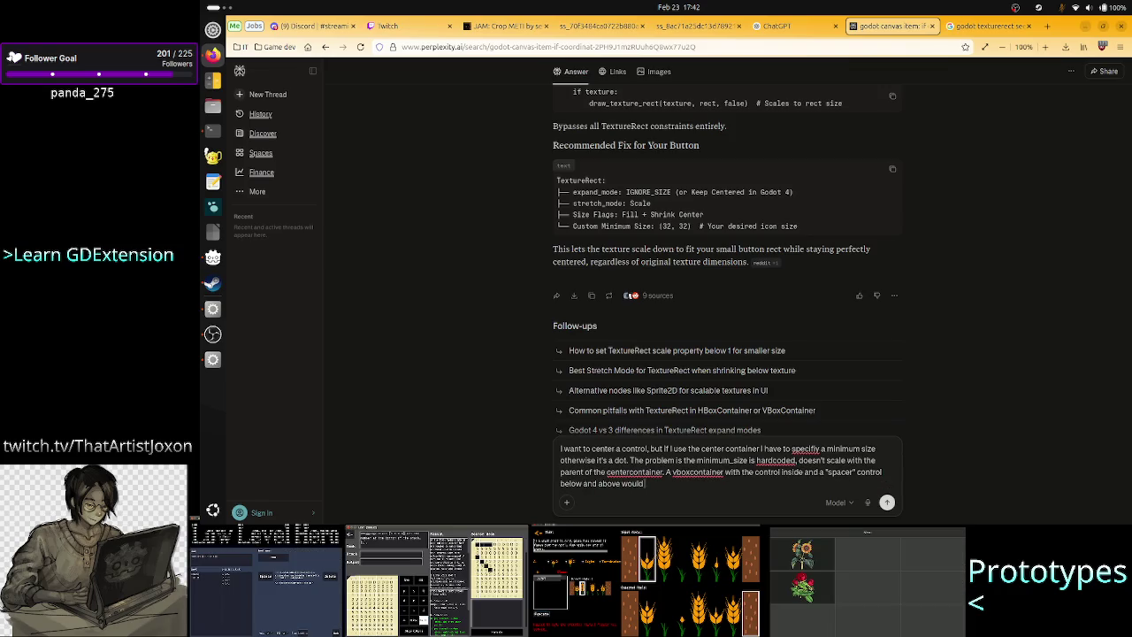
{"action": "type", "text": " be n"}
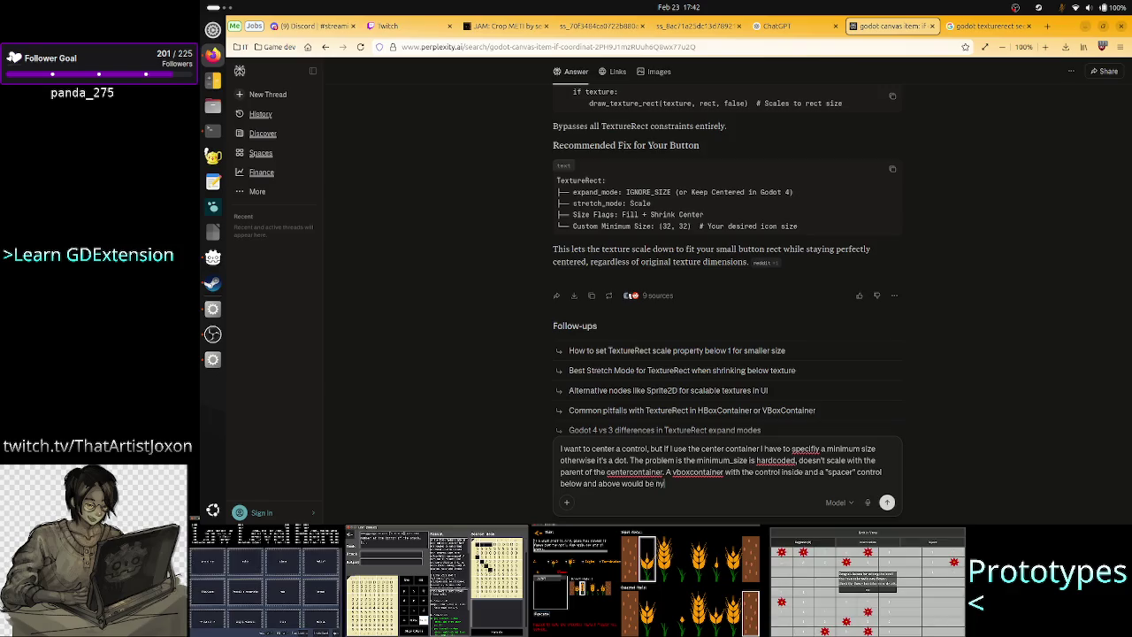
{"action": "key", "text": "BackSpace"}
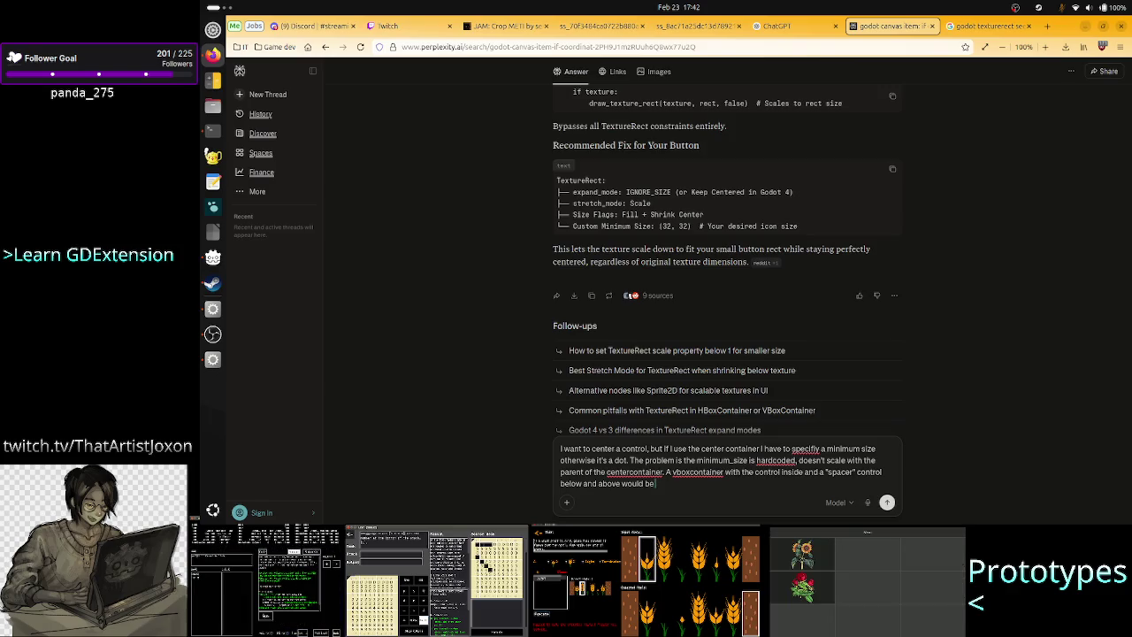
{"action": "type", "text": "de"}
{"action": "key", "text": "BackSpace"}
{"action": "type", "text": "ynamic,"}
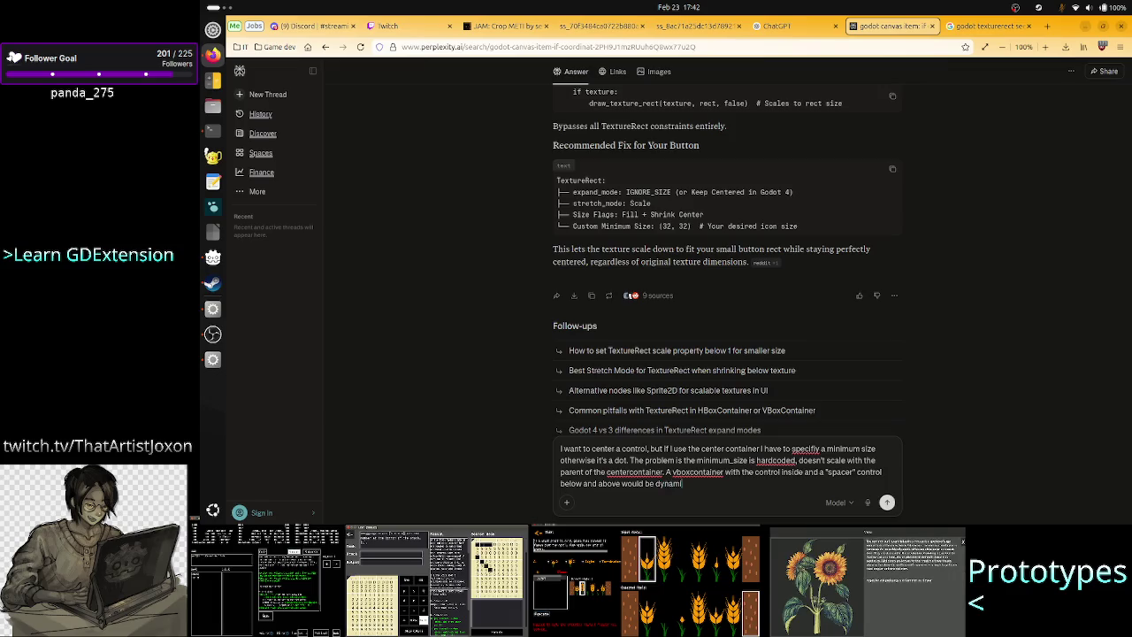
{"action": "key", "text": "BackSpace"}
{"action": "key", "text": "BackSpace"}
{"action": "key", "text": "BackSpace"}
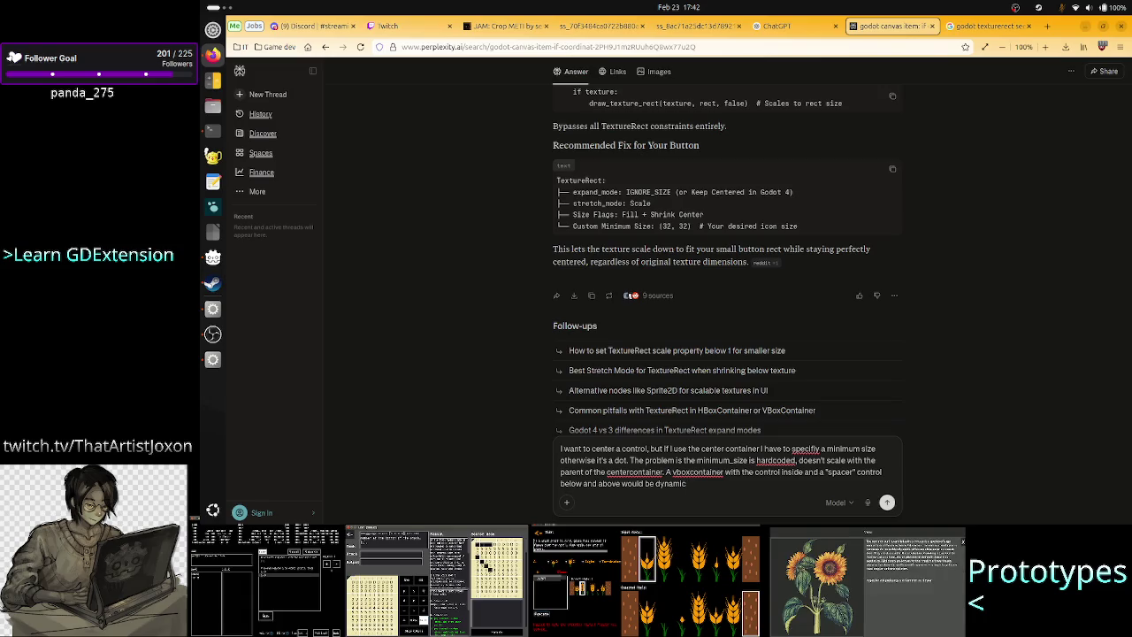
{"action": "type", "text": ", but it'"}
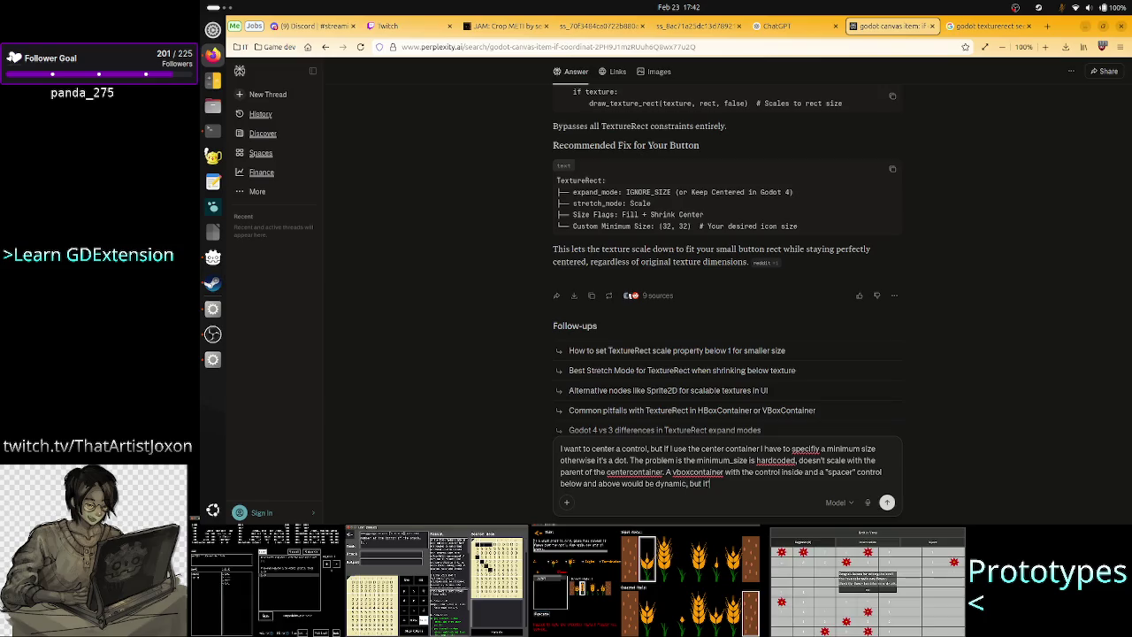
{"action": "type", "text": "s mo"}
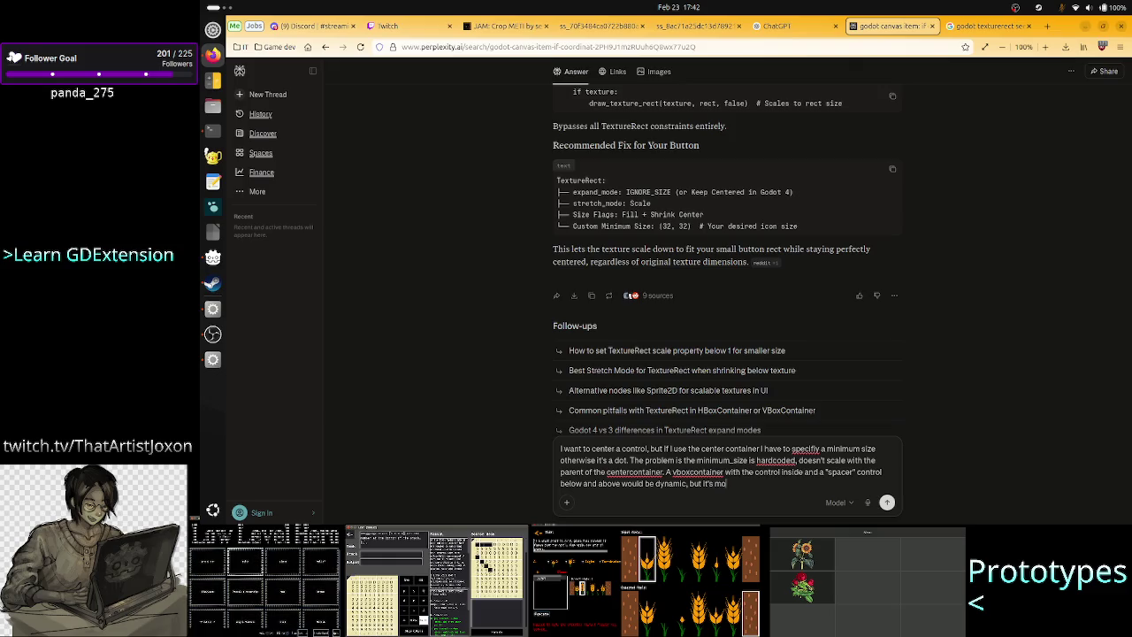
{"action": "type", "text": "re work. Is"}
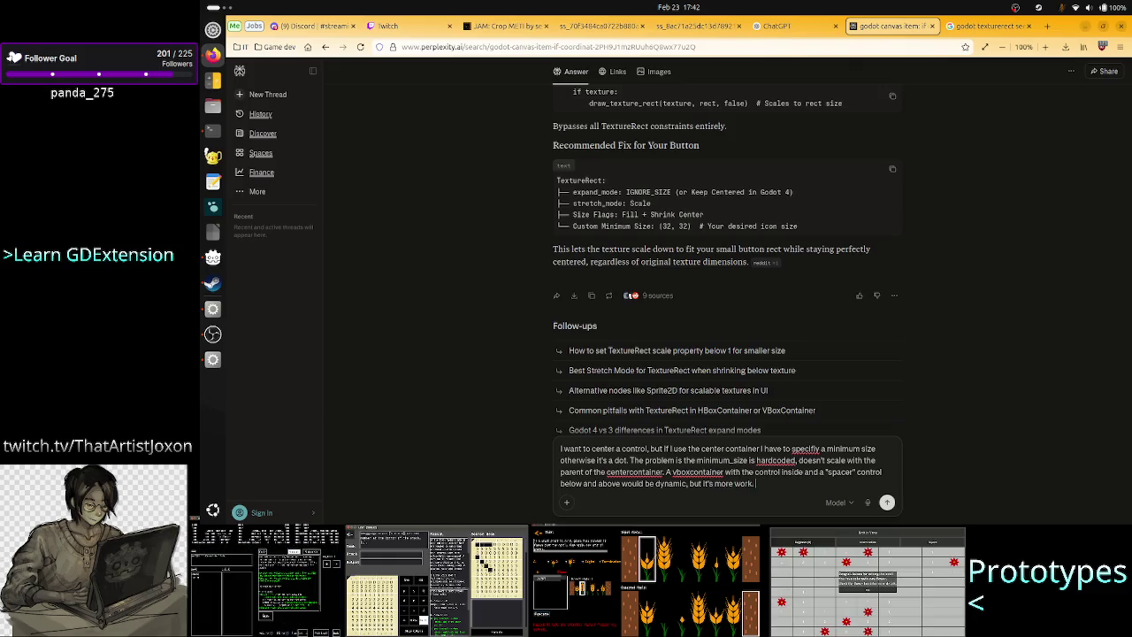
{"action": "type", "text": "n't there"}
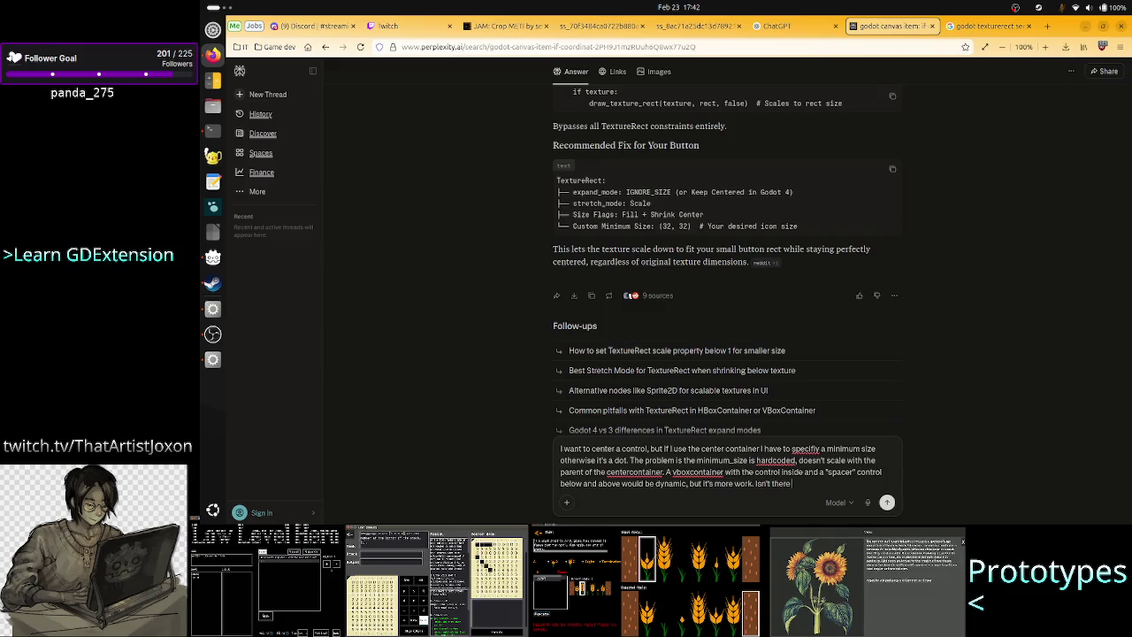
{"action": "type", "text": " something"}
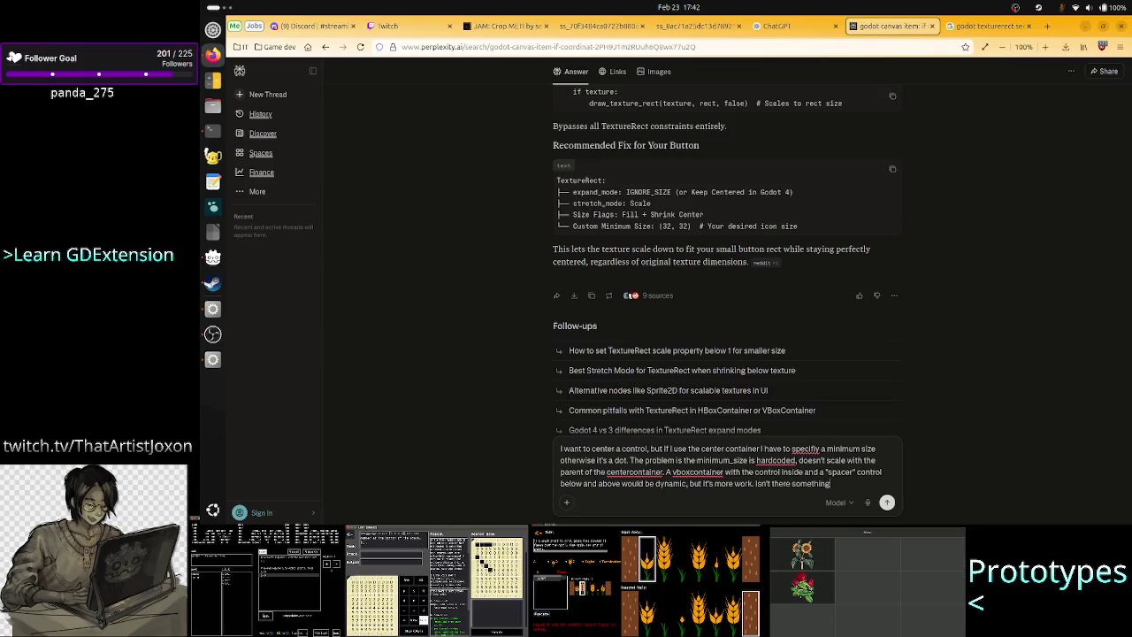
{"action": "type", "text": " out of the bo"}
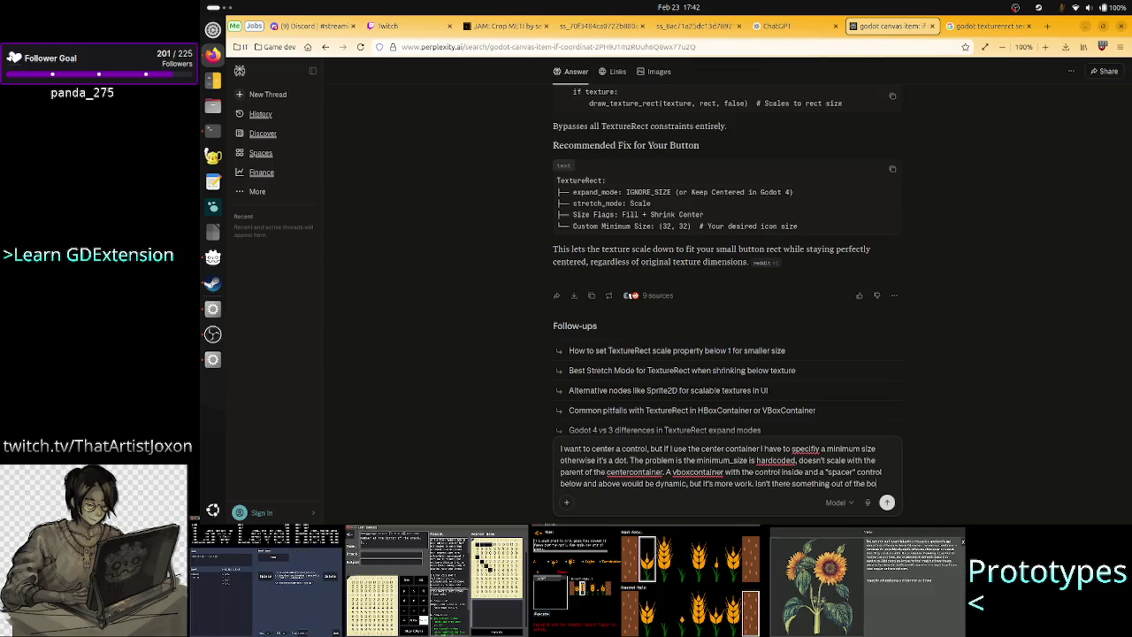
{"action": "type", "text": "x?"}
{"action": "key", "text": "Return"}
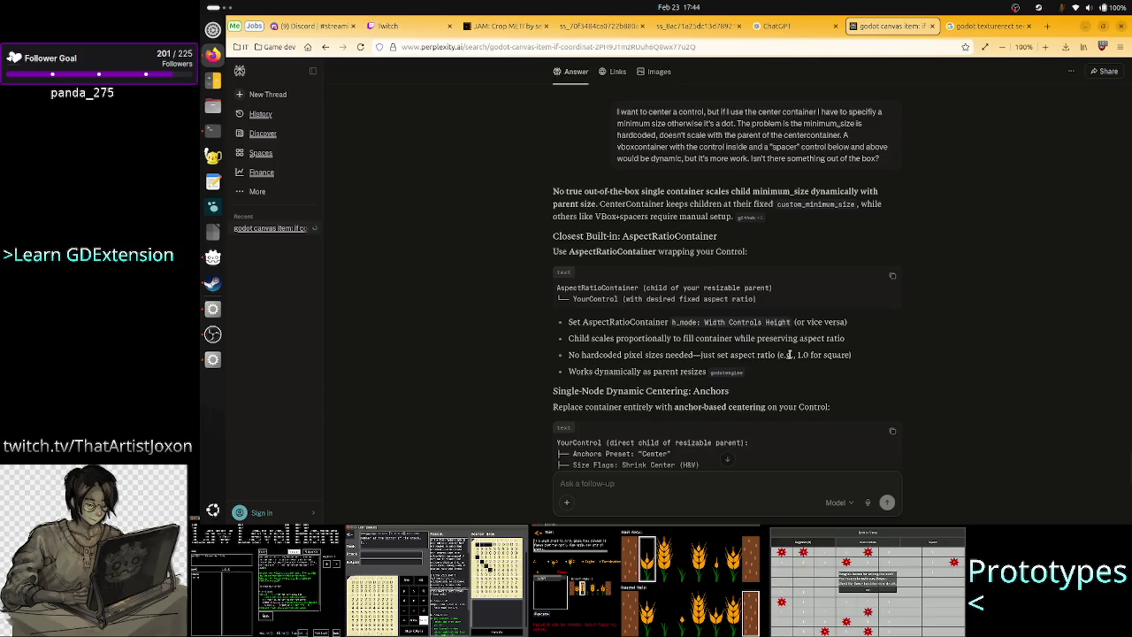
Step: Read the anchors example in the answer, highlighting YourControl, Center and the Size Flags line
{"action": "scroll", "coordinate": [681, 368], "scroll_direction": "down", "scroll_amount": 3}
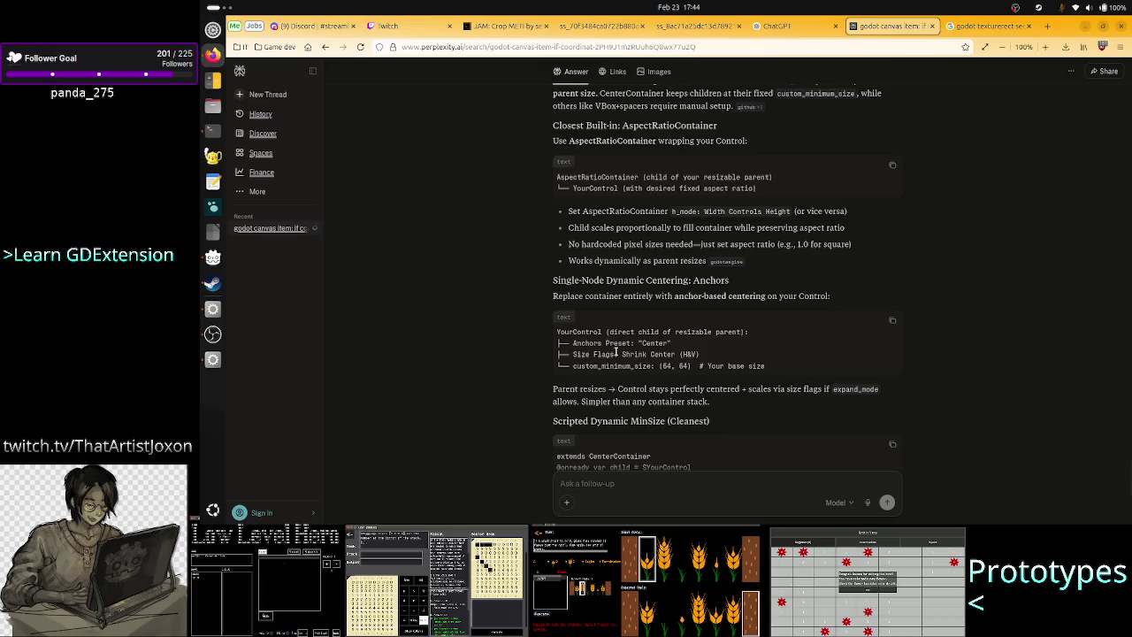
{"action": "double_click", "coordinate": [587, 331]}
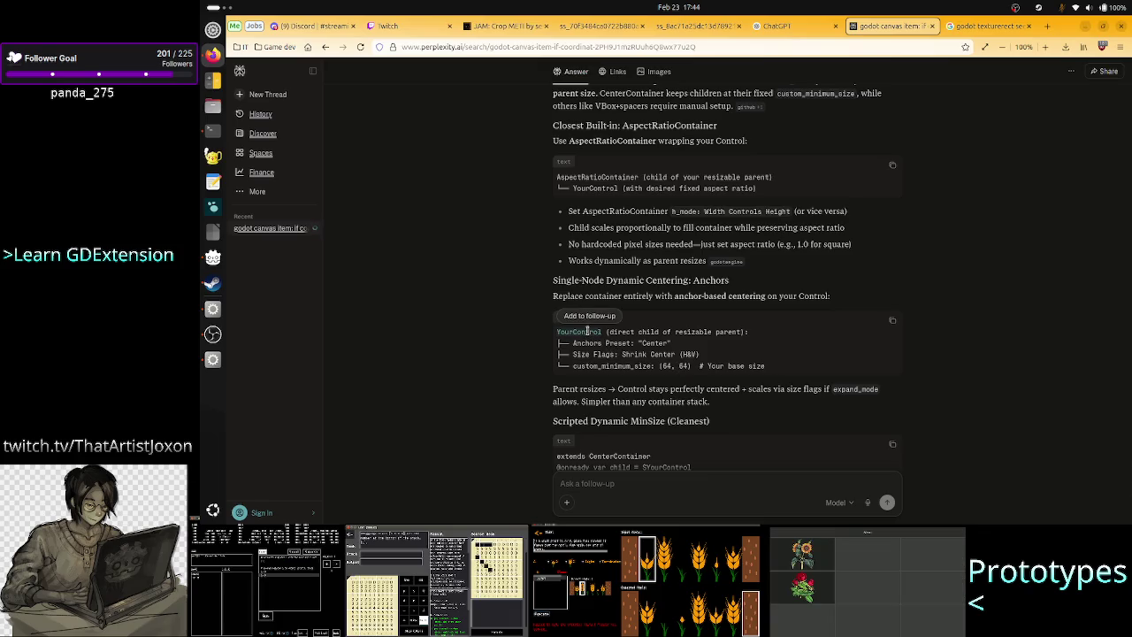
{"action": "left_click", "coordinate": [698, 346]}
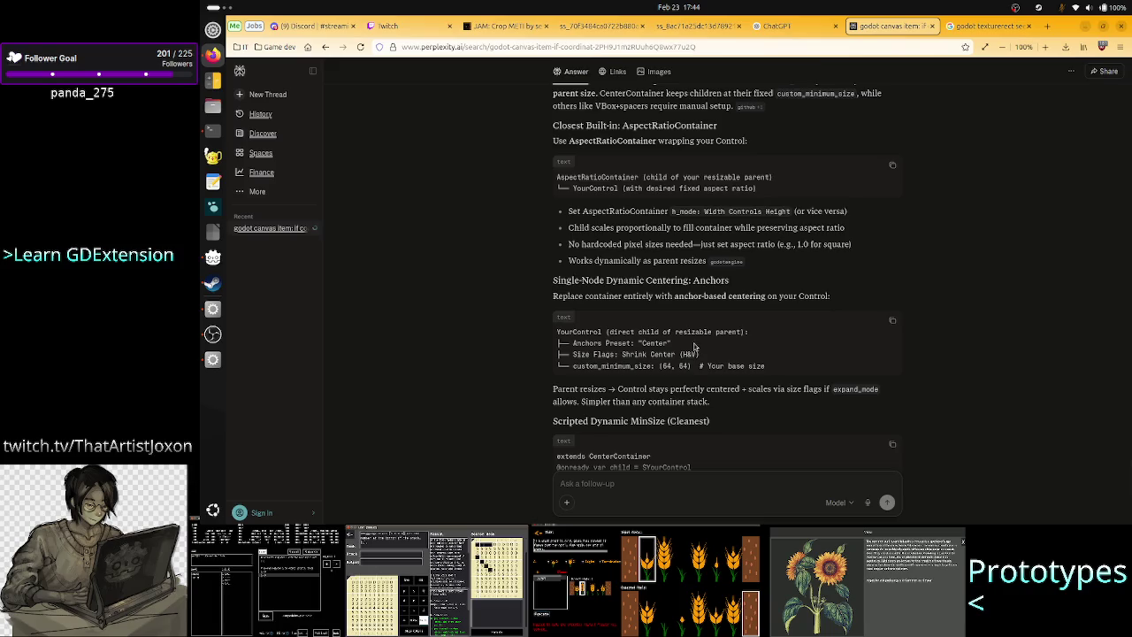
{"action": "double_click", "coordinate": [658, 343]}
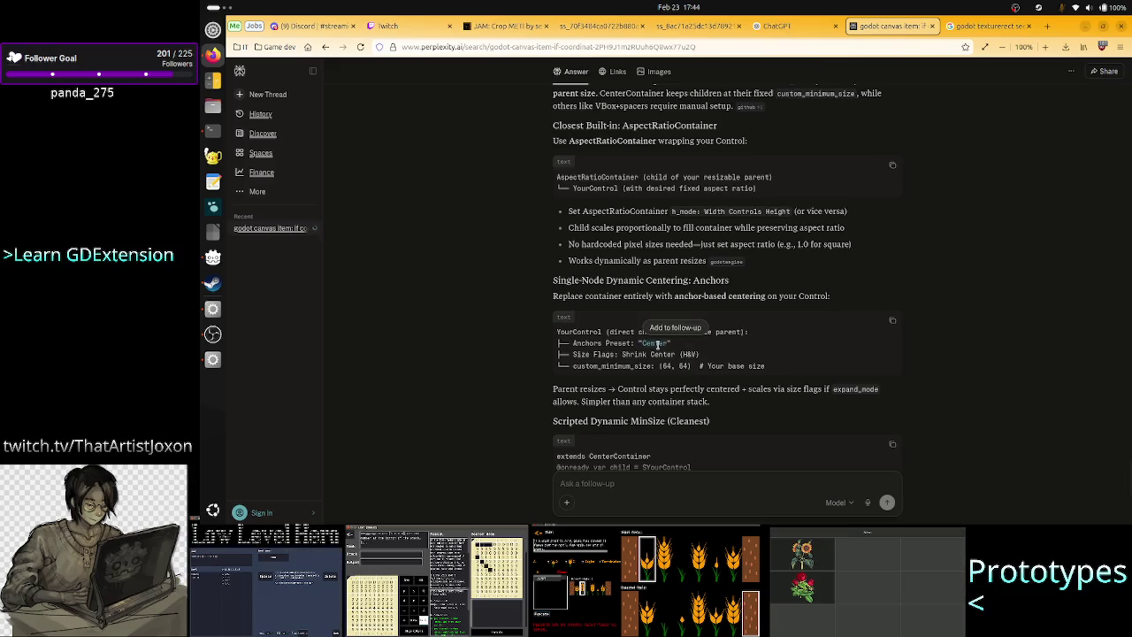
{"action": "left_click_drag", "start_coordinate": [573, 354], "coordinate": [671, 352]}
{"action": "left_click", "coordinate": [671, 352]}
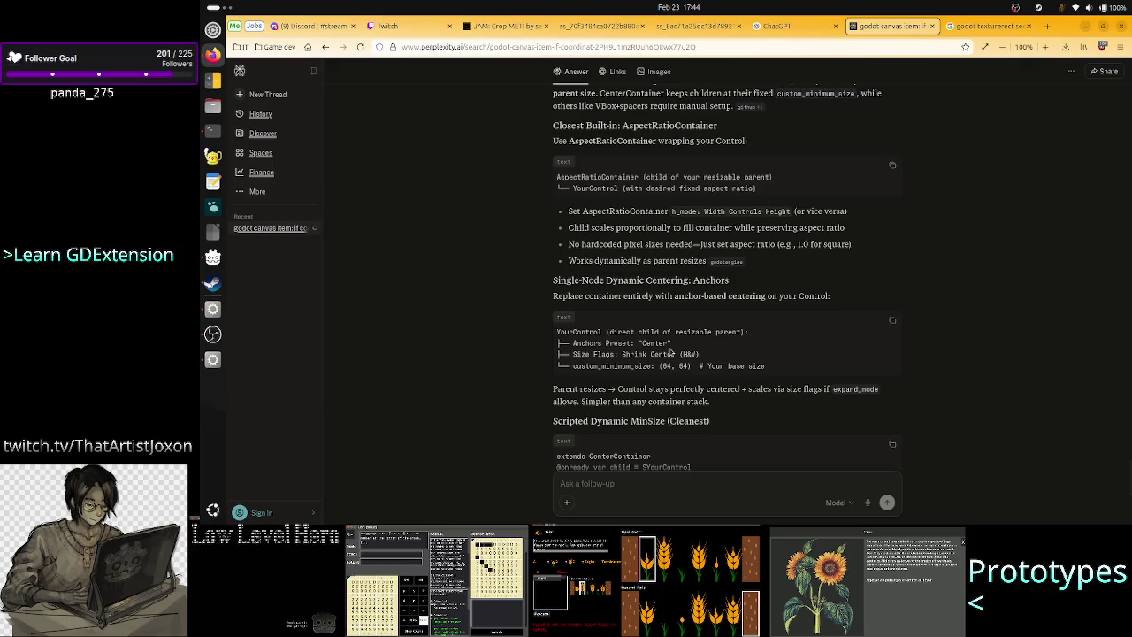
Step: Move down to the scripted dynamic minimum-size example and highlight parent_size
{"action": "scroll", "coordinate": [663, 409], "scroll_direction": "down", "scroll_amount": 1}
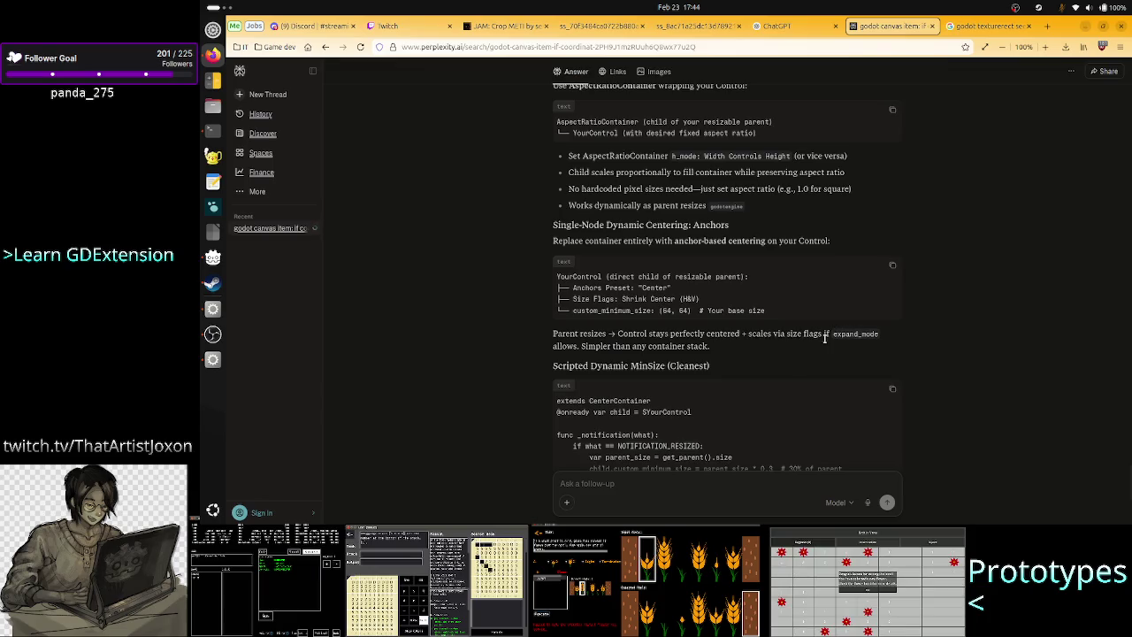
{"action": "scroll", "coordinate": [728, 383], "scroll_direction": "down", "scroll_amount": 1}
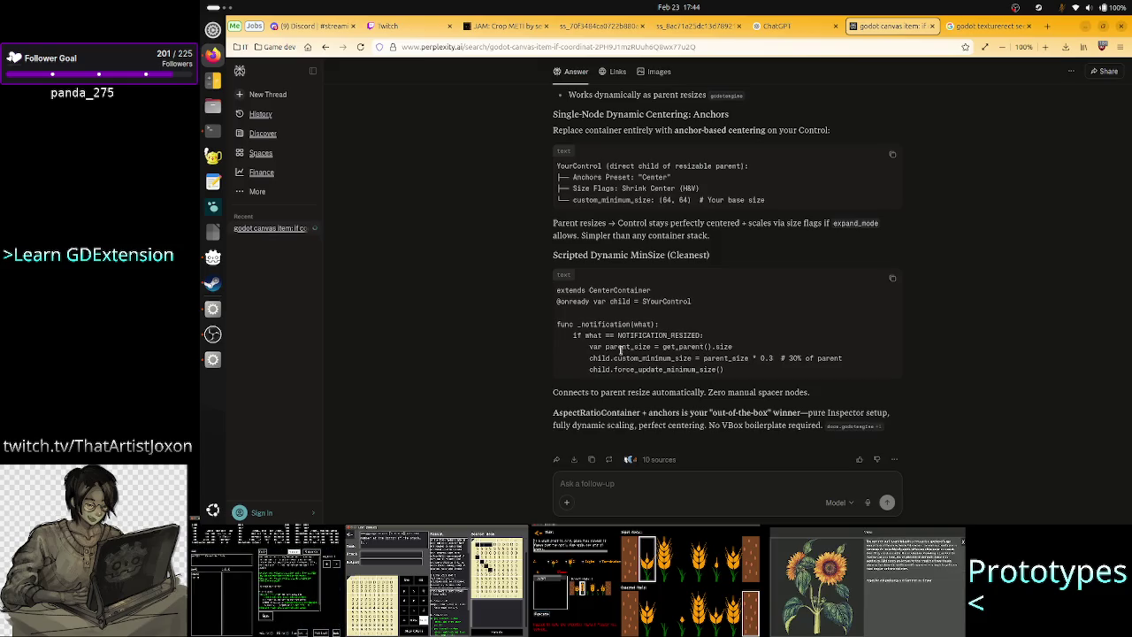
{"action": "left_click_drag", "start_coordinate": [605, 346], "coordinate": [648, 347]}
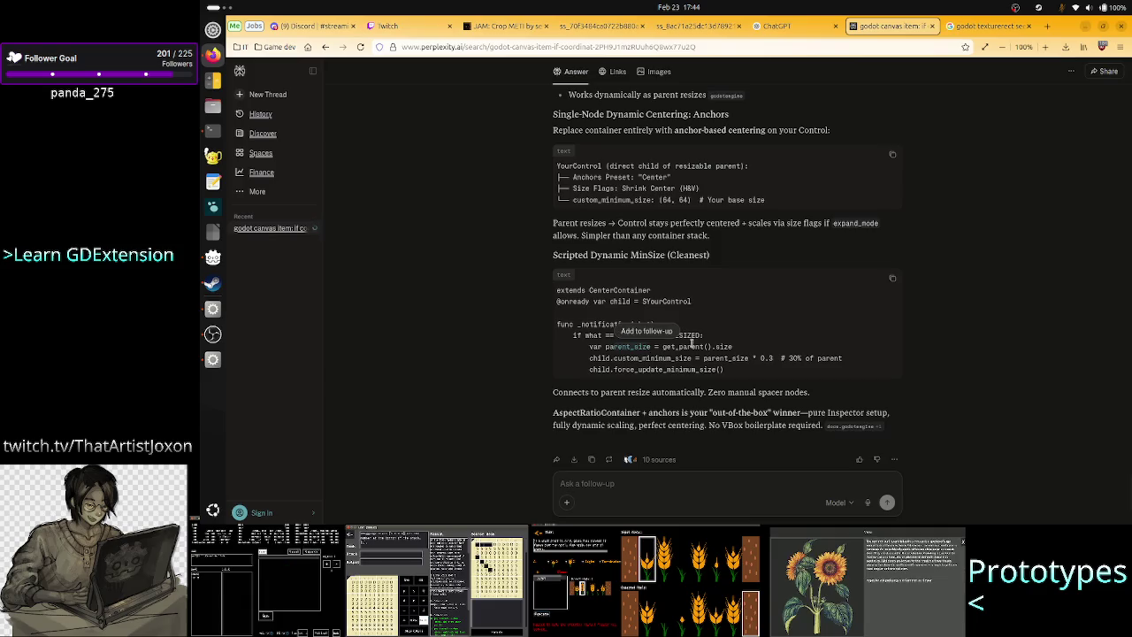
{"action": "left_click", "coordinate": [692, 343]}
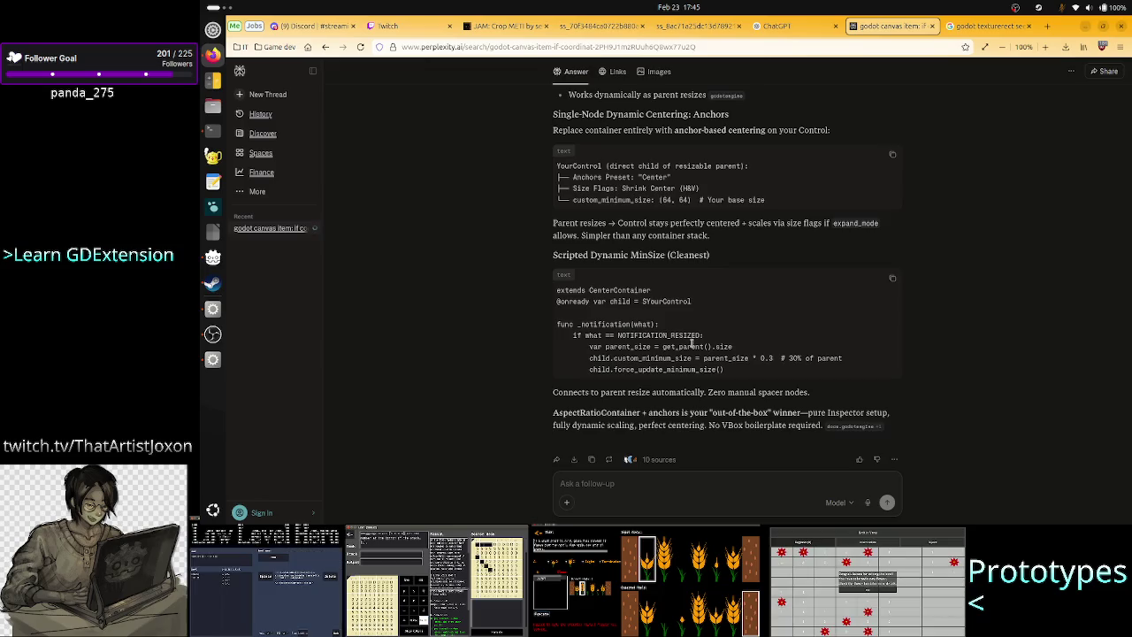
{"action": "key", "text": "alt+Tab"}
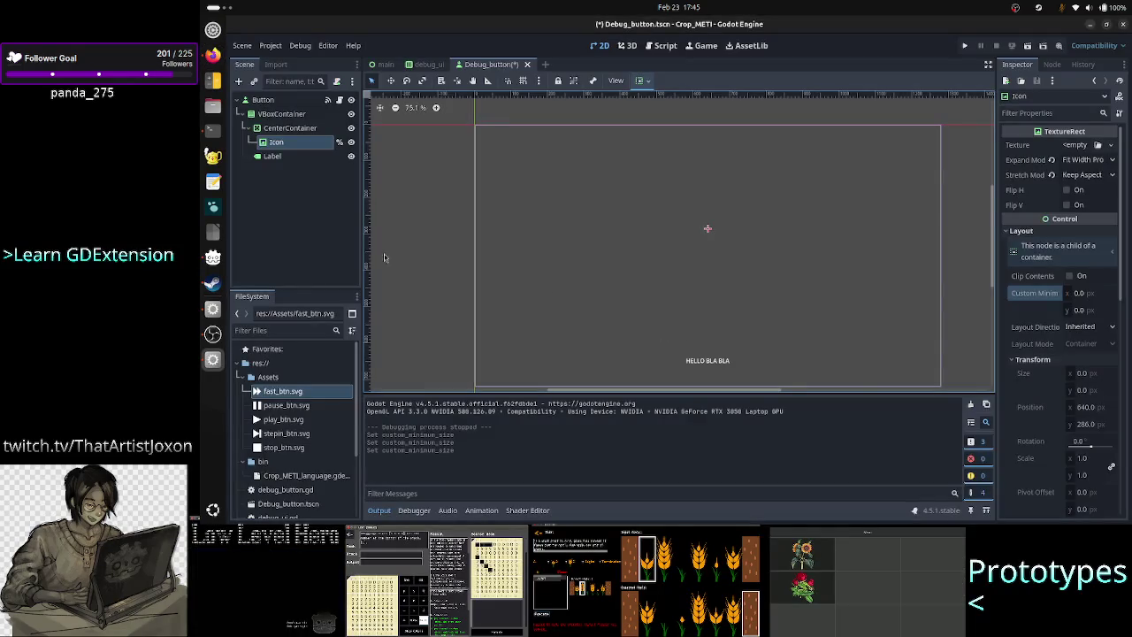
{"action": "left_click", "coordinate": [296, 129]}
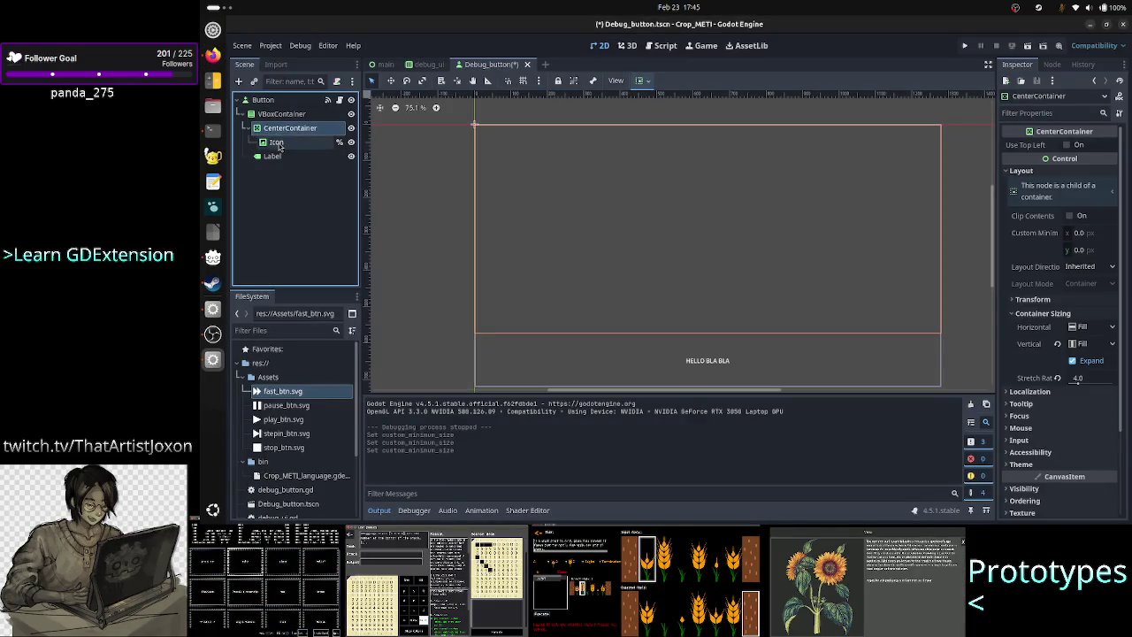
{"action": "left_click", "coordinate": [276, 143]}
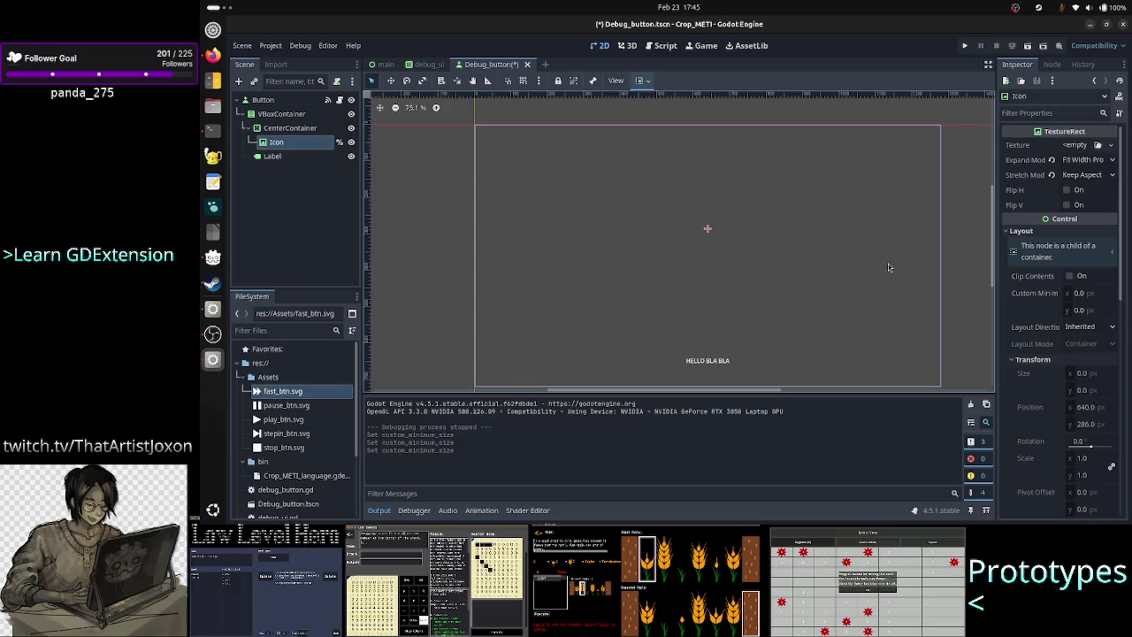
{"action": "key", "text": "alt+Tab"}
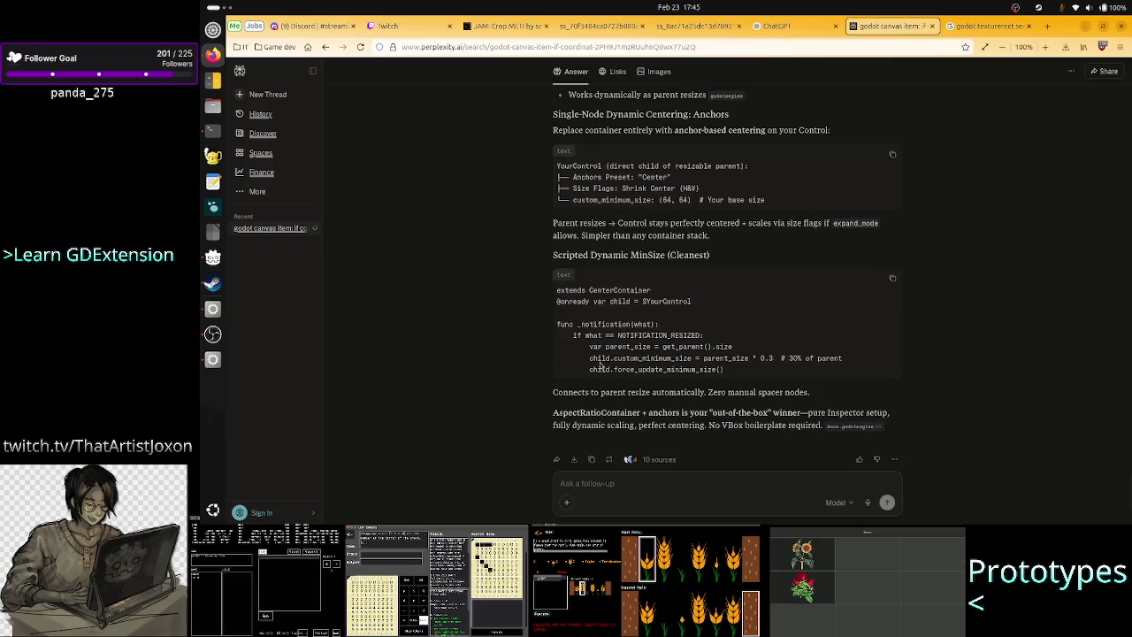
Step: Highlight the child.custom_minimum_size calculation lines in the script example, then return to Godot
{"action": "left_click_drag", "start_coordinate": [584, 359], "coordinate": [695, 359]}
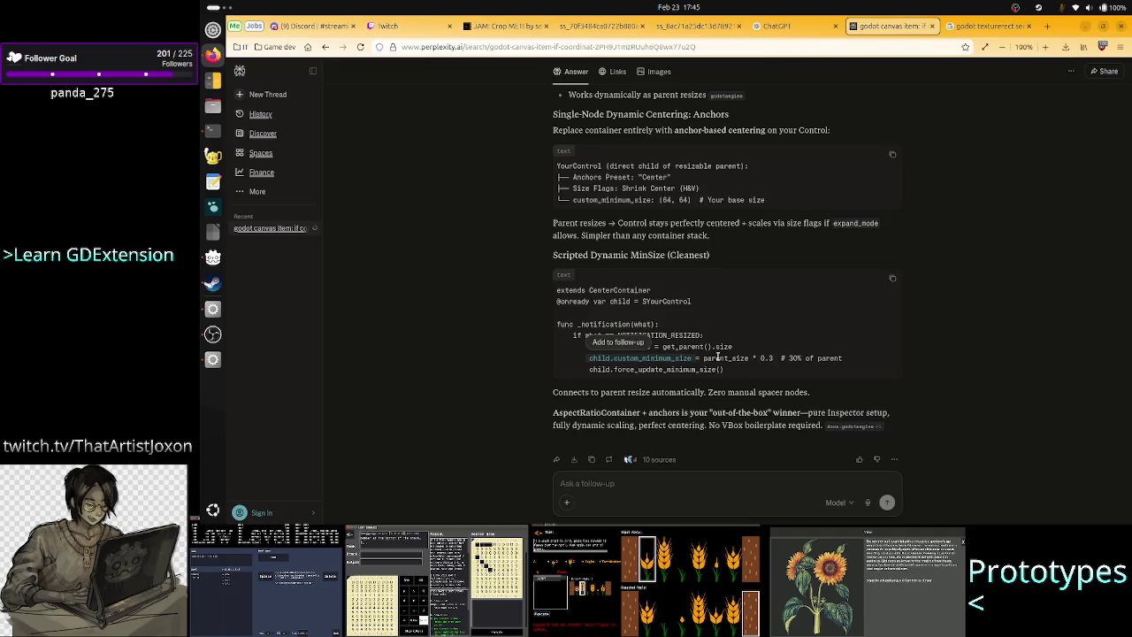
{"action": "left_click_drag", "start_coordinate": [770, 367], "coordinate": [703, 358]}
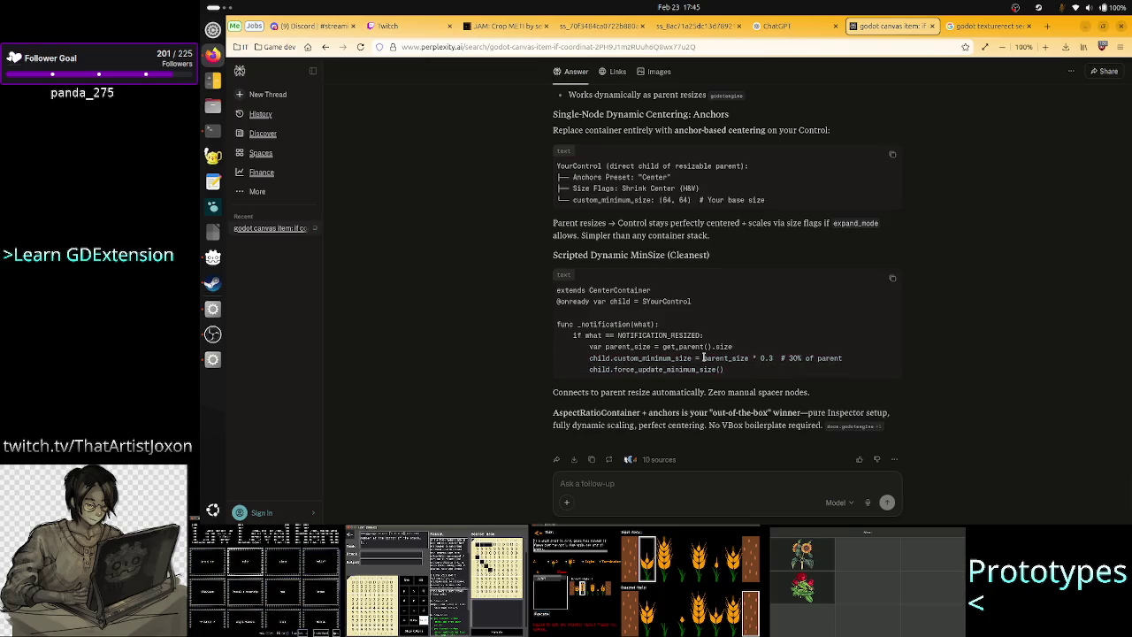
{"action": "key", "text": "alt+Tab"}
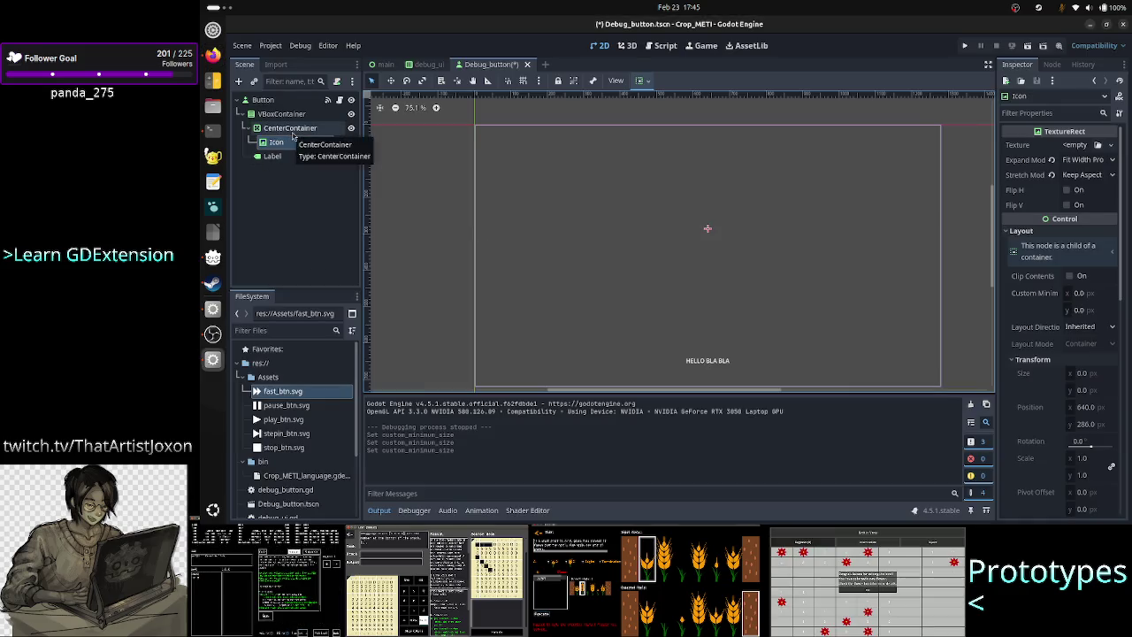
Step: Check the CenterContainer node's Inspector properties, then go back to the Perplexity answer
{"action": "left_click", "coordinate": [288, 129]}
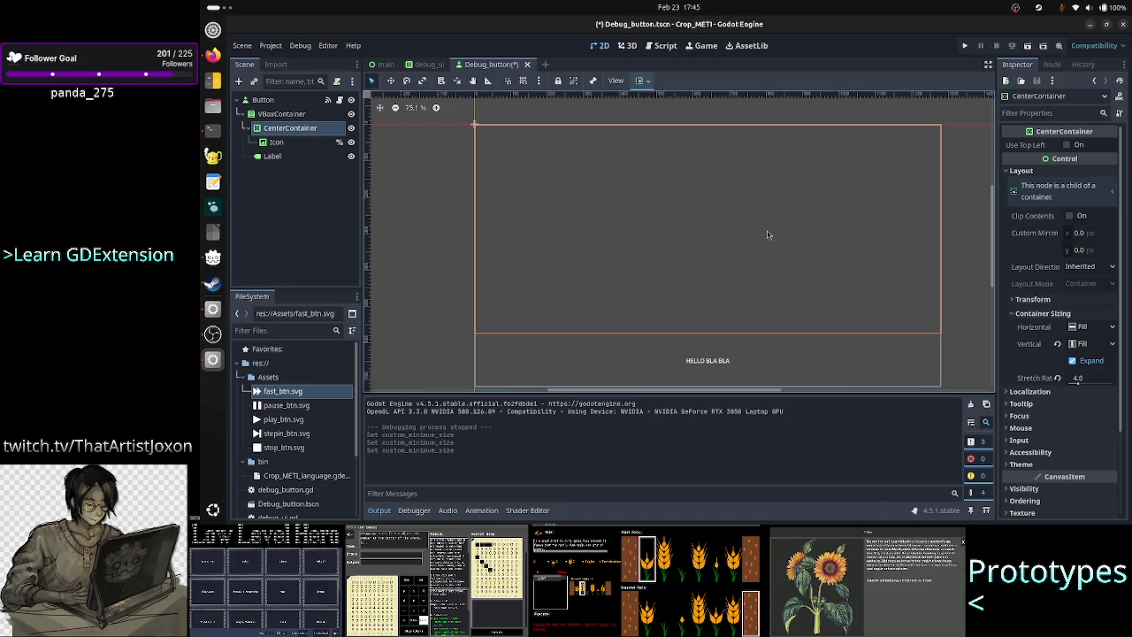
{"action": "key", "text": "alt+Tab"}
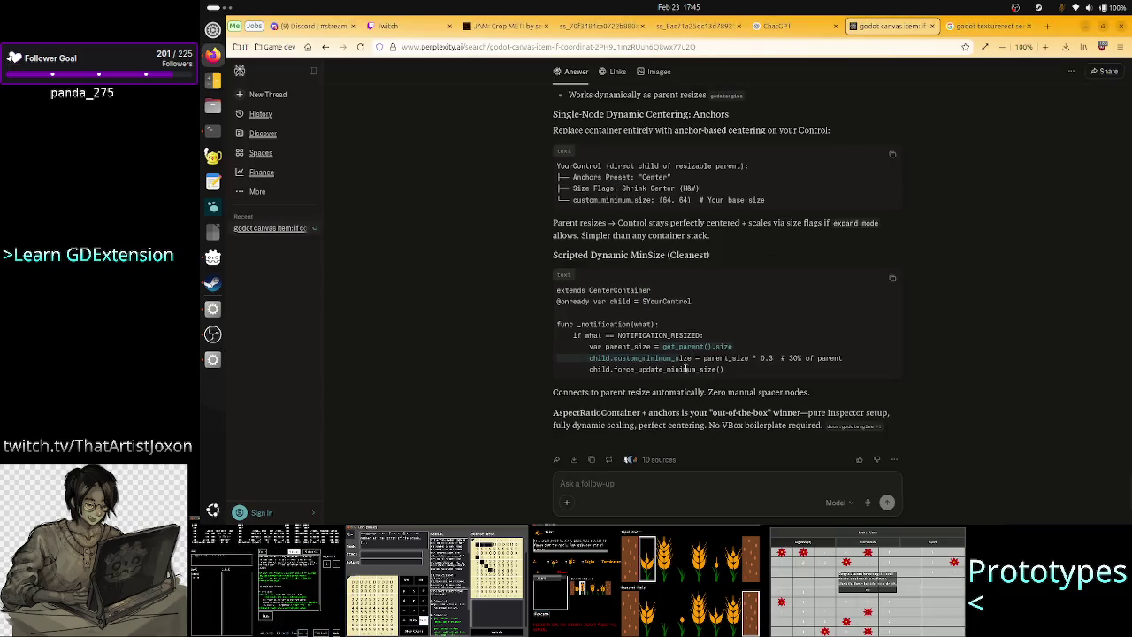
Step: Read down to the answer's conclusion, highlighting 'Cleanest' and the Inspector setup phrase
{"action": "left_click", "coordinate": [684, 369]}
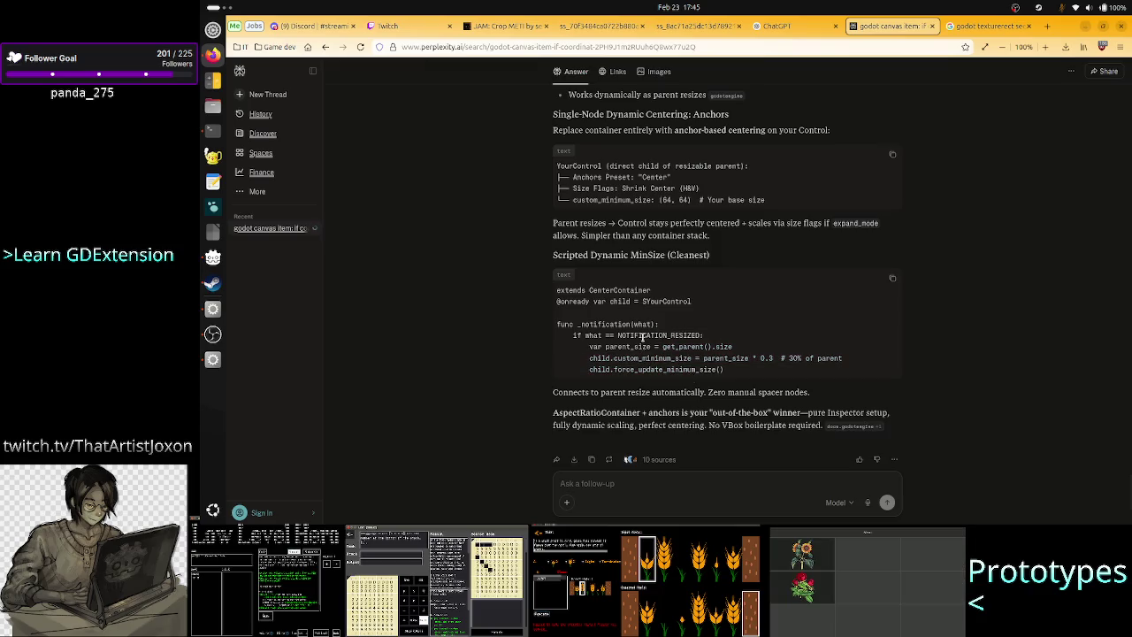
{"action": "double_click", "coordinate": [688, 254]}
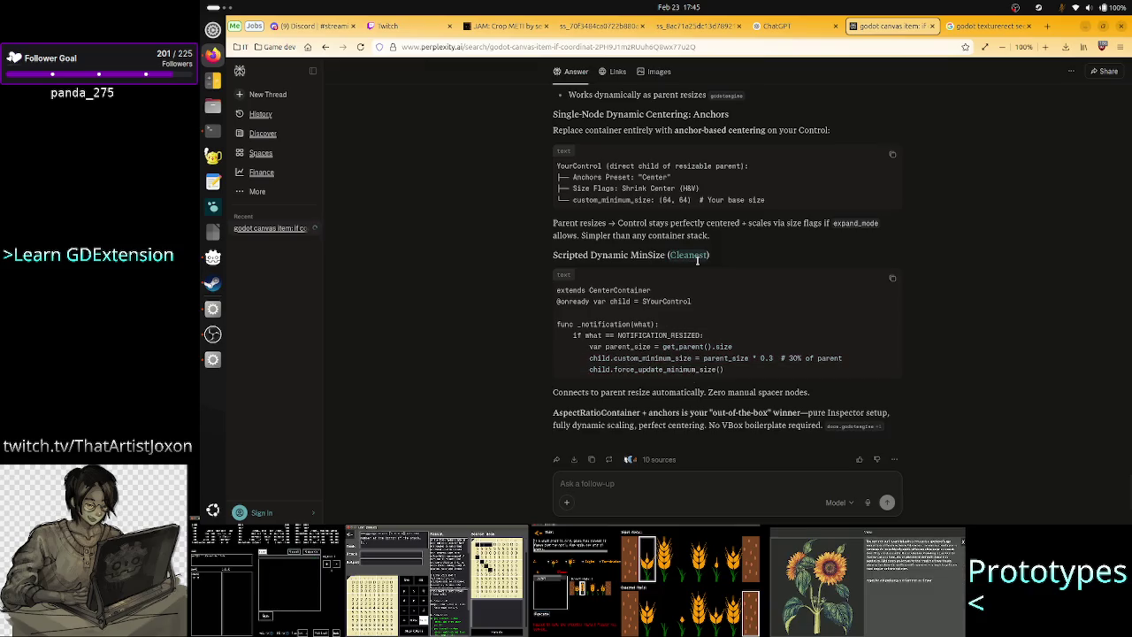
{"action": "left_click", "coordinate": [654, 335]}
{"action": "scroll", "coordinate": [654, 334], "scroll_direction": "down", "scroll_amount": 2}
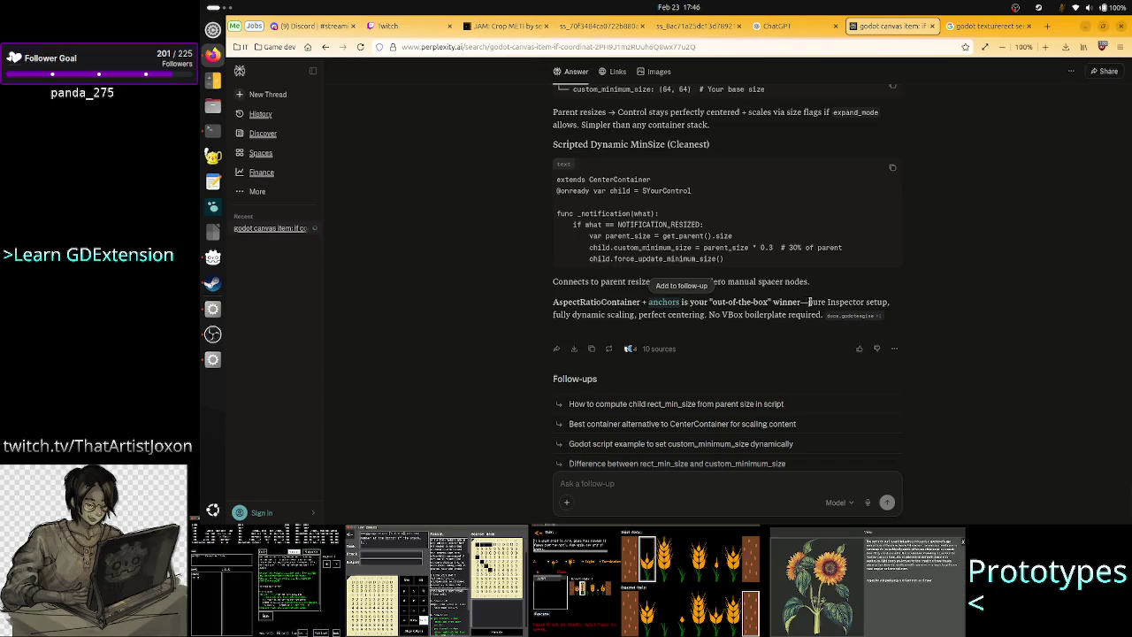
{"action": "left_click_drag", "start_coordinate": [807, 302], "coordinate": [890, 302]}
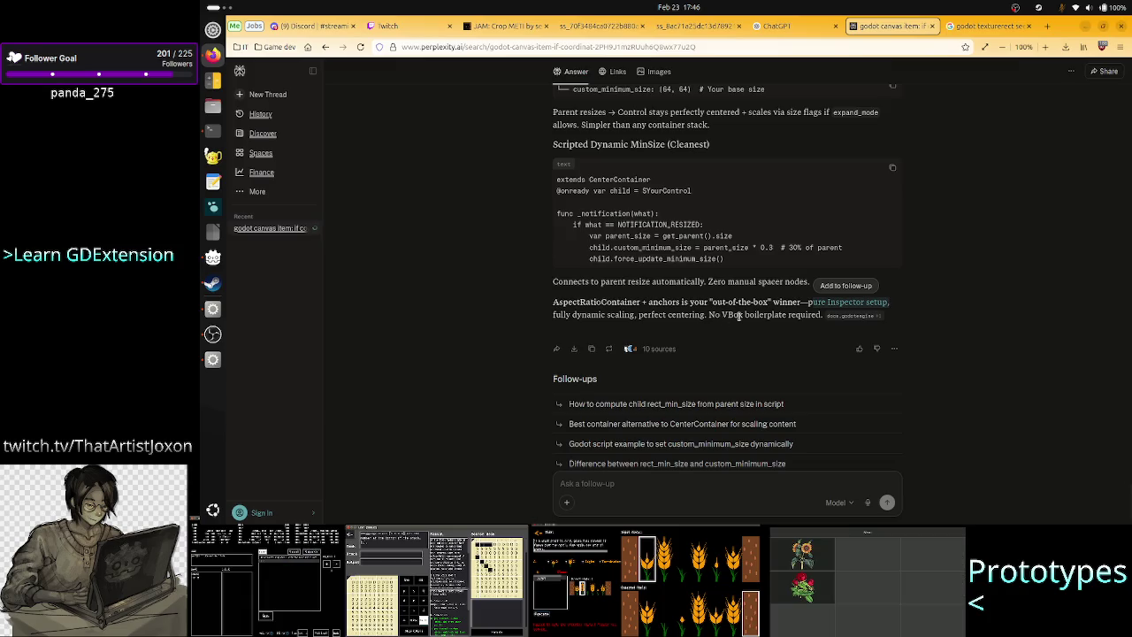
{"action": "left_click", "coordinate": [739, 316]}
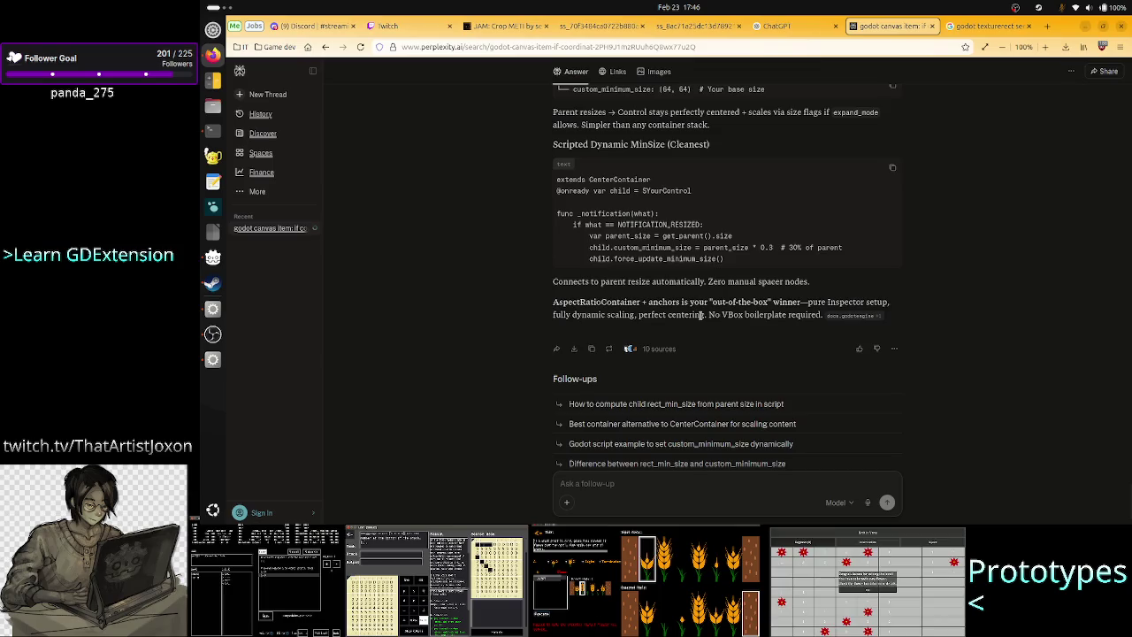
Step: Return to the AspectRatioContainer section of the answer, then switch to the Godot editor
{"action": "scroll", "coordinate": [701, 315], "scroll_direction": "up", "scroll_amount": 5}
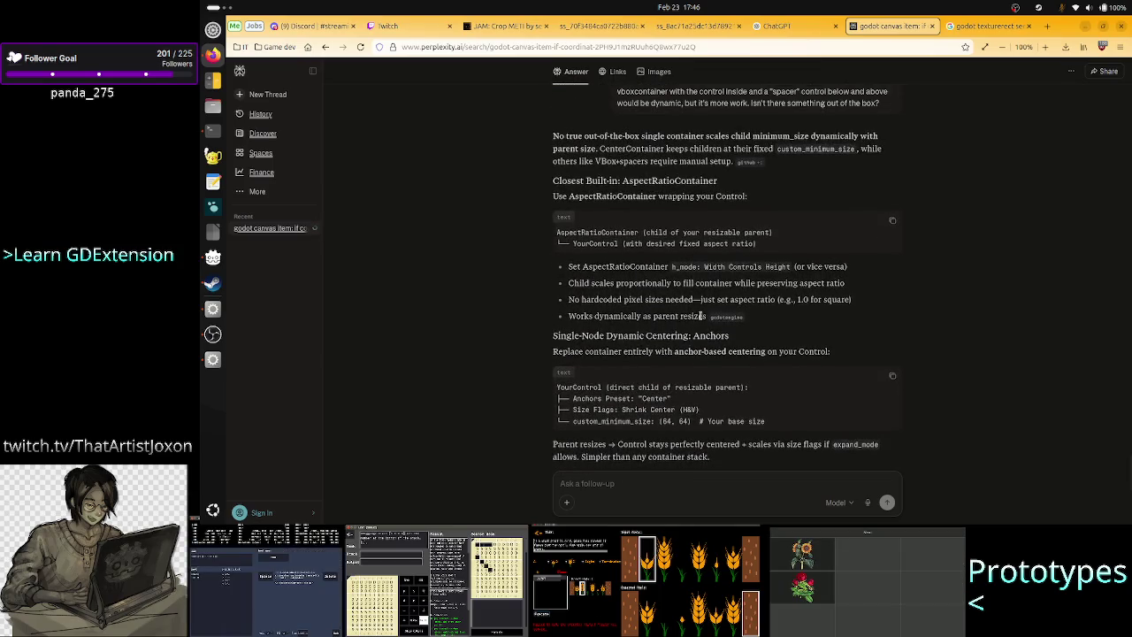
{"action": "scroll", "coordinate": [703, 316], "scroll_direction": "up", "scroll_amount": 1}
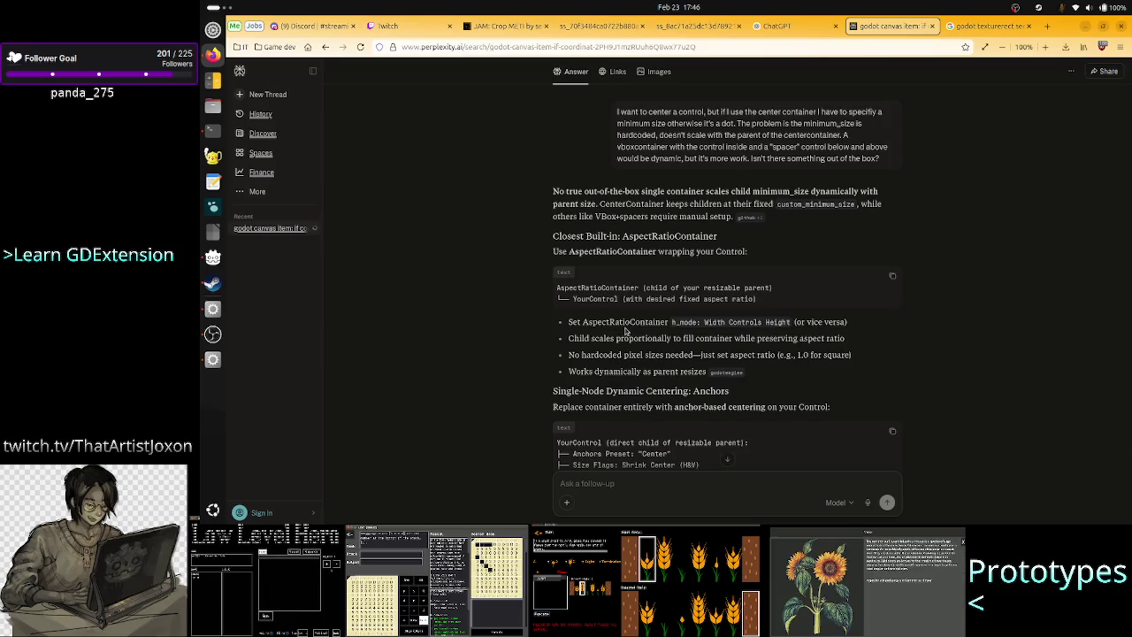
{"action": "key", "text": "alt+Tab"}
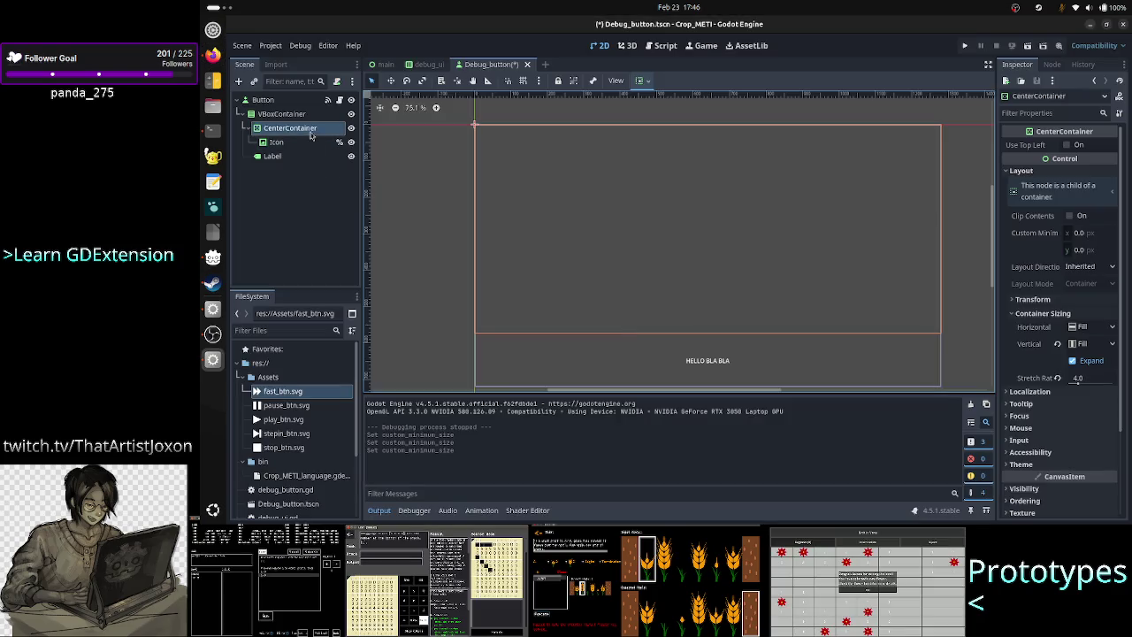
Step: Change the CenterContainer node's type to AspectRatioContainer, found by searching 'aspectra'
{"action": "right_click", "coordinate": [316, 131]}
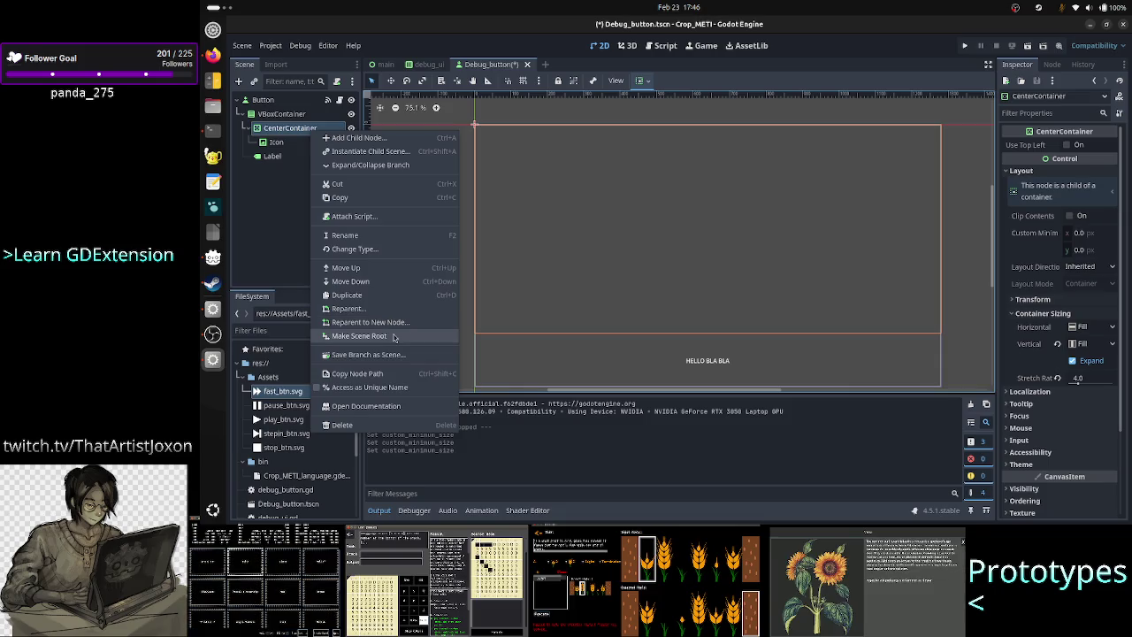
{"action": "left_click", "coordinate": [388, 253]}
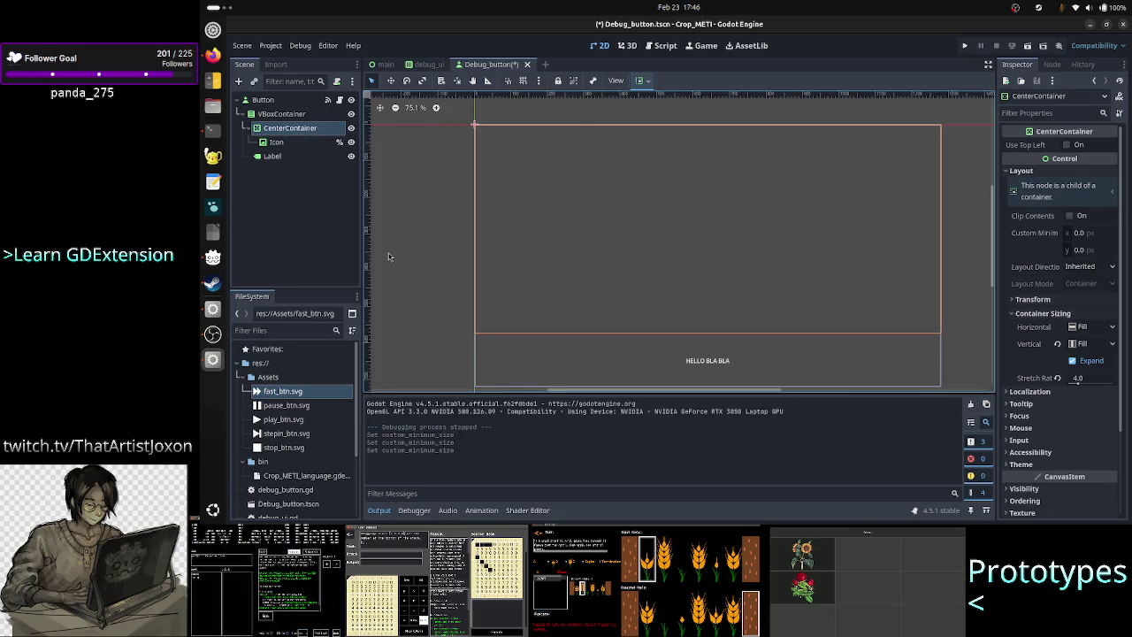
{"action": "type", "text": "aspectra"}
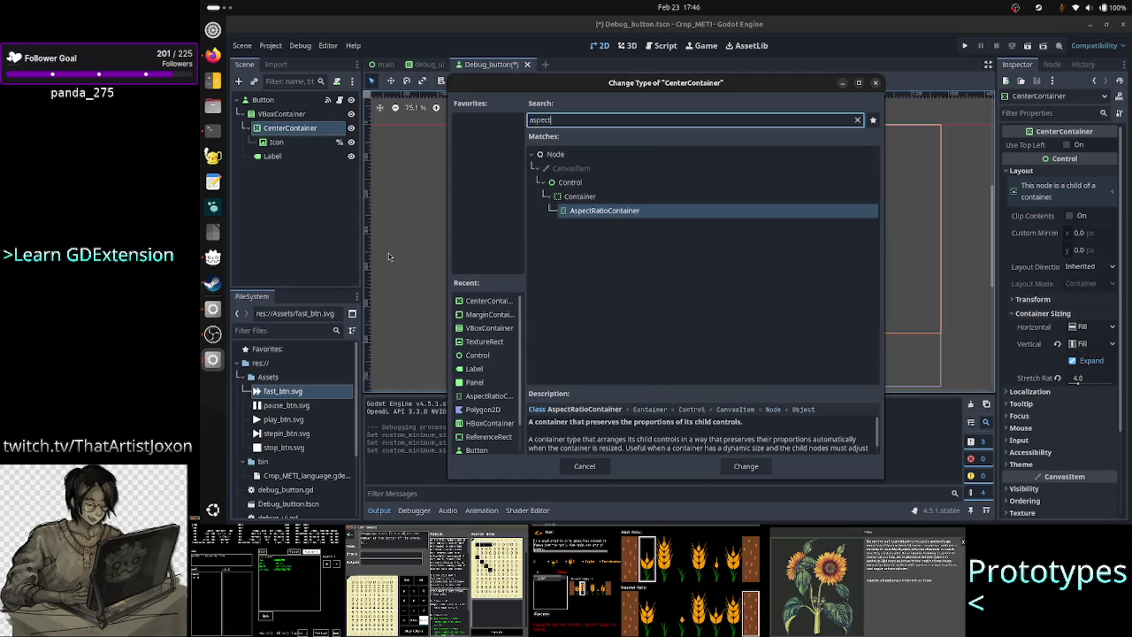
{"action": "double_click", "coordinate": [610, 212]}
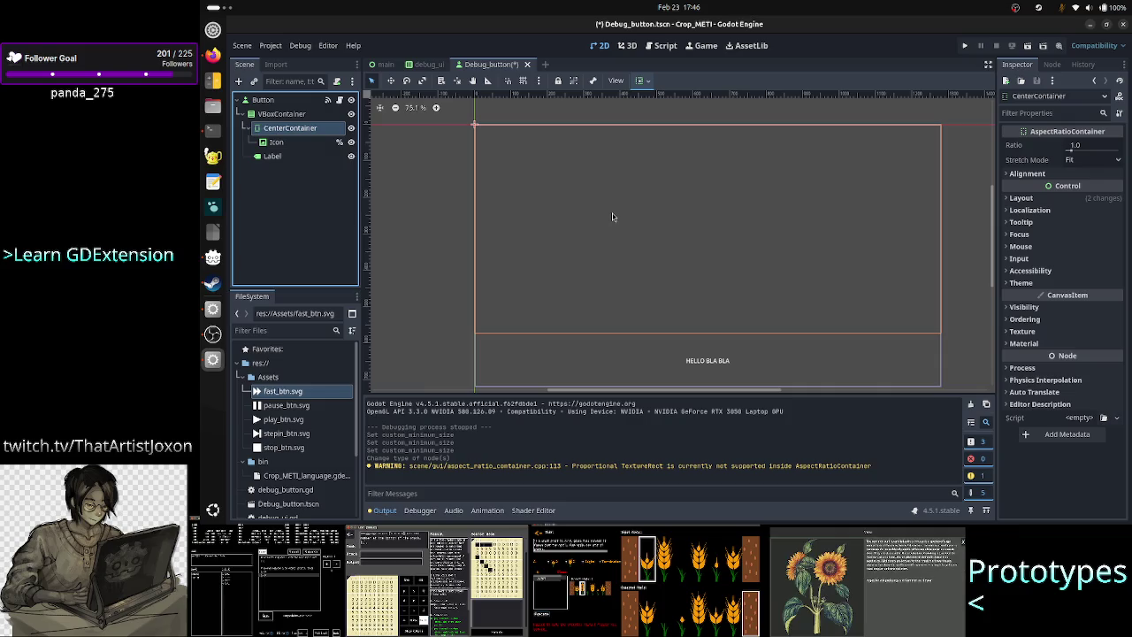
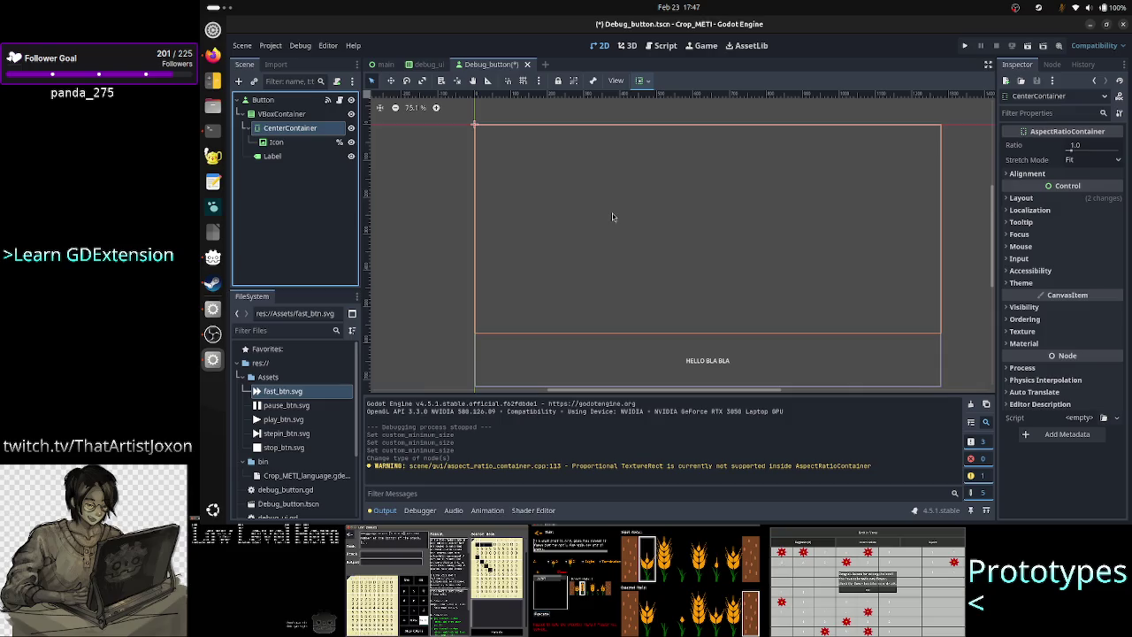
Step: Review the CenterContainer's Alignment and Stretch Mode options, keeping Fit, while comparing with the Perplexity answer
{"action": "left_click", "coordinate": [1082, 173]}
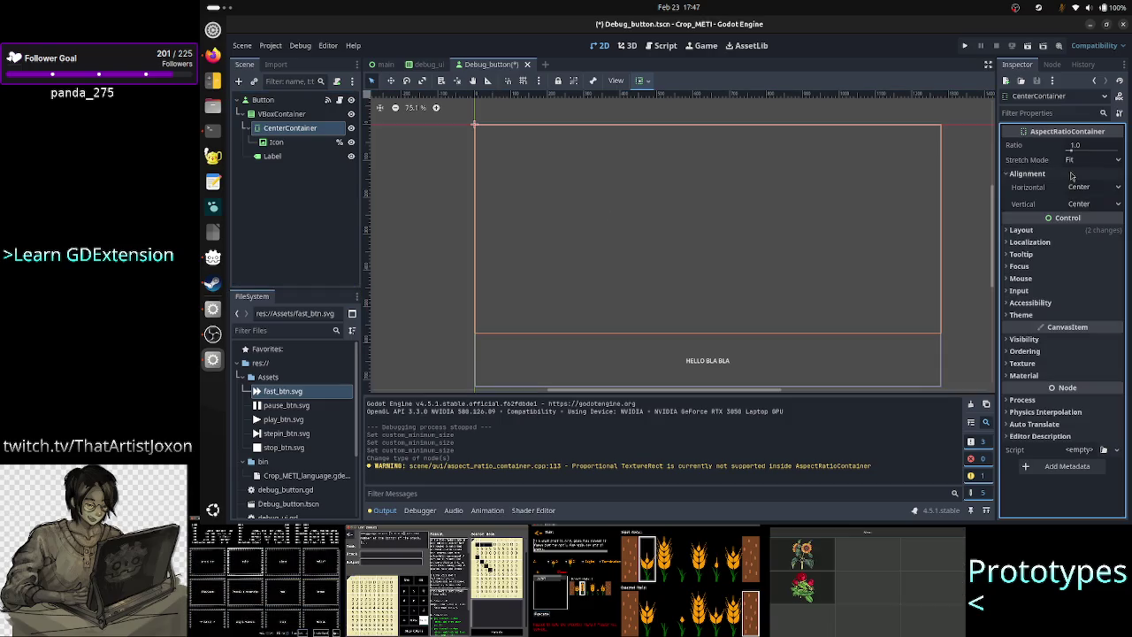
{"action": "left_click", "coordinate": [1085, 160]}
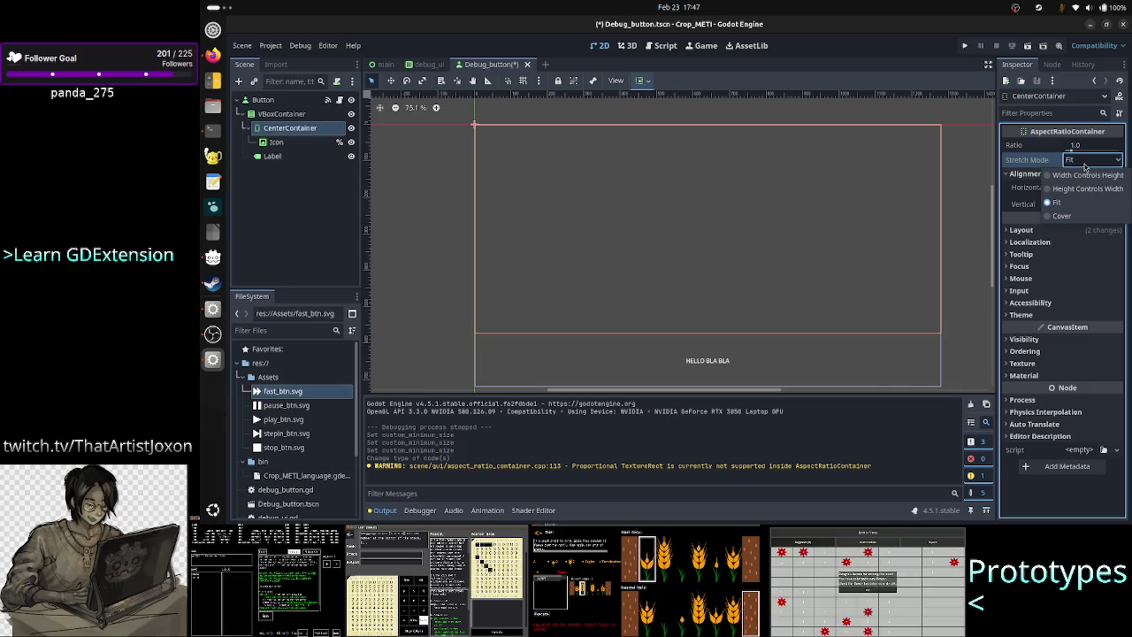
{"action": "key", "text": "alt+Tab"}
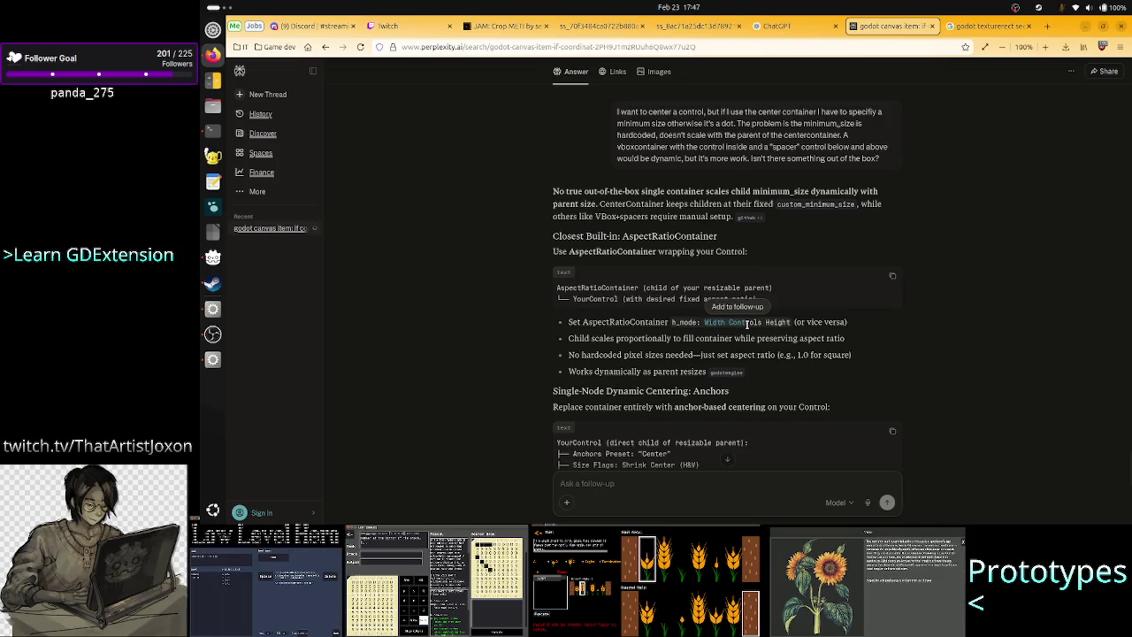
{"action": "key", "text": "alt+Tab"}
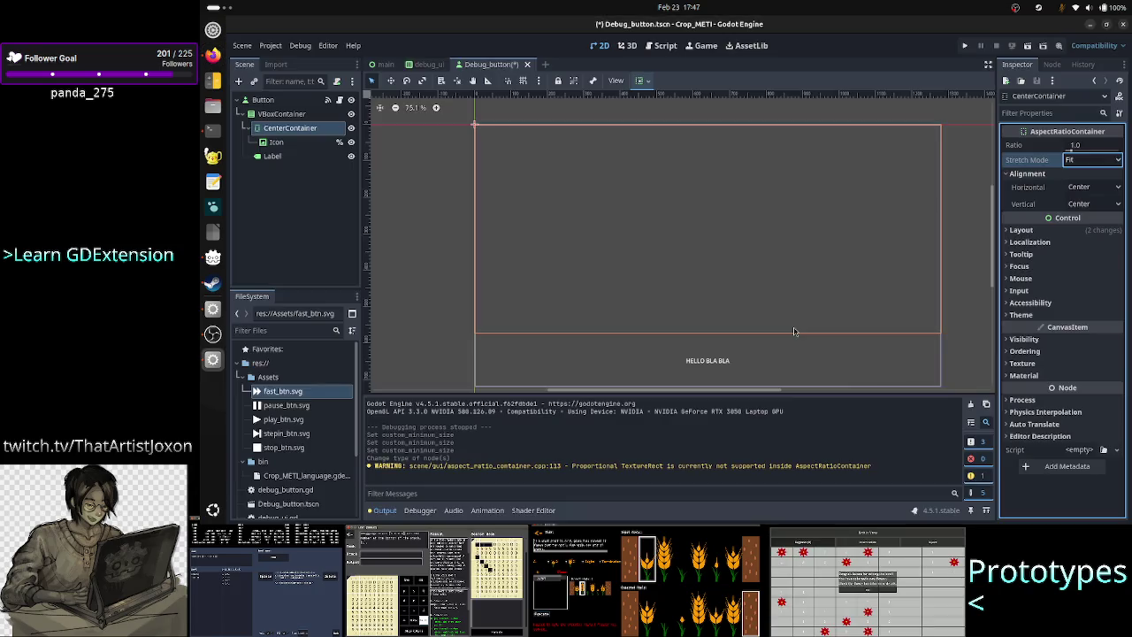
{"action": "left_click", "coordinate": [1087, 161]}
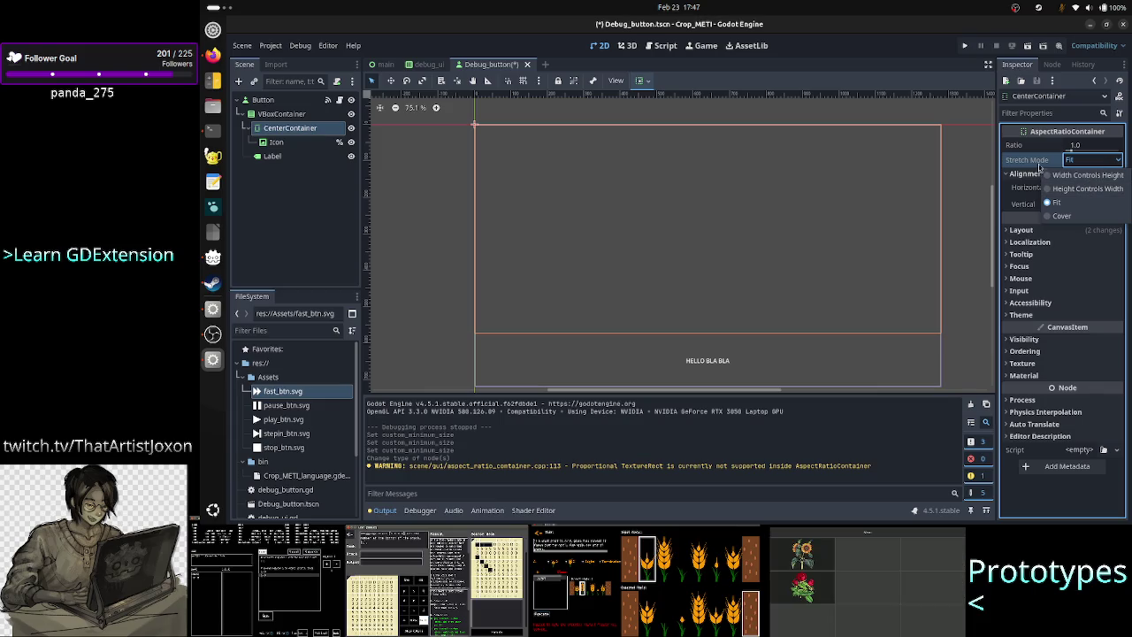
{"action": "left_click", "coordinate": [1036, 165]}
{"action": "key", "text": "alt+Tab"}
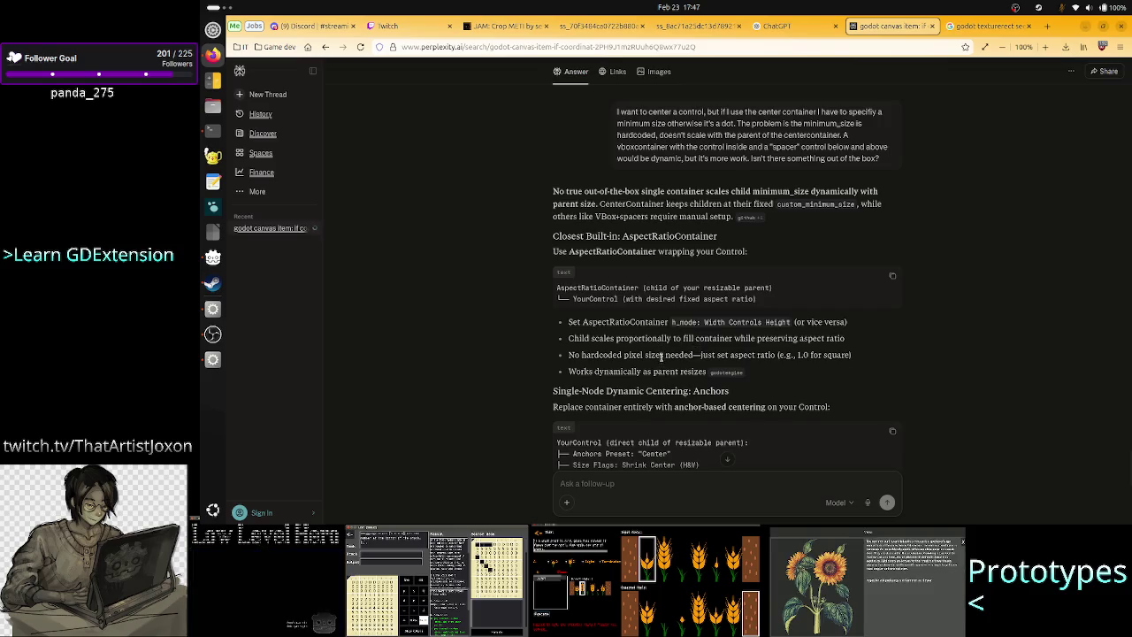
Step: Read the AspectRatioContainer advice: Width Controls Height and filling the container while preserving aspect ratio
{"action": "left_click_drag", "start_coordinate": [704, 324], "coordinate": [792, 322]}
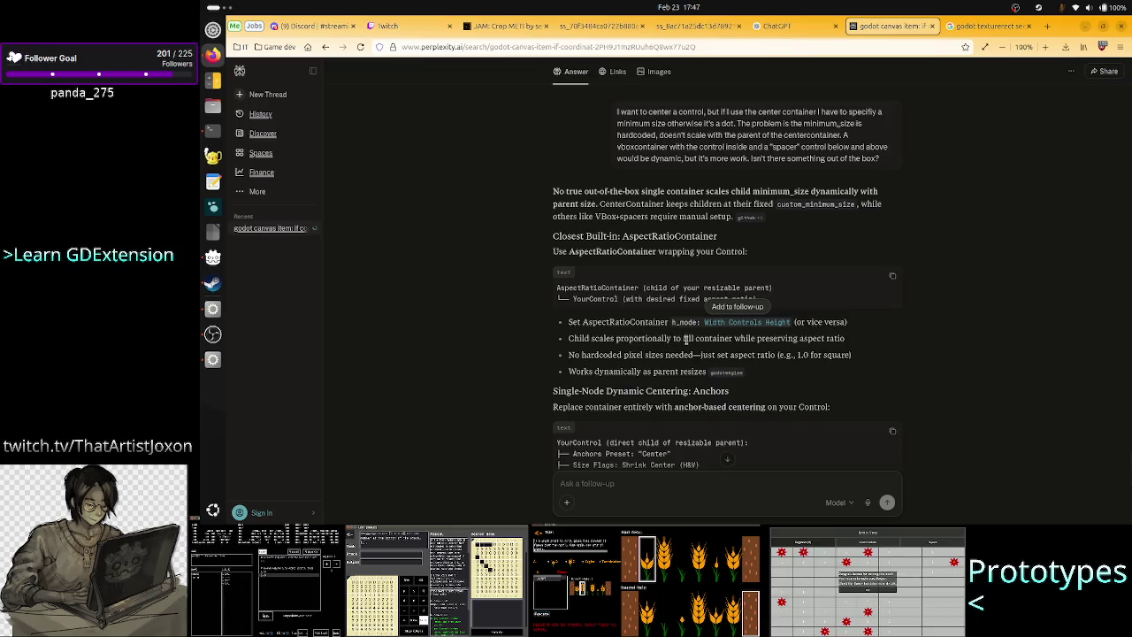
{"action": "left_click_drag", "start_coordinate": [684, 339], "coordinate": [849, 341]}
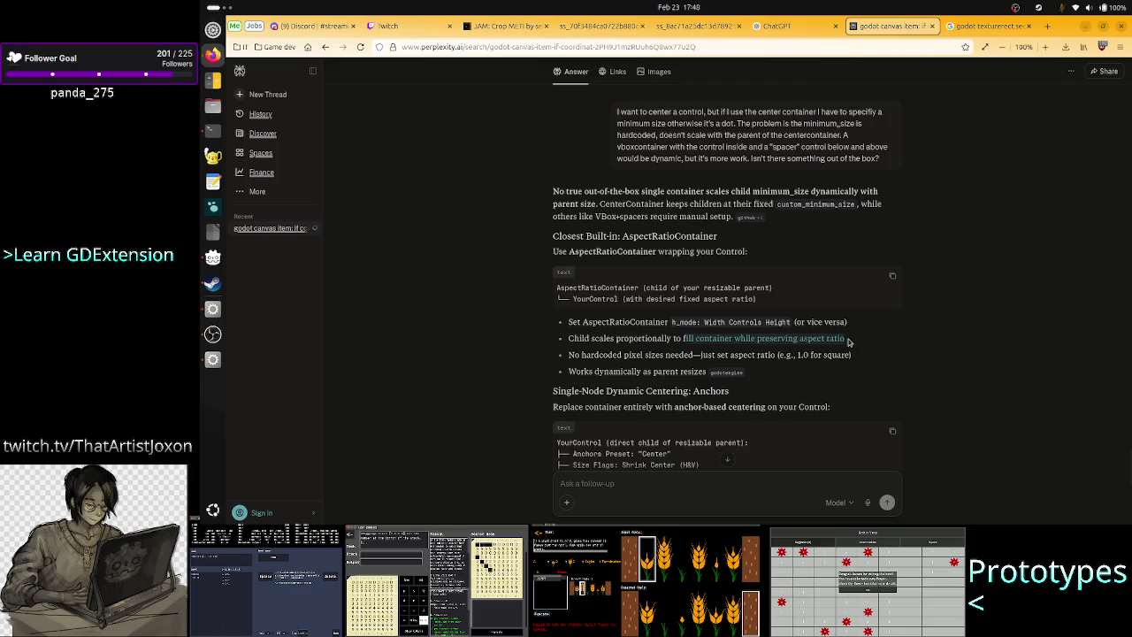
{"action": "left_click_drag", "start_coordinate": [848, 342], "coordinate": [847, 341]}
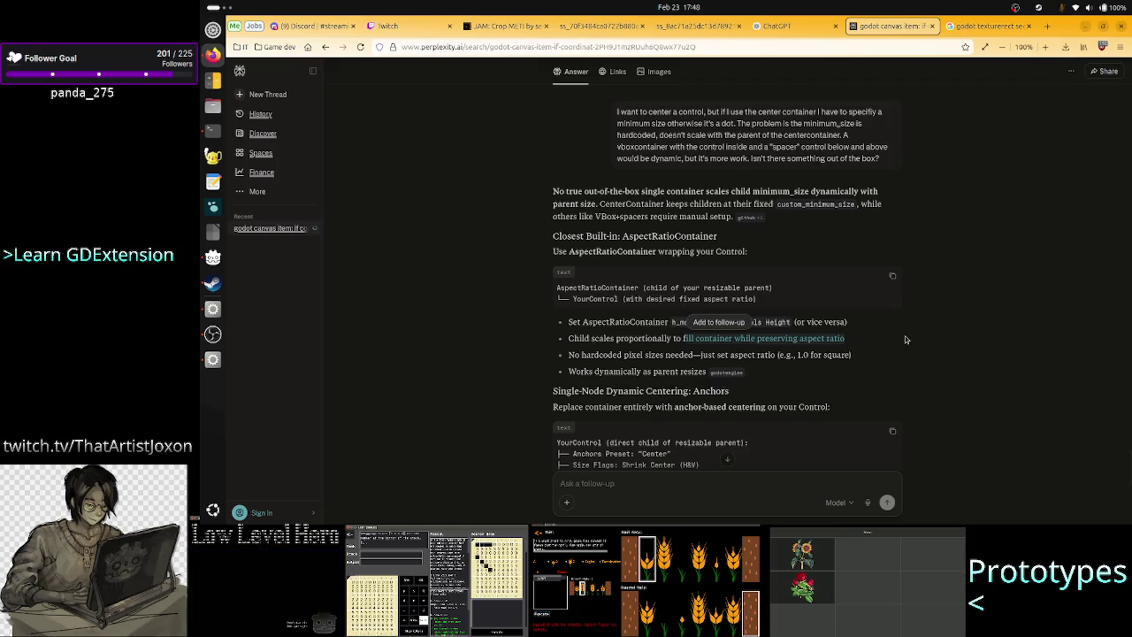
{"action": "scroll", "coordinate": [857, 372], "scroll_direction": "down", "scroll_amount": 3}
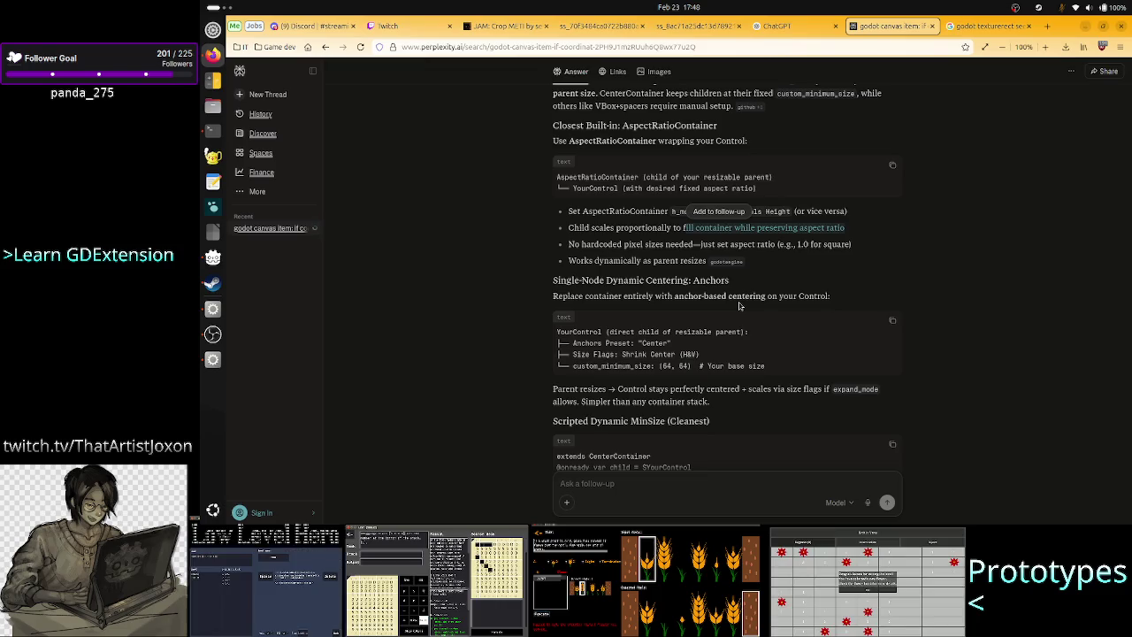
Step: Read the anchor-centering advice: Center anchors preset, Size Flags and custom minimum size
{"action": "left_click_drag", "start_coordinate": [797, 297], "coordinate": [600, 297]}
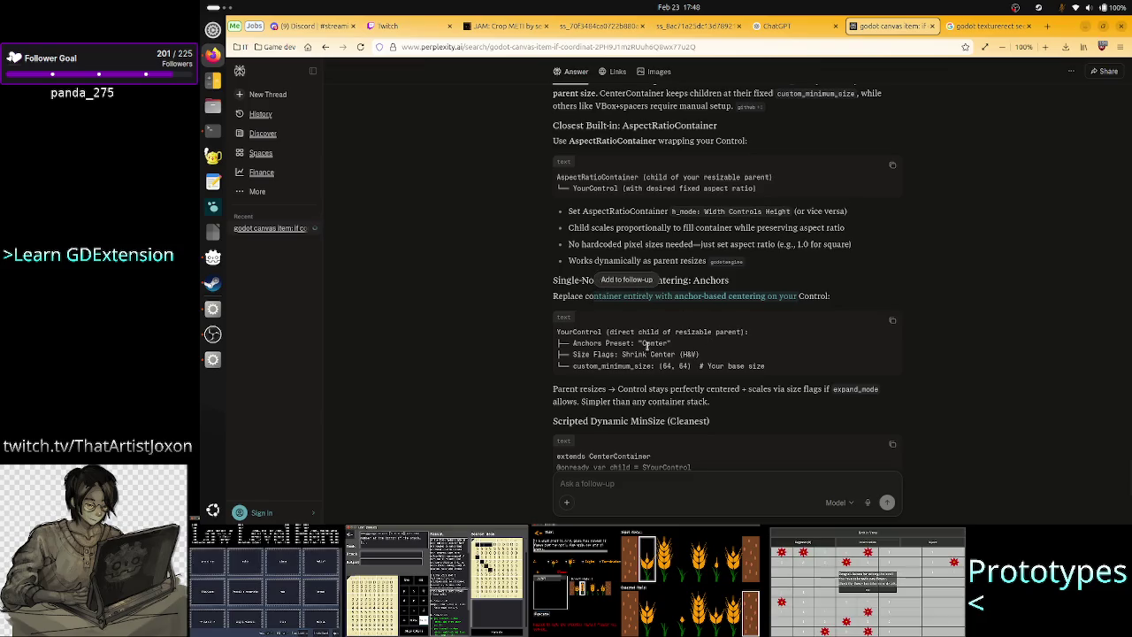
{"action": "scroll", "coordinate": [640, 346], "scroll_direction": "down", "scroll_amount": 1}
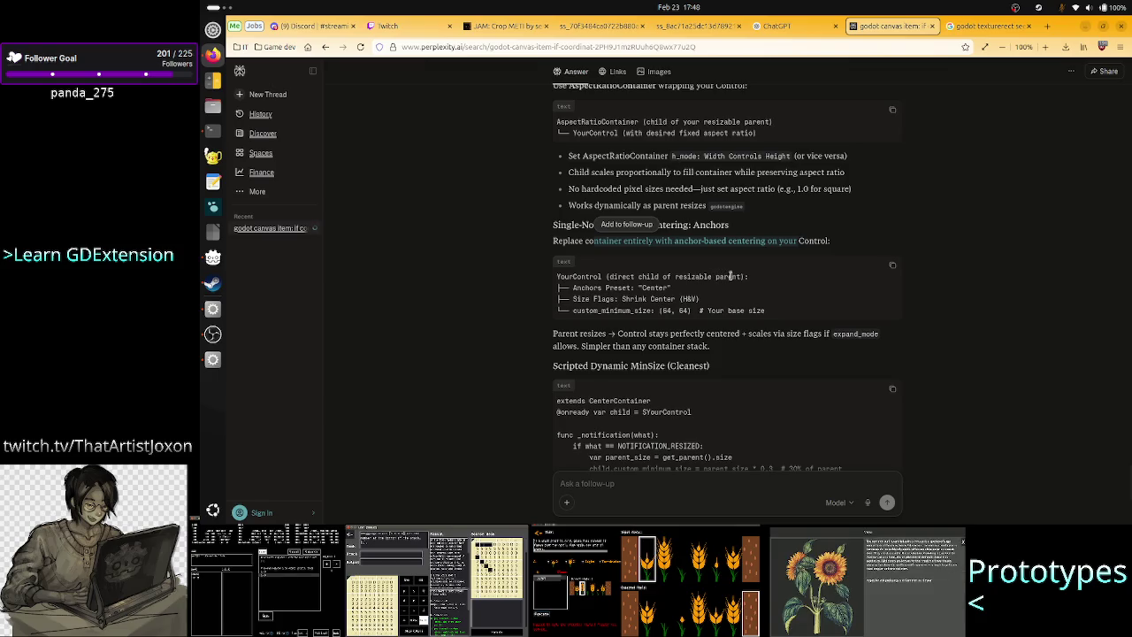
{"action": "left_click_drag", "start_coordinate": [594, 290], "coordinate": [672, 290]}
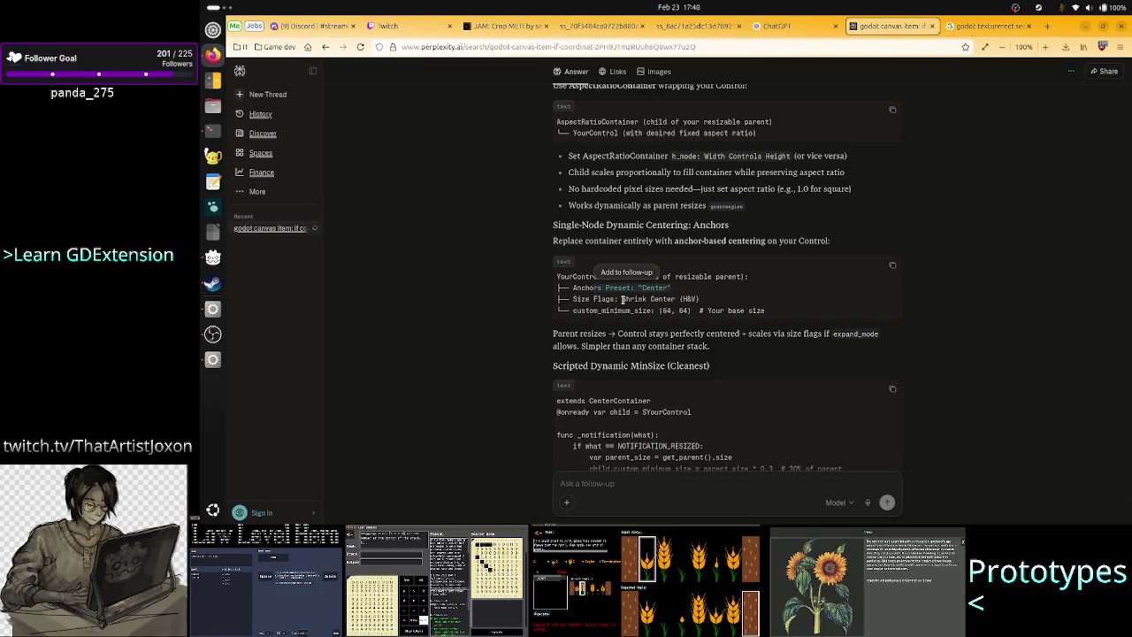
{"action": "left_click_drag", "start_coordinate": [572, 299], "coordinate": [675, 299]}
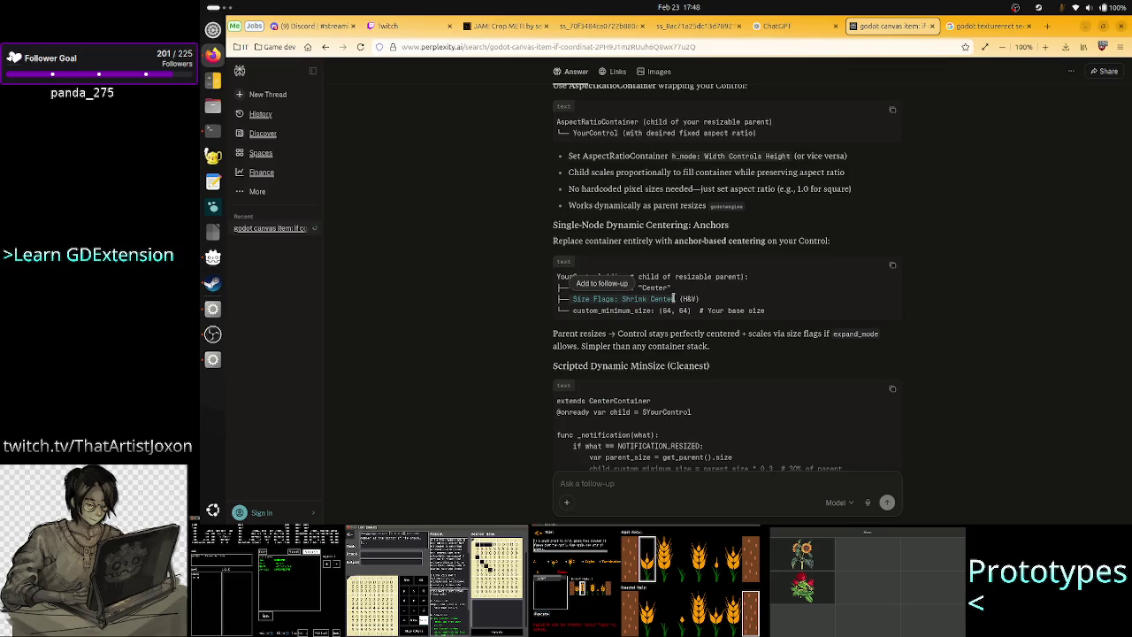
{"action": "left_click", "coordinate": [613, 311]}
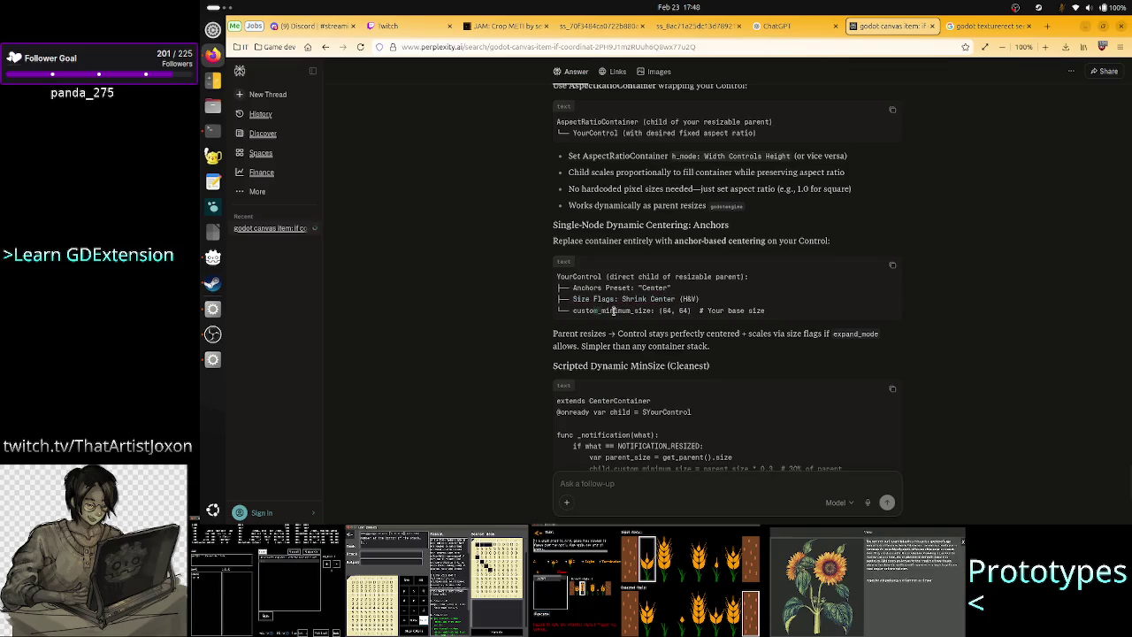
{"action": "left_click_drag", "start_coordinate": [613, 311], "coordinate": [689, 311]}
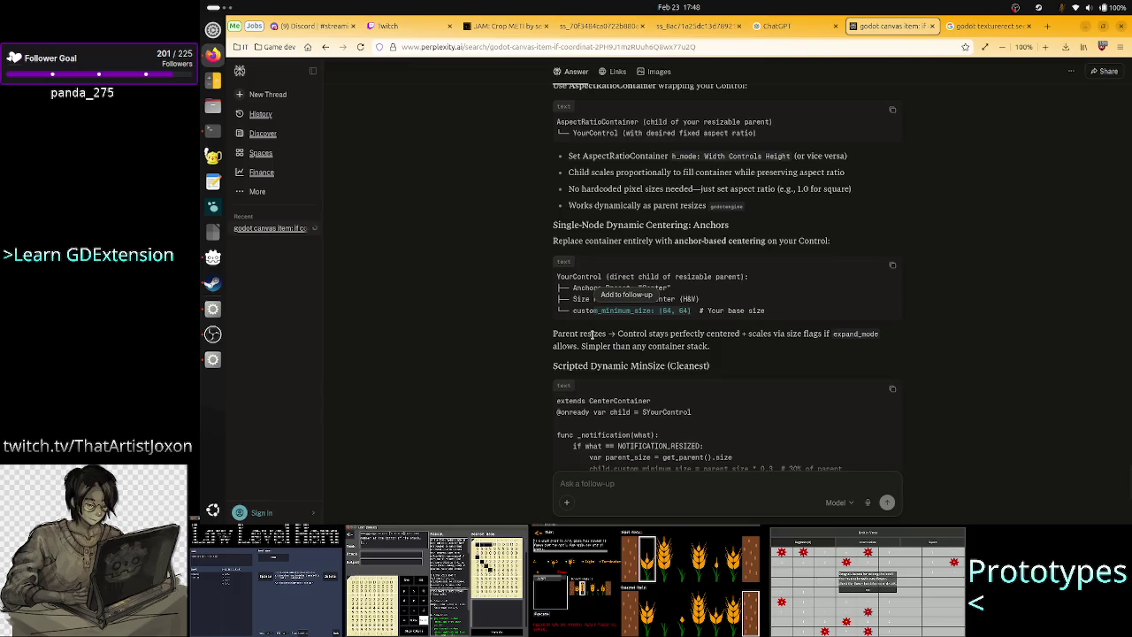
{"action": "left_click_drag", "start_coordinate": [660, 334], "coordinate": [729, 348]}
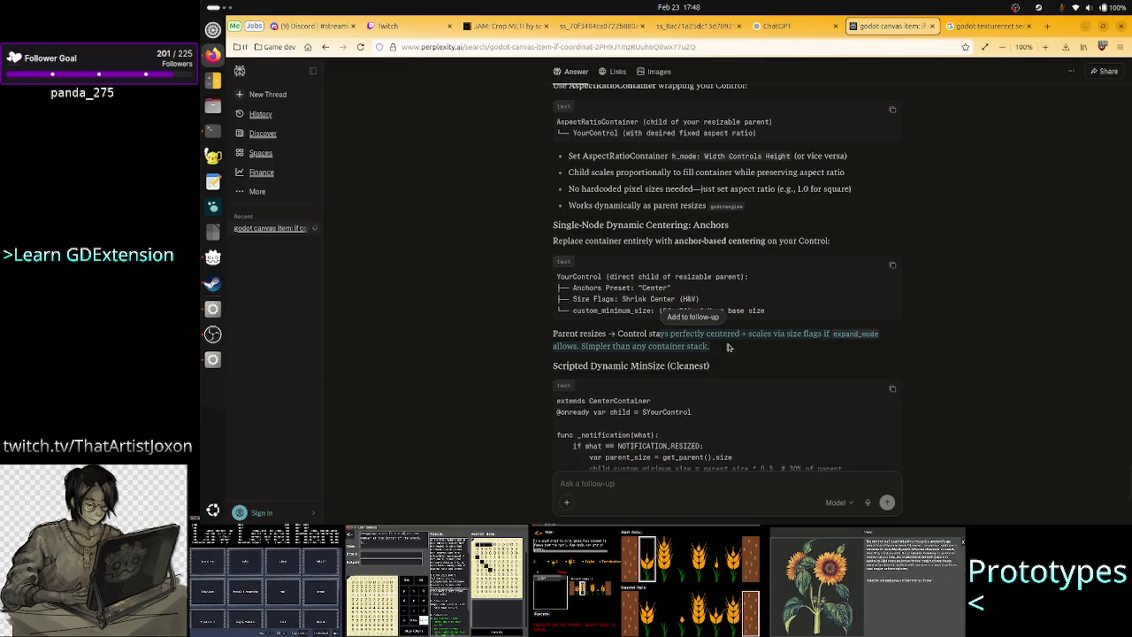
{"action": "left_click", "coordinate": [784, 336]}
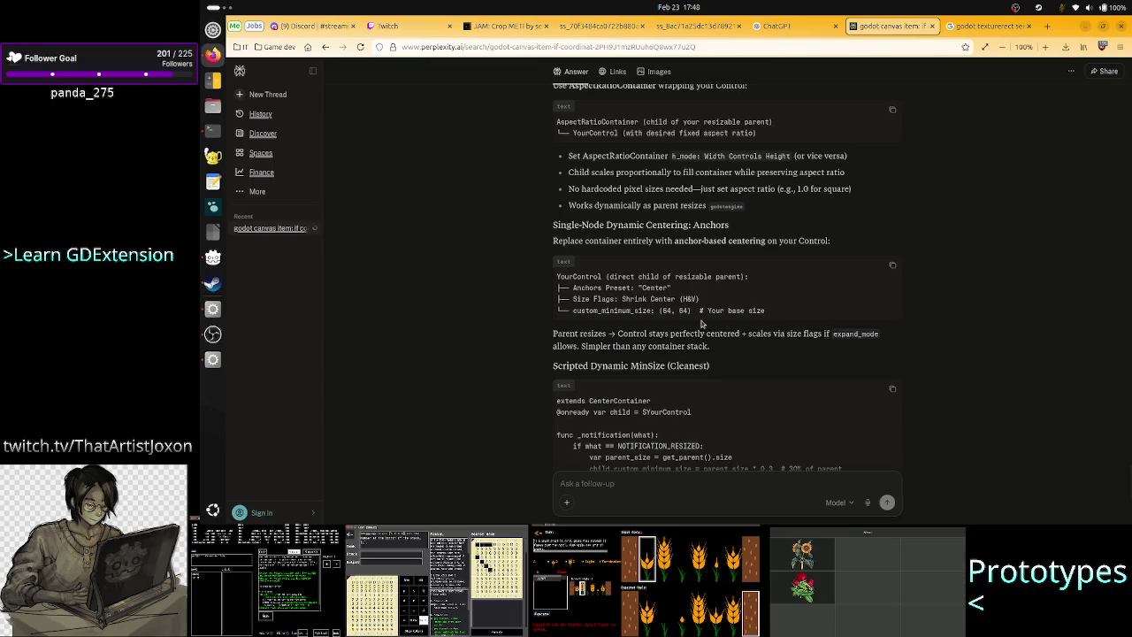
{"action": "key", "text": "alt+Tab"}
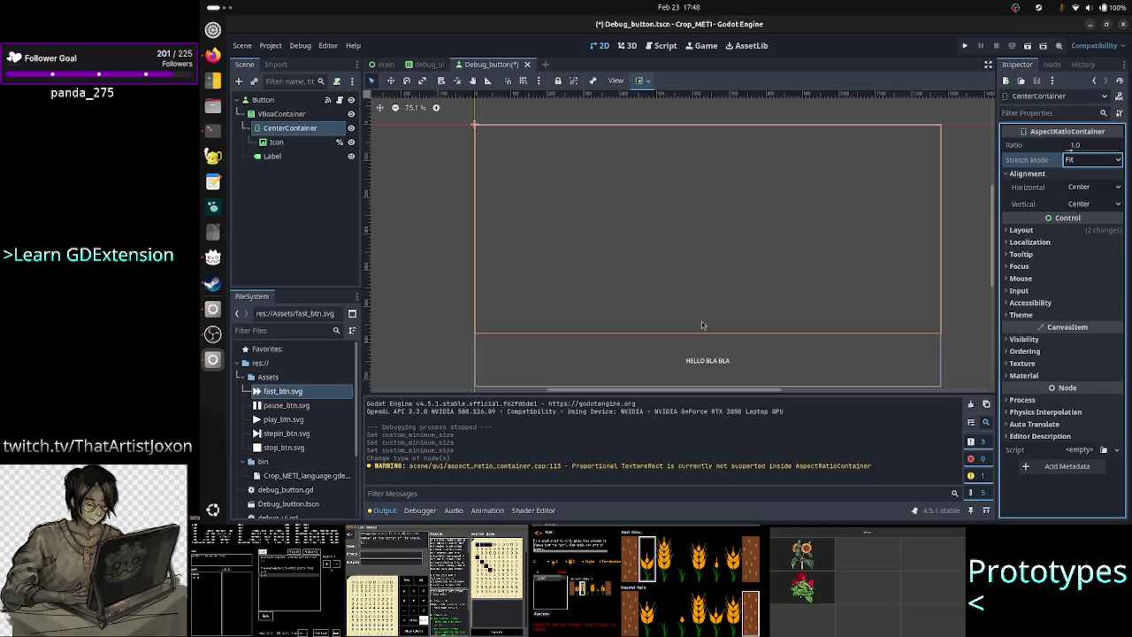
Step: Move Icon out of CenterContainer into VBoxContainer above Label, and delete CenterContainer
{"action": "left_click", "coordinate": [703, 325]}
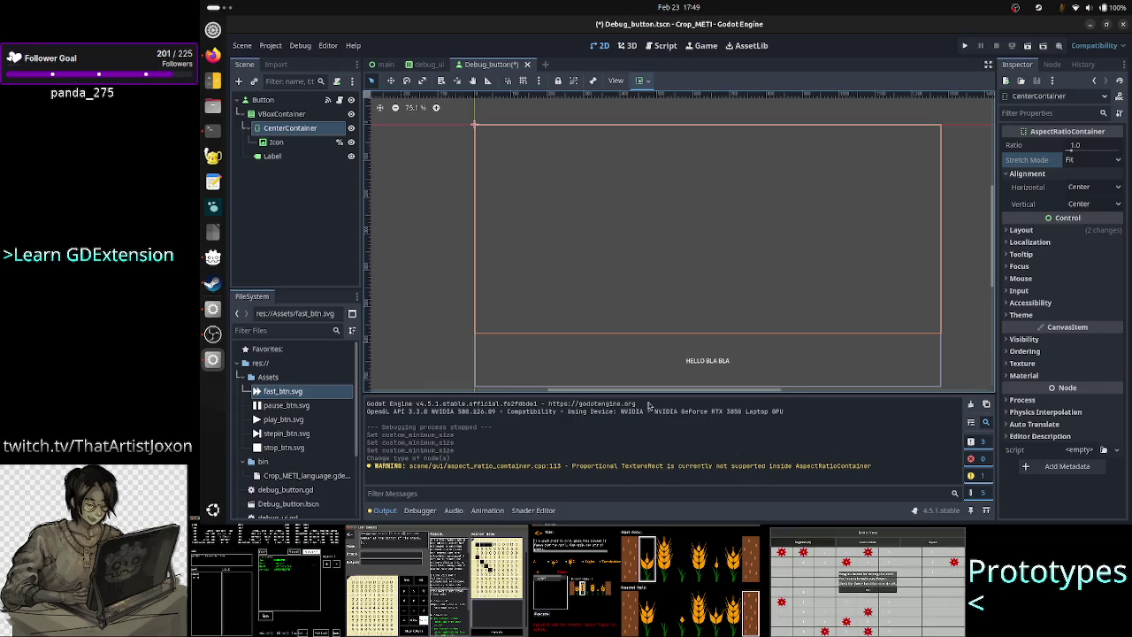
{"action": "left_click", "coordinate": [298, 144]}
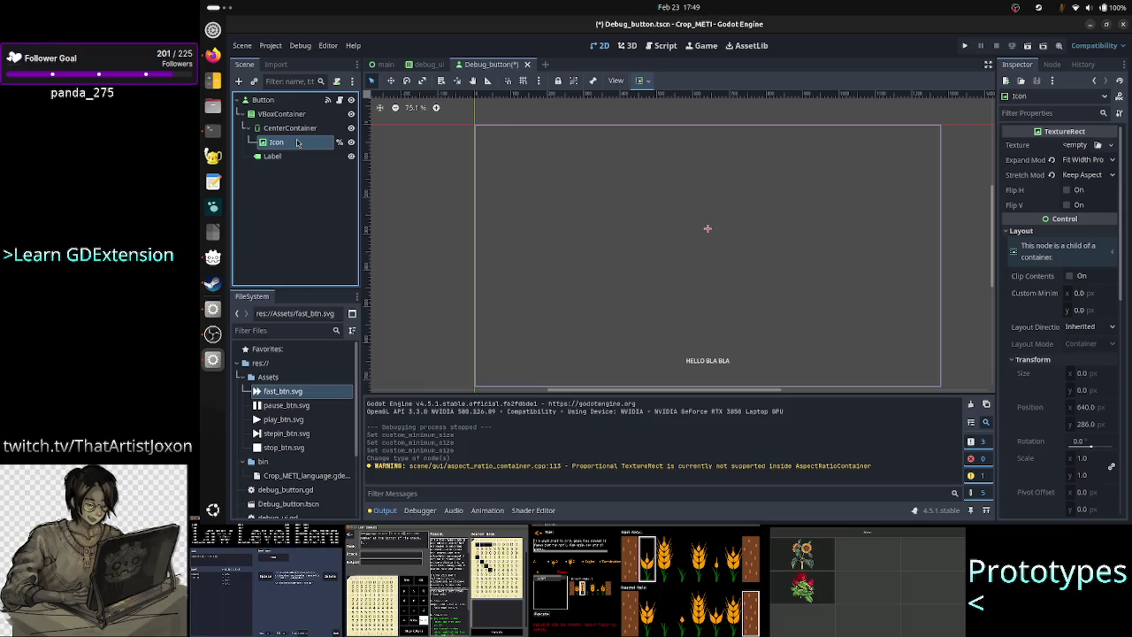
{"action": "left_click_drag", "start_coordinate": [297, 143], "coordinate": [285, 120]}
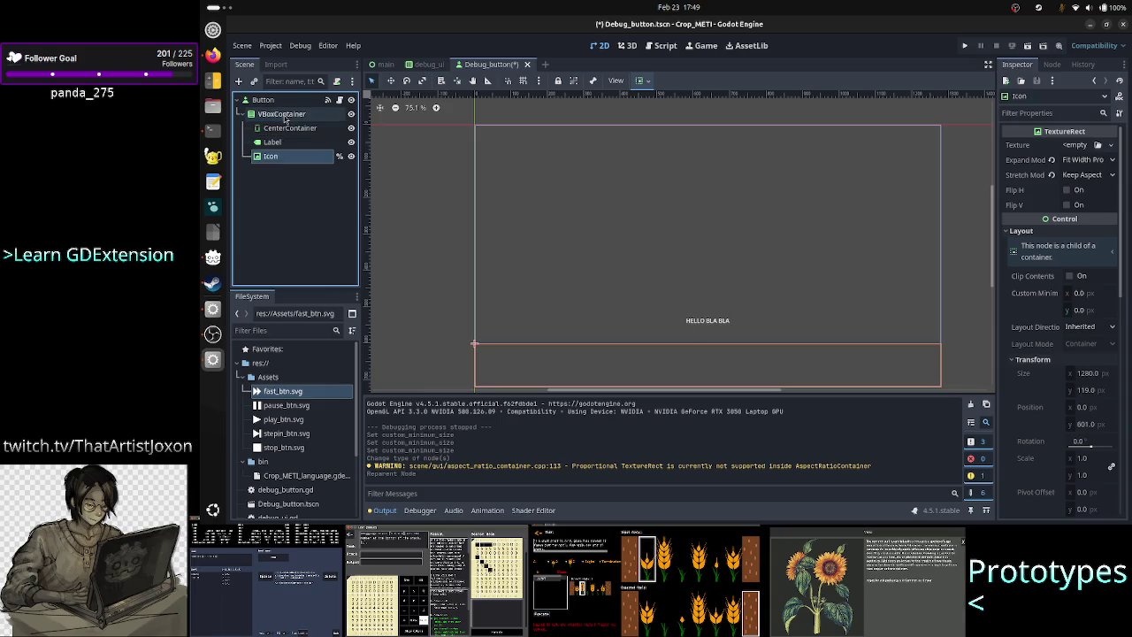
{"action": "left_click", "coordinate": [286, 128]}
{"action": "key", "text": "Delete"}
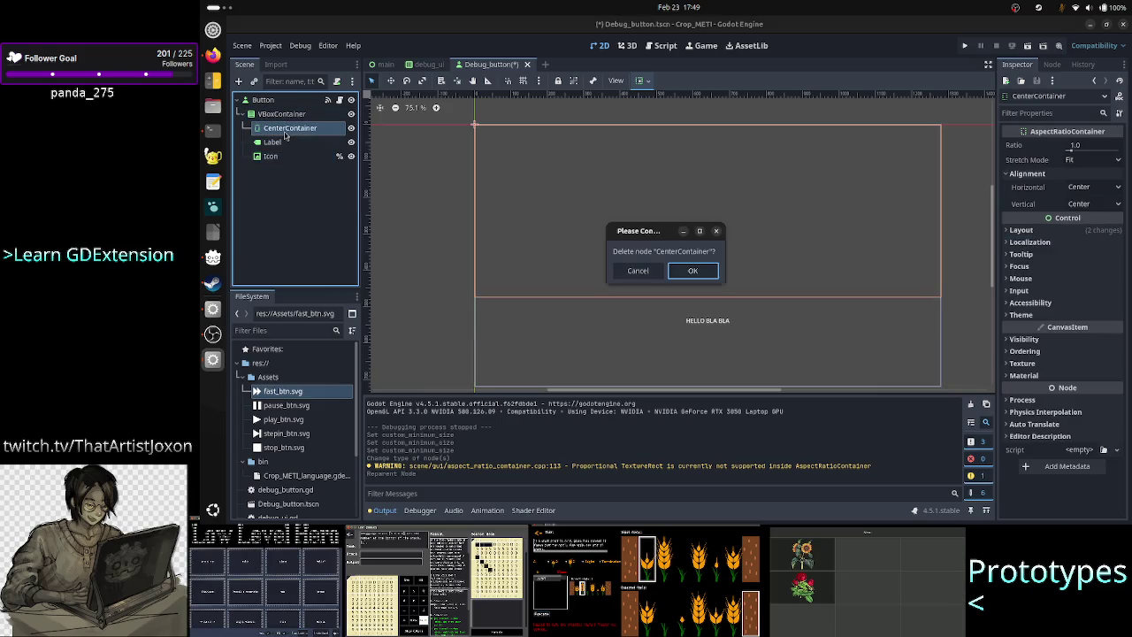
{"action": "key", "text": "Return"}
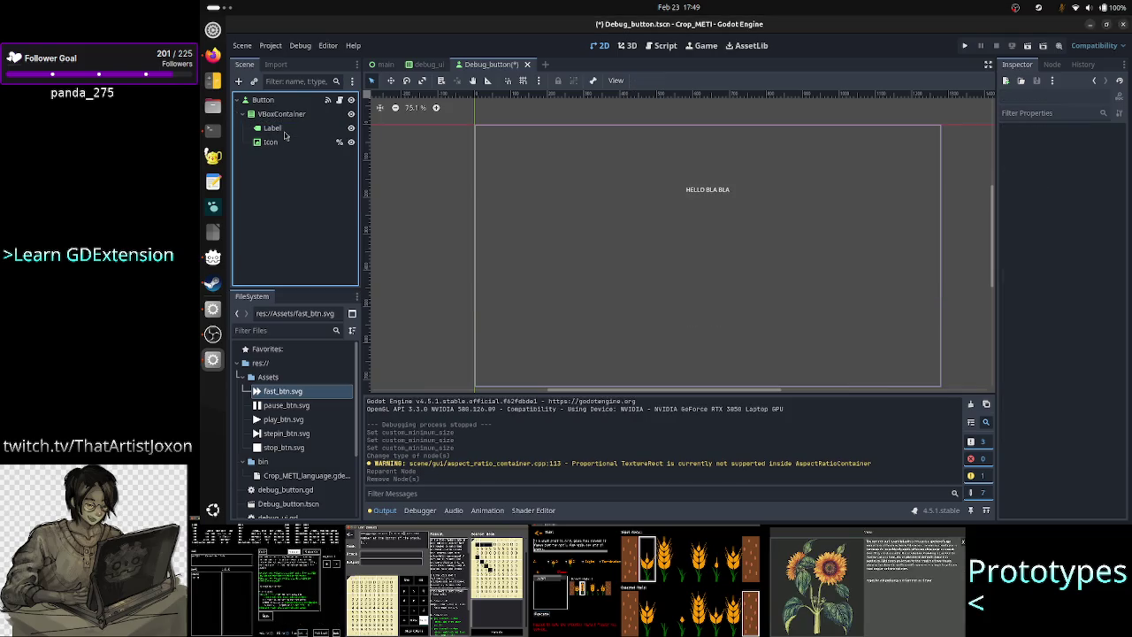
{"action": "left_click_drag", "start_coordinate": [270, 143], "coordinate": [280, 123]}
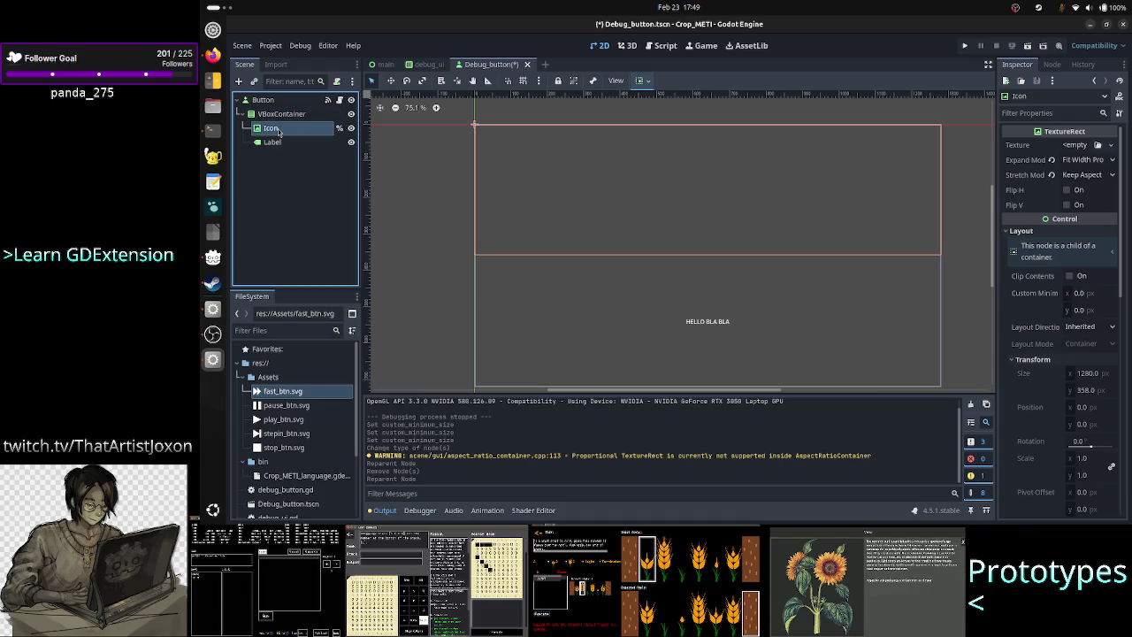
Step: Inspect Icon's Container Sizing: Fill with vertical Expand and stretch ratio 1.0
{"action": "double_click", "coordinate": [281, 128]}
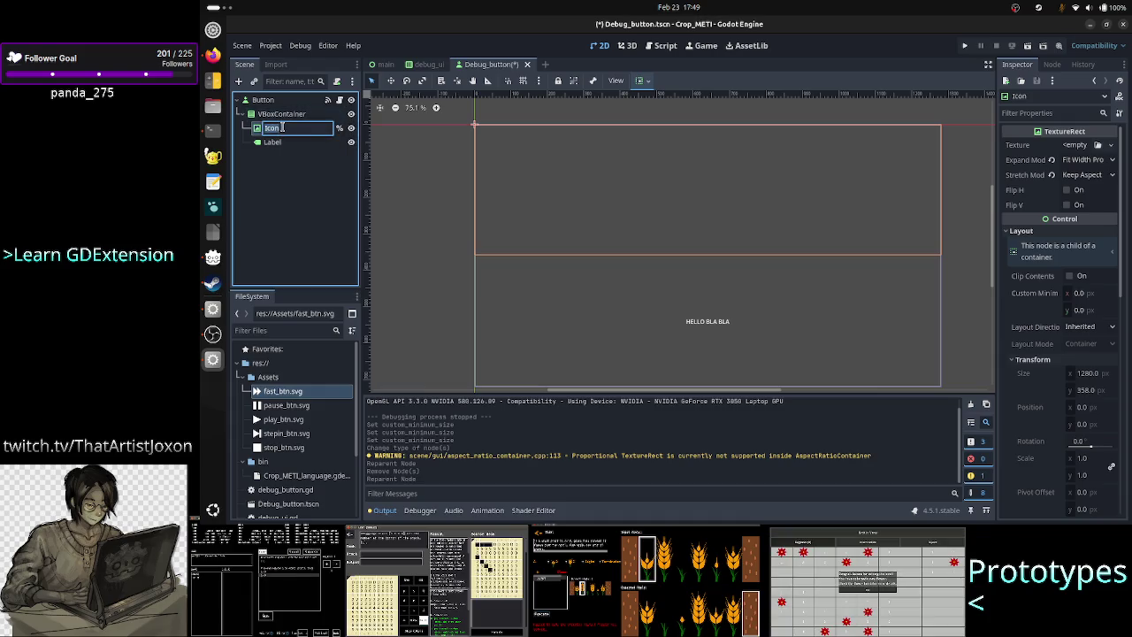
{"action": "key", "text": "Return"}
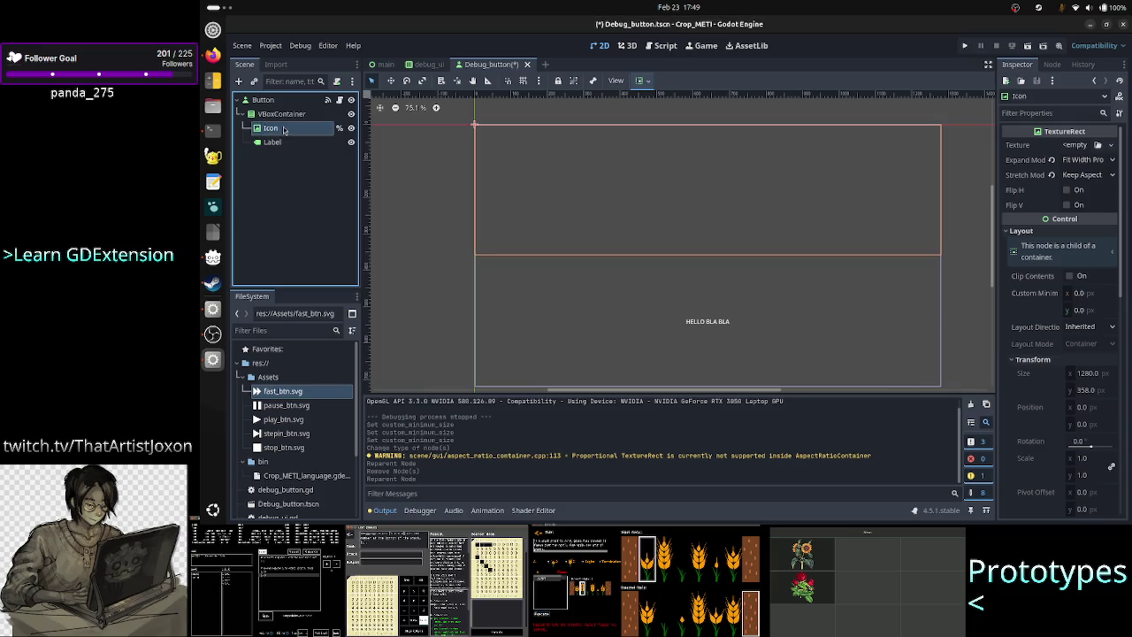
{"action": "key", "text": "Up"}
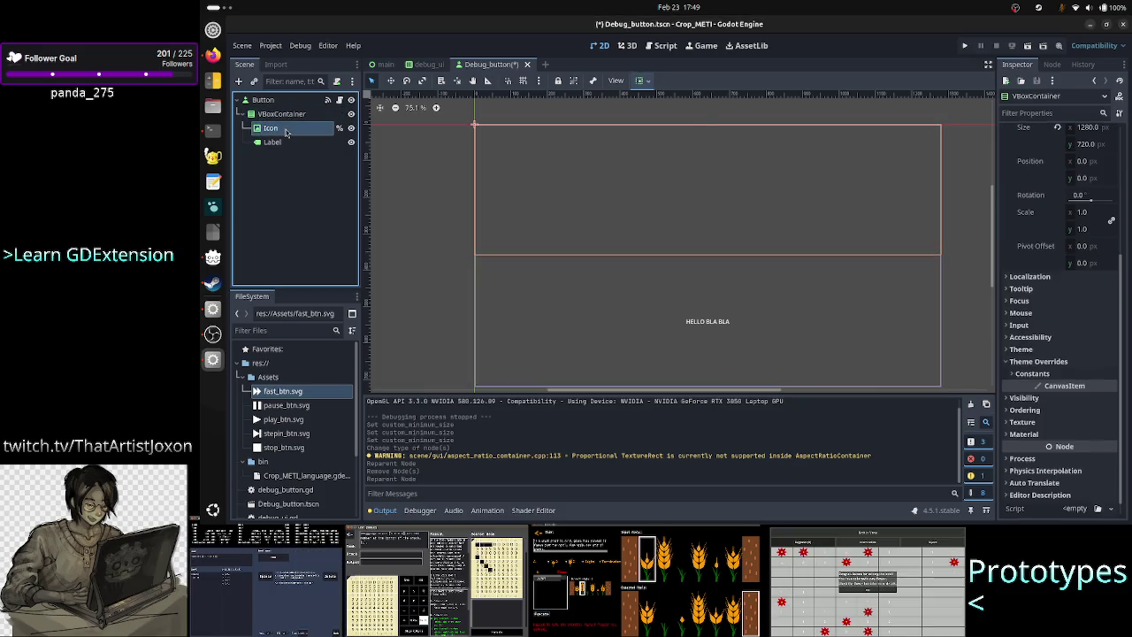
{"action": "left_click", "coordinate": [285, 130]}
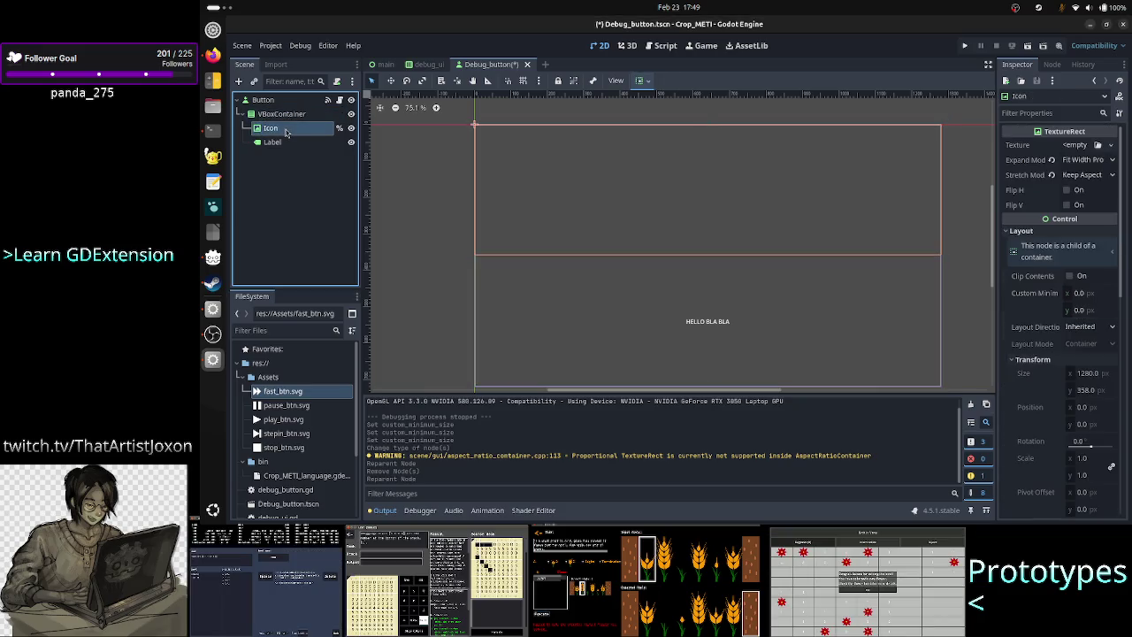
{"action": "left_click", "coordinate": [649, 82]}
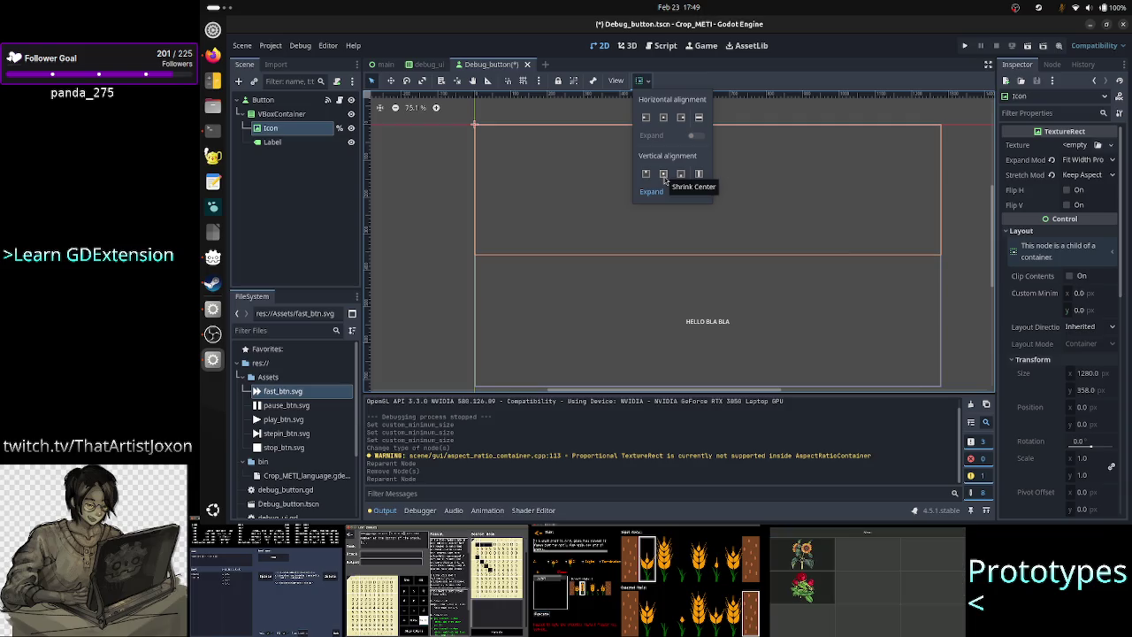
{"action": "left_click", "coordinate": [310, 192]}
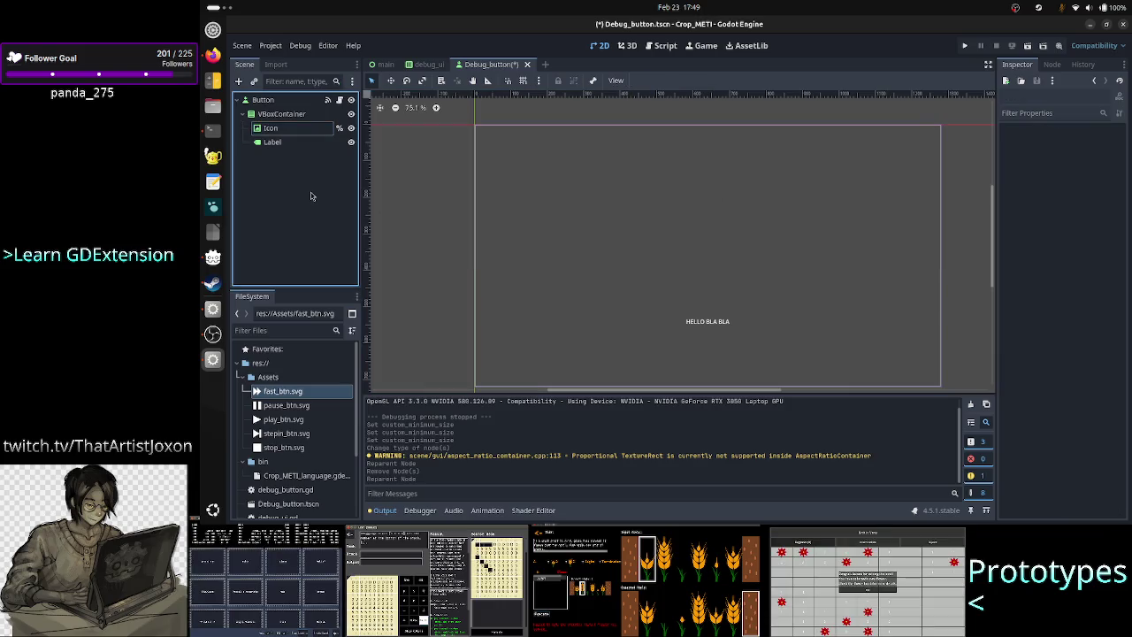
{"action": "left_click", "coordinate": [296, 128]}
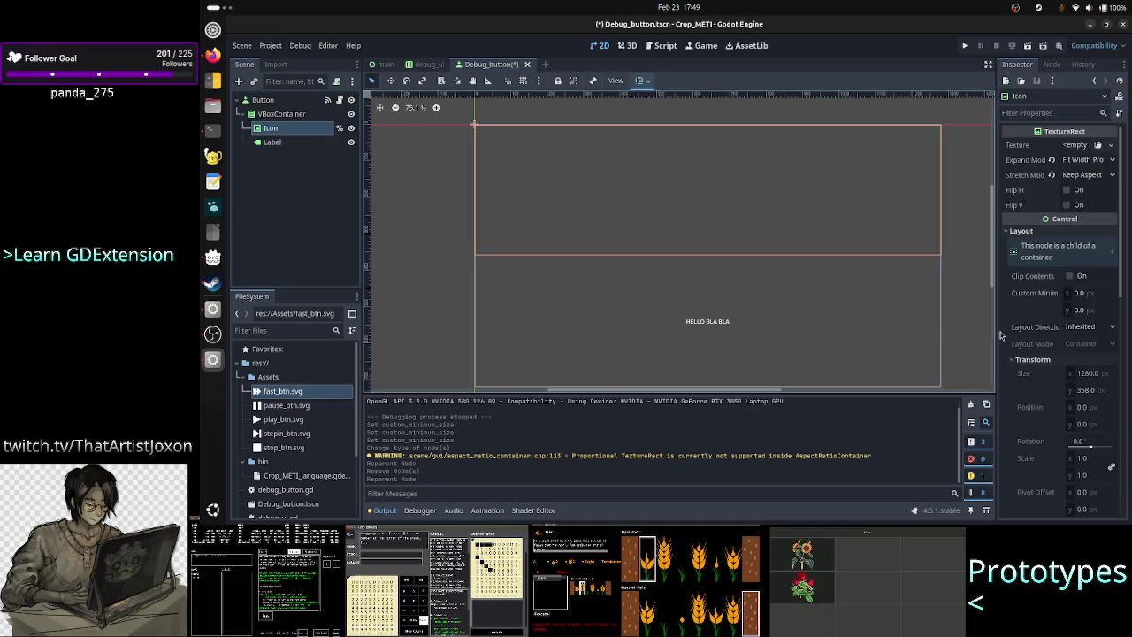
{"action": "scroll", "coordinate": [1070, 365], "scroll_direction": "down", "scroll_amount": 5}
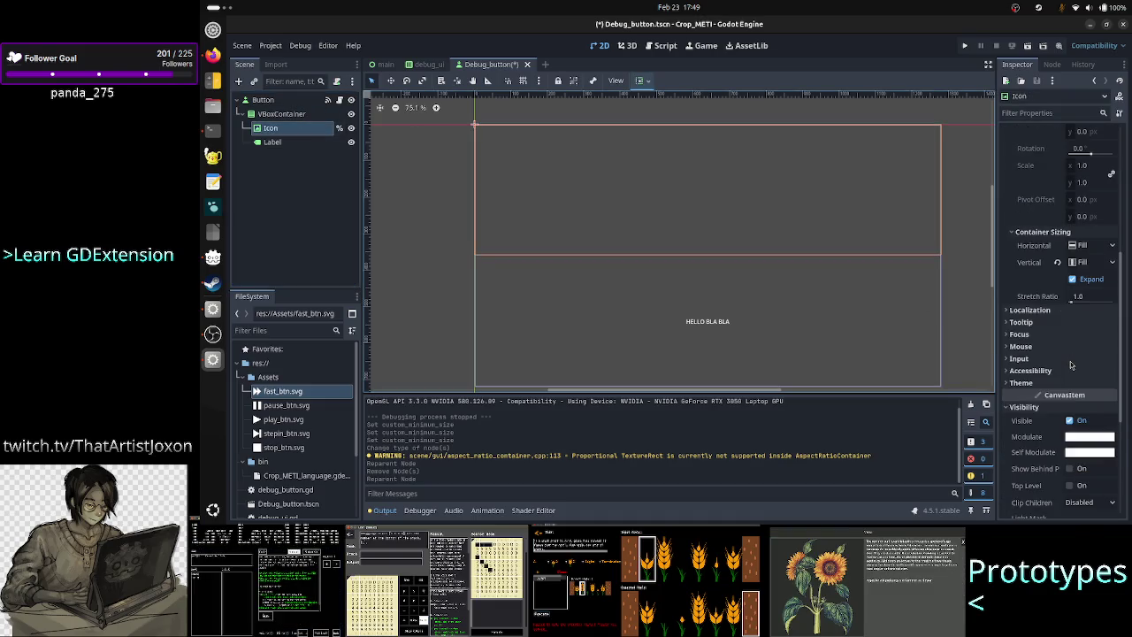
Step: Test-run the game to check three buttons show icons above 'HELLO BLA BLA' labels, then close it
{"action": "left_click", "coordinate": [967, 47]}
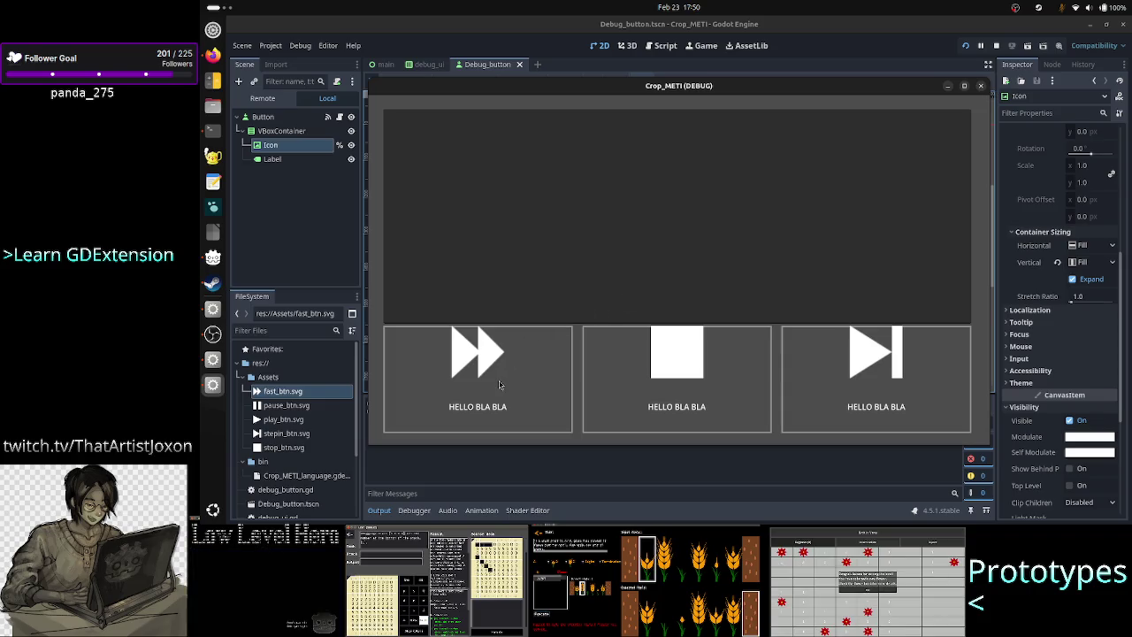
{"action": "left_click", "coordinate": [980, 85]}
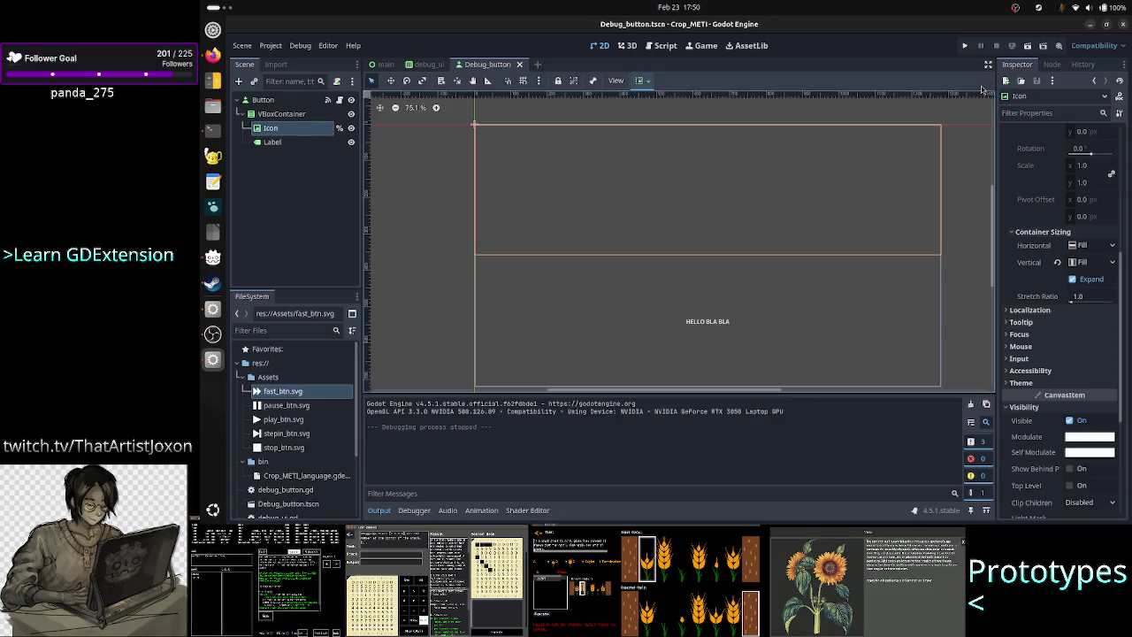
Step: Set Icon's vertical sizing to Shrink Center and test-run, which shows the buttons without icons
{"action": "left_click", "coordinate": [640, 81]}
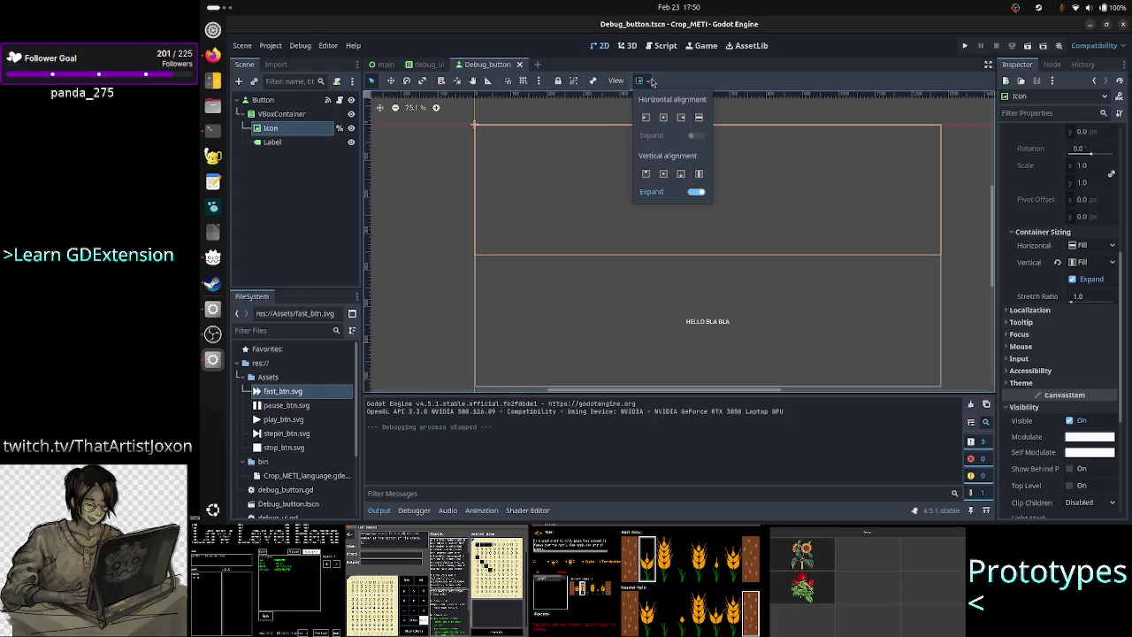
{"action": "left_click", "coordinate": [664, 174]}
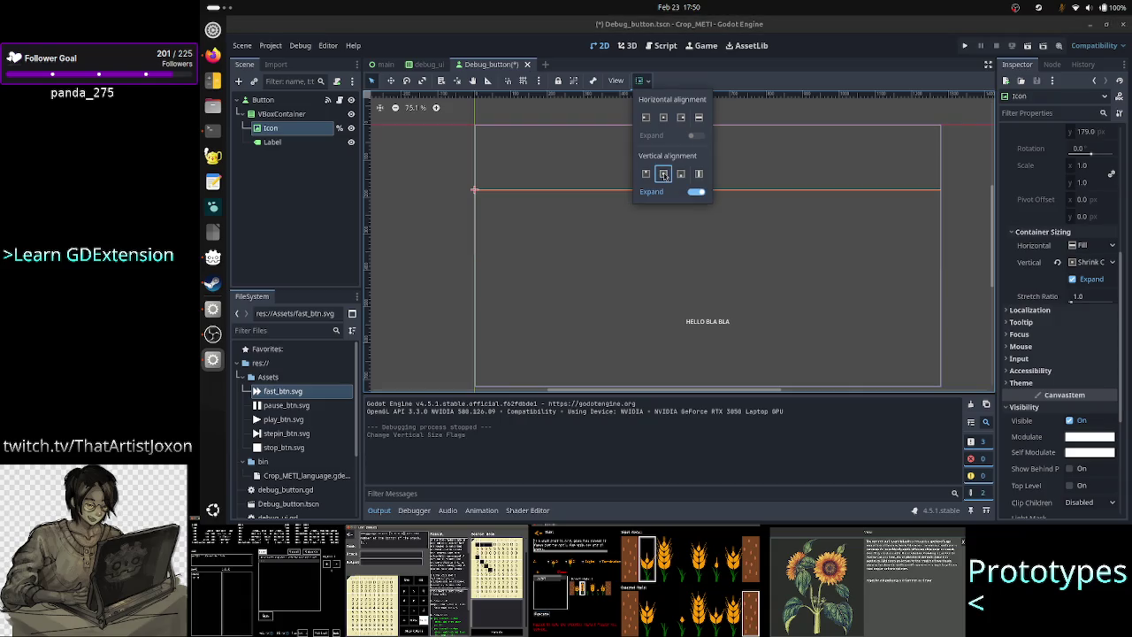
{"action": "left_click", "coordinate": [437, 232]}
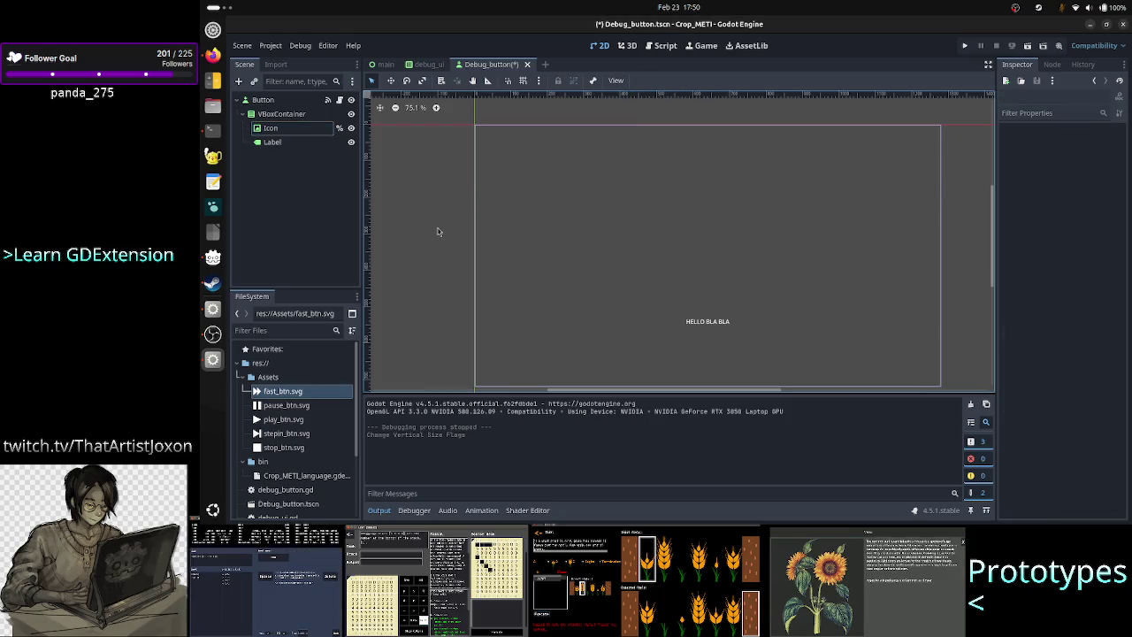
{"action": "left_click", "coordinate": [270, 128]}
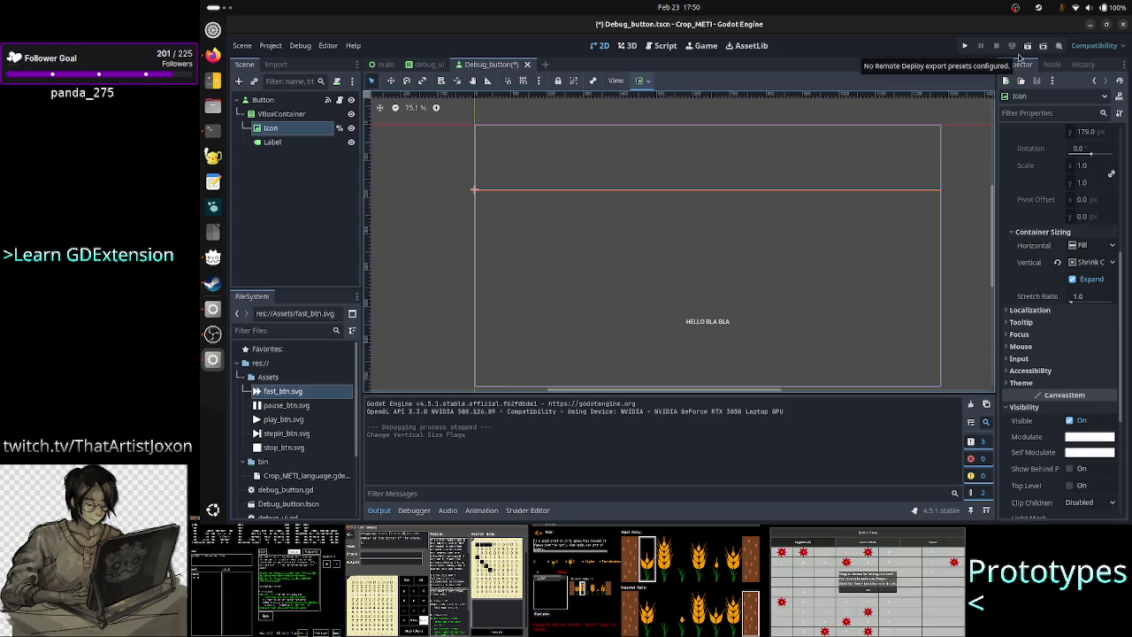
{"action": "left_click", "coordinate": [966, 46]}
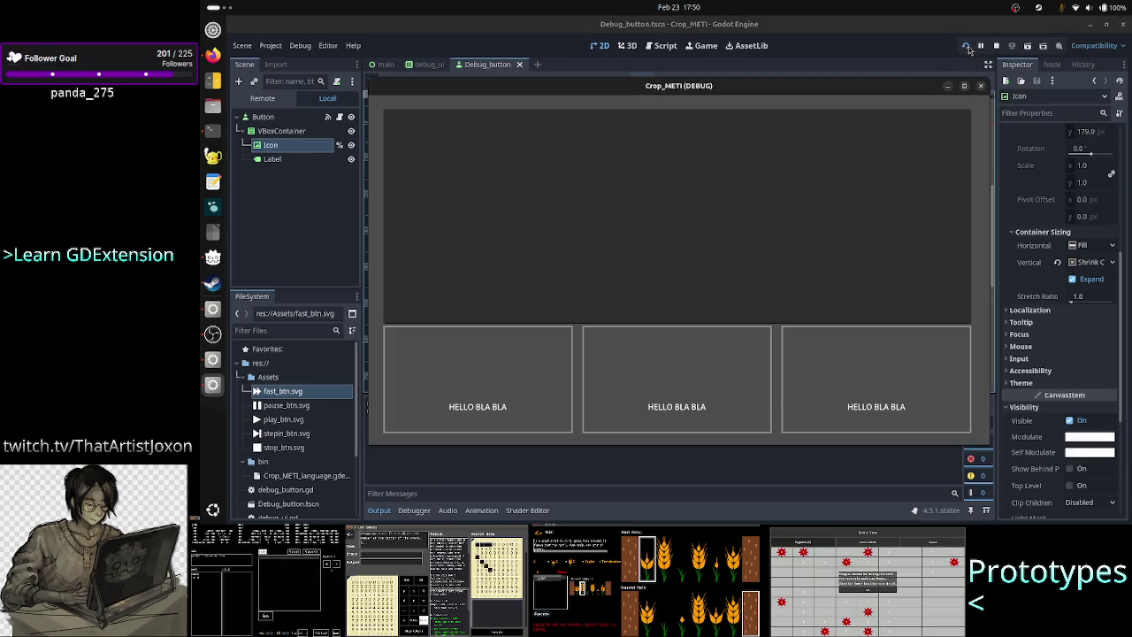
{"action": "left_click", "coordinate": [981, 87]}
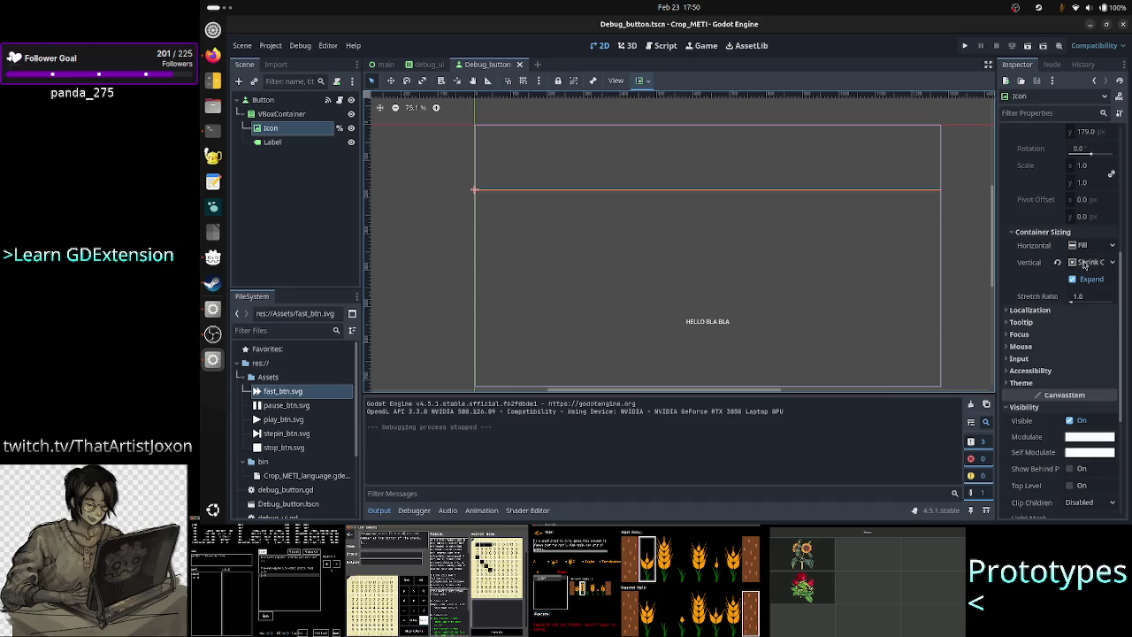
Step: Undo the Shrink Center change so Icon returns to vertical Fill with Expand
{"action": "scroll", "coordinate": [1082, 326], "scroll_direction": "up", "scroll_amount": 4}
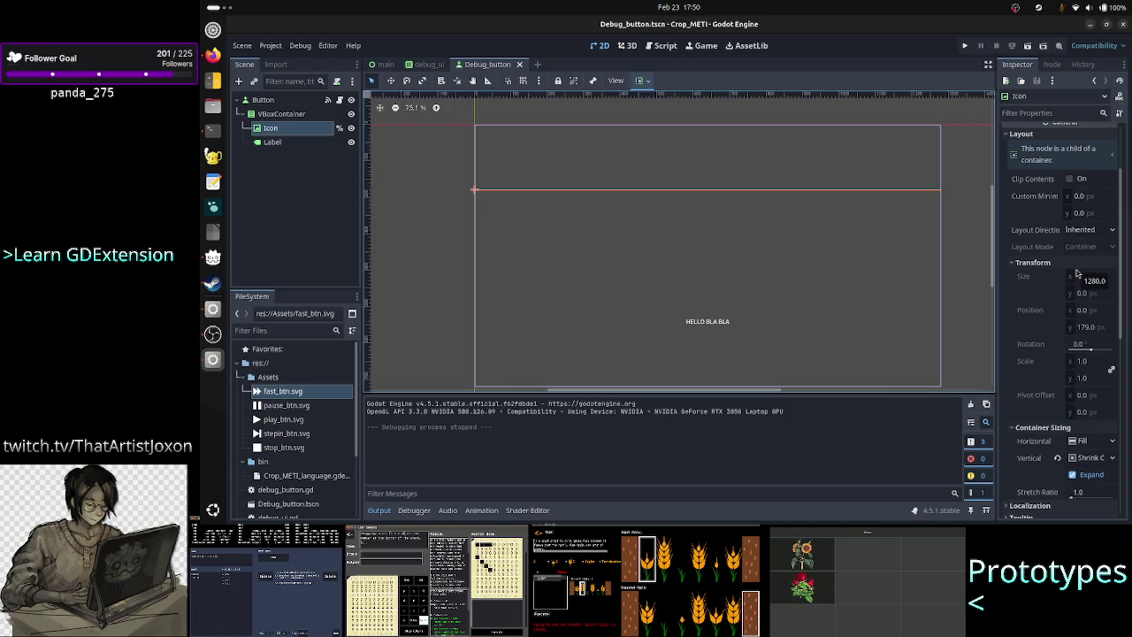
{"action": "scroll", "coordinate": [1077, 274], "scroll_direction": "up", "scroll_amount": 2}
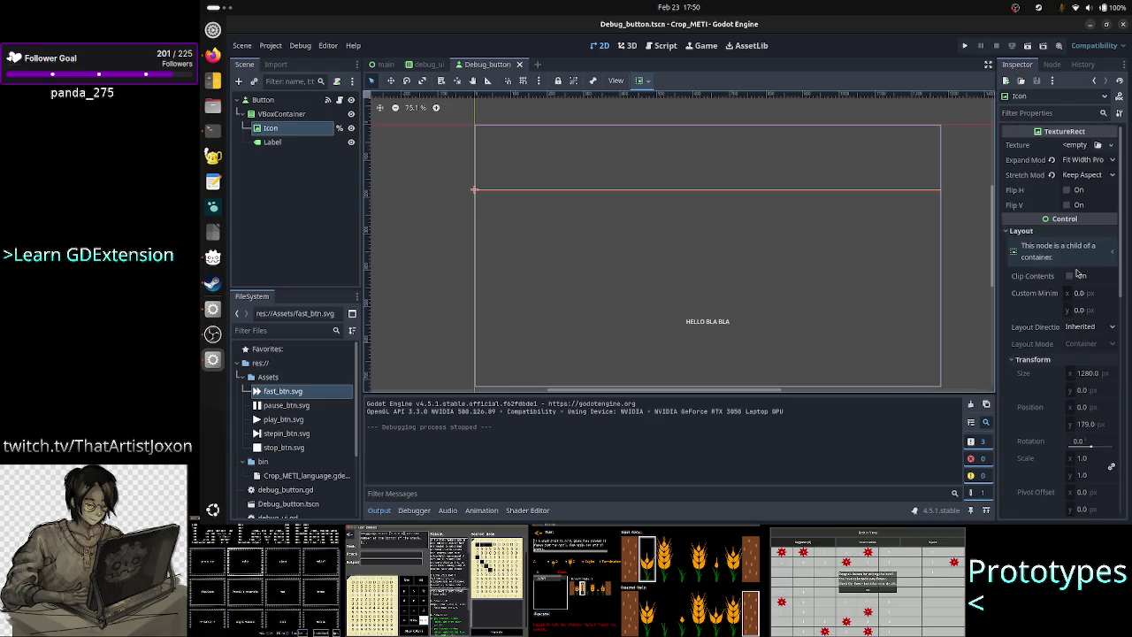
{"action": "scroll", "coordinate": [1079, 275], "scroll_direction": "down", "scroll_amount": 3}
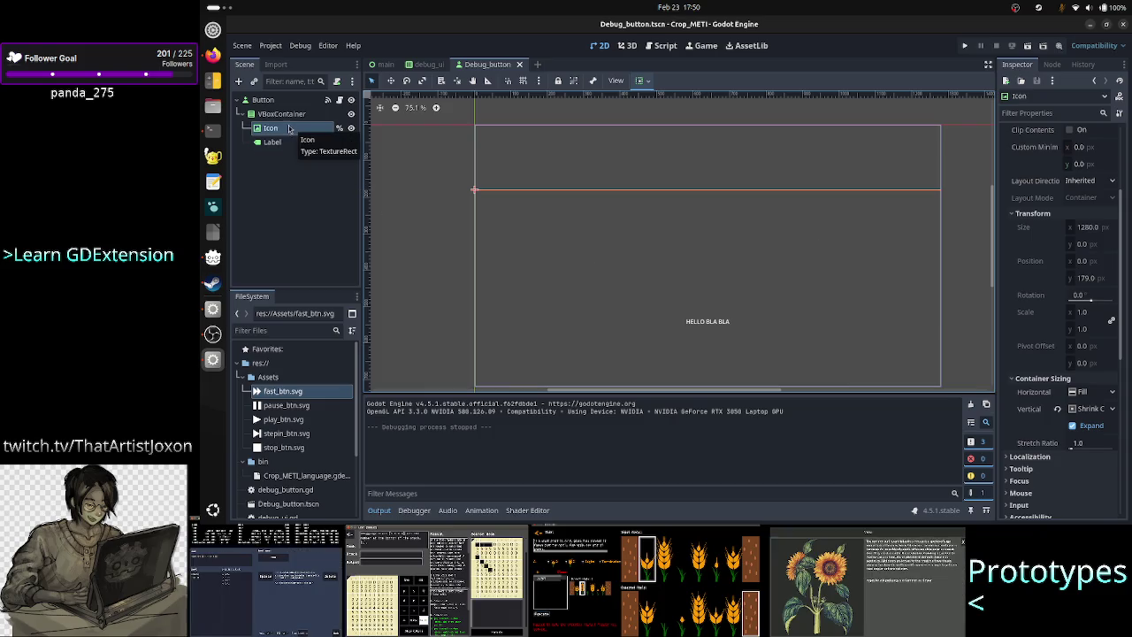
{"action": "left_click", "coordinate": [282, 114]}
{"action": "left_click", "coordinate": [280, 129]}
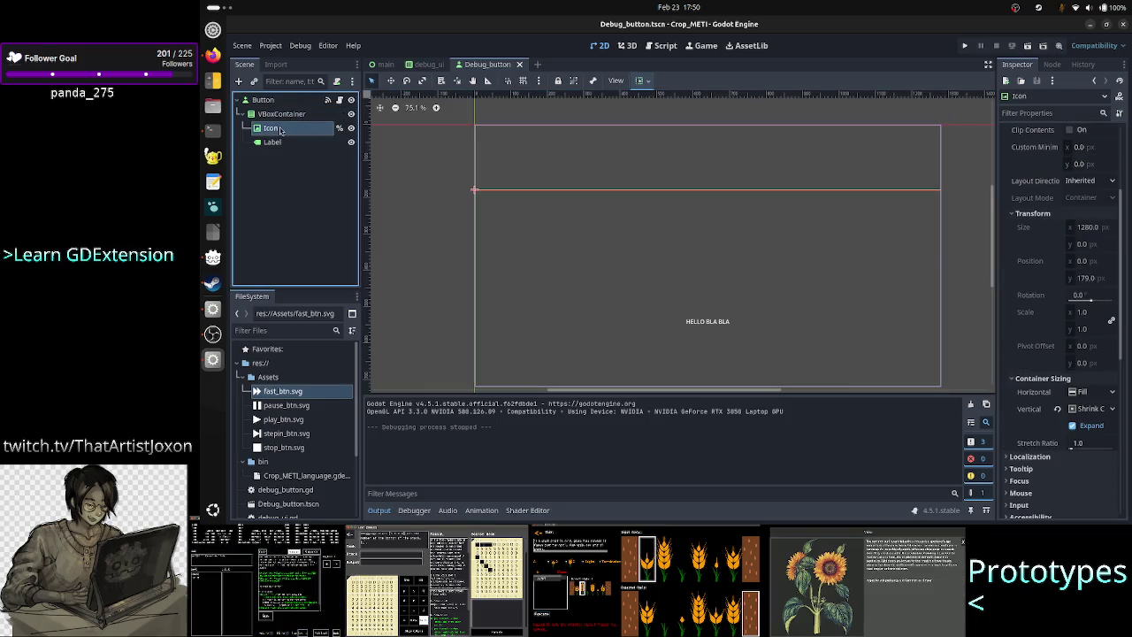
{"action": "key", "text": "ctrl+z"}
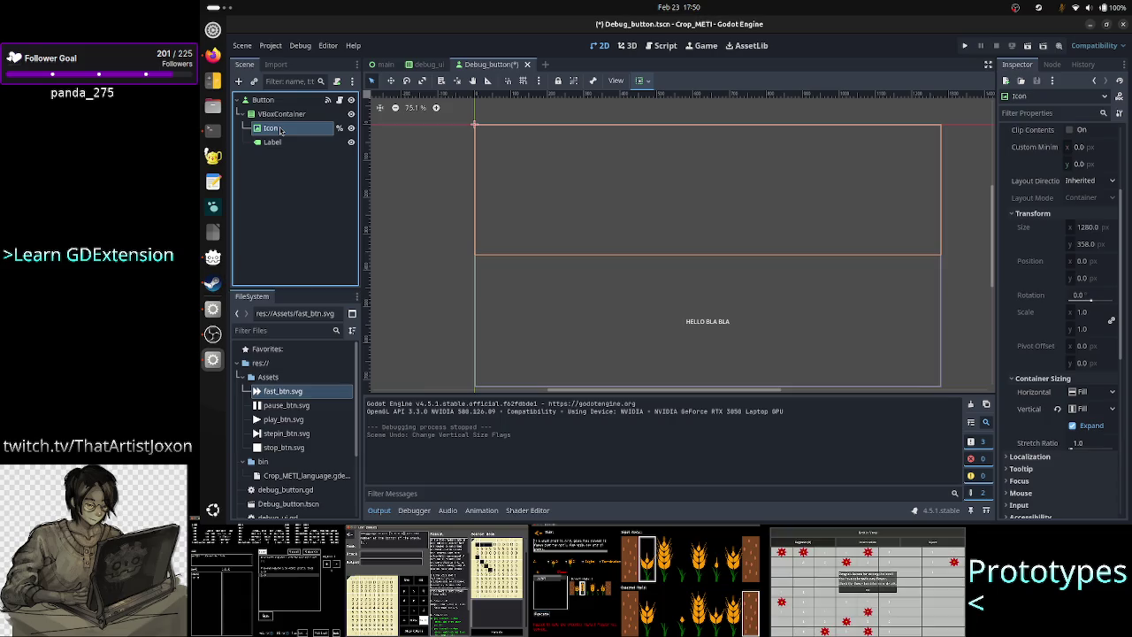
{"action": "left_click", "coordinate": [281, 114]}
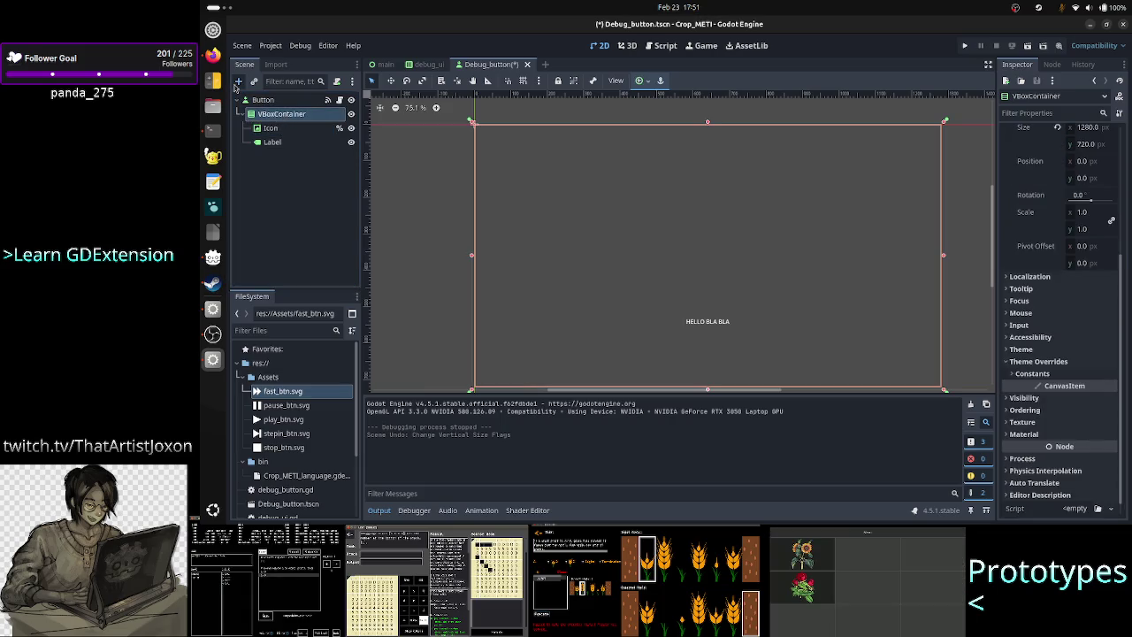
Step: Add a Control node to the VBoxContainer and move it up above Label to hold Icon
{"action": "left_click", "coordinate": [237, 82]}
{"action": "type", "text": "control"}
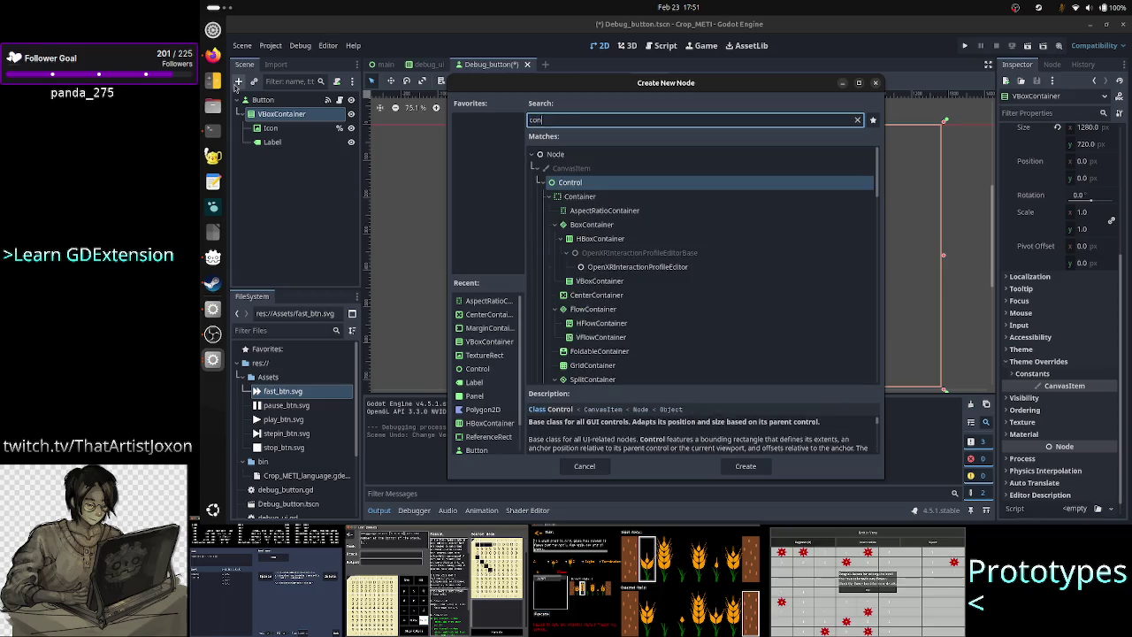
{"action": "key", "text": "Return"}
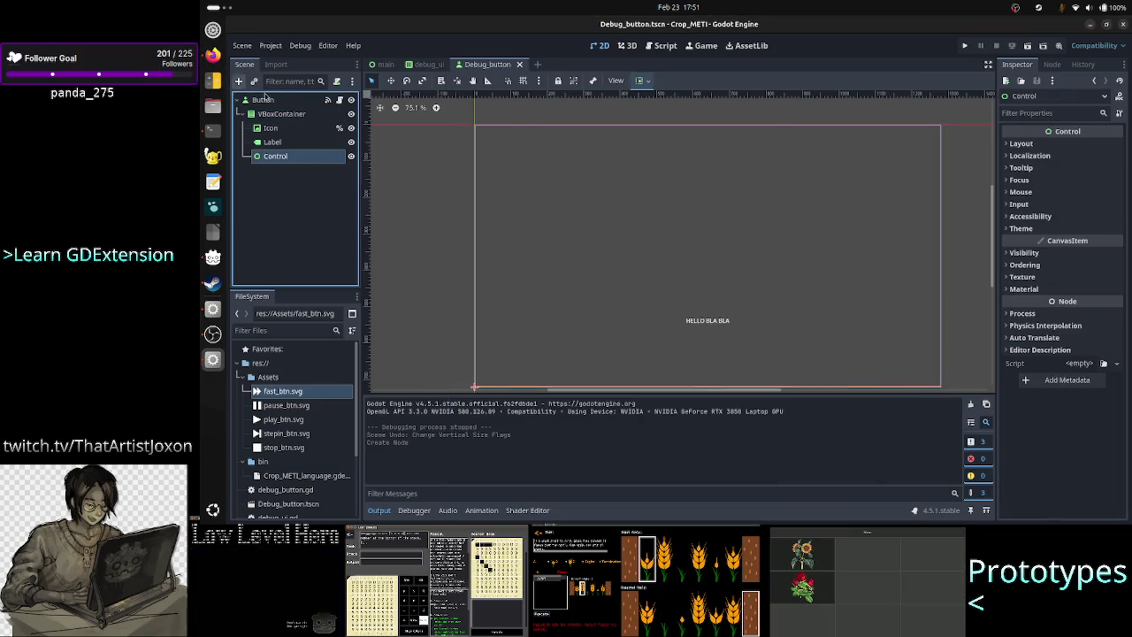
{"action": "mouse_move", "coordinate": [297, 157]}
{"action": "left_mouse_down"}
{"action": "mouse_move", "coordinate": [286, 129]}
{"action": "mouse_move", "coordinate": [275, 138]}
{"action": "mouse_move", "coordinate": [281, 129]}
{"action": "left_mouse_up"}
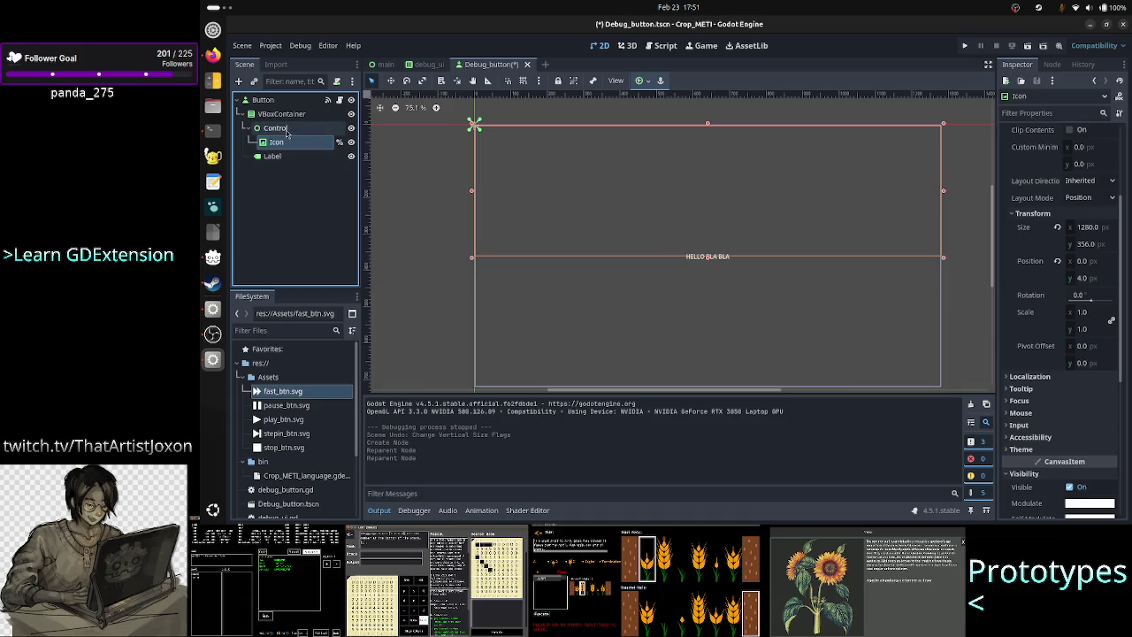
{"action": "left_click", "coordinate": [275, 129]}
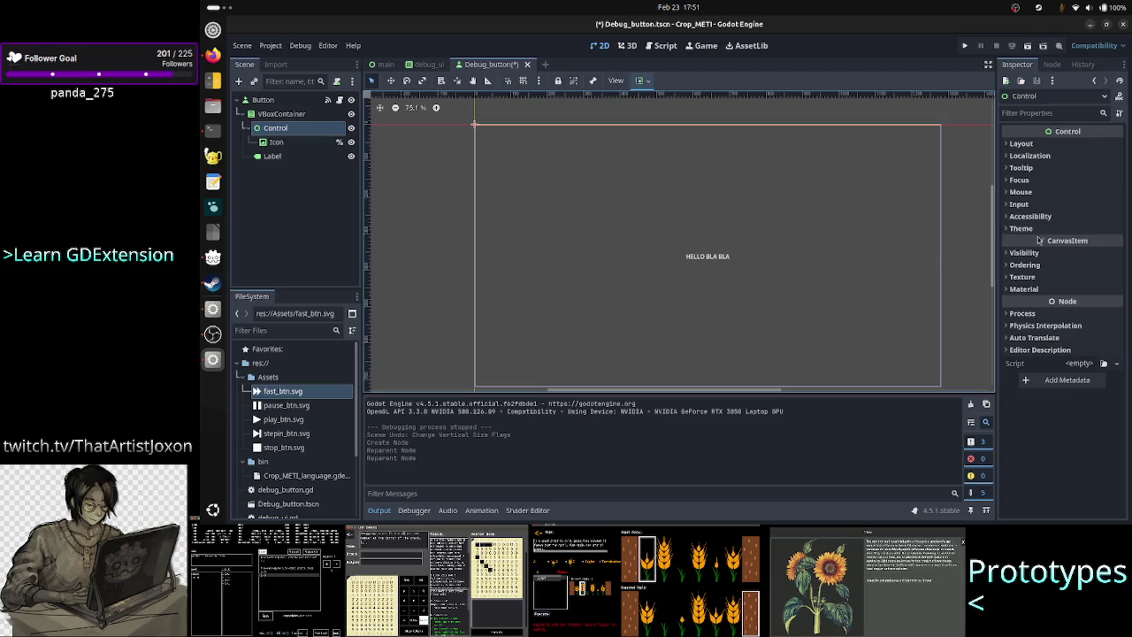
Step: Enable vertical Expand in the Control's Container Sizing settings
{"action": "left_click", "coordinate": [1022, 143]}
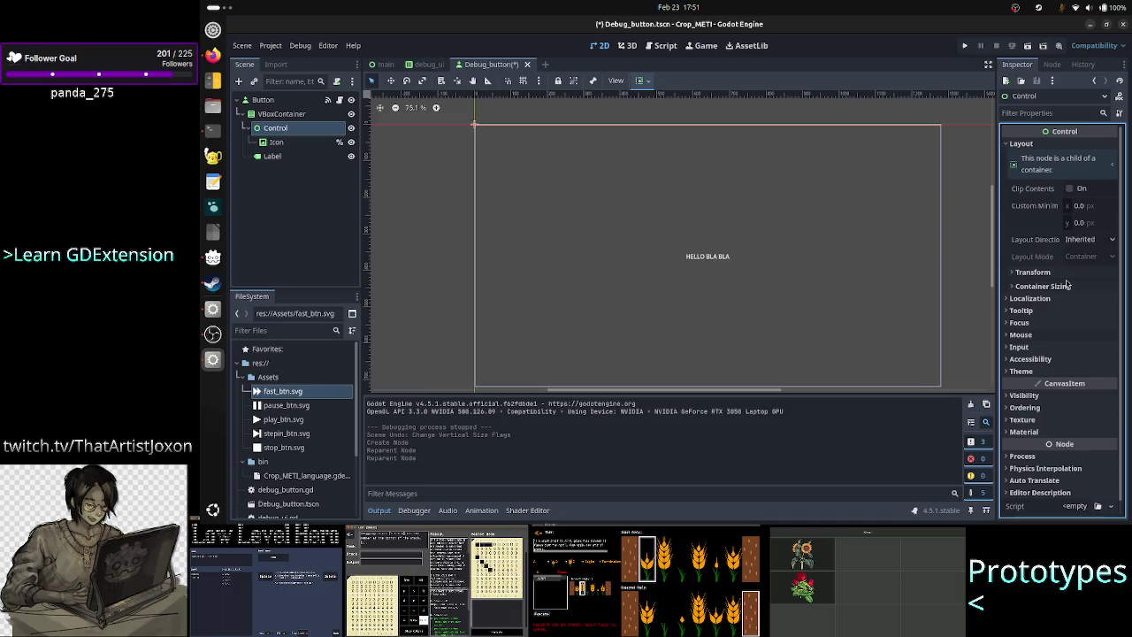
{"action": "left_click", "coordinate": [1067, 286]}
{"action": "left_click", "coordinate": [1081, 335]}
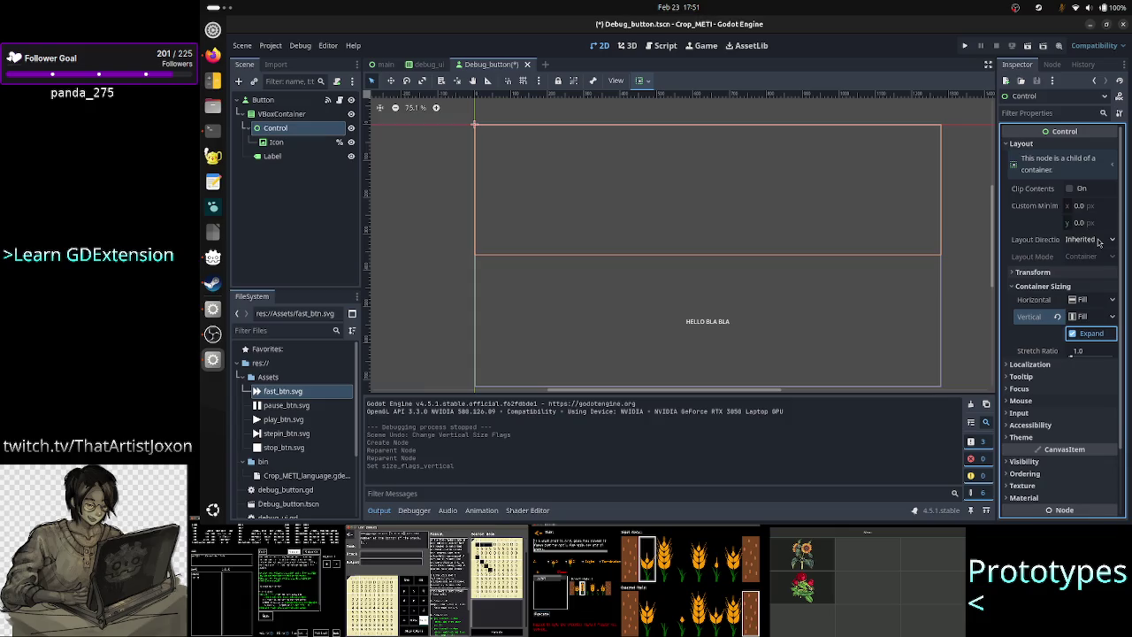
{"action": "left_click", "coordinate": [262, 142]}
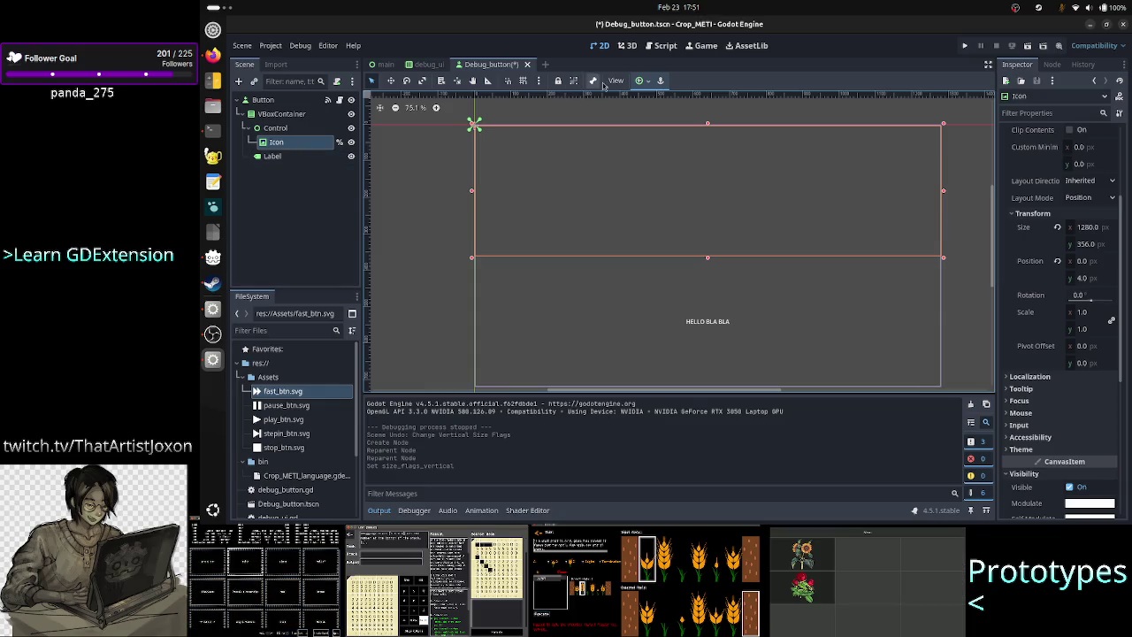
Step: Anchor Icon to the Center preset within its Control
{"action": "left_click", "coordinate": [650, 85]}
{"action": "left_click", "coordinate": [649, 86]}
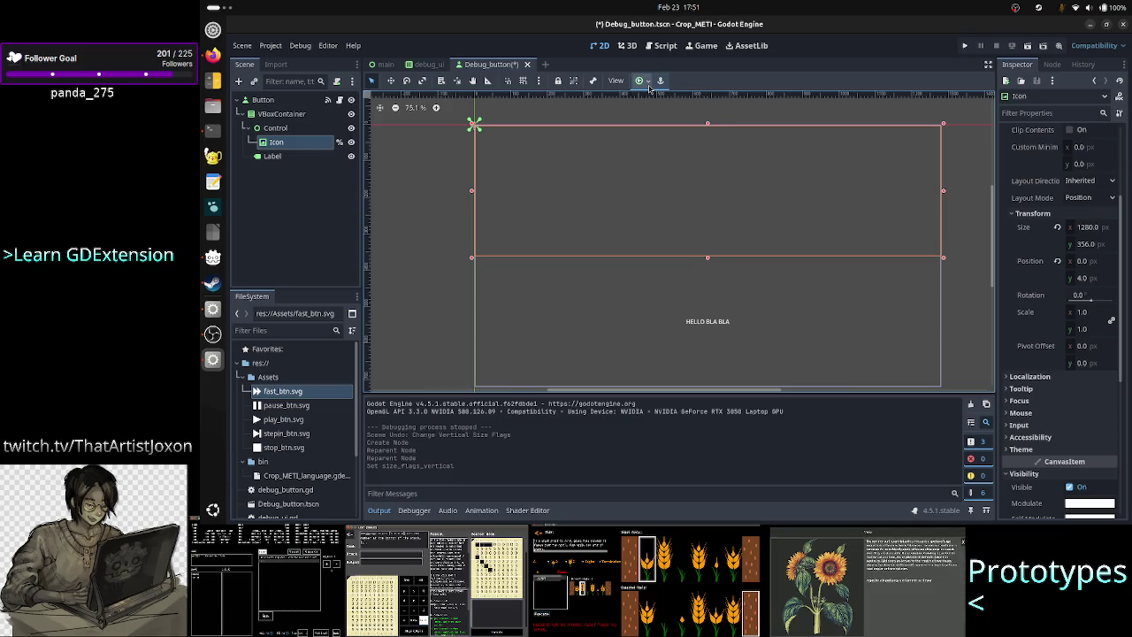
{"action": "left_click", "coordinate": [648, 83]}
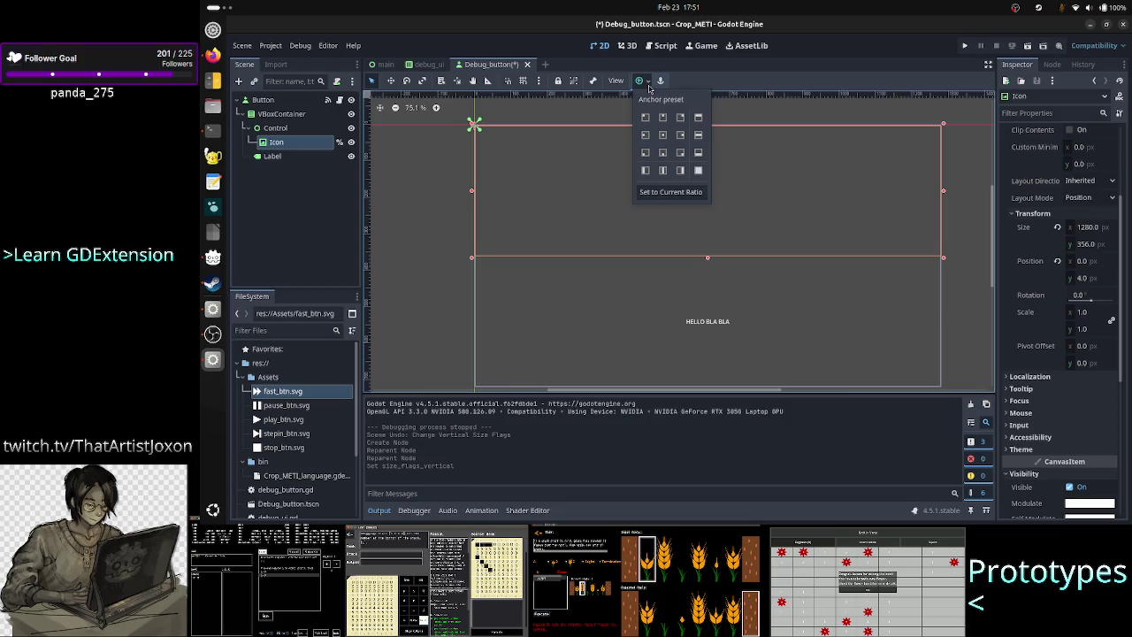
{"action": "left_click", "coordinate": [663, 135]}
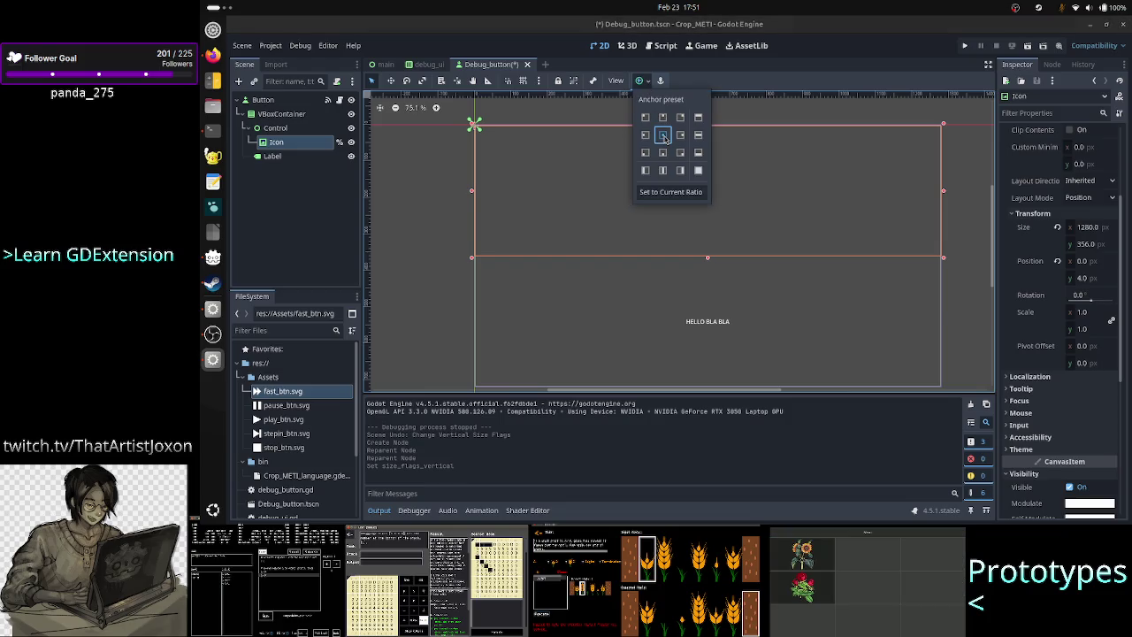
{"action": "left_click", "coordinate": [326, 210]}
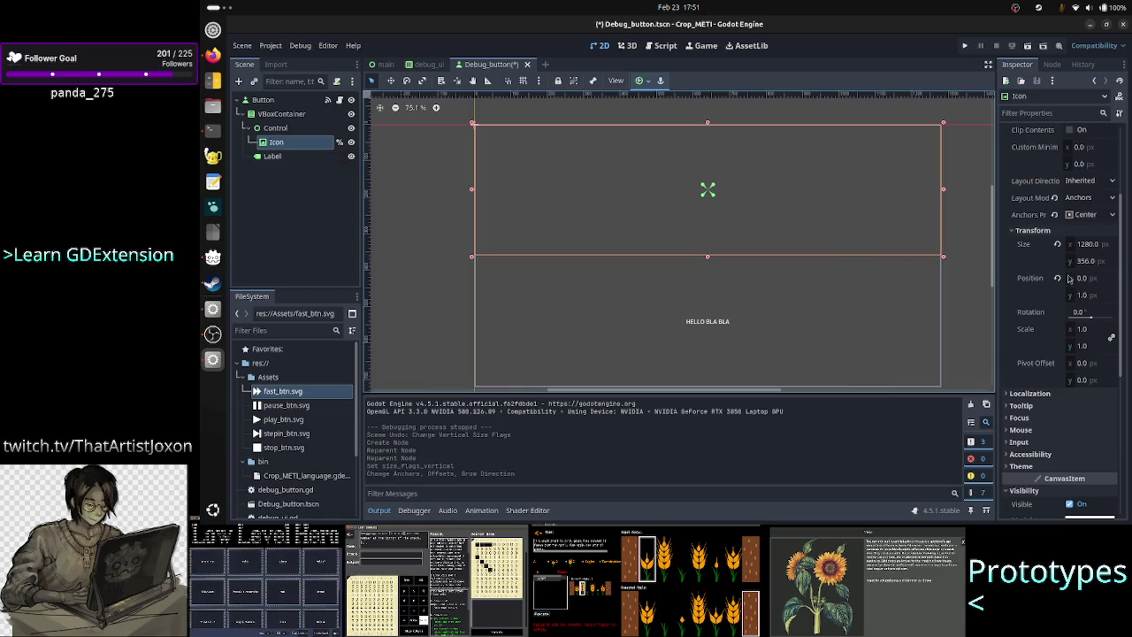
Step: Test-run the game, revealing oversized icons overflowing the three buttons
{"action": "scroll", "coordinate": [1062, 279], "scroll_direction": "up", "scroll_amount": 1}
{"action": "scroll", "coordinate": [1059, 281], "scroll_direction": "up", "scroll_amount": 1}
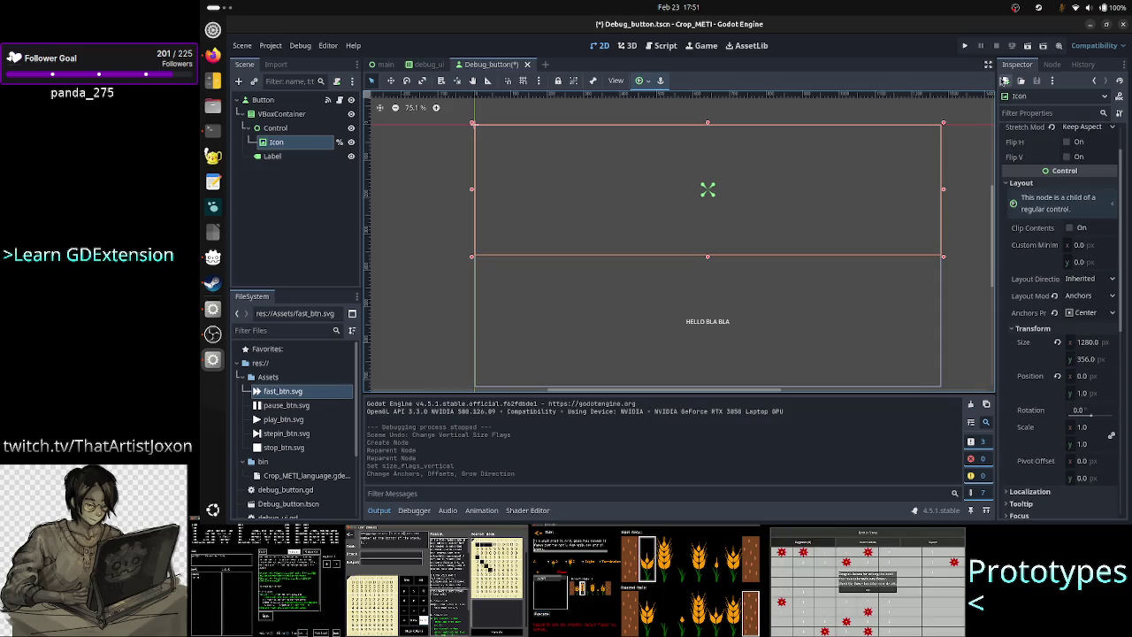
{"action": "left_click", "coordinate": [966, 46]}
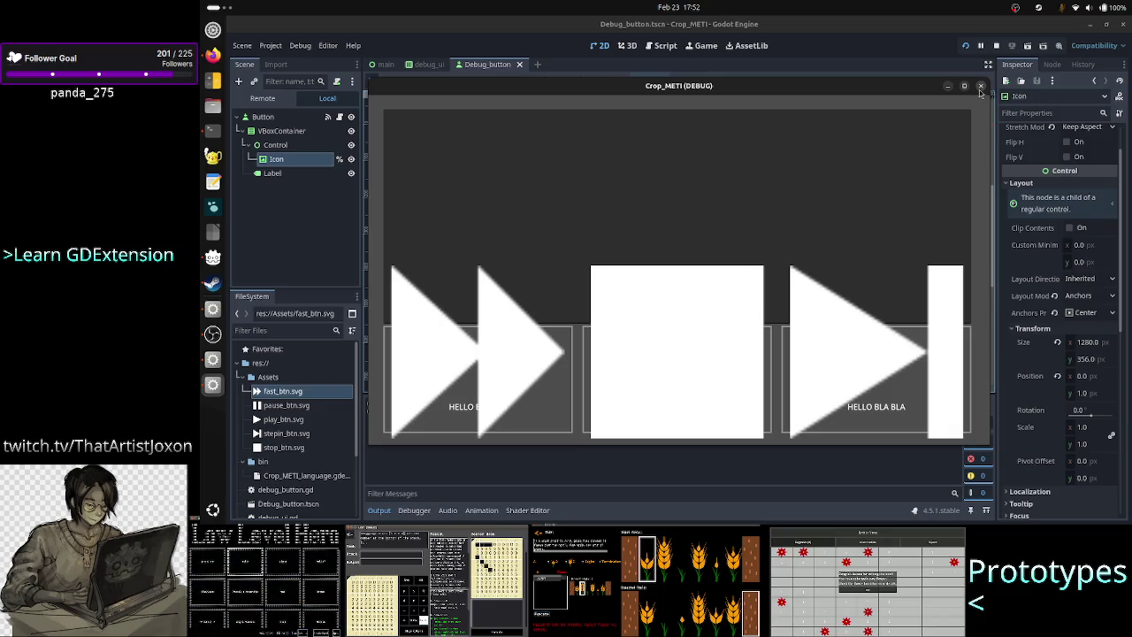
{"action": "left_click", "coordinate": [980, 86]}
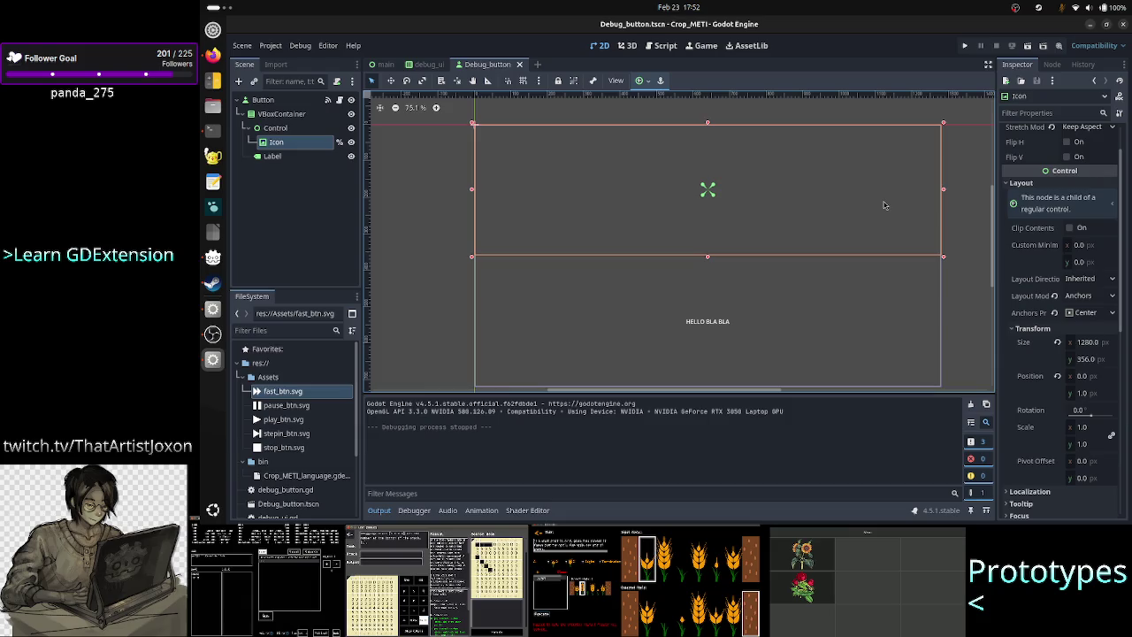
{"action": "scroll", "coordinate": [1051, 390], "scroll_direction": "down", "scroll_amount": 3}
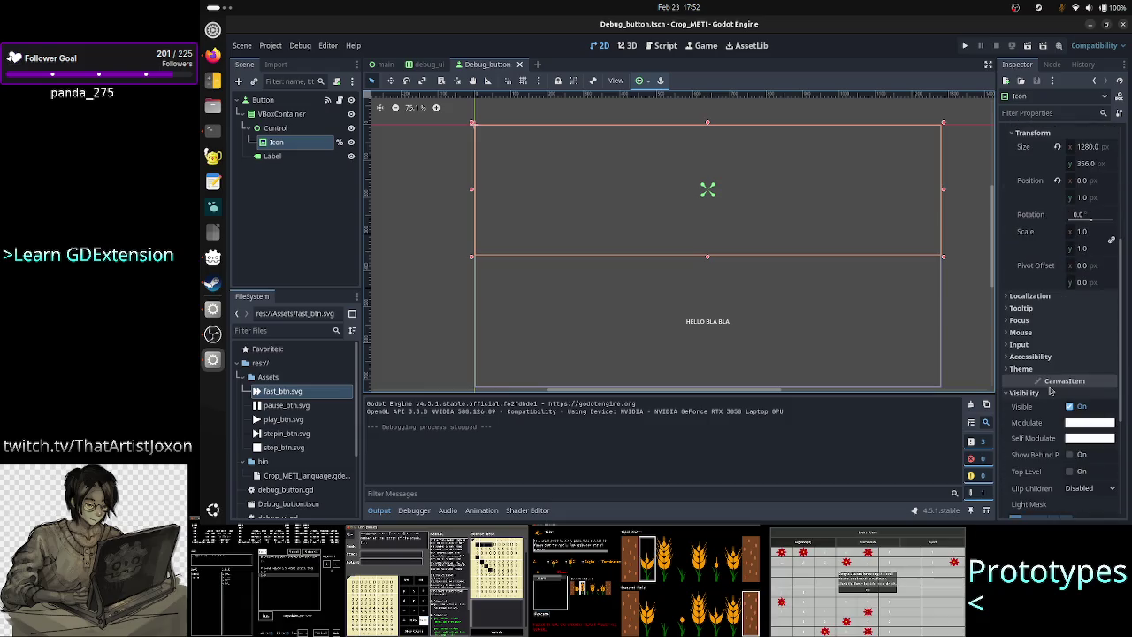
{"action": "scroll", "coordinate": [1064, 309], "scroll_direction": "up", "scroll_amount": 4}
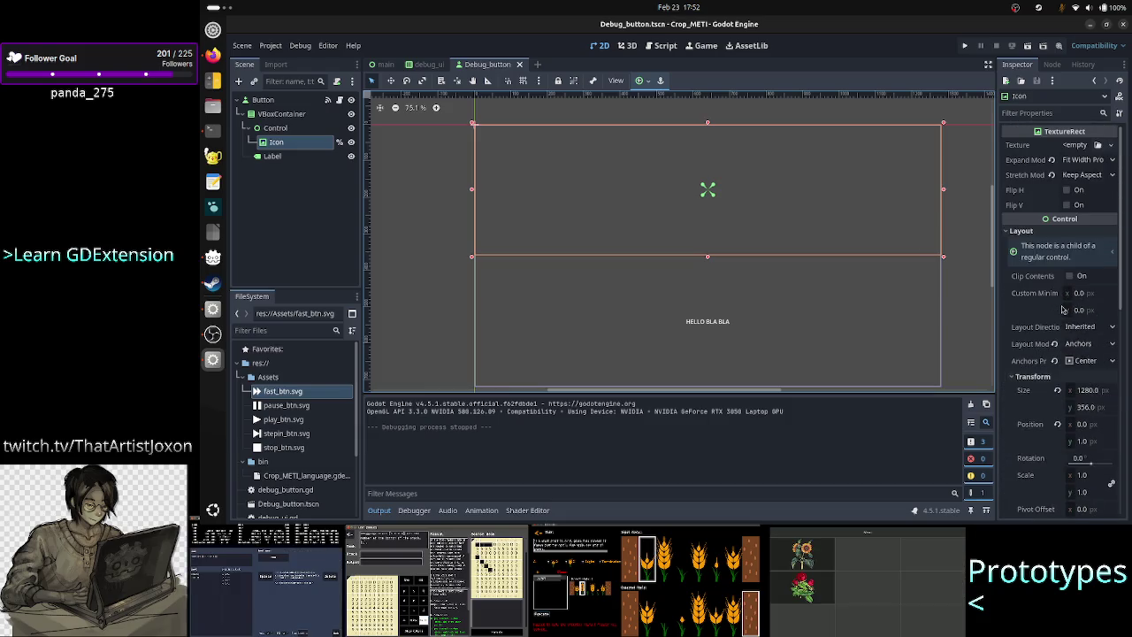
{"action": "scroll", "coordinate": [1063, 308], "scroll_direction": "down", "scroll_amount": 6}
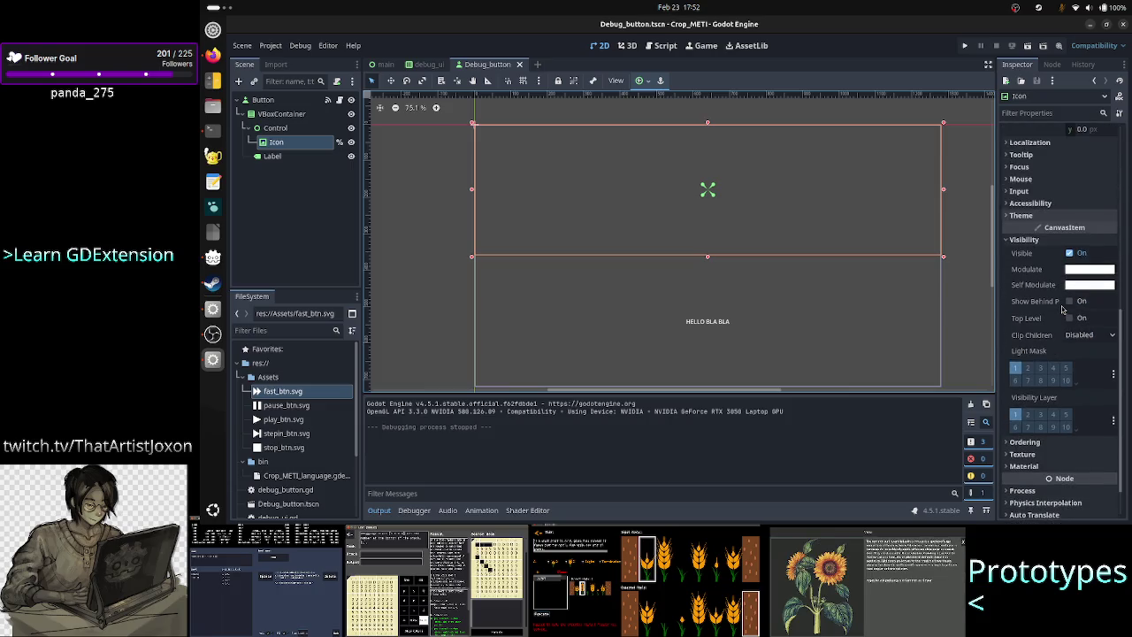
{"action": "scroll", "coordinate": [1064, 308], "scroll_direction": "up", "scroll_amount": 1}
{"action": "scroll", "coordinate": [1063, 308], "scroll_direction": "up", "scroll_amount": 2}
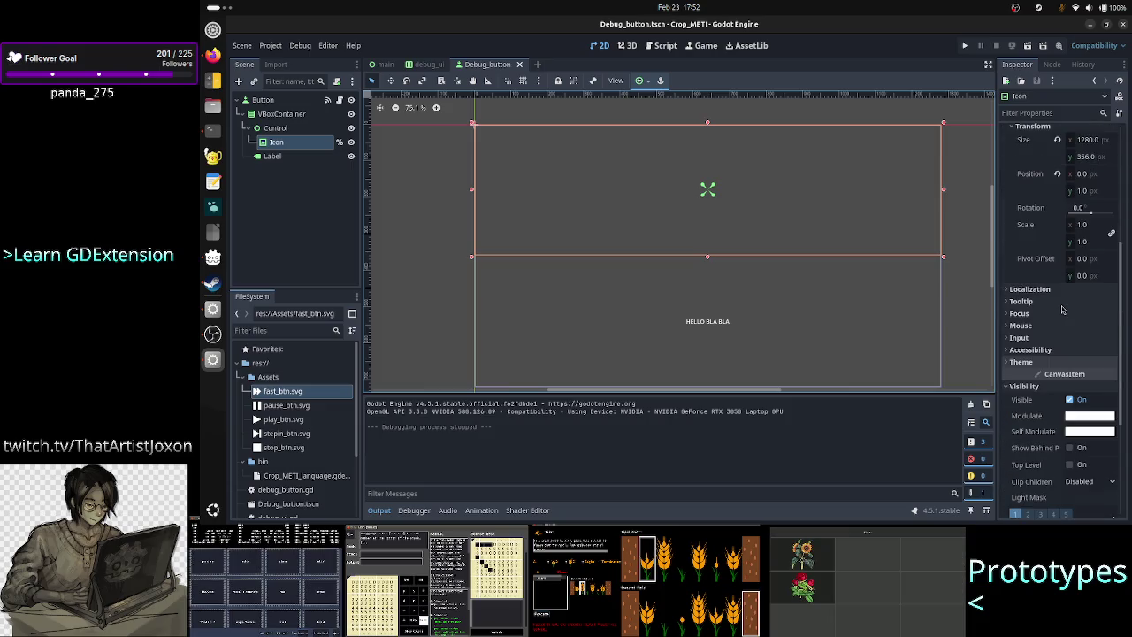
{"action": "scroll", "coordinate": [1063, 309], "scroll_direction": "up", "scroll_amount": 2}
{"action": "scroll", "coordinate": [1064, 309], "scroll_direction": "up", "scroll_amount": 2}
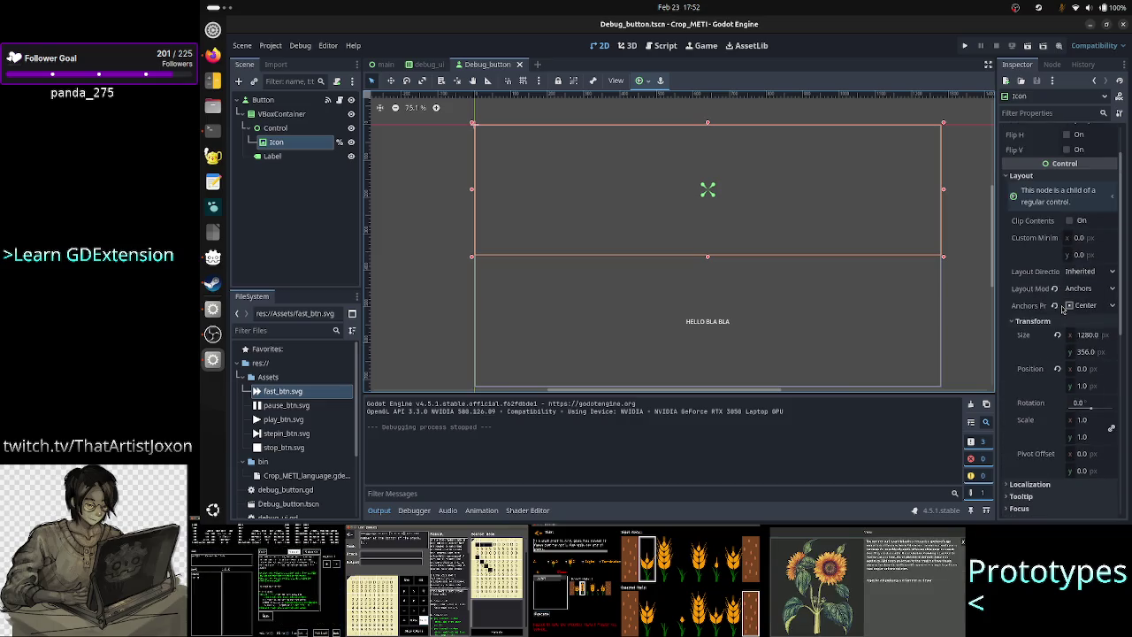
{"action": "left_click", "coordinate": [1094, 274]}
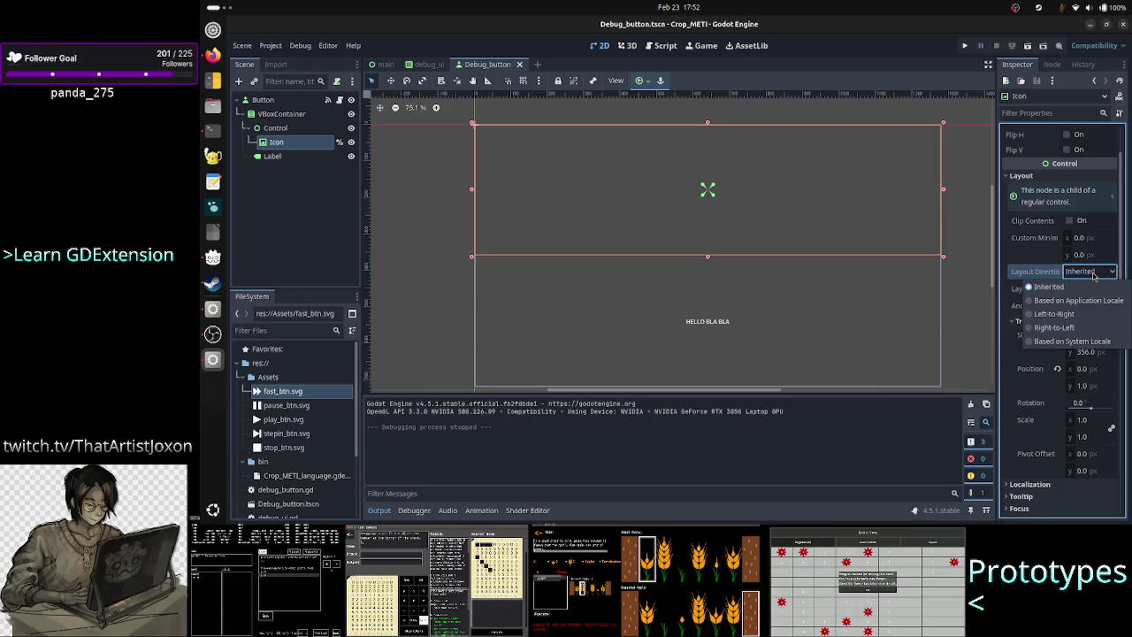
{"action": "left_click", "coordinate": [1094, 275]}
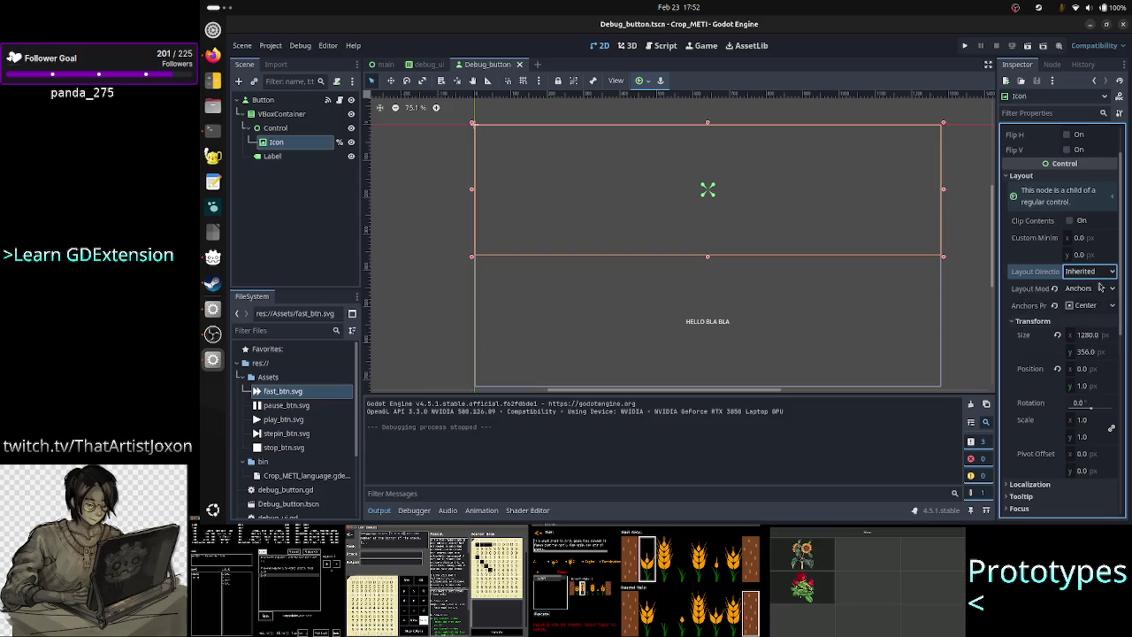
{"action": "left_click", "coordinate": [1090, 306]}
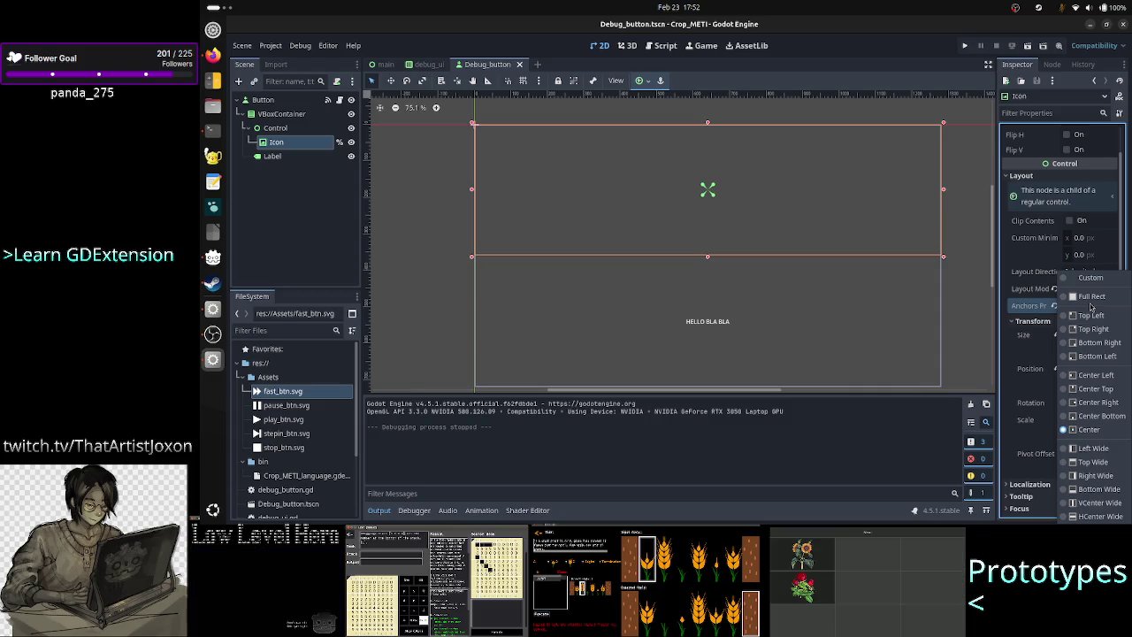
{"action": "left_click", "coordinate": [1091, 429]}
{"action": "scroll", "coordinate": [1090, 429], "scroll_direction": "up", "scroll_amount": 2}
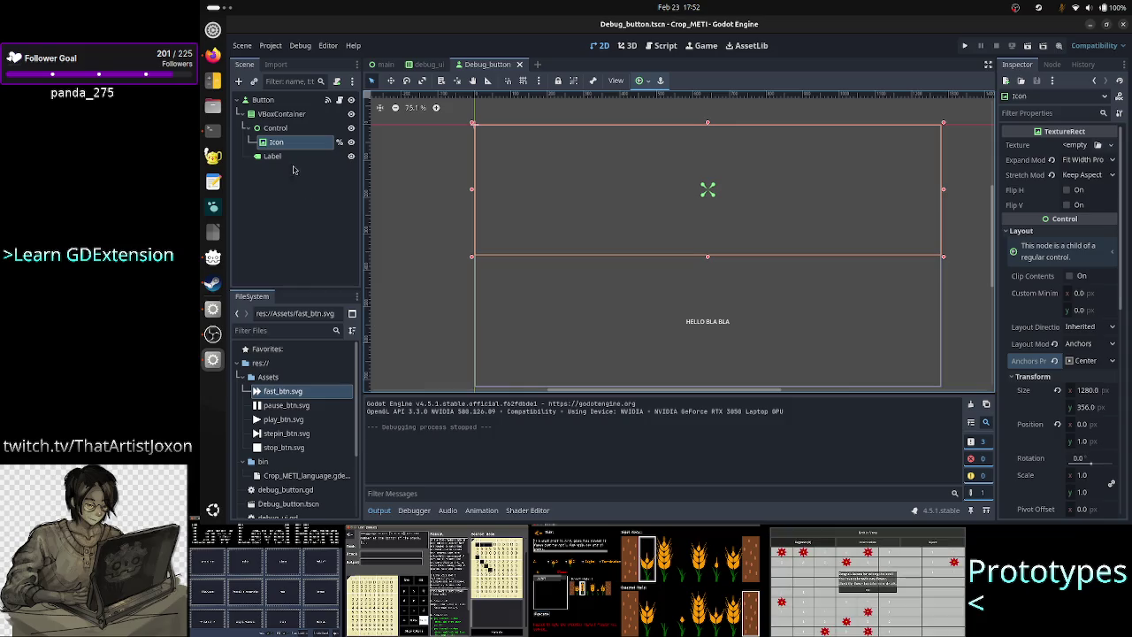
{"action": "left_click_drag", "start_coordinate": [285, 145], "coordinate": [281, 116]}
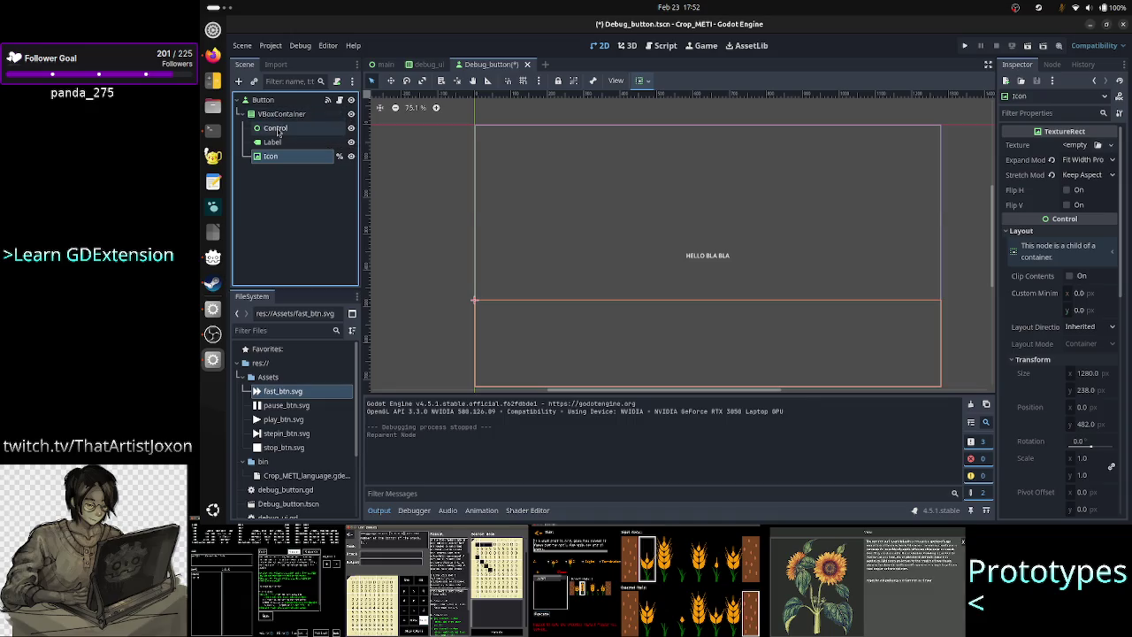
Step: Delete the empty Control wrapper and place Icon back above Label in the VBoxContainer
{"action": "left_click", "coordinate": [276, 129]}
{"action": "key", "text": "Delete"}
{"action": "key", "text": "Return"}
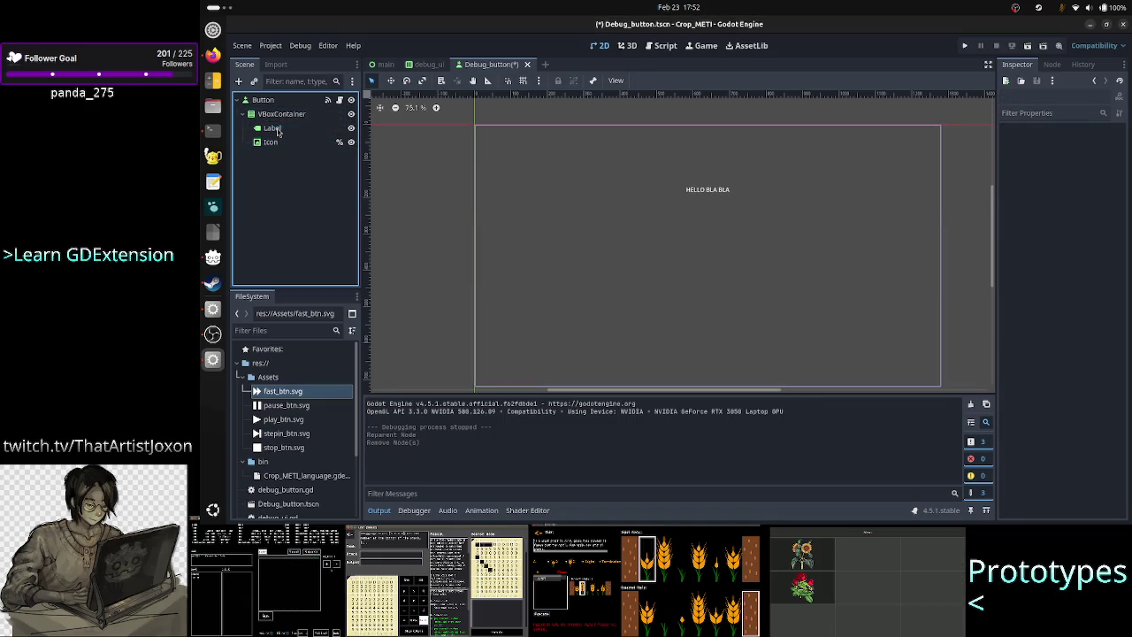
{"action": "mouse_move", "coordinate": [270, 141]}
{"action": "left_mouse_down"}
{"action": "mouse_move", "coordinate": [273, 115]}
{"action": "mouse_move", "coordinate": [272, 127]}
{"action": "left_mouse_up"}
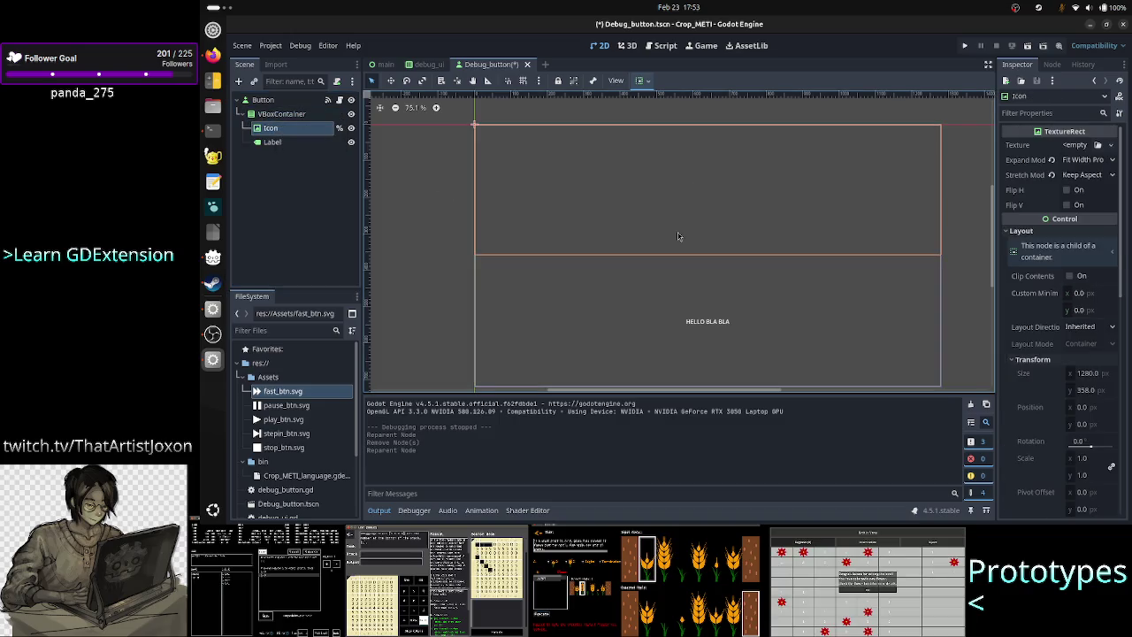
{"action": "scroll", "coordinate": [1030, 335], "scroll_direction": "down", "scroll_amount": 5}
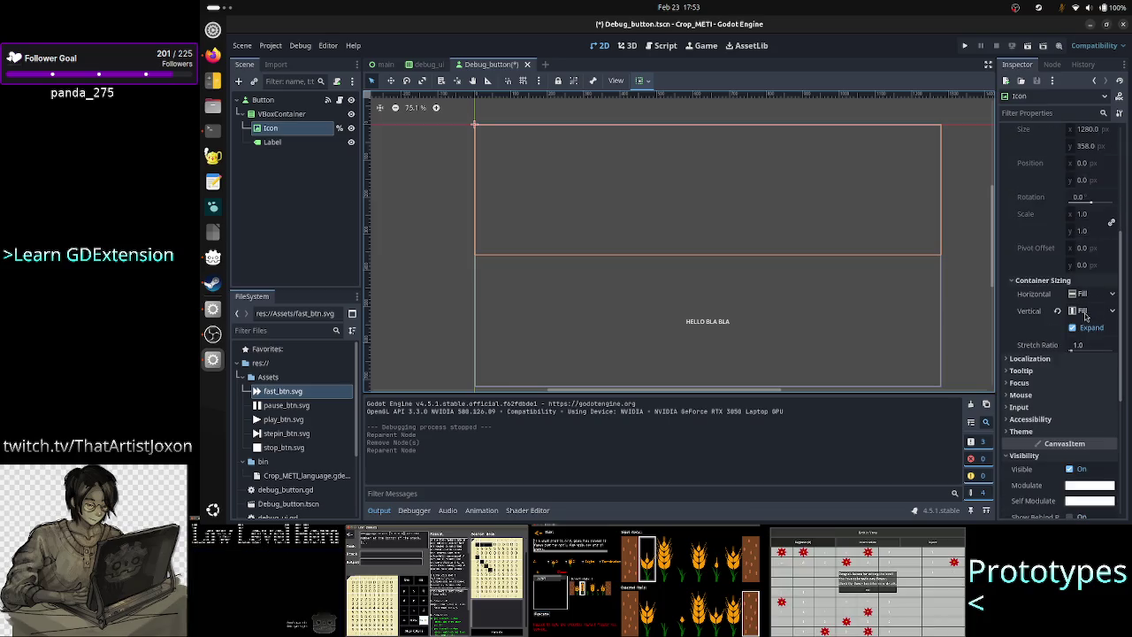
{"action": "scroll", "coordinate": [1050, 303], "scroll_direction": "up", "scroll_amount": 3}
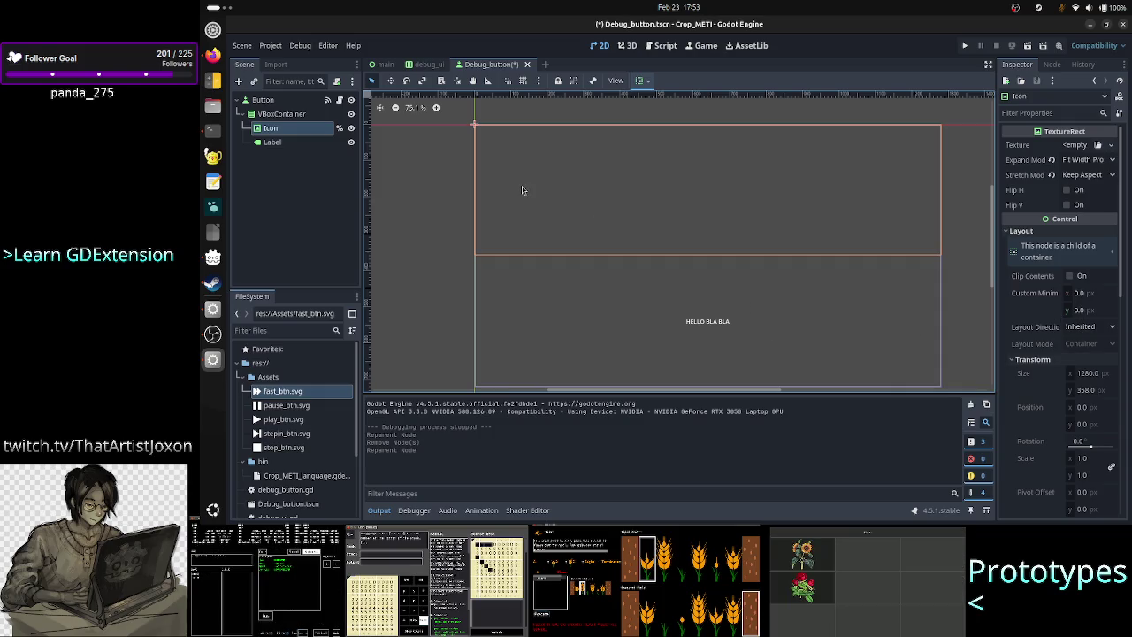
{"action": "left_click", "coordinate": [281, 114]}
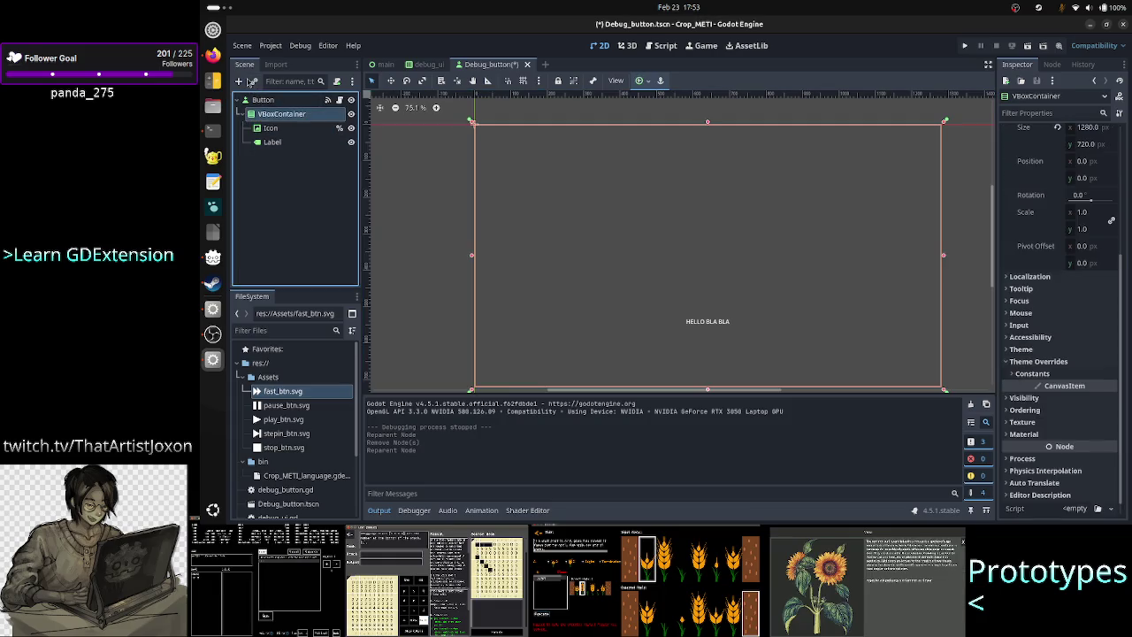
Step: Add an inner VBoxContainer (searched as 'vbox') and move it to the top of the outer VBoxContainer
{"action": "left_click", "coordinate": [237, 81]}
{"action": "type", "text": "vbox"}
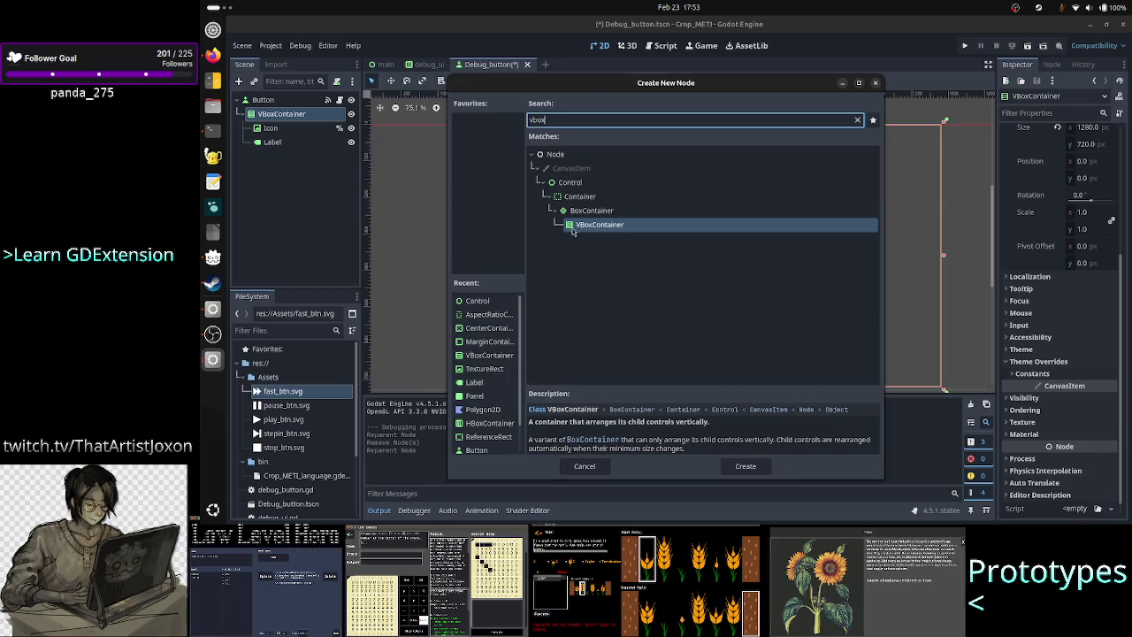
{"action": "key", "text": "Escape"}
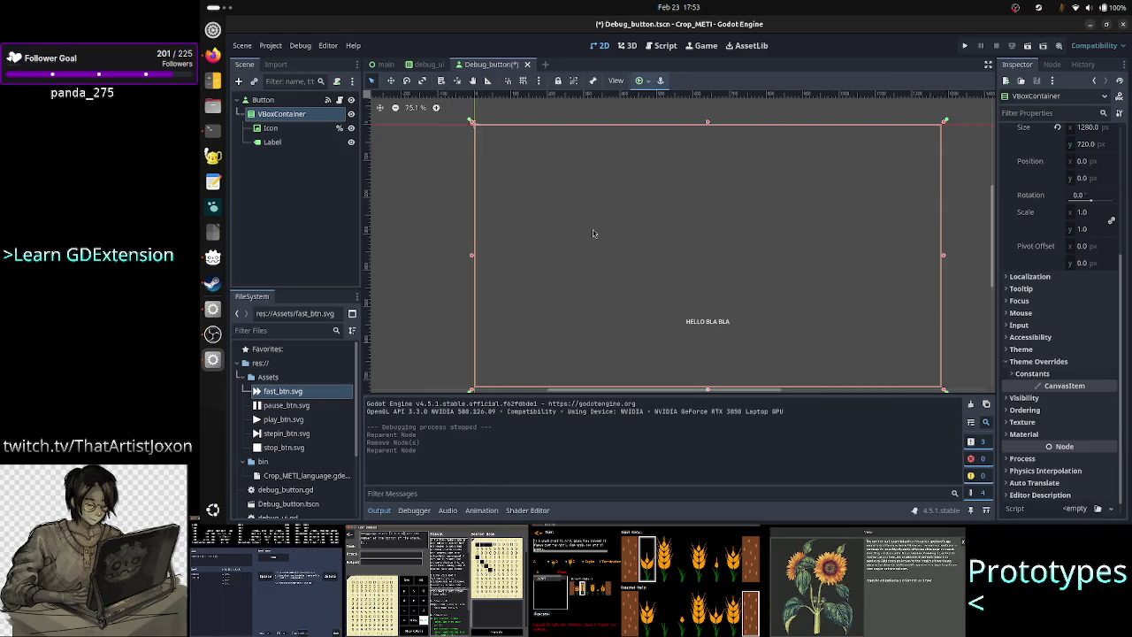
{"action": "key", "text": "ctrl+a"}
{"action": "key", "text": "Return"}
{"action": "left_click", "coordinate": [279, 157]}
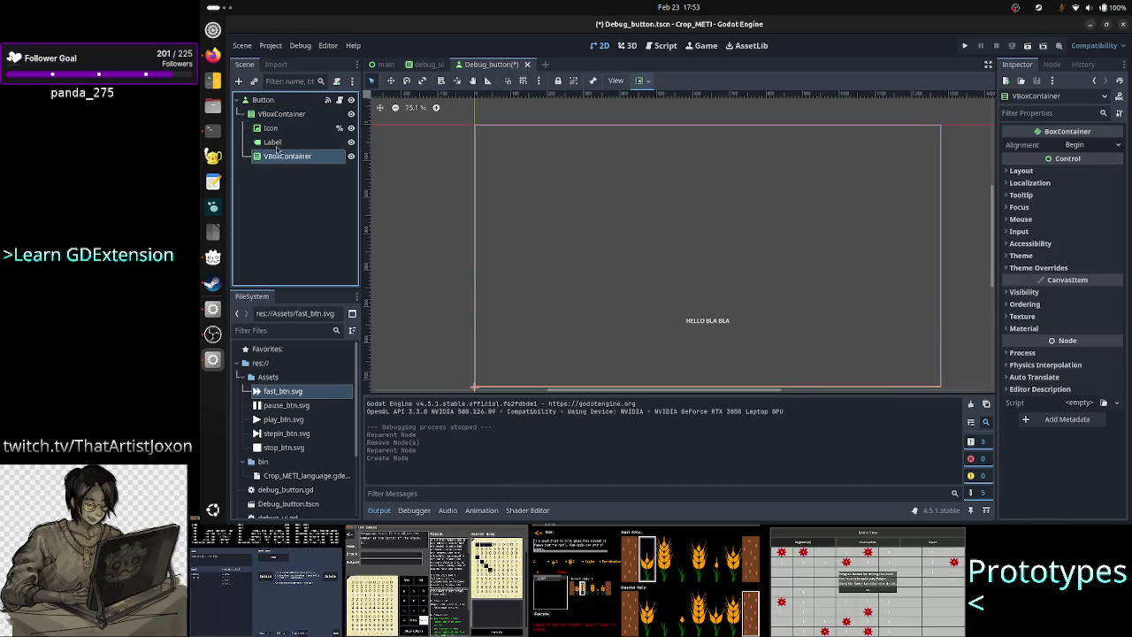
{"action": "mouse_move", "coordinate": [275, 121]}
{"action": "left_mouse_down"}
{"action": "mouse_move", "coordinate": [290, 141]}
{"action": "mouse_move", "coordinate": [300, 131]}
{"action": "left_mouse_up"}
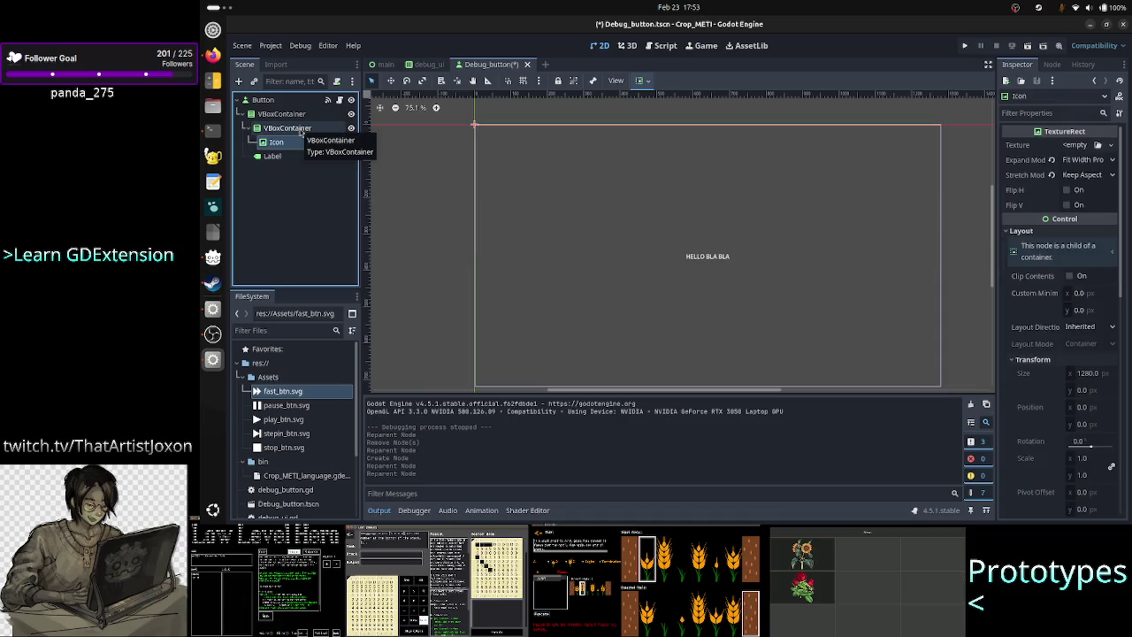
Step: Add two Control child nodes under the inner VBoxContainer
{"action": "left_click", "coordinate": [300, 130]}
{"action": "left_click", "coordinate": [239, 81]}
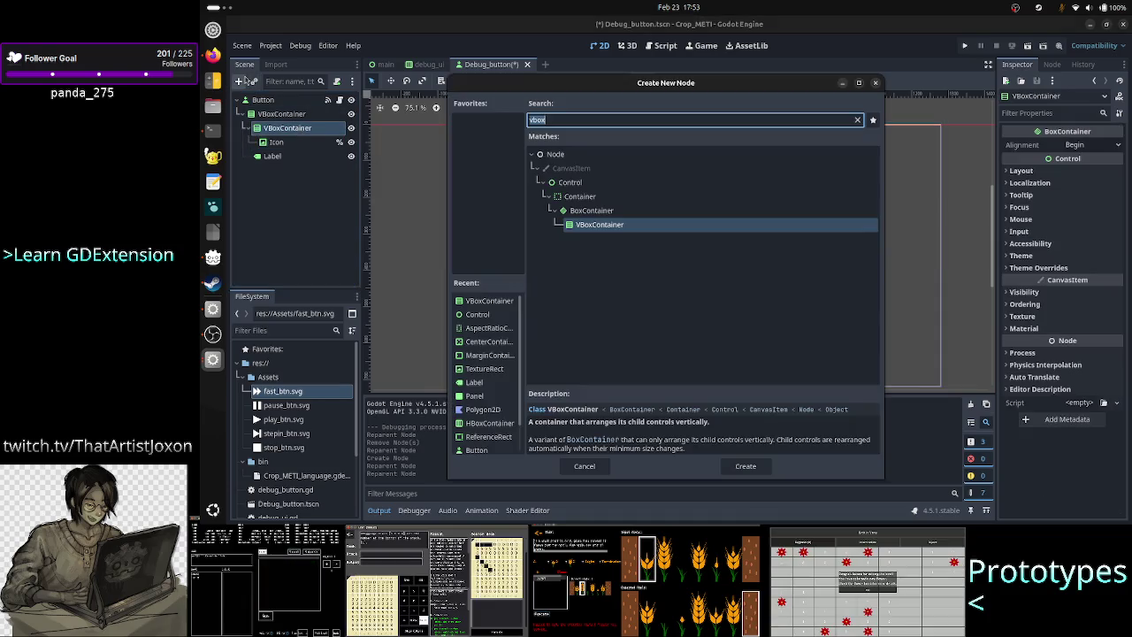
{"action": "type", "text": "control"}
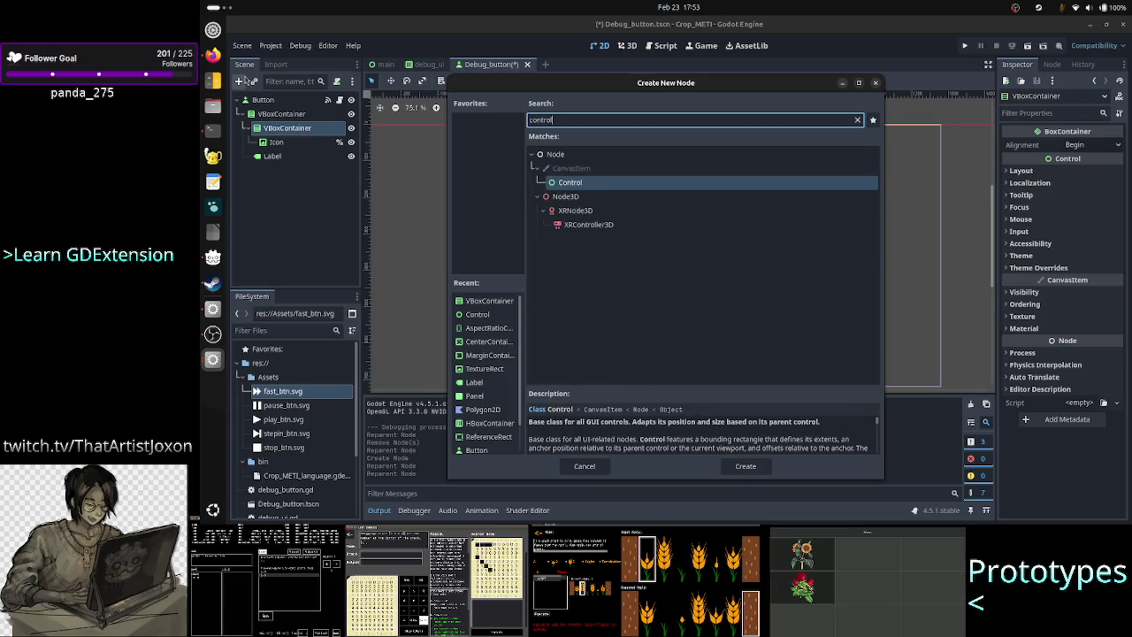
{"action": "key", "text": "Return"}
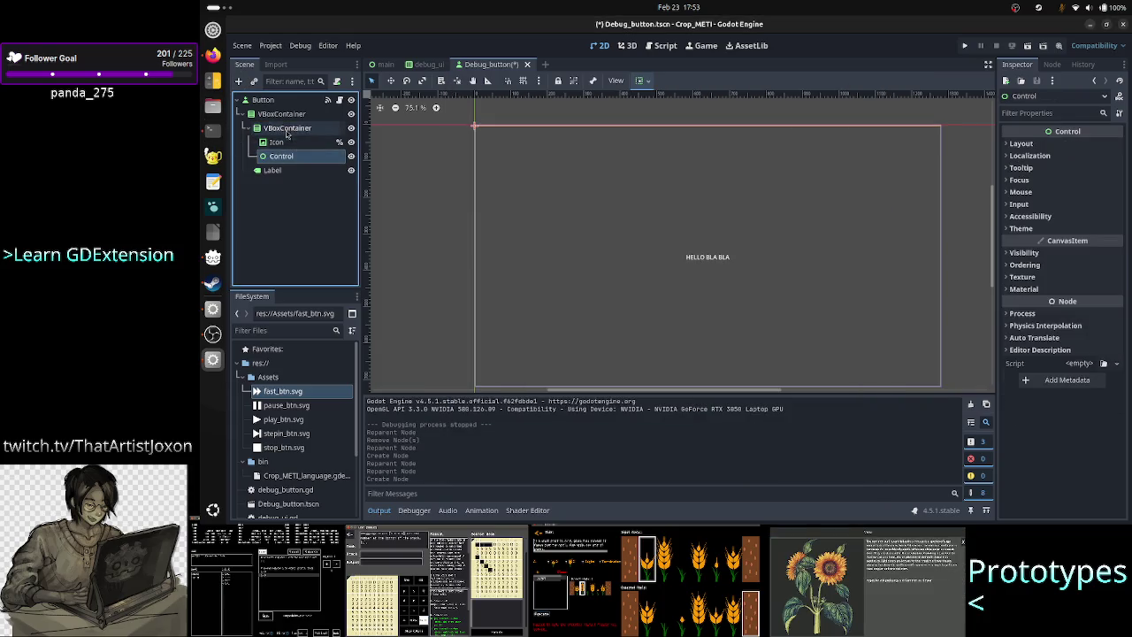
{"action": "left_click", "coordinate": [284, 130]}
{"action": "left_click", "coordinate": [238, 81]}
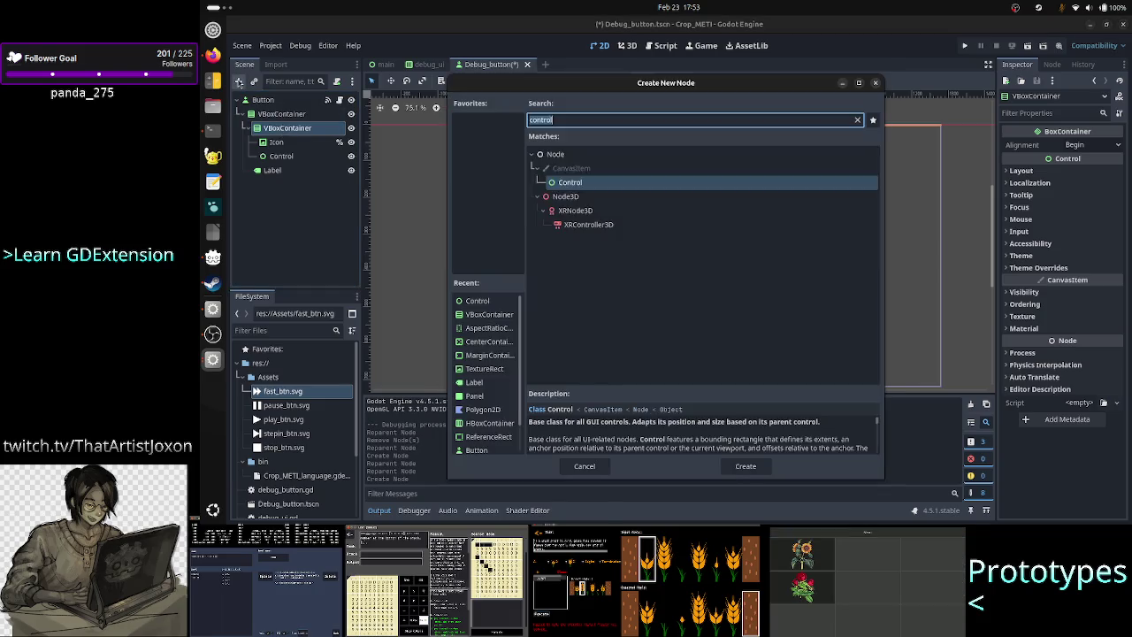
{"action": "type", "text": "contr"}
{"action": "key", "text": "Return"}
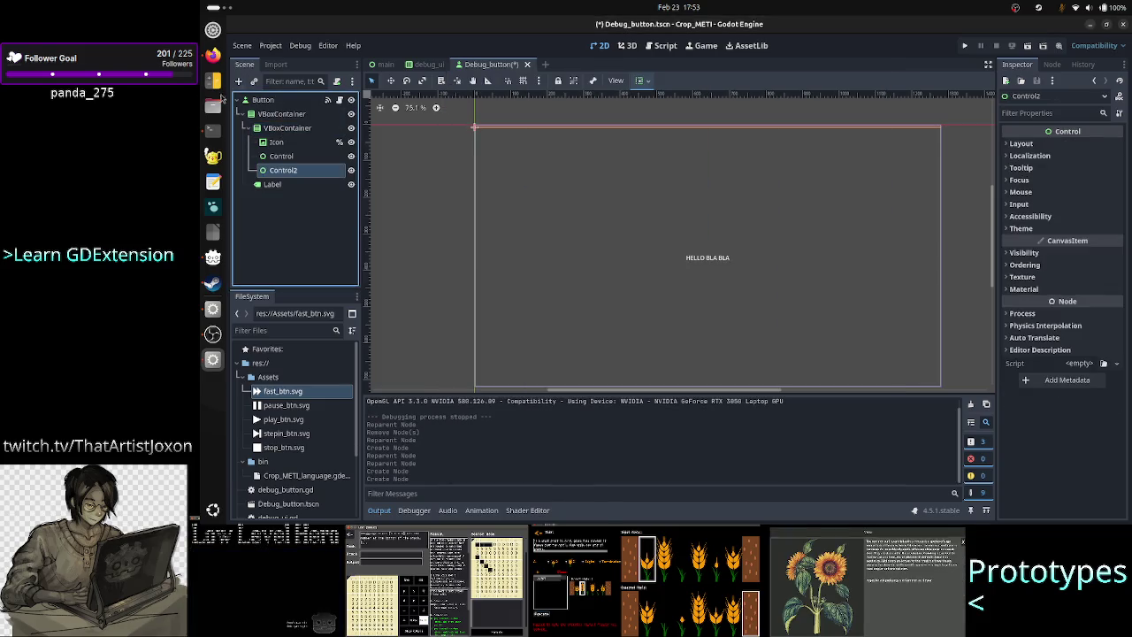
Step: Move the second Control above Icon and rename it Spacer_top
{"action": "left_click_drag", "start_coordinate": [279, 176], "coordinate": [285, 142]}
{"action": "double_click", "coordinate": [286, 142]}
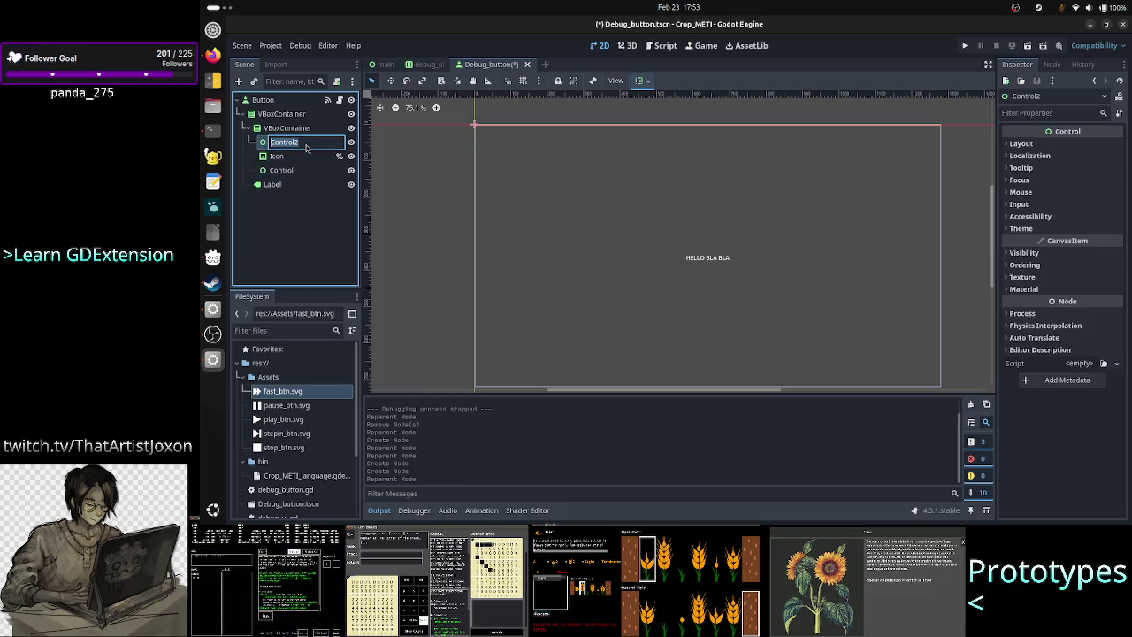
{"action": "type", "text": "Space"}
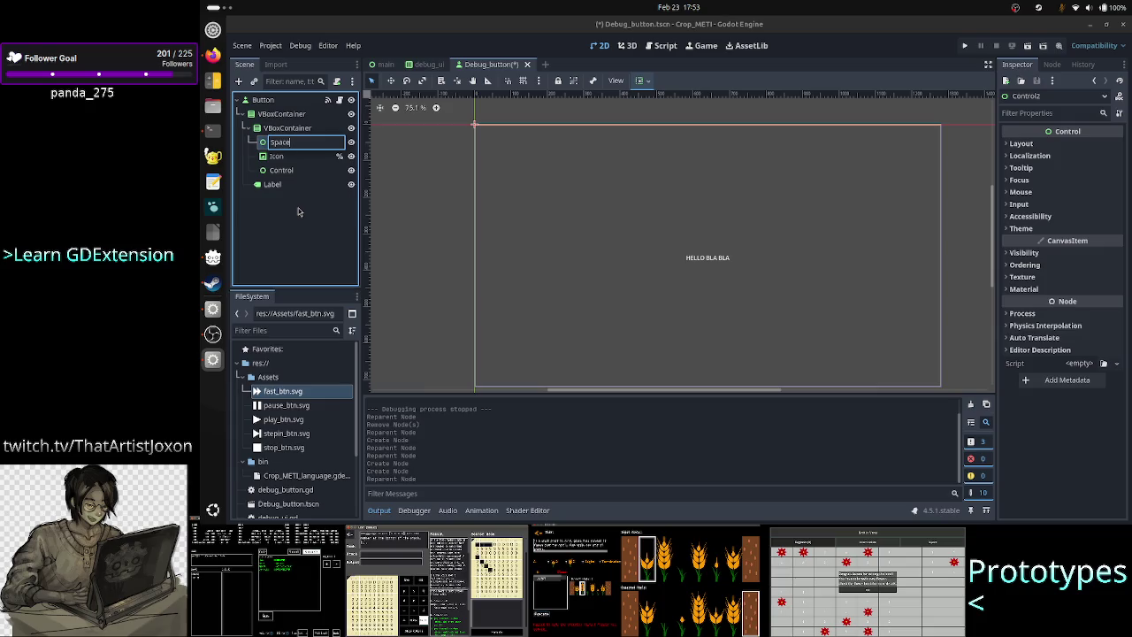
{"action": "type", "text": "r_top"}
{"action": "key", "text": "Return"}
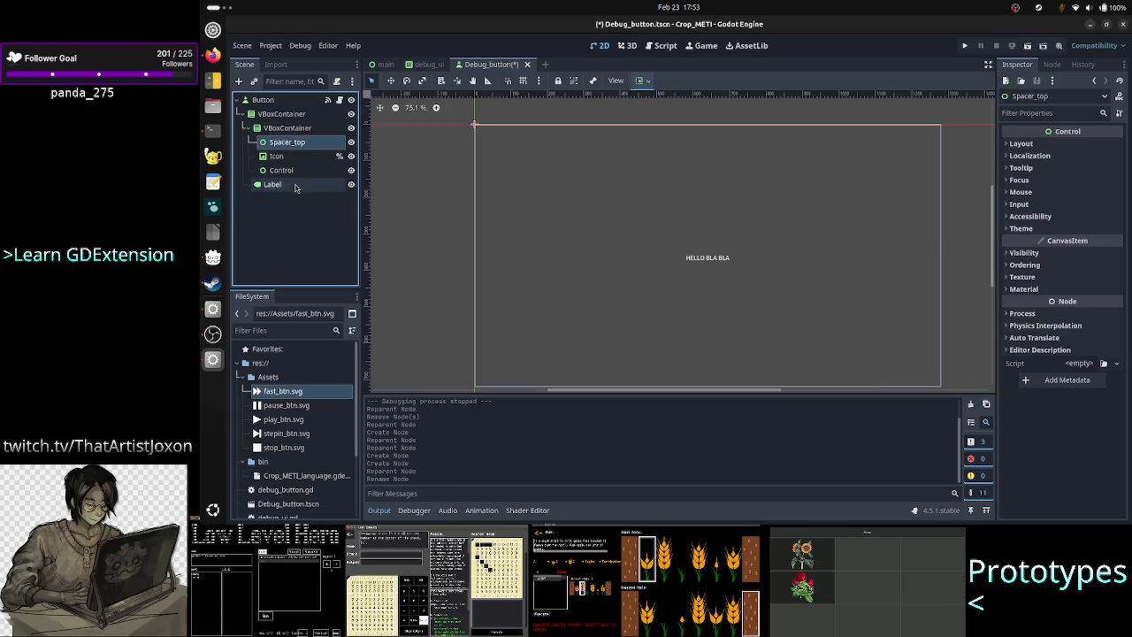
Step: Rename the Control below Icon to Spacer_bottom
{"action": "left_click", "coordinate": [301, 172]}
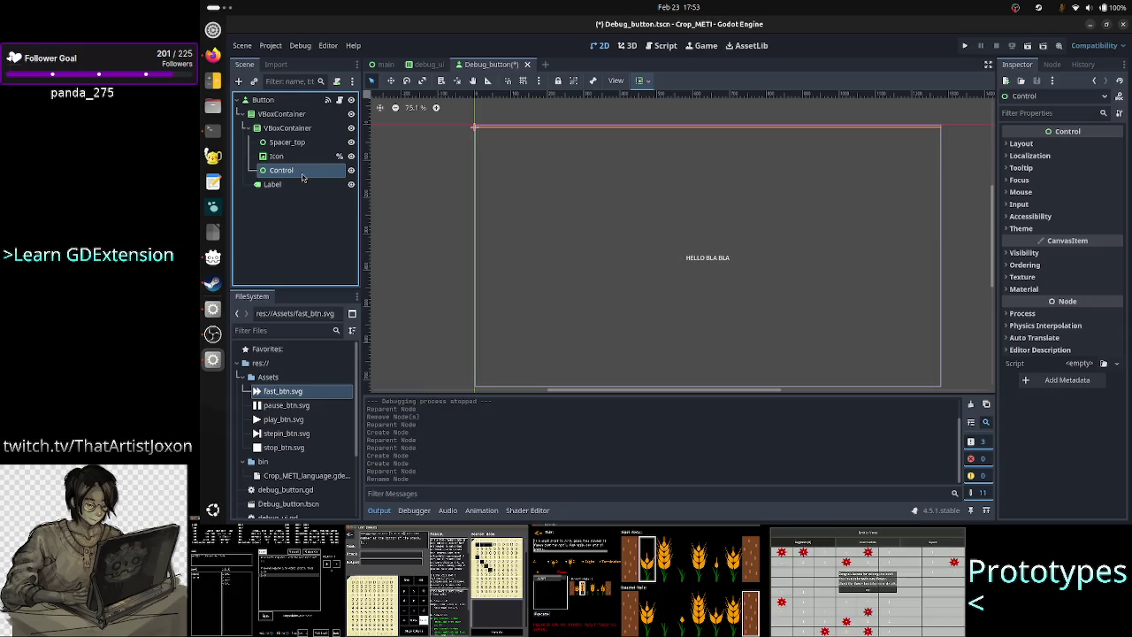
{"action": "double_click", "coordinate": [300, 171]}
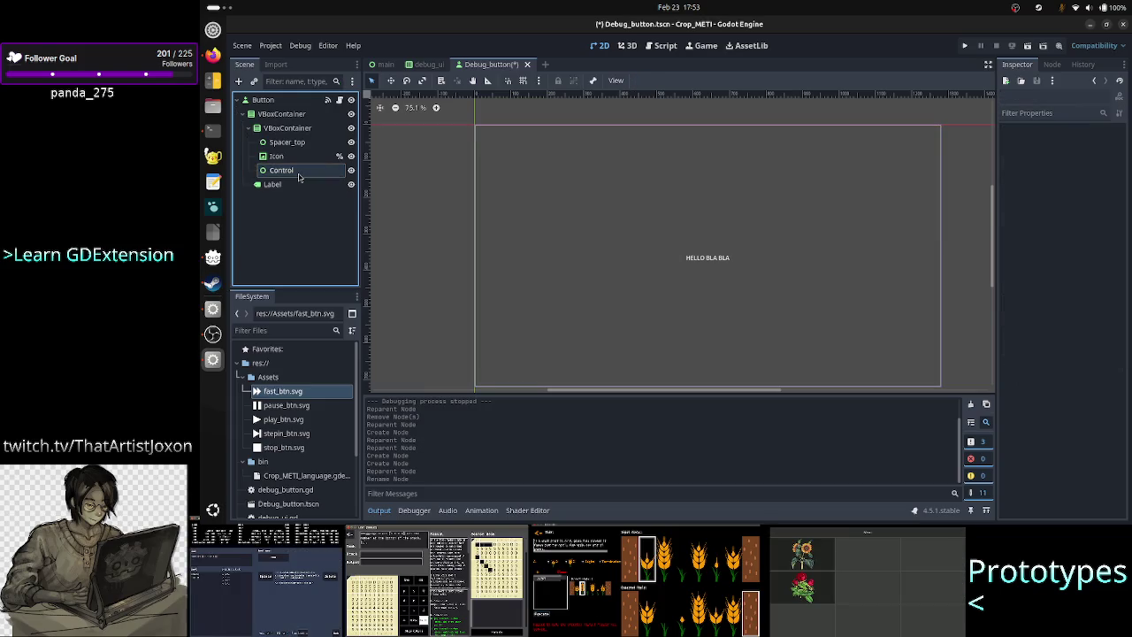
{"action": "type", "text": "Space"}
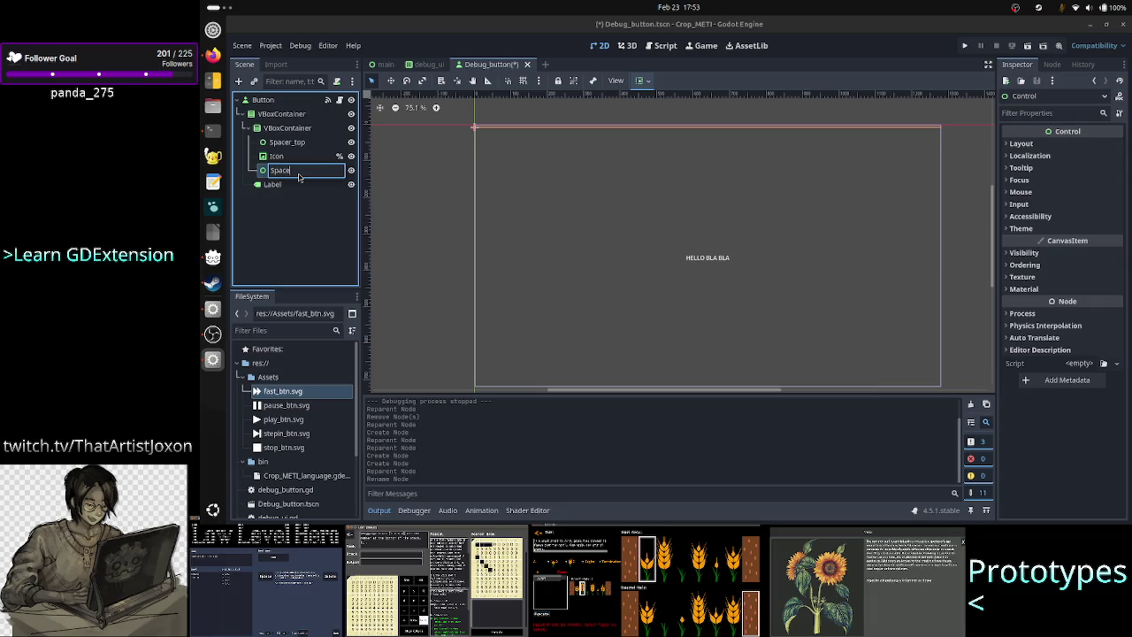
{"action": "type", "text": "r_b"}
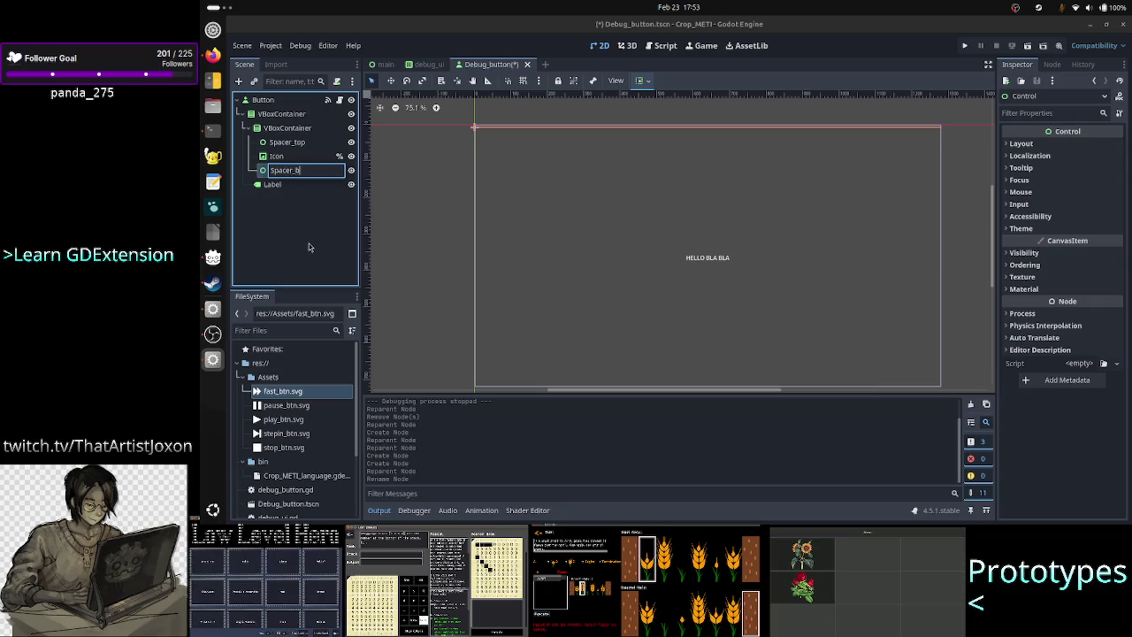
{"action": "type", "text": "ottom"}
{"action": "key", "text": "Return"}
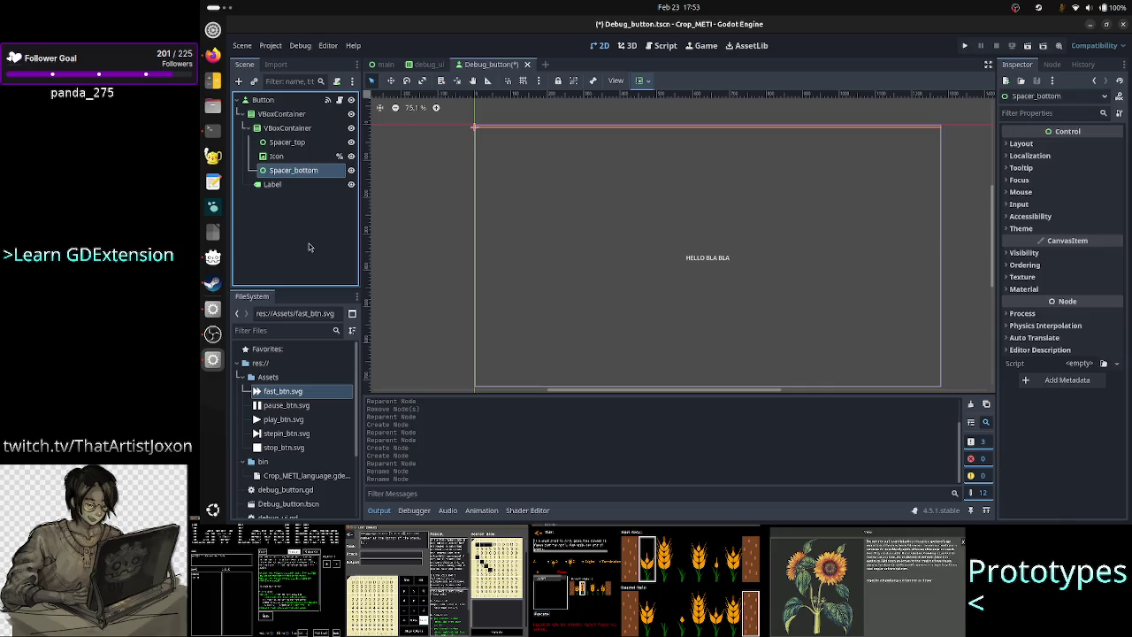
{"action": "key", "text": "Up"}
{"action": "key", "text": "Up"}
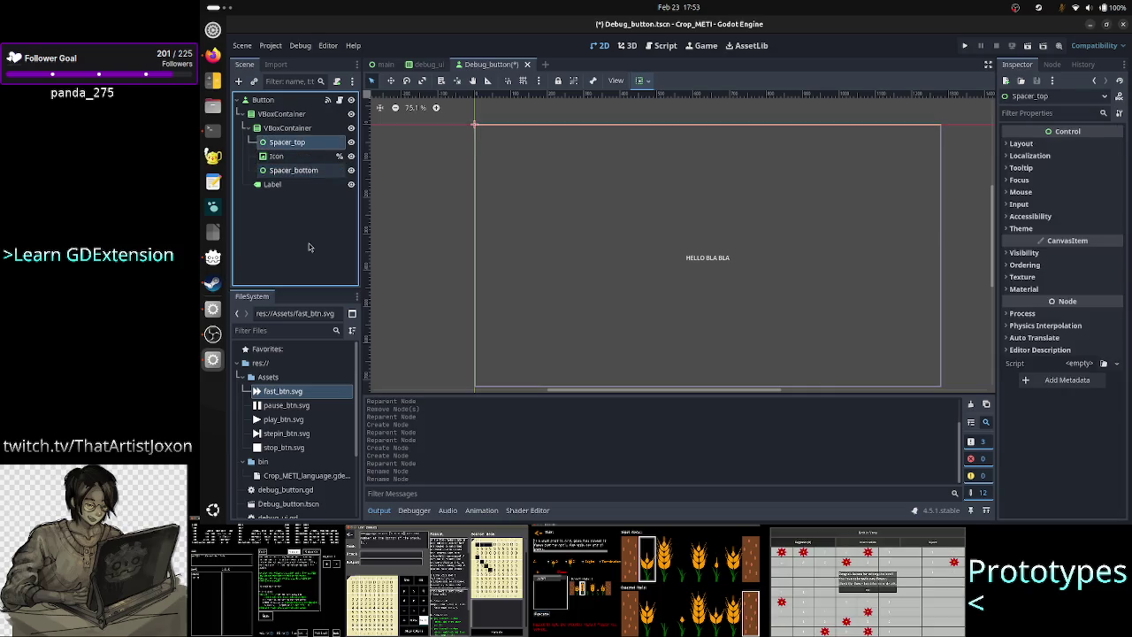
{"action": "key", "text": "Up"}
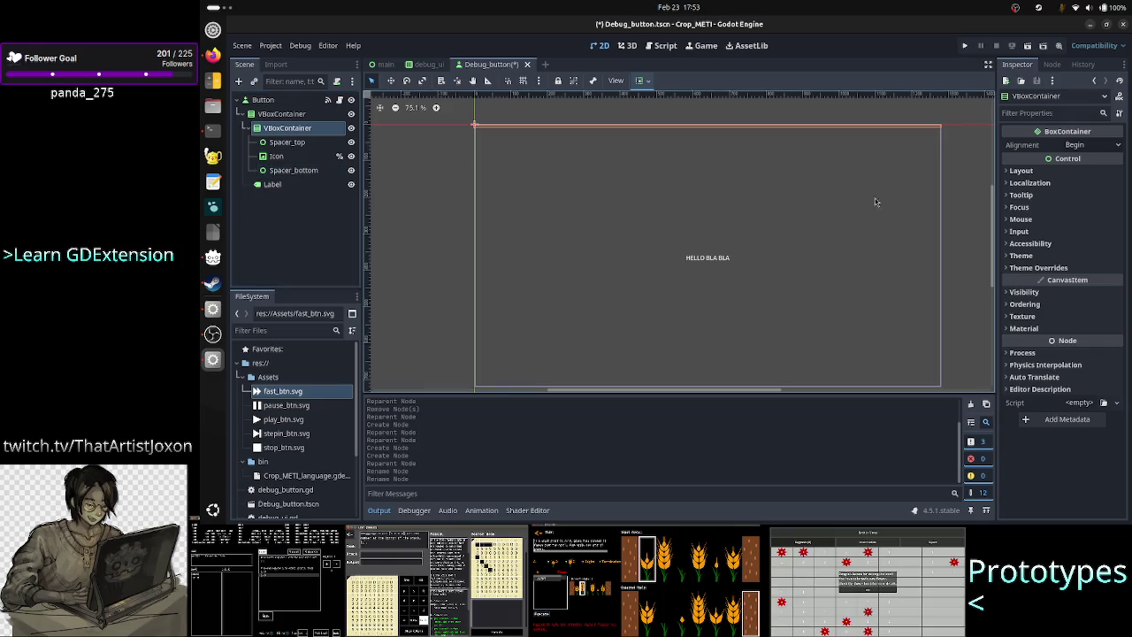
Step: Turn on Vertical Expand in the inner VBoxContainer's Container Sizing
{"action": "left_click", "coordinate": [1024, 171]}
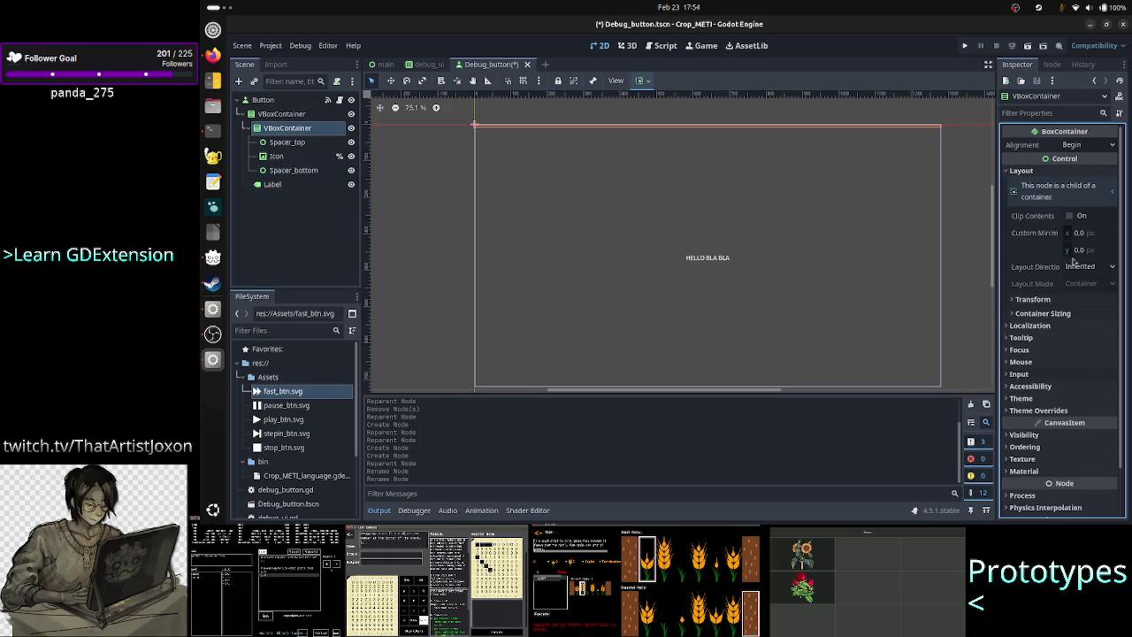
{"action": "left_click", "coordinate": [1064, 313]}
{"action": "left_click", "coordinate": [1093, 362]}
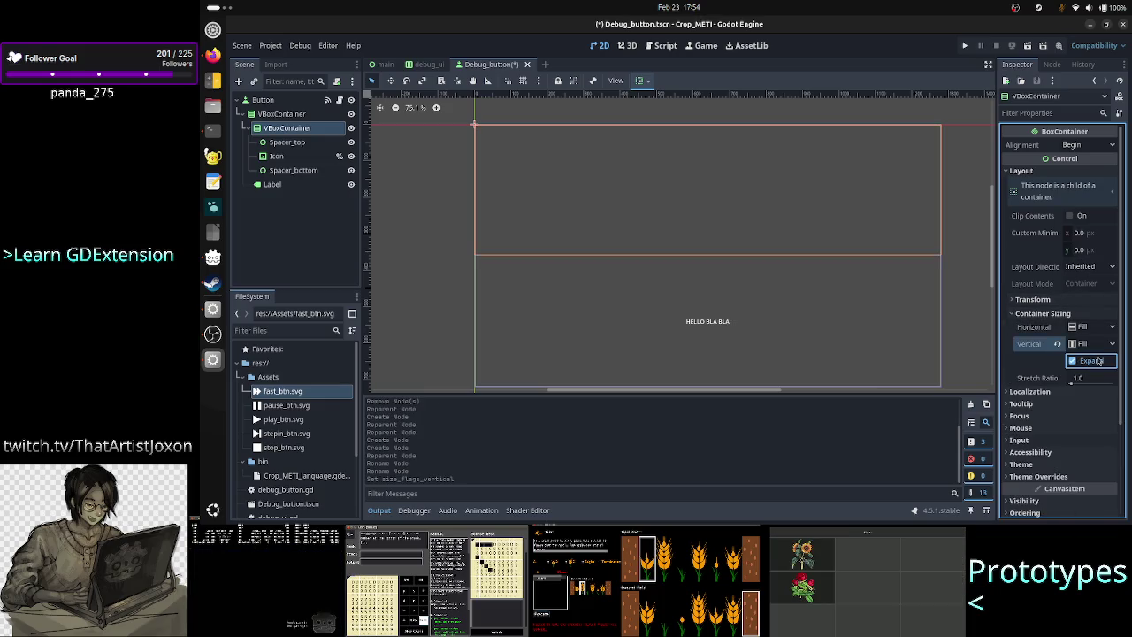
Step: Turn on Vertical Expand for both Spacer_top and Spacer_bottom
{"action": "left_click", "coordinate": [292, 142]}
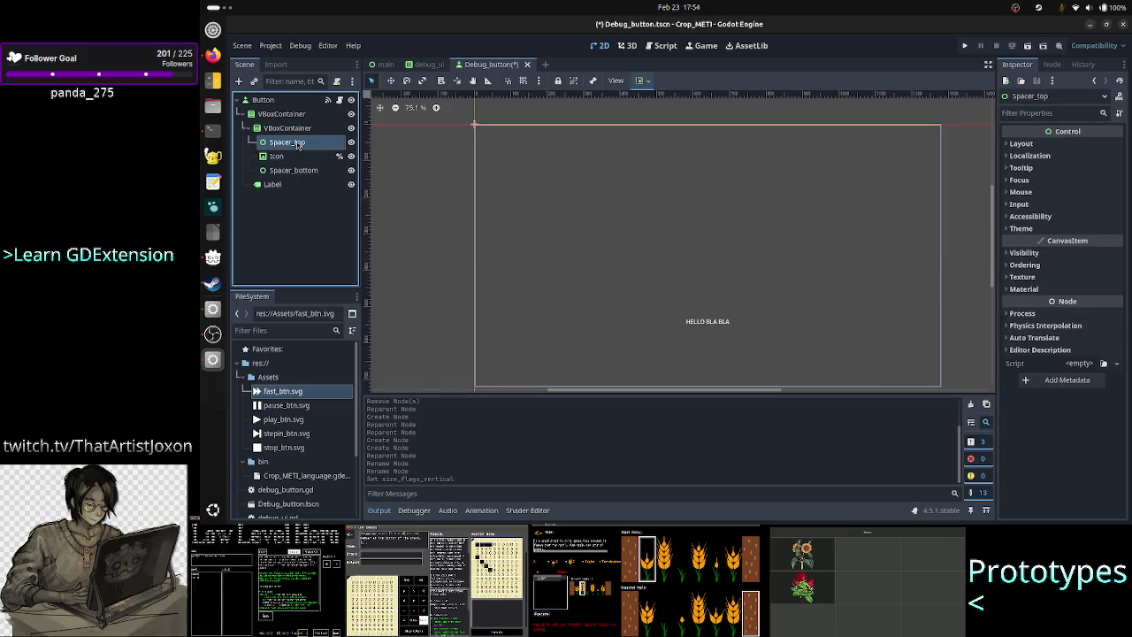
{"action": "left_click", "coordinate": [1047, 145]}
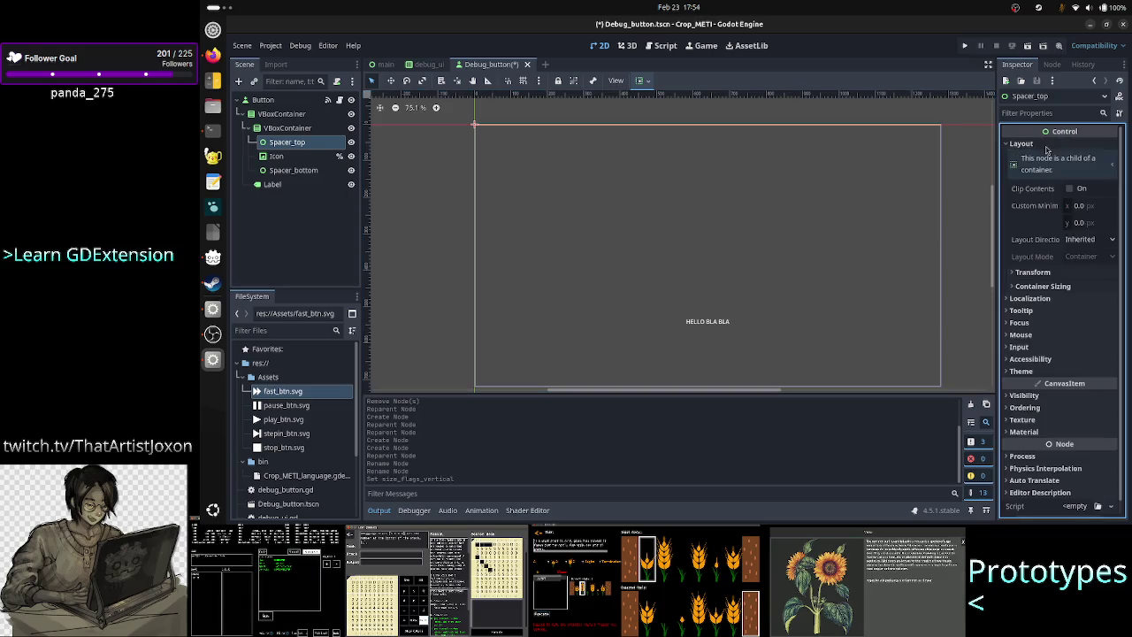
{"action": "left_click", "coordinate": [1042, 286]}
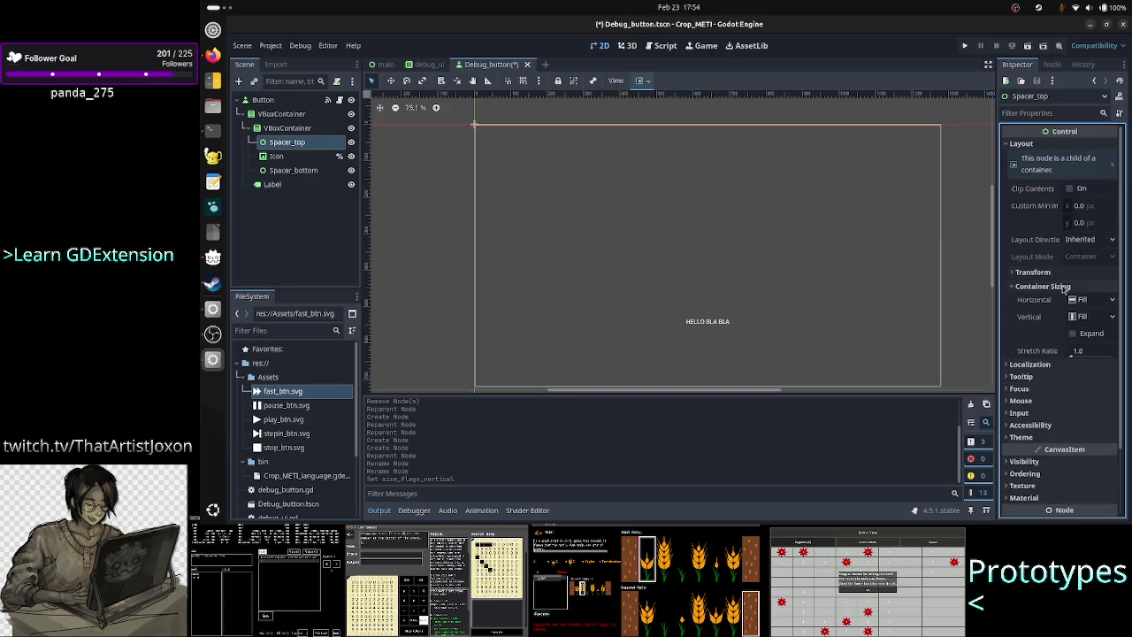
{"action": "left_click", "coordinate": [1073, 334]}
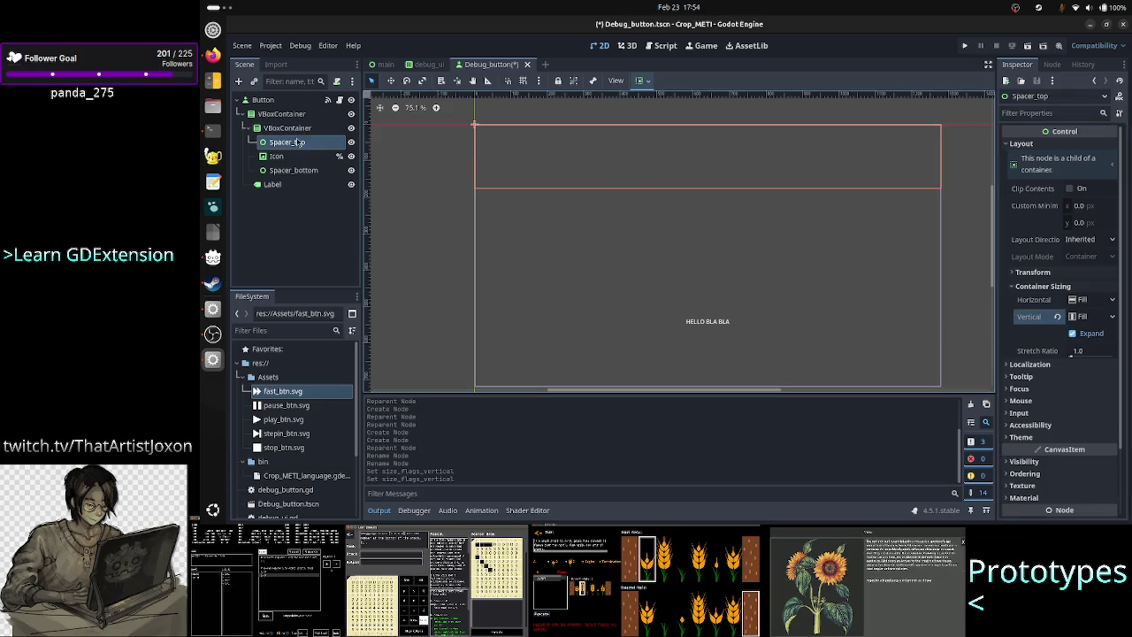
{"action": "left_click", "coordinate": [293, 170]}
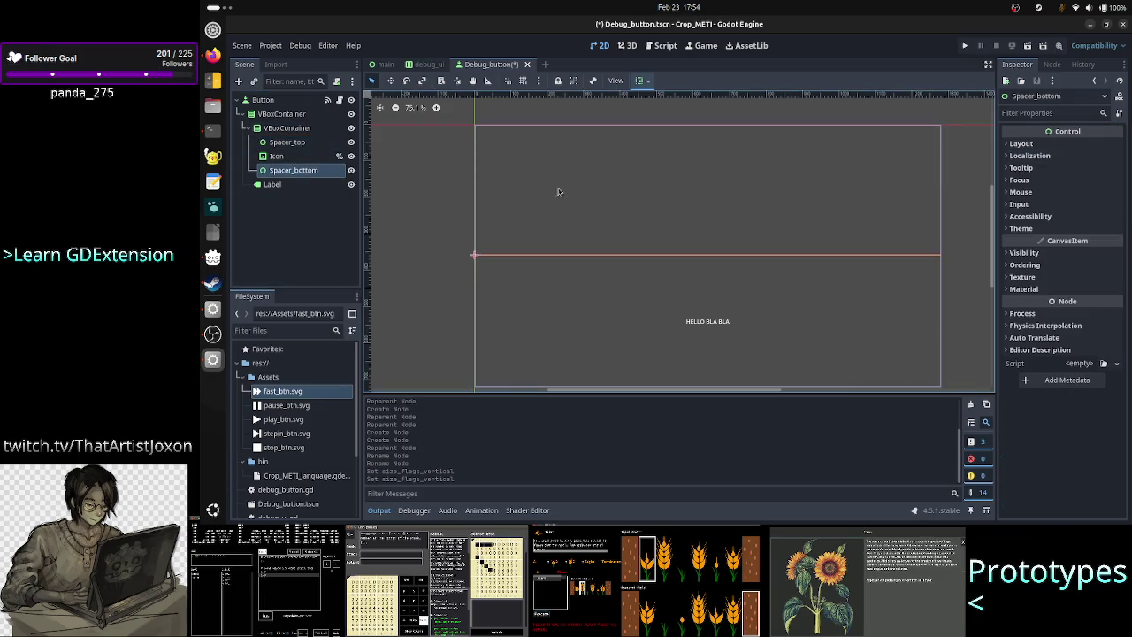
{"action": "left_click", "coordinate": [1025, 143]}
{"action": "left_click", "coordinate": [1053, 286]}
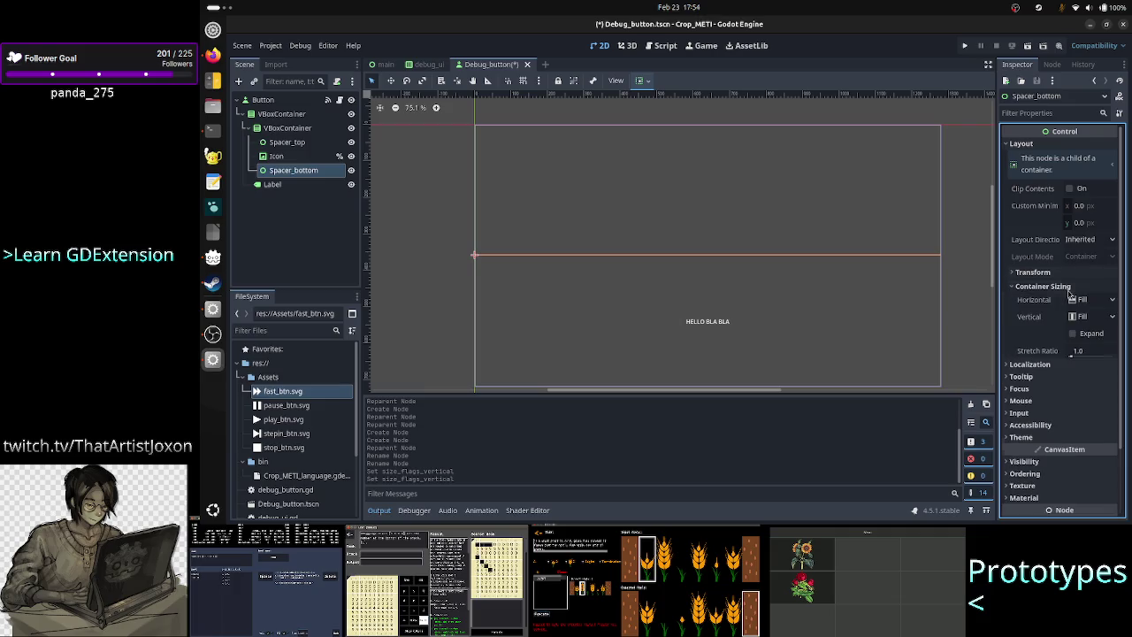
{"action": "left_click", "coordinate": [1083, 333]}
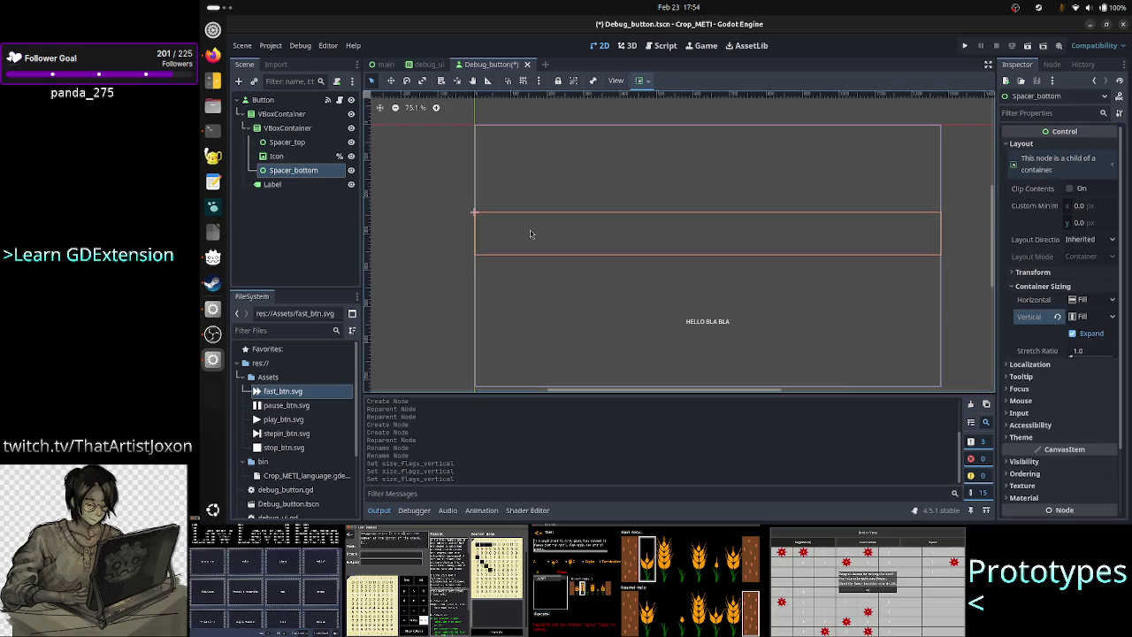
{"action": "left_click", "coordinate": [301, 156]}
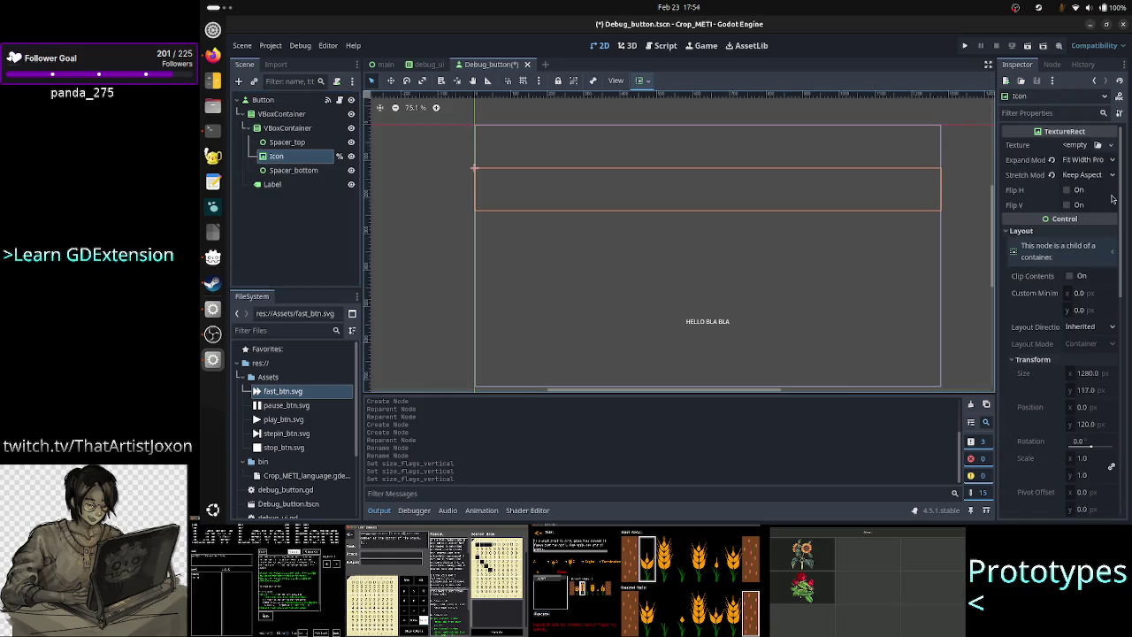
Step: Set Icon's Container Sizing stretch ratio to 4.0
{"action": "scroll", "coordinate": [1071, 300], "scroll_direction": "down", "scroll_amount": 3}
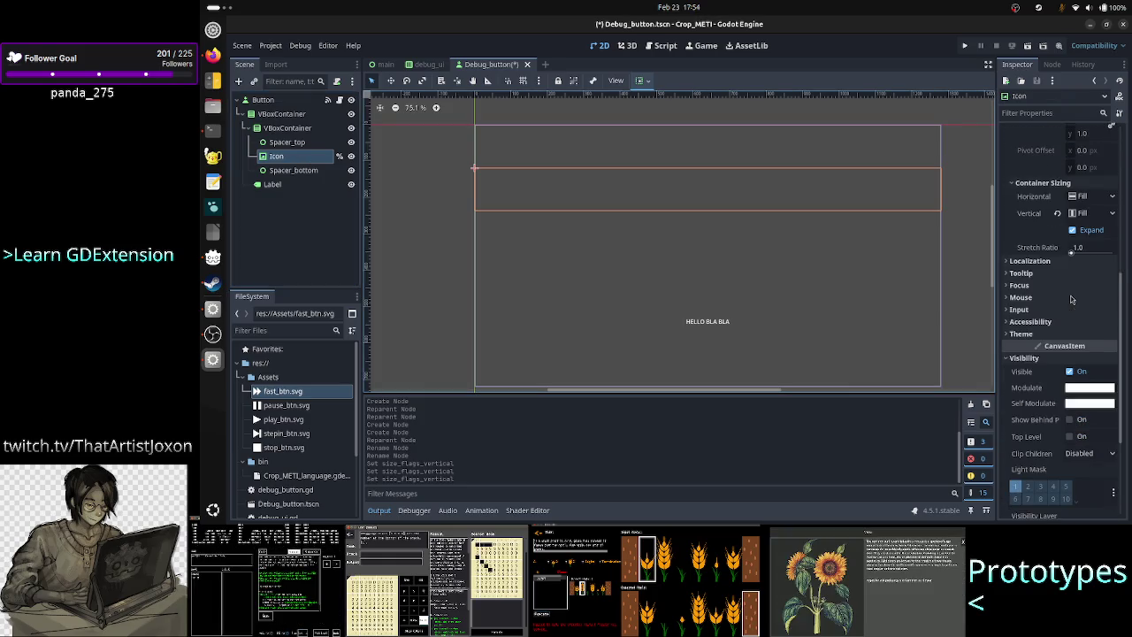
{"action": "scroll", "coordinate": [1070, 300], "scroll_direction": "up", "scroll_amount": 5}
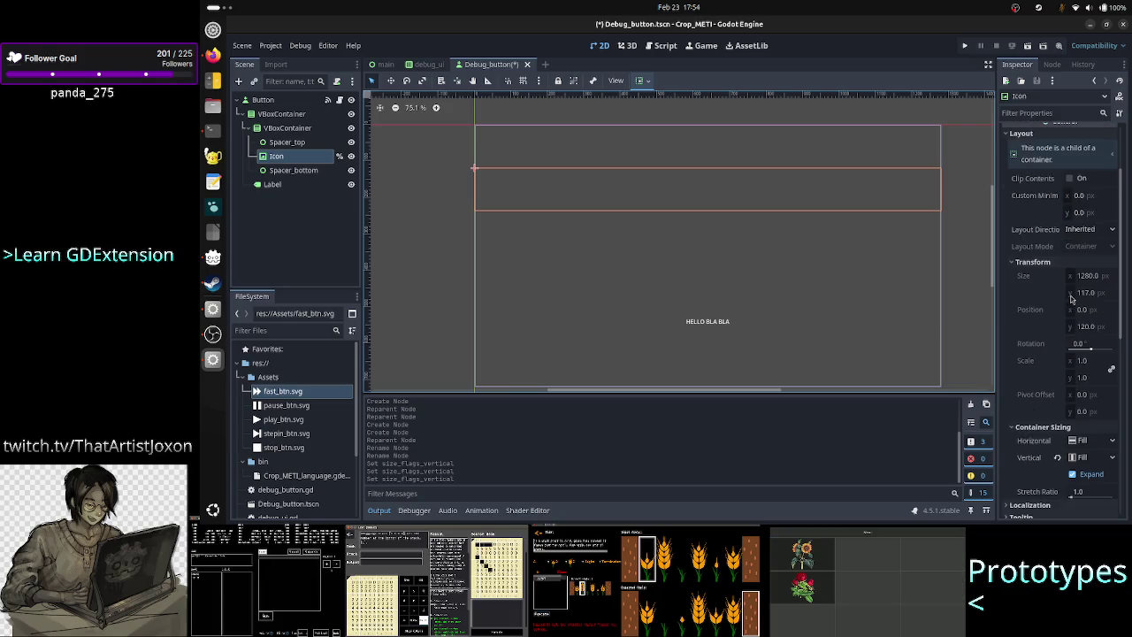
{"action": "scroll", "coordinate": [1071, 300], "scroll_direction": "down", "scroll_amount": 3}
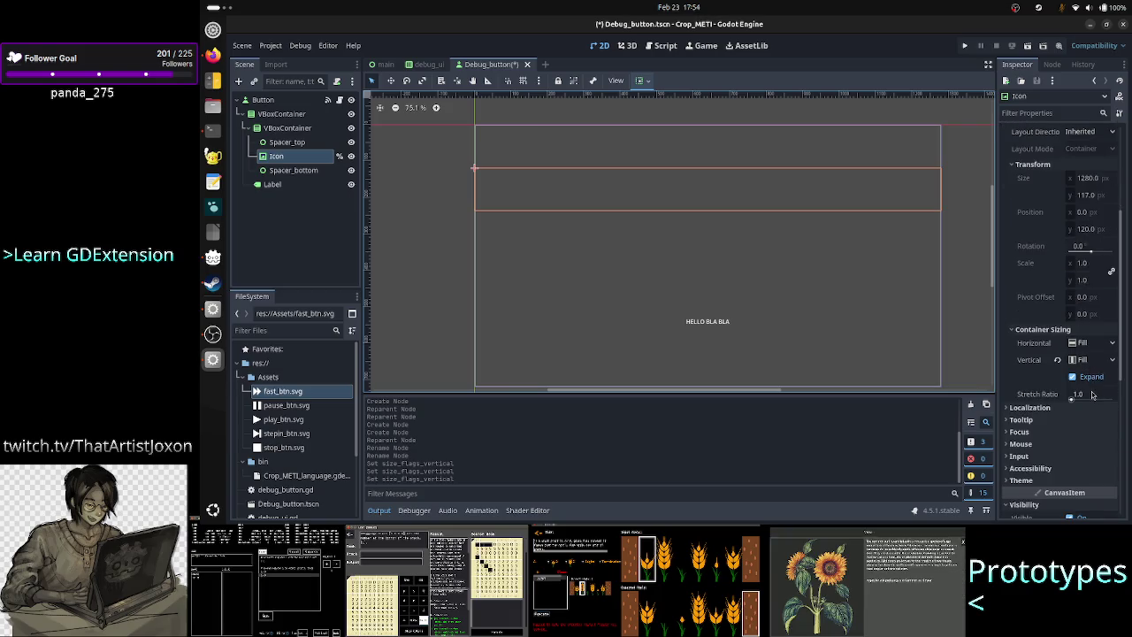
{"action": "left_click", "coordinate": [1092, 396]}
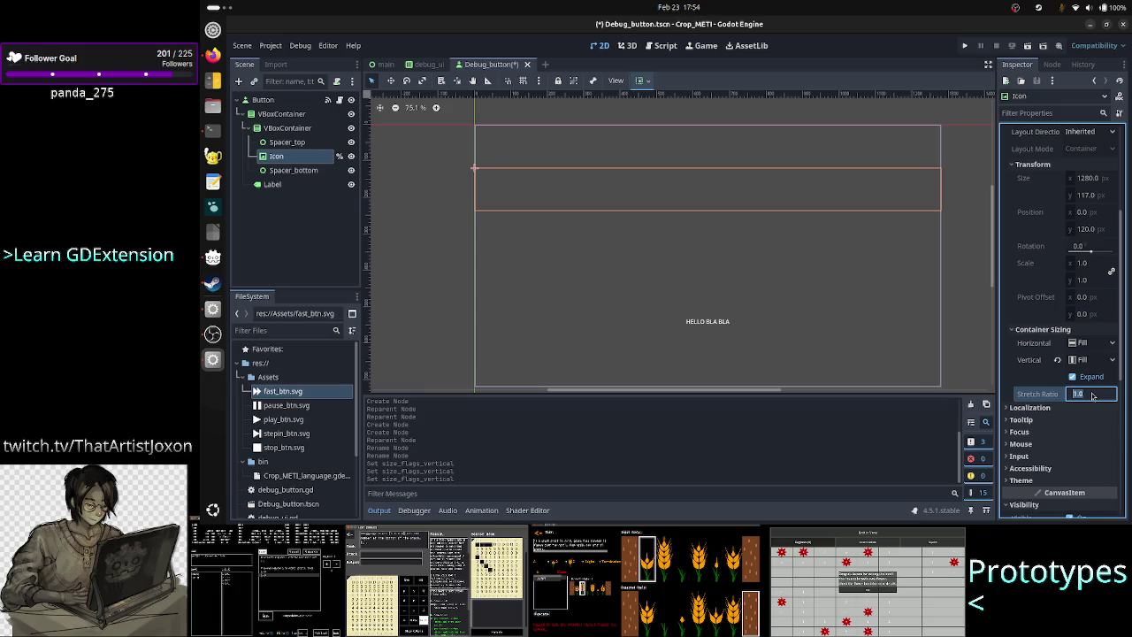
{"action": "type", "text": "4"}
{"action": "key", "text": "Return"}
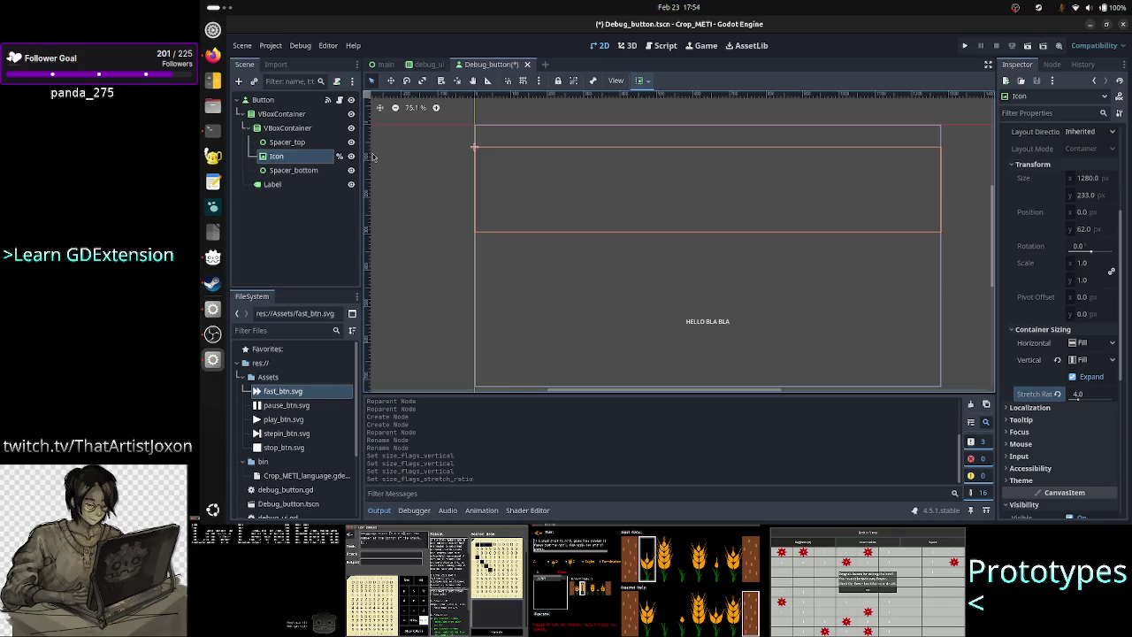
Step: Save the scene and launch a test run of the game
{"action": "left_click", "coordinate": [300, 116], "text": "shift"}
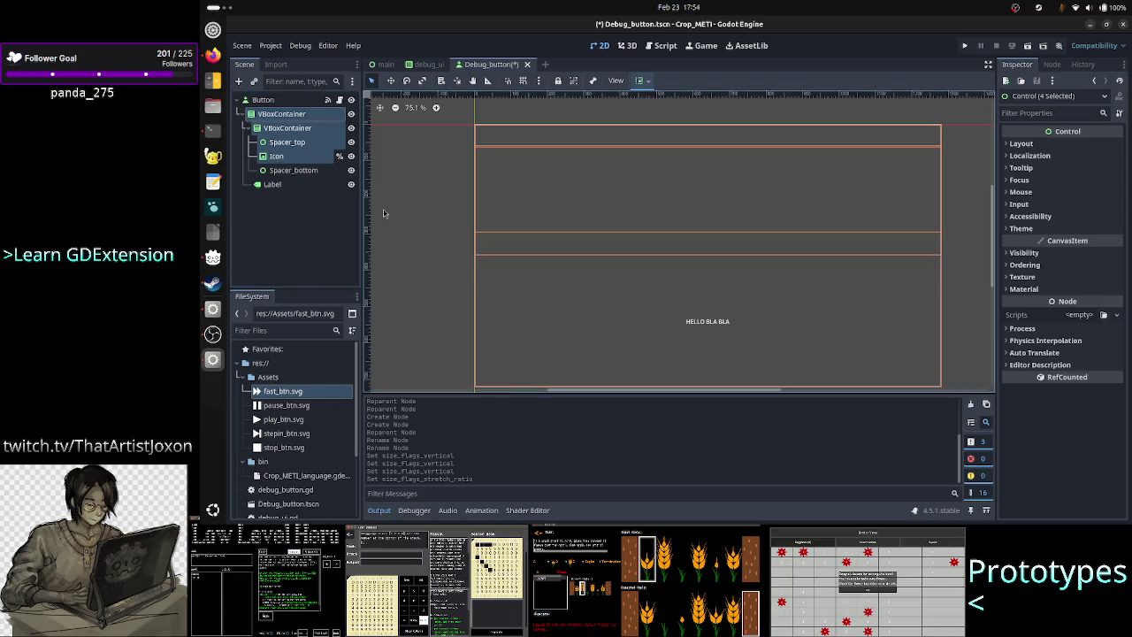
{"action": "left_click", "coordinate": [294, 229]}
{"action": "left_click", "coordinate": [965, 46]}
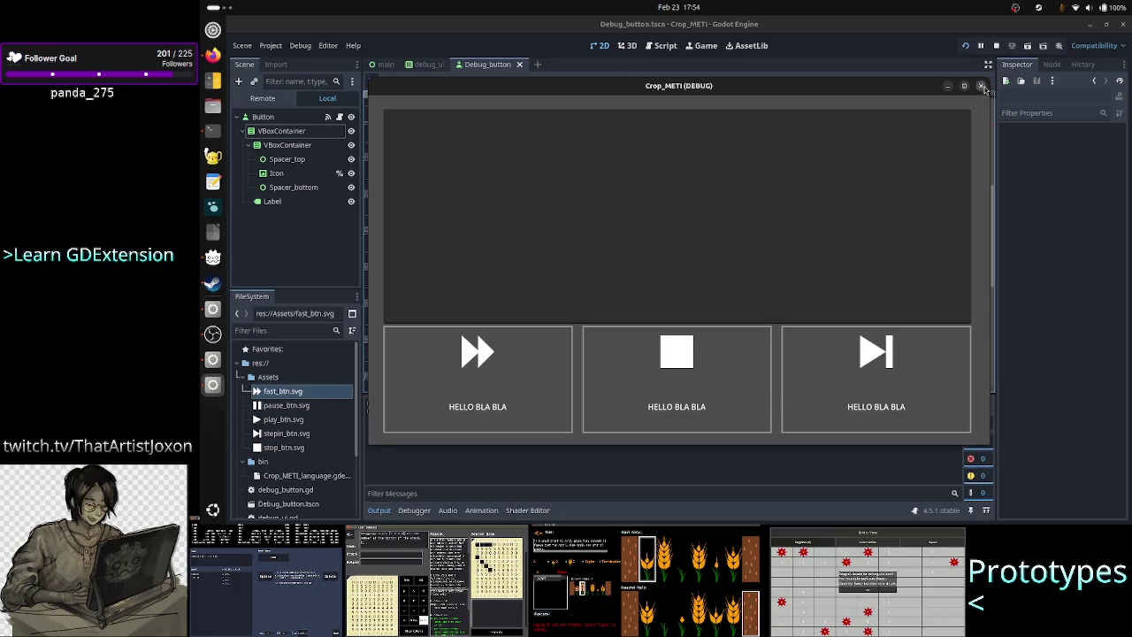
Step: Close the debug game window after checking the three HELLO BLA BLA buttons
{"action": "left_click", "coordinate": [981, 86]}
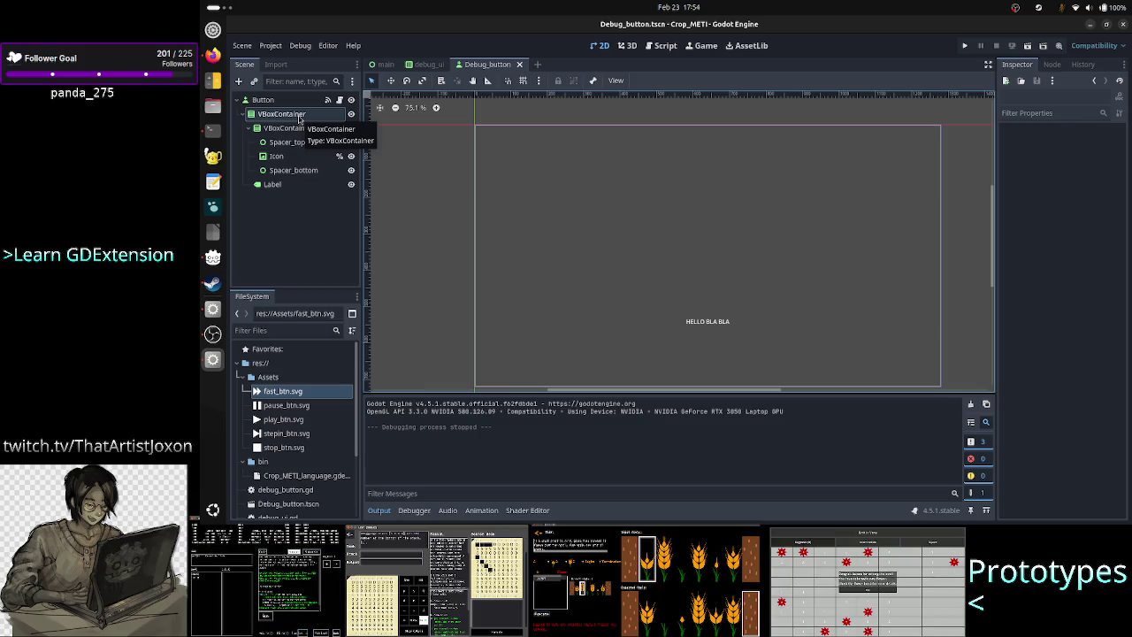
{"action": "left_click", "coordinate": [299, 119]}
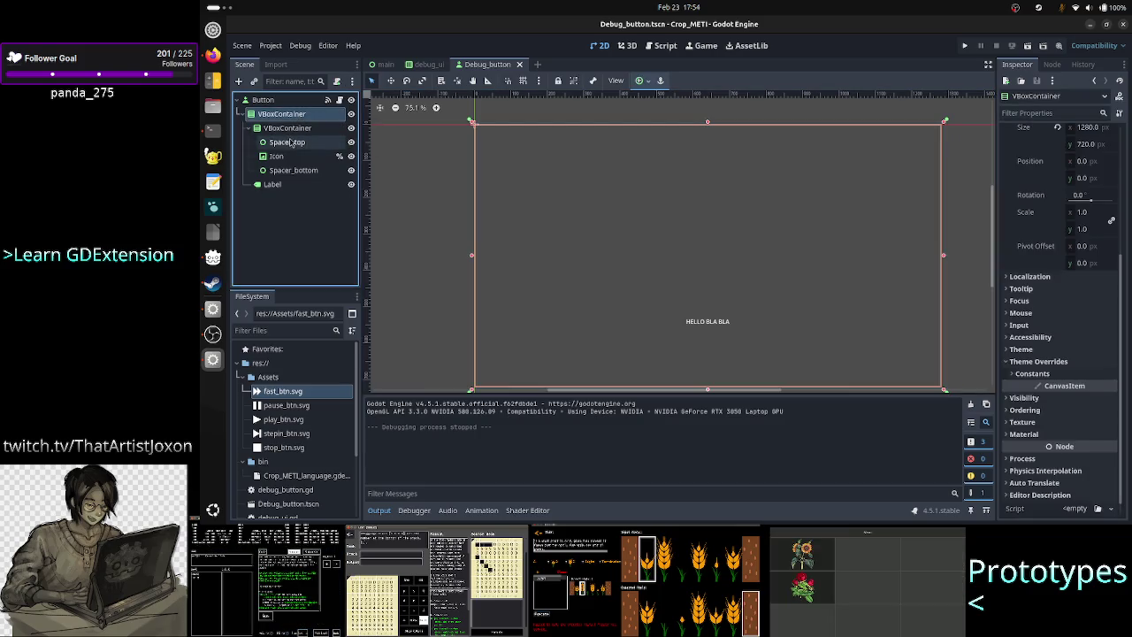
{"action": "left_click", "coordinate": [290, 142]}
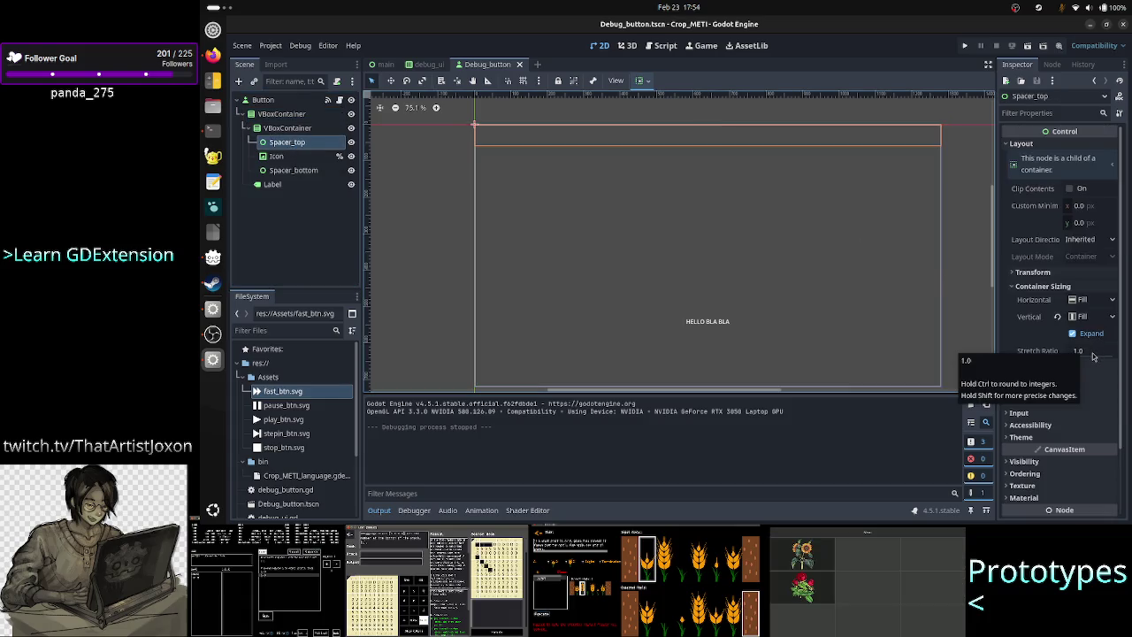
{"action": "left_click", "coordinate": [295, 160]}
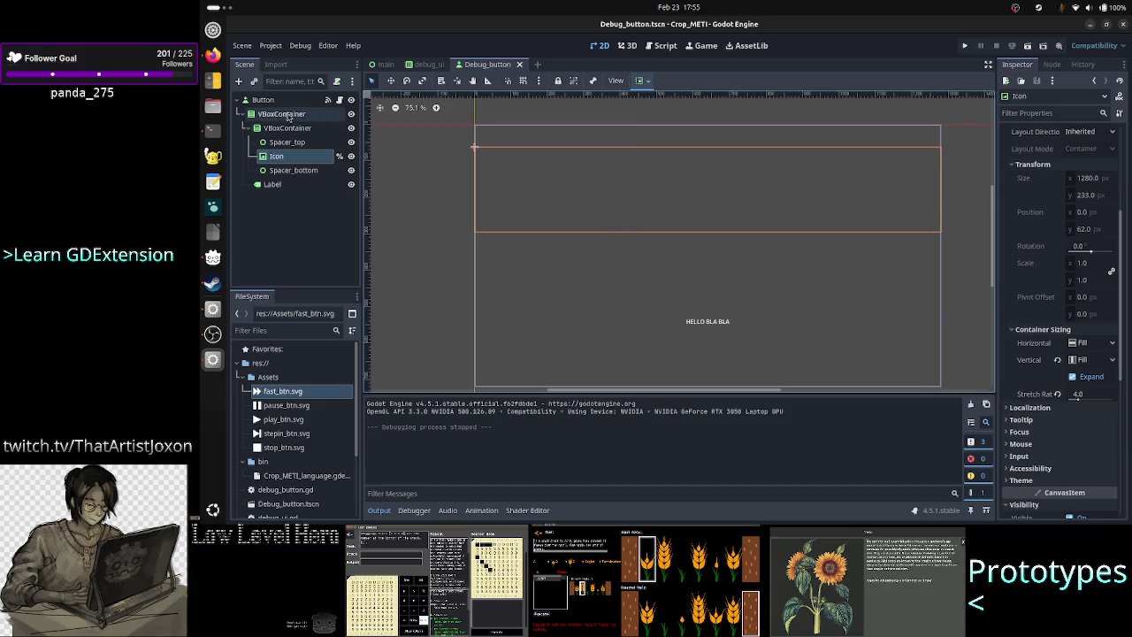
{"action": "left_click", "coordinate": [284, 115]}
{"action": "left_click", "coordinate": [287, 128]}
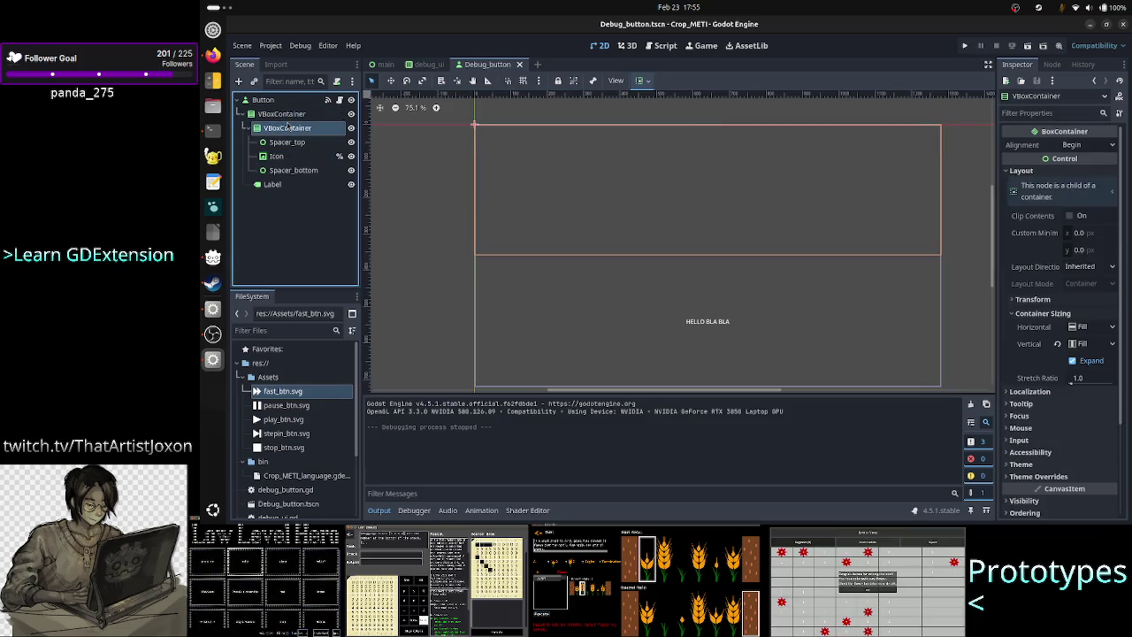
{"action": "left_click", "coordinate": [279, 156]}
{"action": "left_click", "coordinate": [290, 130], "text": "shift"}
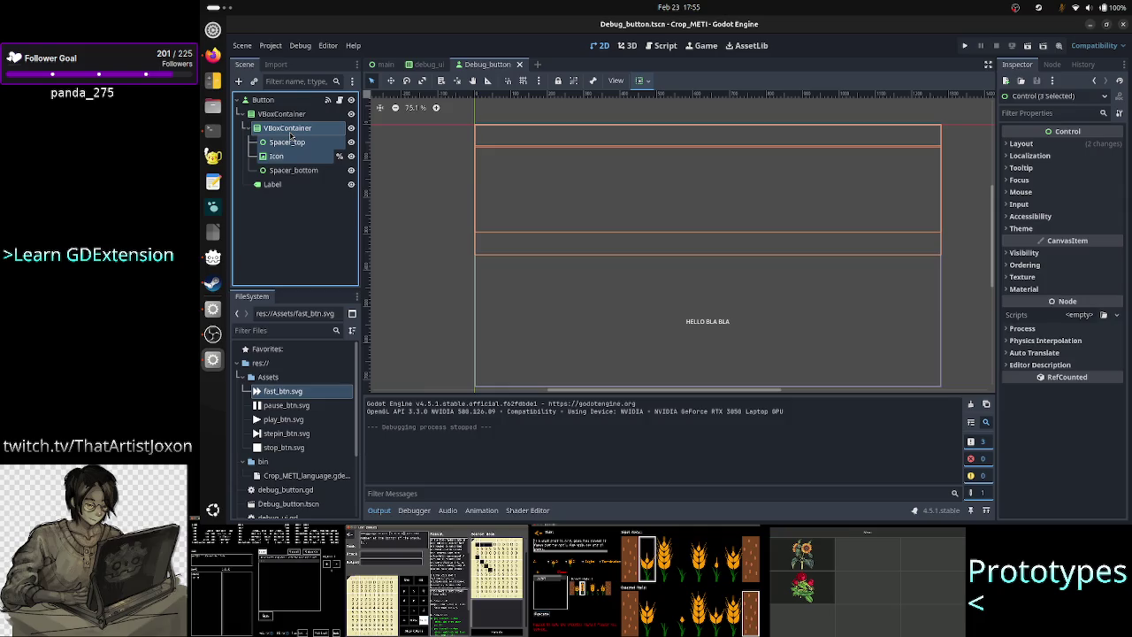
{"action": "left_click", "coordinate": [286, 142]}
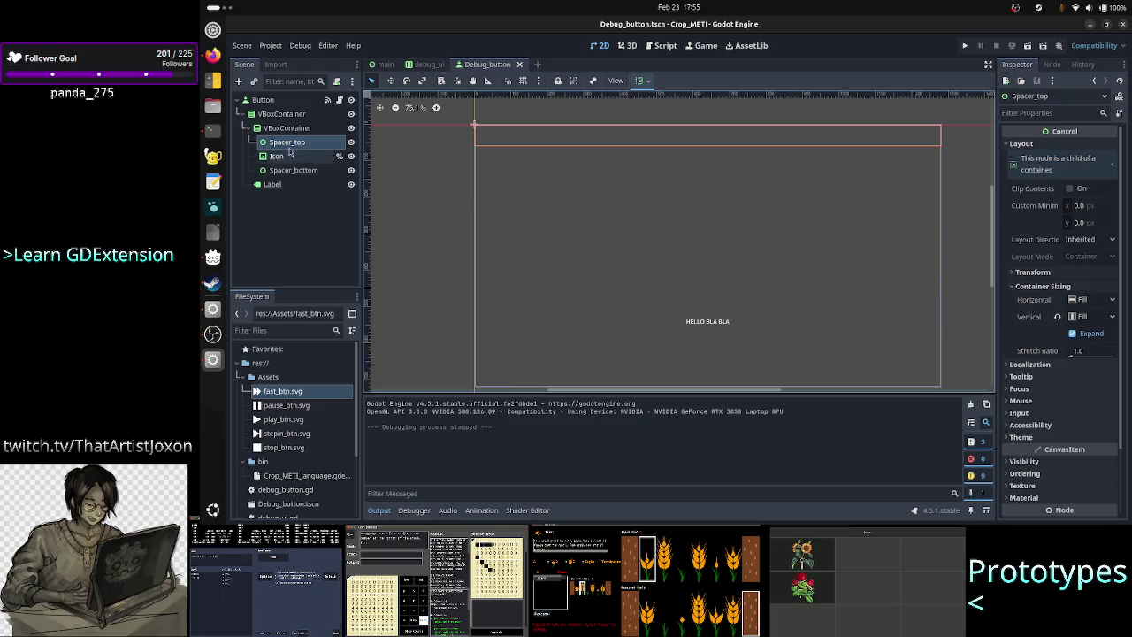
{"action": "left_click", "coordinate": [281, 157]}
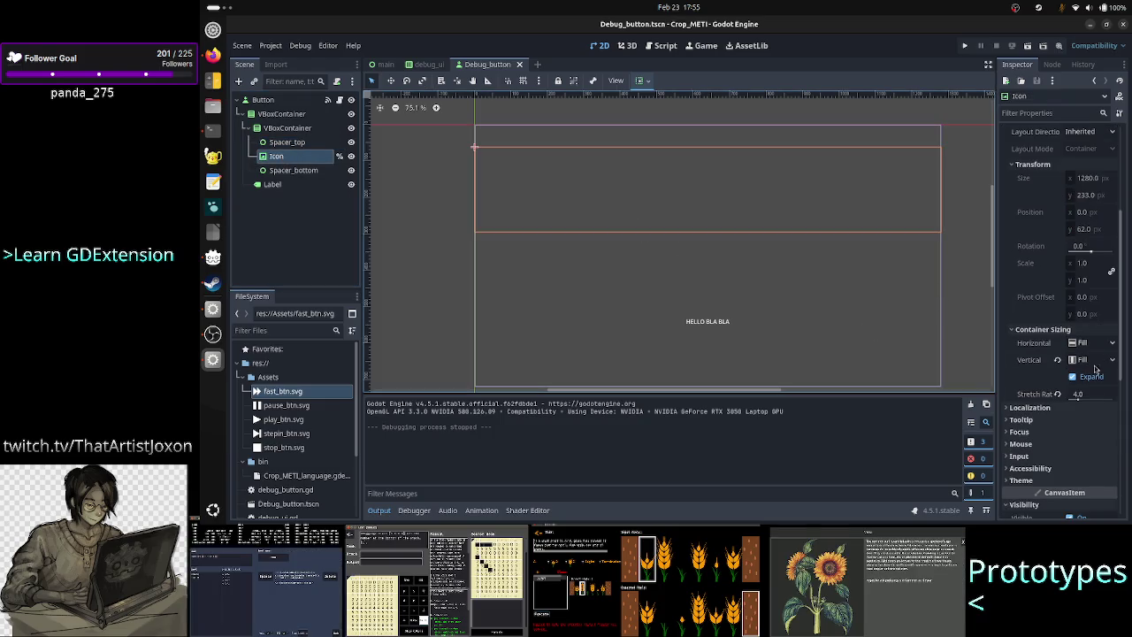
Step: Change Icon's stretch ratio to 3.0, then save, test-run and close the game
{"action": "left_click", "coordinate": [1091, 392]}
{"action": "type", "text": "3"}
{"action": "key", "text": "Return"}
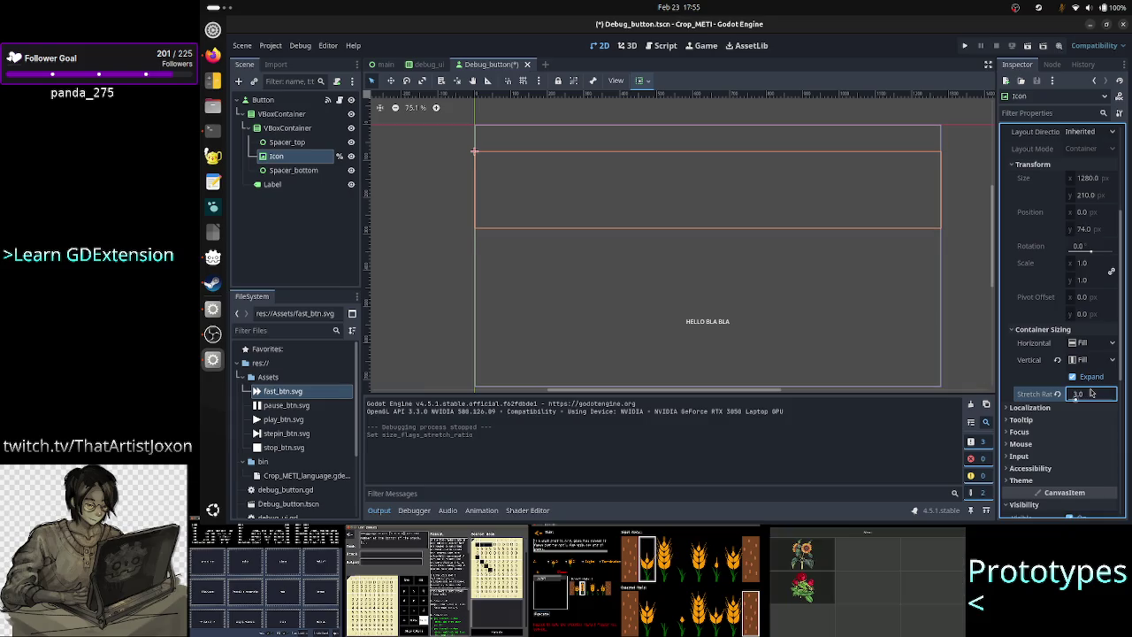
{"action": "left_click", "coordinate": [966, 46]}
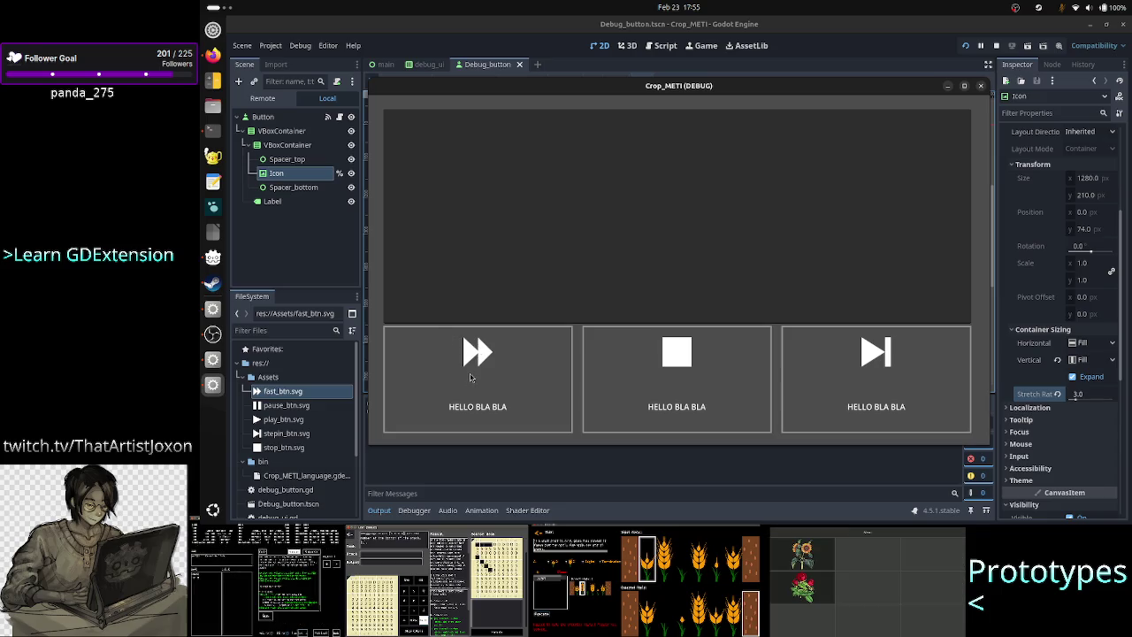
{"action": "left_click", "coordinate": [982, 87]}
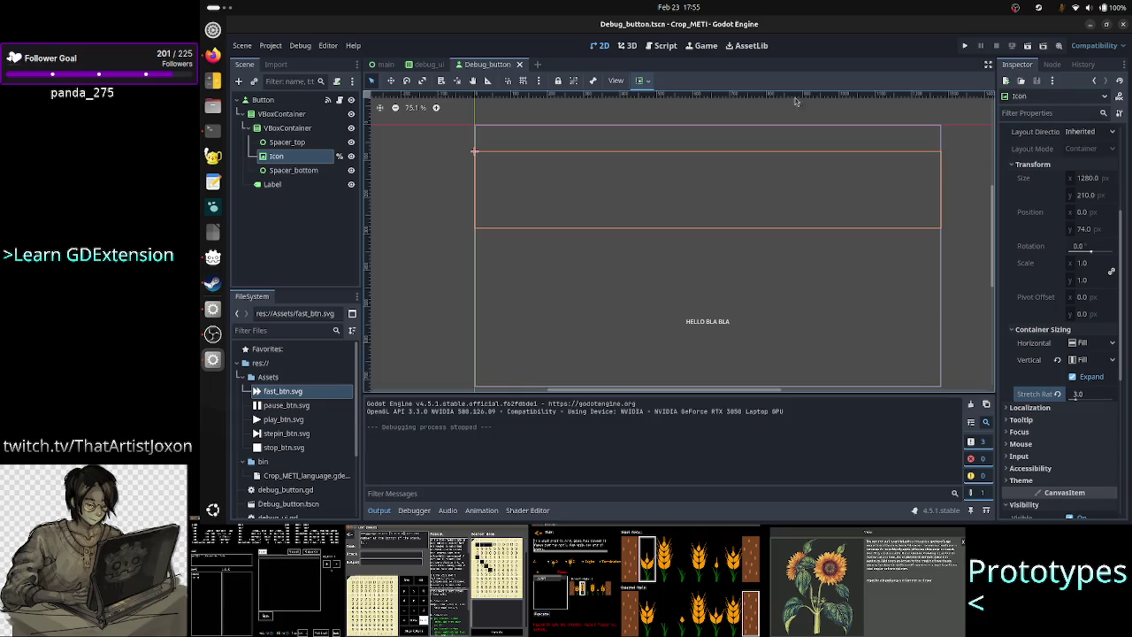
Step: Set the Label's vertical container sizing to Fill with Expand enabled
{"action": "left_click", "coordinate": [298, 186]}
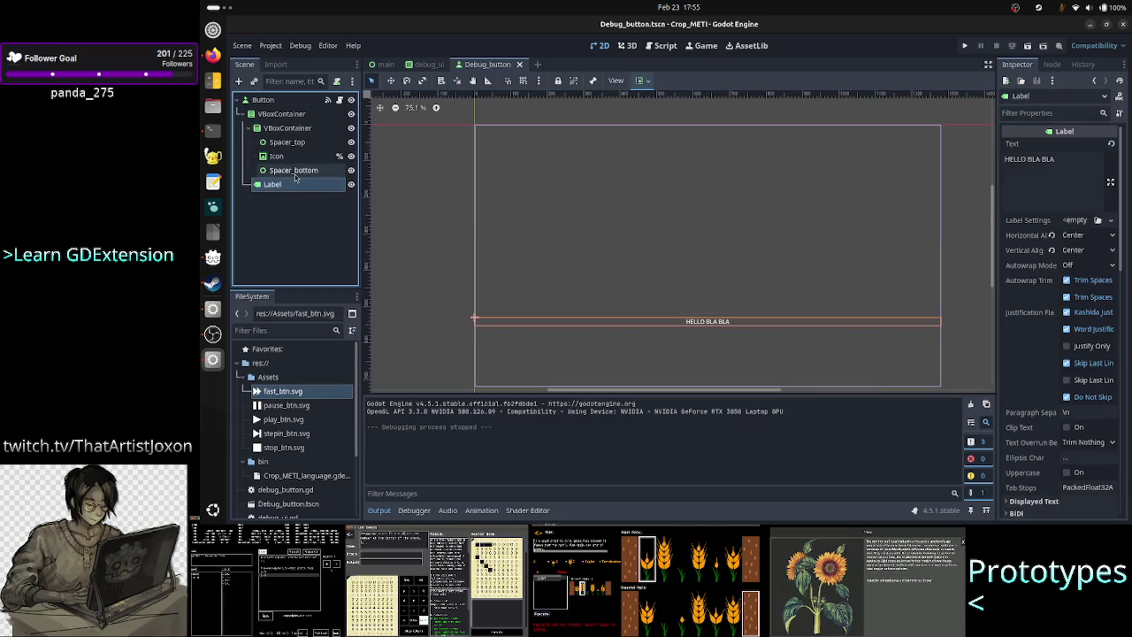
{"action": "left_click", "coordinate": [252, 131]}
{"action": "left_click", "coordinate": [283, 130]}
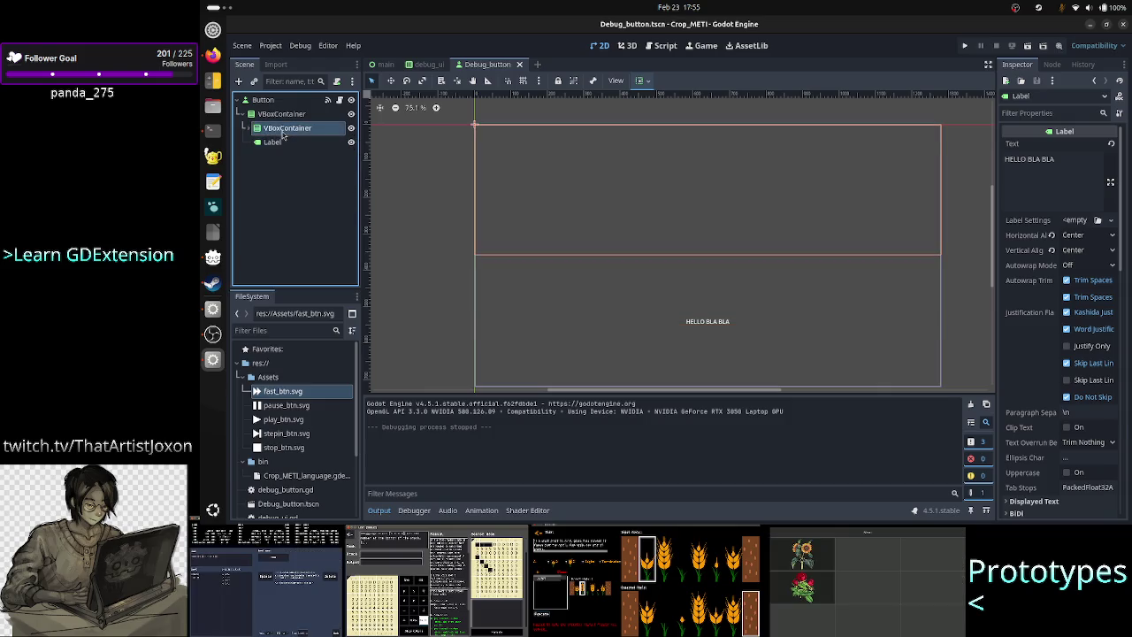
{"action": "left_click", "coordinate": [285, 147]}
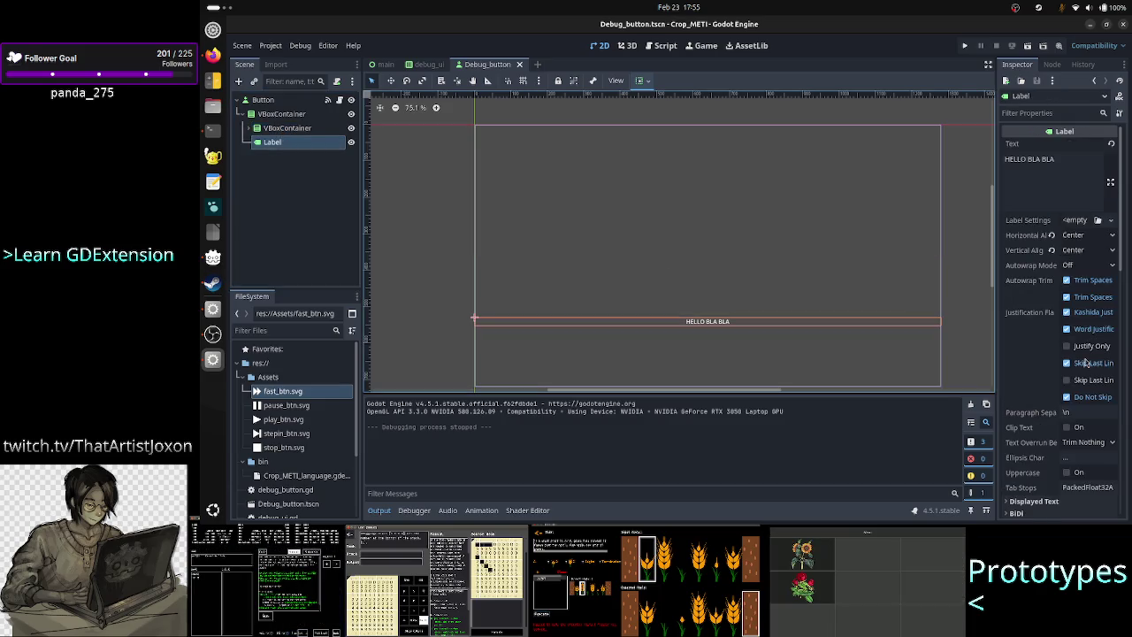
{"action": "scroll", "coordinate": [1070, 389], "scroll_direction": "down", "scroll_amount": 3}
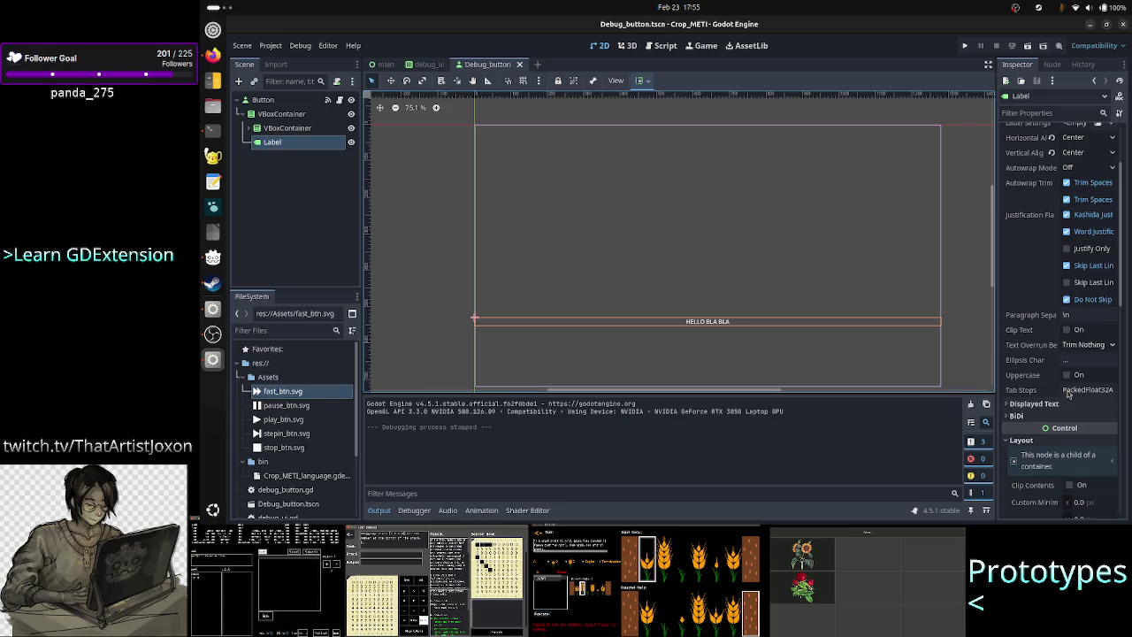
{"action": "scroll", "coordinate": [1069, 394], "scroll_direction": "down", "scroll_amount": 4}
{"action": "scroll", "coordinate": [1069, 395], "scroll_direction": "down", "scroll_amount": 3}
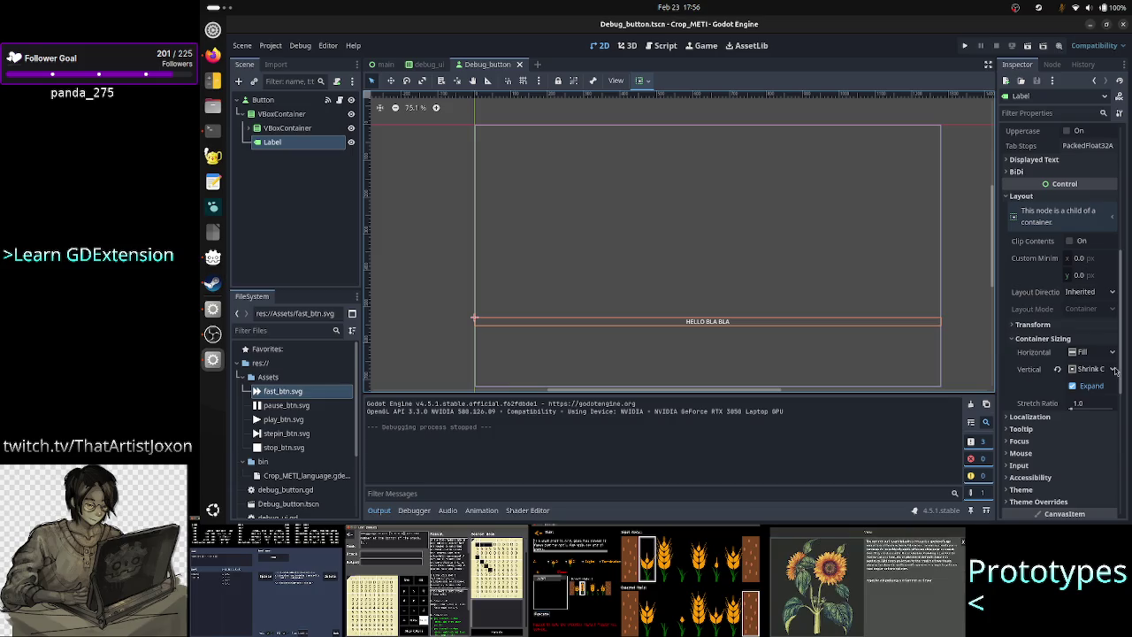
{"action": "left_click", "coordinate": [1073, 386]}
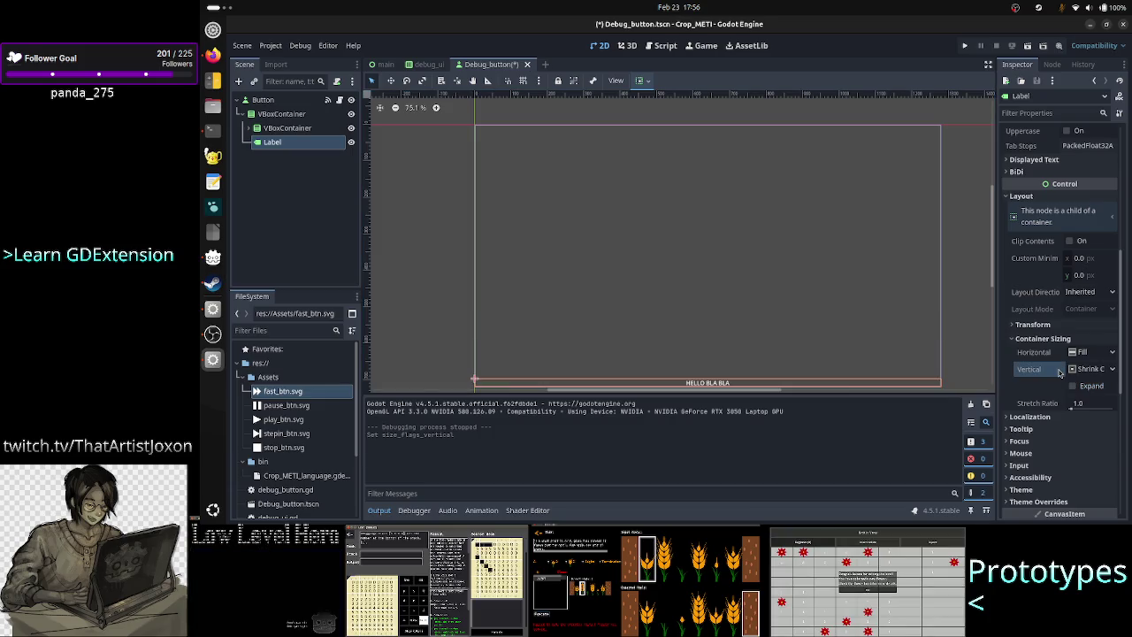
{"action": "left_click", "coordinate": [1108, 371]}
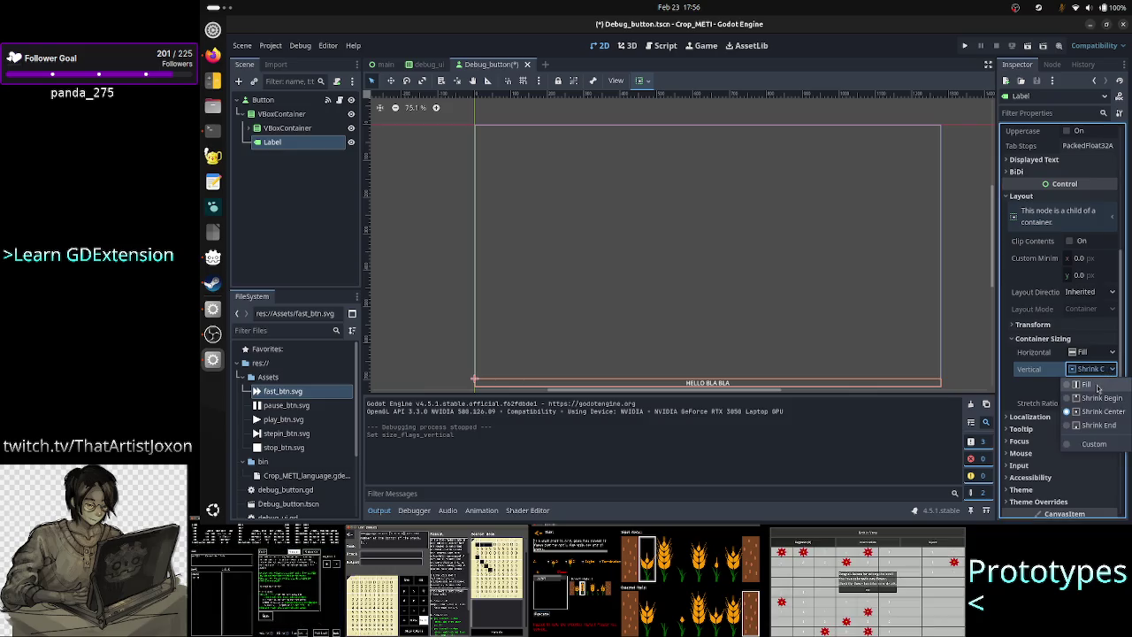
{"action": "left_click", "coordinate": [1098, 386]}
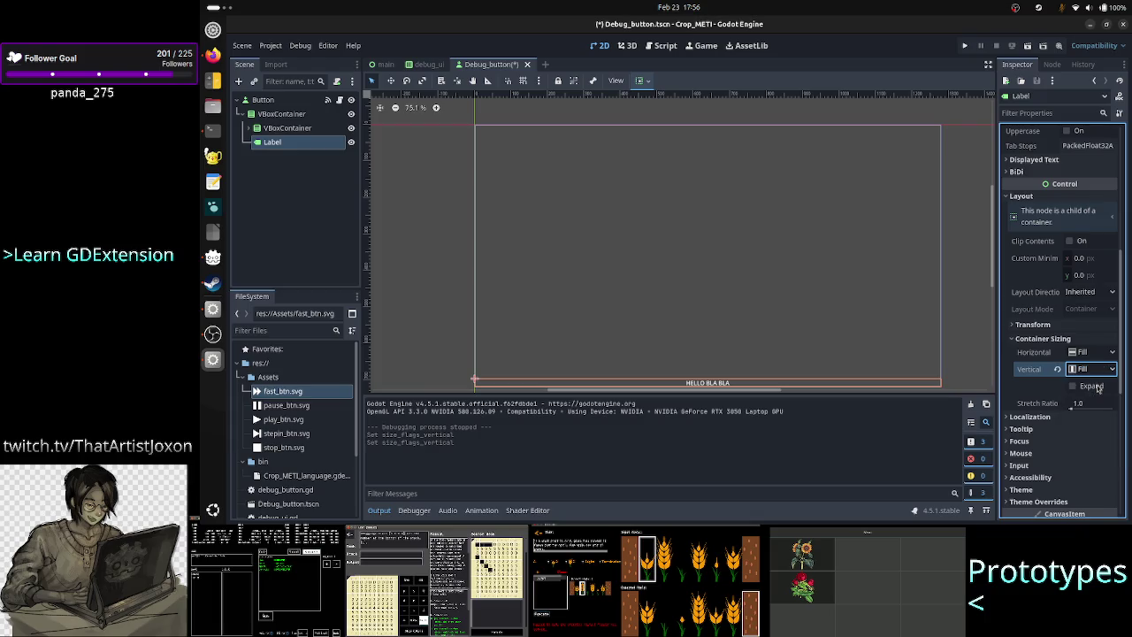
{"action": "left_click", "coordinate": [1095, 387]}
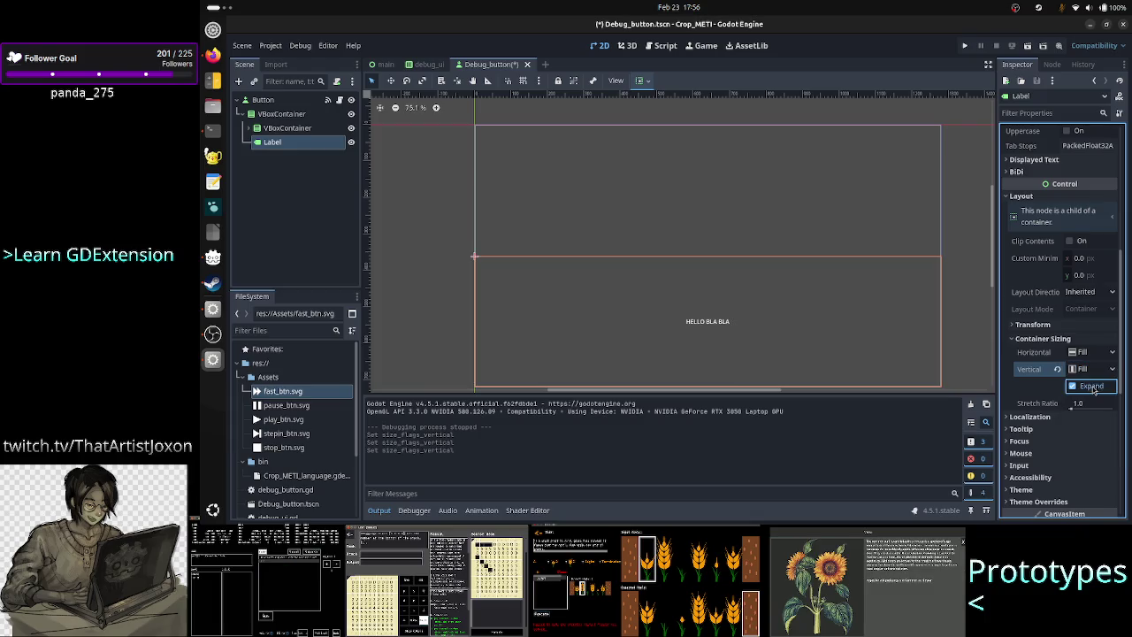
Step: Set the inner VBoxContainer's stretch ratio to 4.0
{"action": "left_click", "coordinate": [305, 129]}
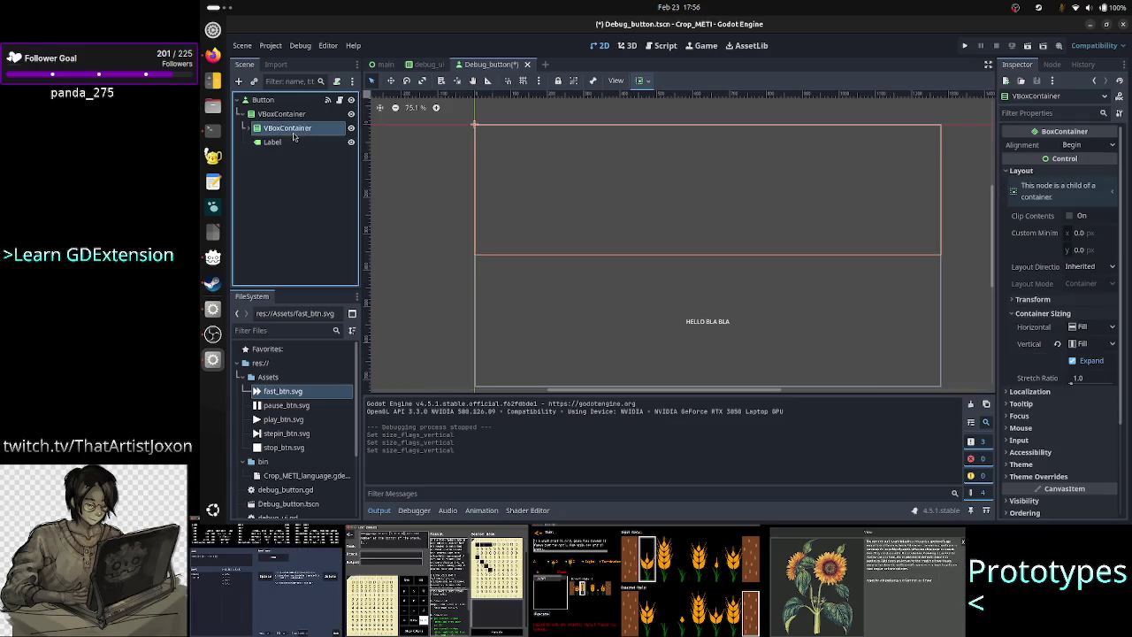
{"action": "left_click", "coordinate": [1096, 377]}
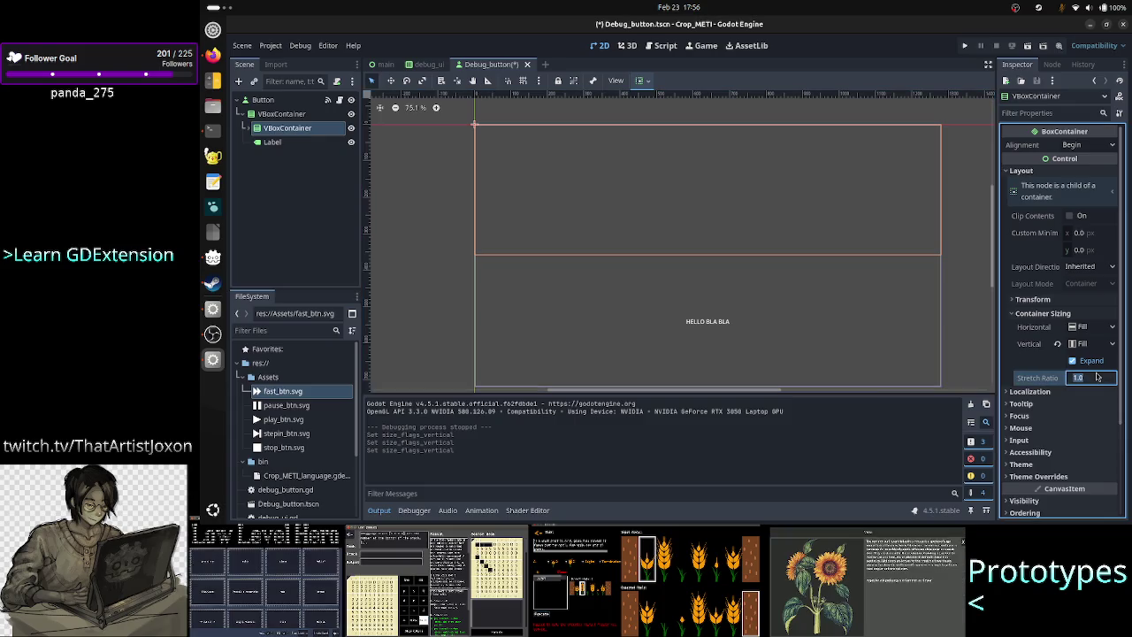
{"action": "type", "text": "4"}
{"action": "key", "text": "Return"}
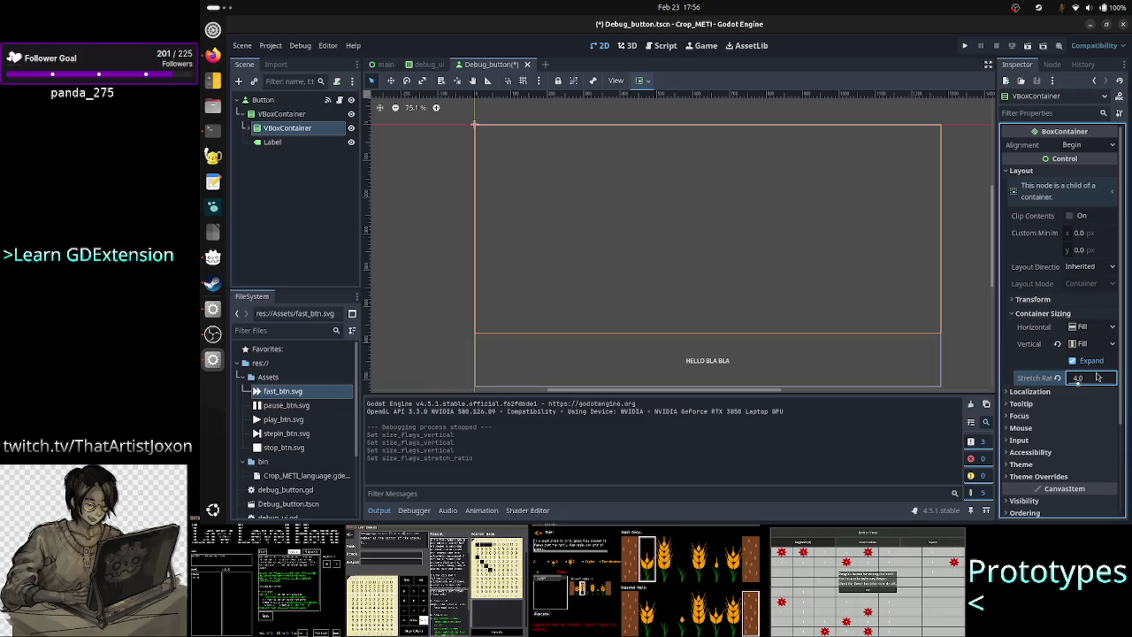
Step: Test-run the project, close the game, then select Spacer_bottom in the inner container
{"action": "left_click", "coordinate": [966, 46]}
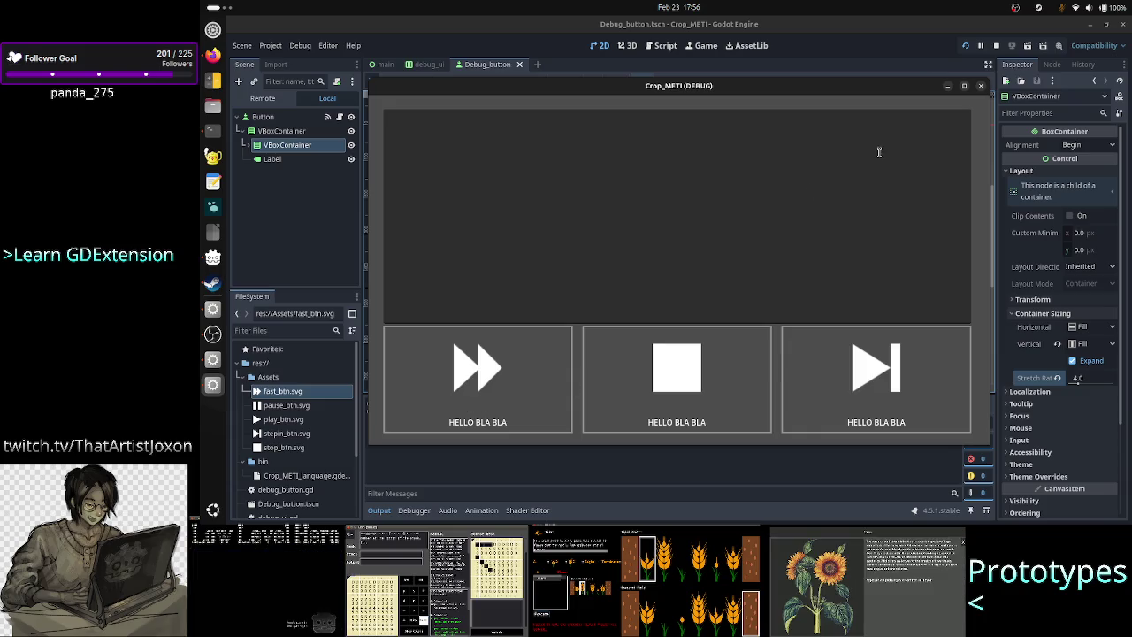
{"action": "left_click", "coordinate": [981, 86]}
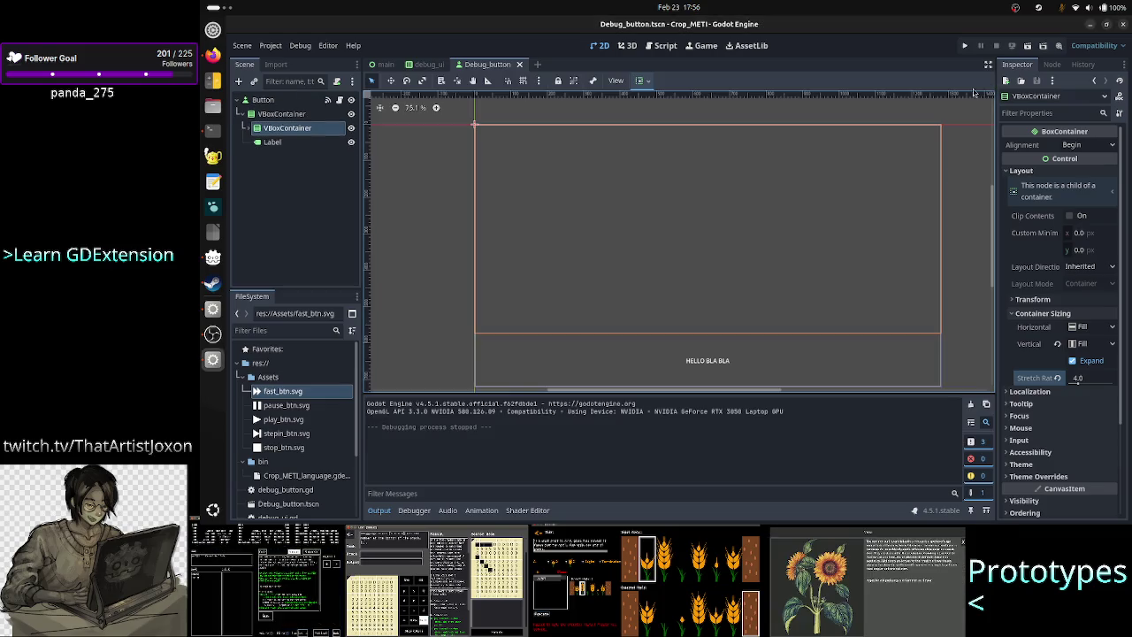
{"action": "left_click", "coordinate": [250, 129]}
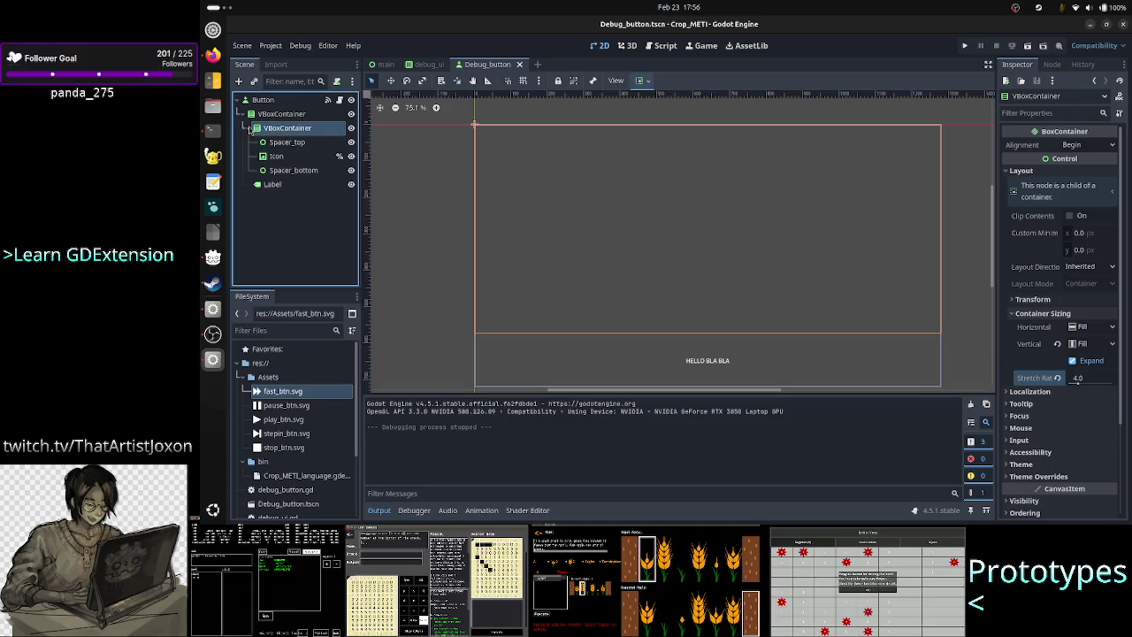
{"action": "left_click", "coordinate": [287, 170]}
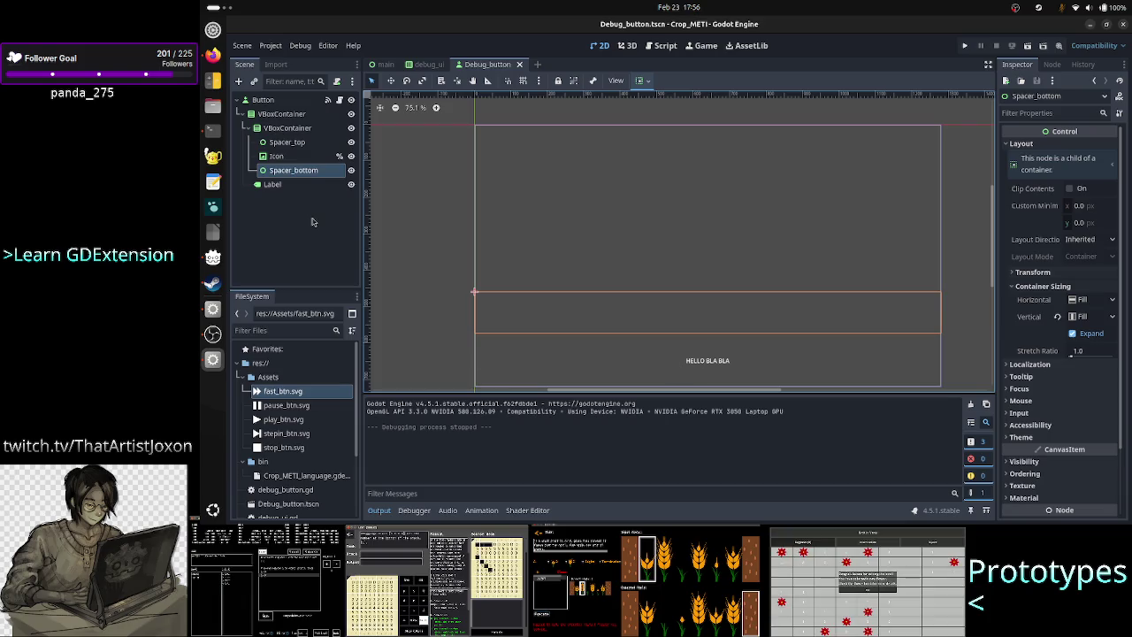
Step: Delete Spacer_bottom, then test-run the scene and close the game window
{"action": "key", "text": "Delete"}
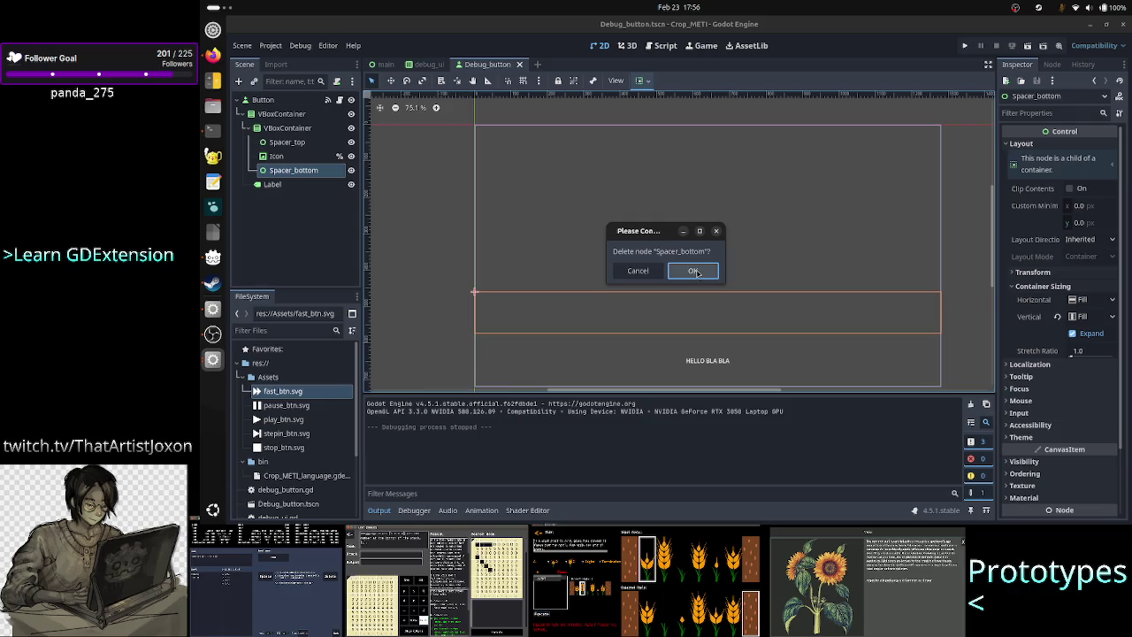
{"action": "left_click", "coordinate": [694, 271]}
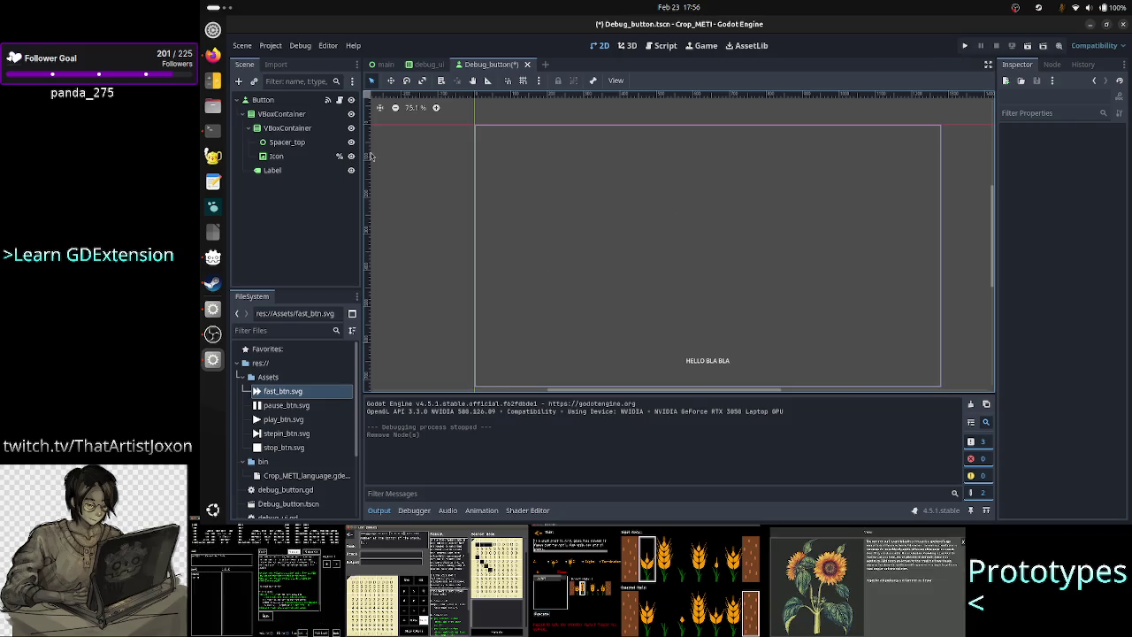
{"action": "left_click", "coordinate": [287, 143]}
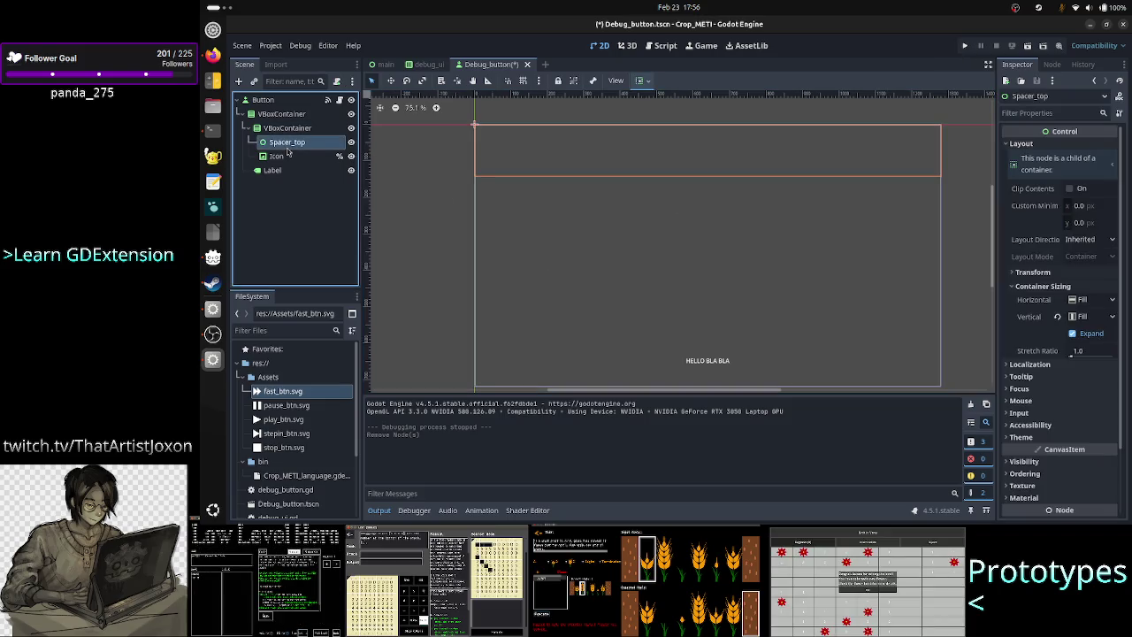
{"action": "left_click", "coordinate": [283, 157]}
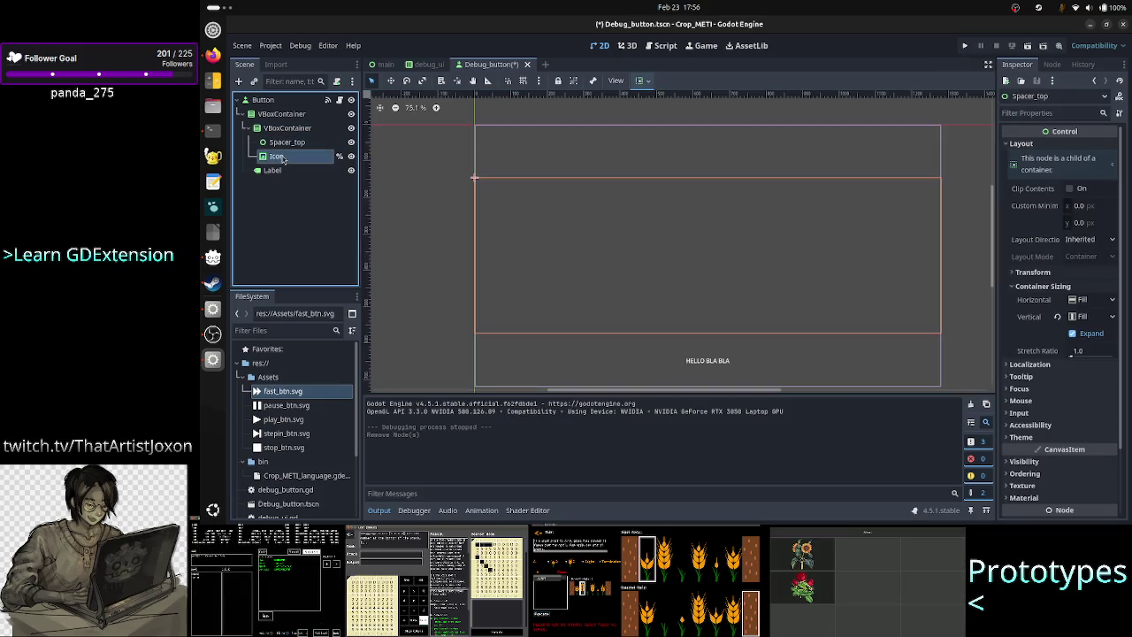
{"action": "left_click", "coordinate": [290, 128], "text": "ctrl"}
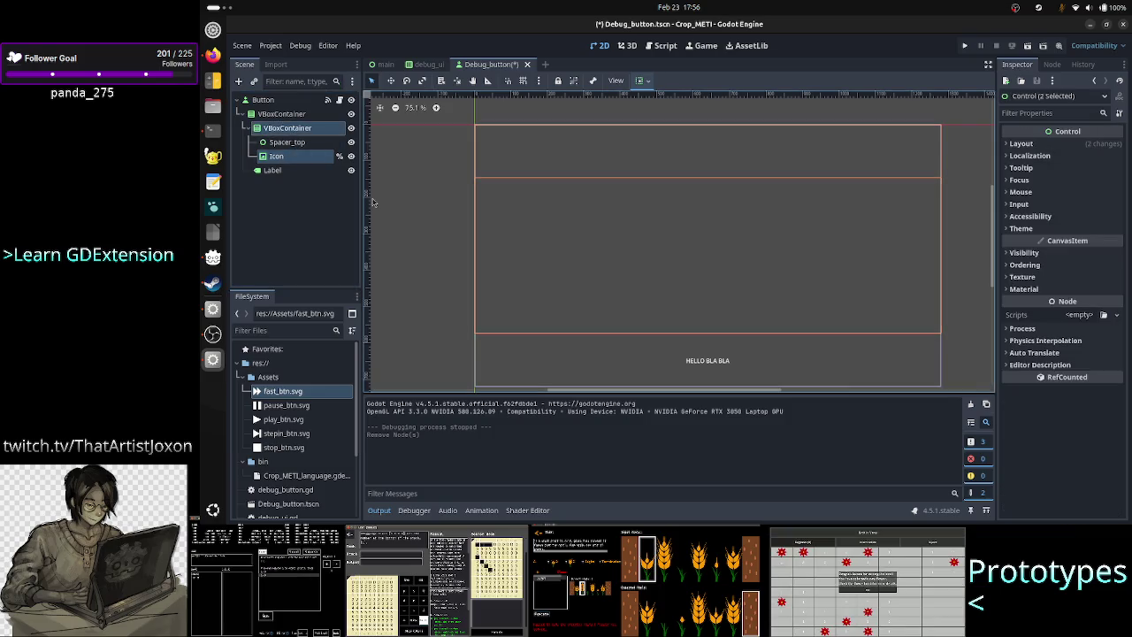
{"action": "left_click", "coordinate": [300, 204]}
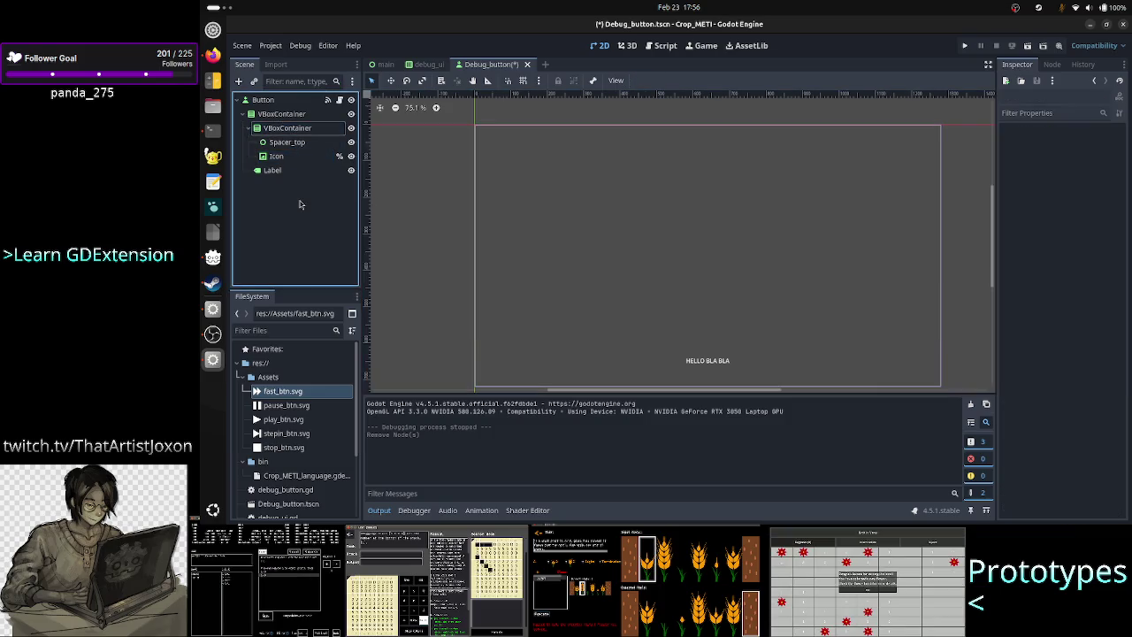
{"action": "left_click", "coordinate": [961, 52]}
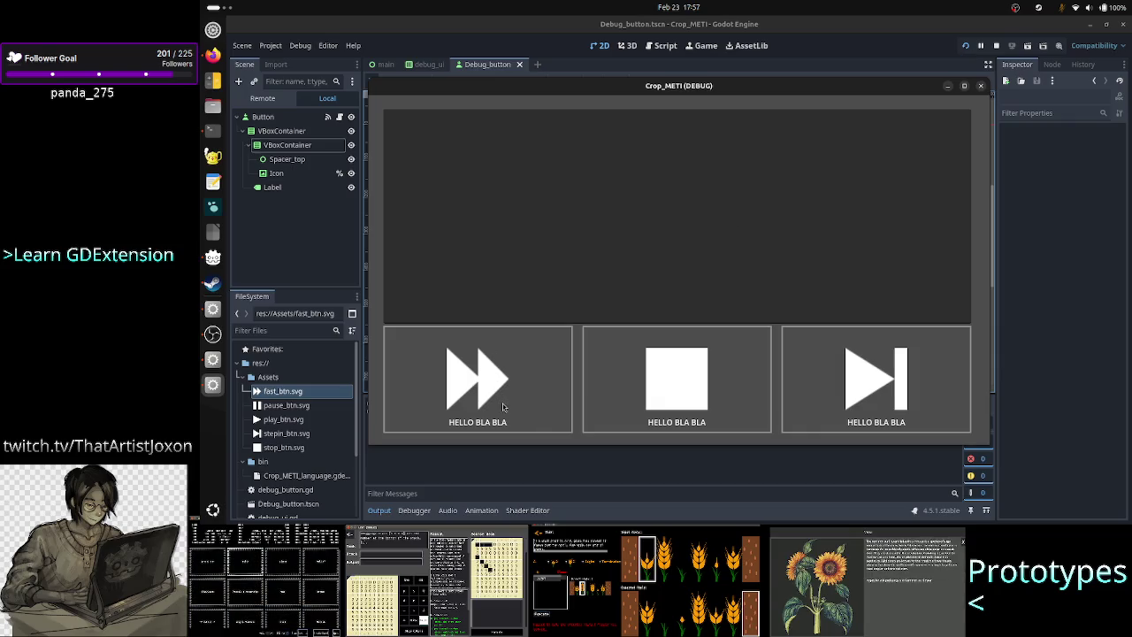
{"action": "left_click", "coordinate": [982, 86]}
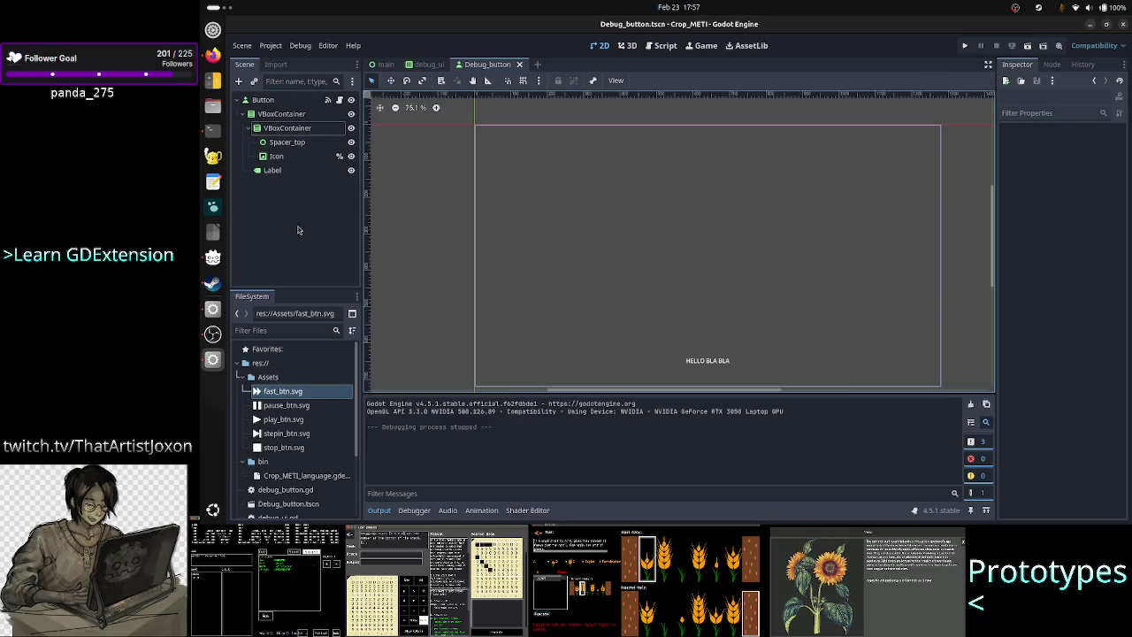
Step: Set the inner VBoxContainer's stretch ratio to 3.0, then switch to Firefox
{"action": "left_click", "coordinate": [282, 172]}
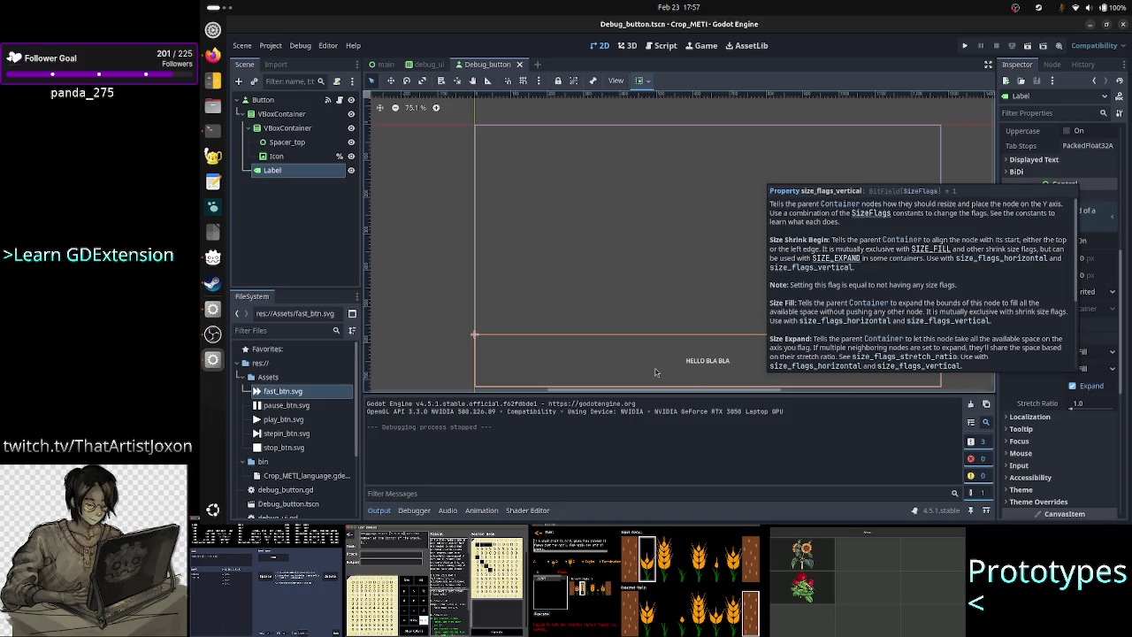
{"action": "left_click", "coordinate": [280, 132]}
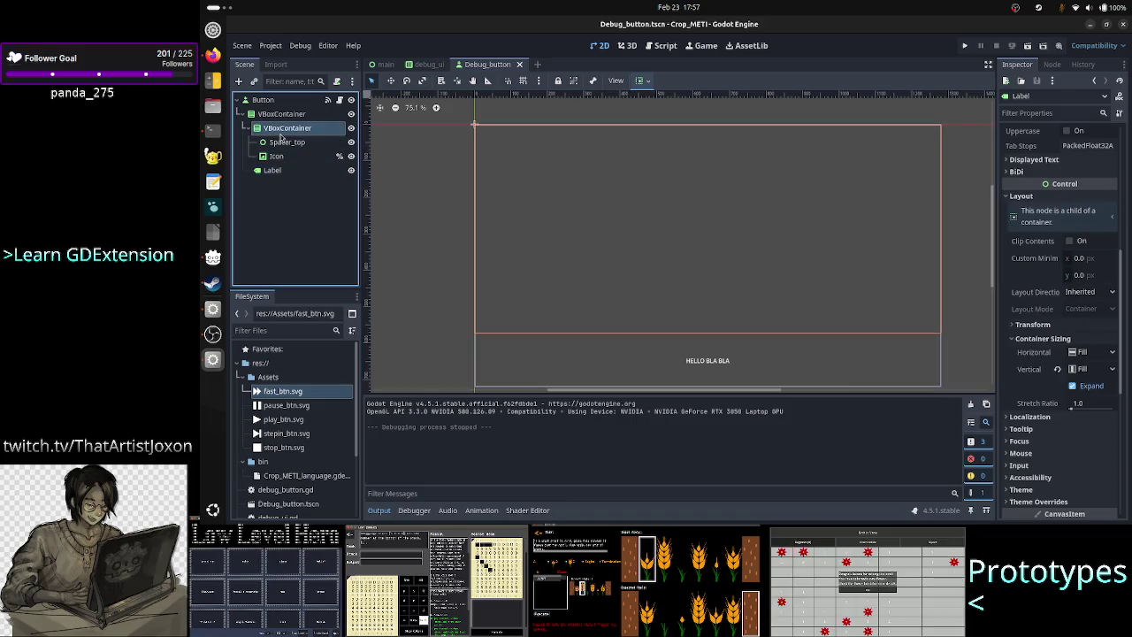
{"action": "left_click", "coordinate": [1097, 380]}
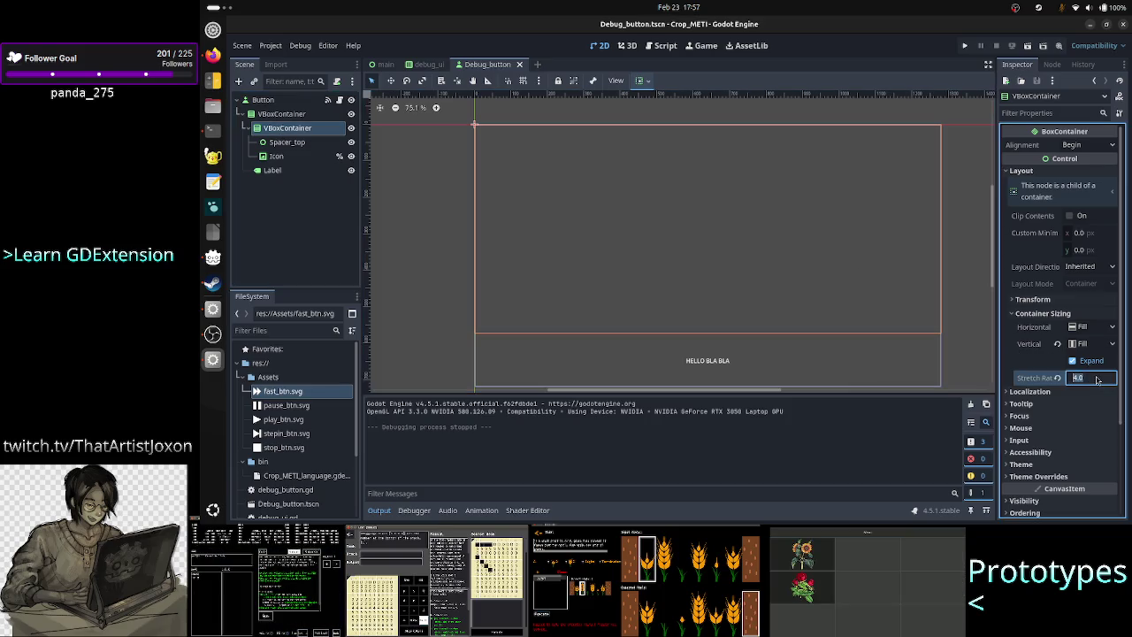
{"action": "type", "text": "3"}
{"action": "key", "text": "Return"}
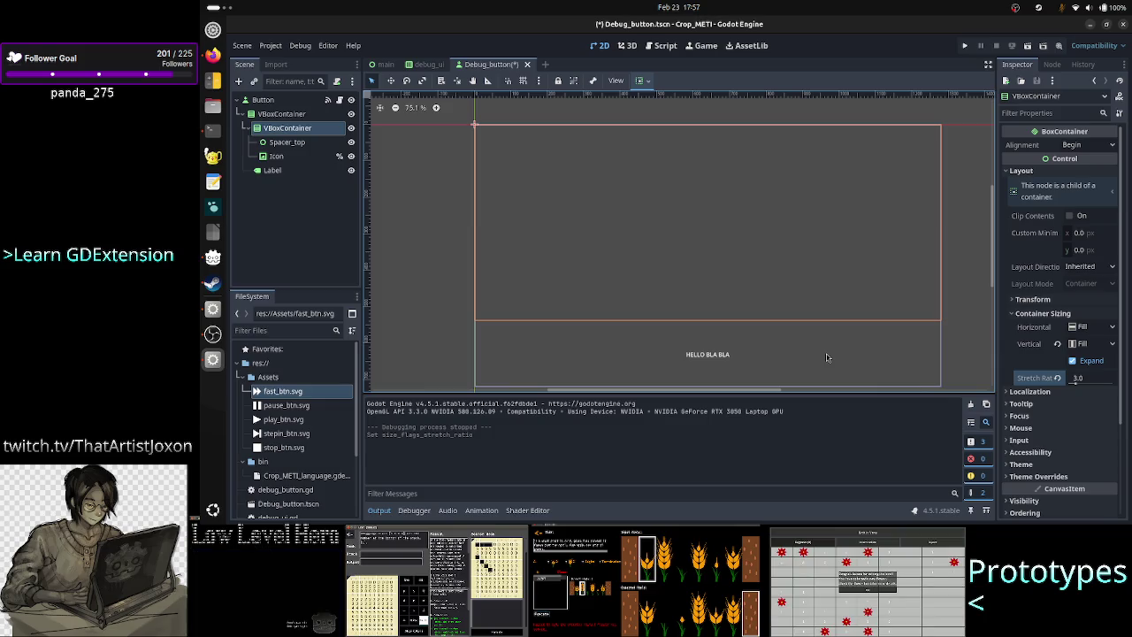
{"action": "key", "text": "alt+Tab"}
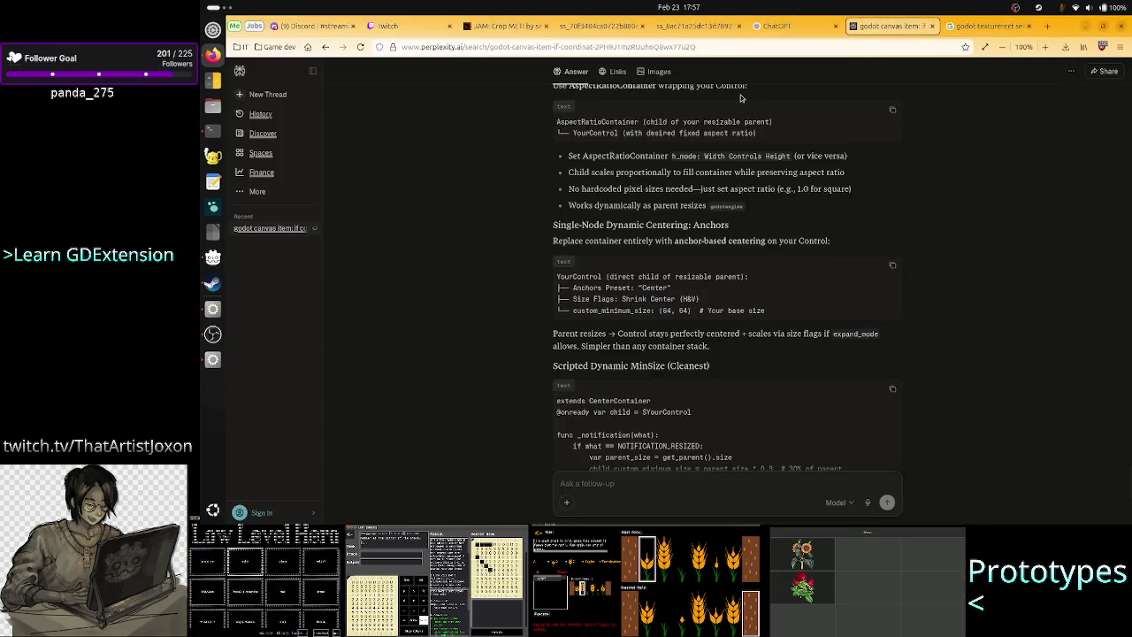
Step: Glance at the TIS-100 screenshot tab in Firefox and return to Godot
{"action": "left_click", "coordinate": [716, 32]}
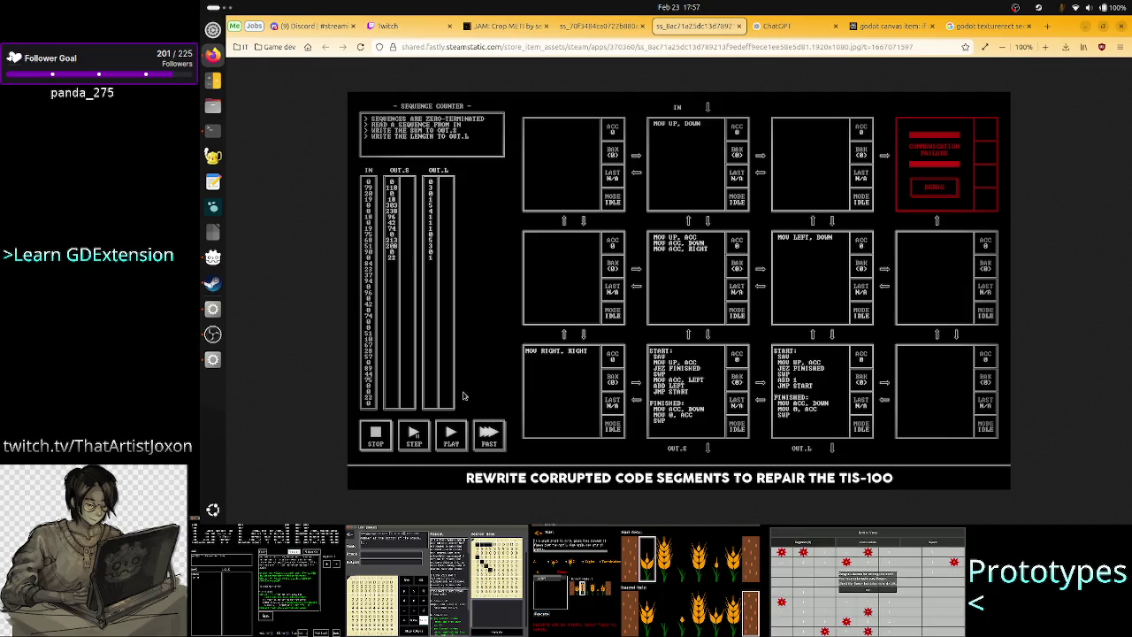
{"action": "key", "text": "alt+Tab"}
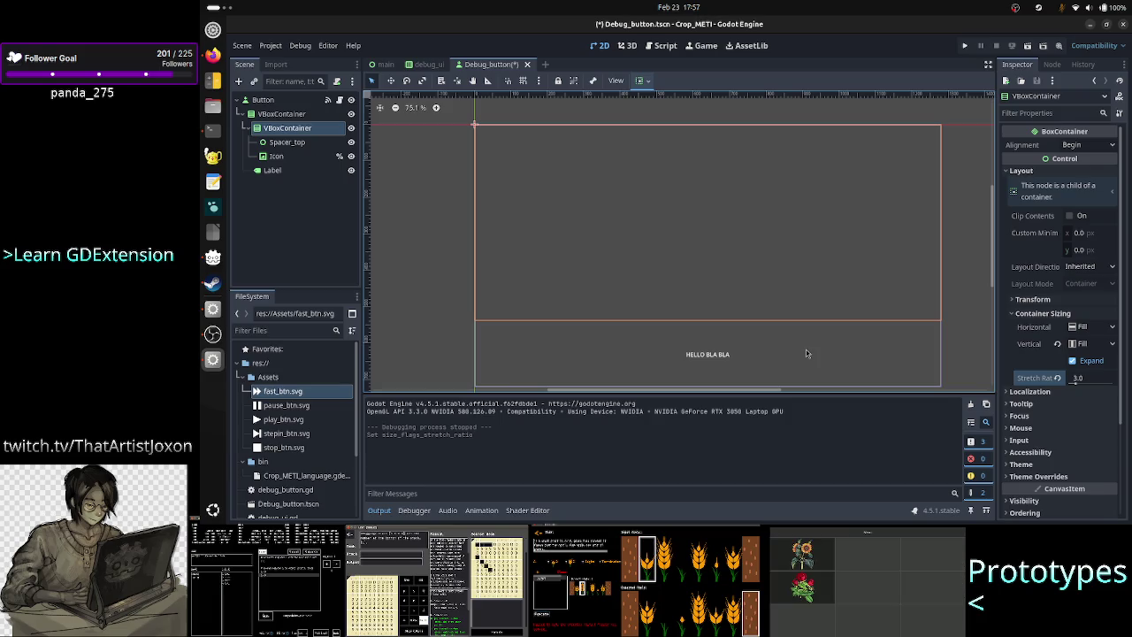
Step: Check Spacer_top and the Icon node (stretch ratio 3.0), then save and run the project
{"action": "left_click", "coordinate": [310, 142]}
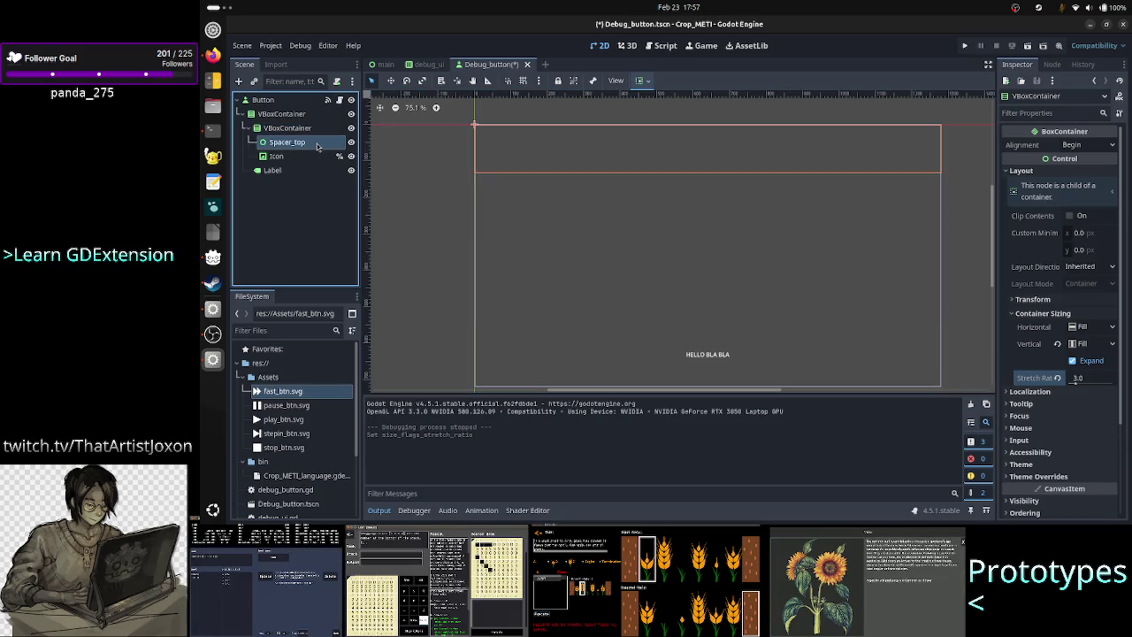
{"action": "left_click", "coordinate": [311, 156]}
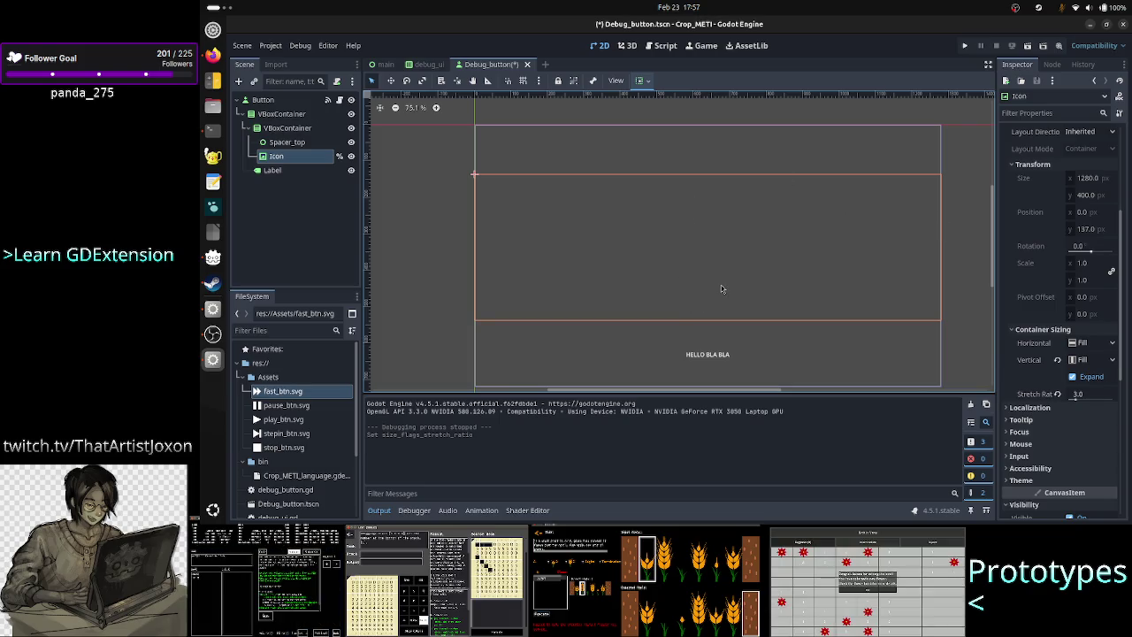
{"action": "scroll", "coordinate": [1013, 239], "scroll_direction": "up", "scroll_amount": 5}
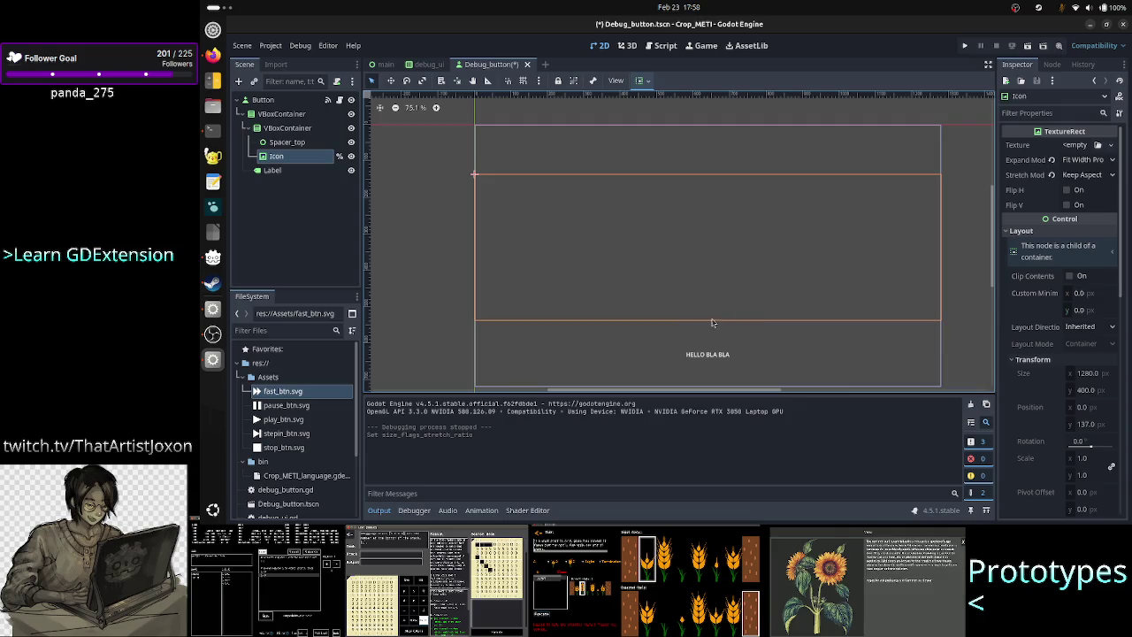
{"action": "left_click", "coordinate": [965, 46]}
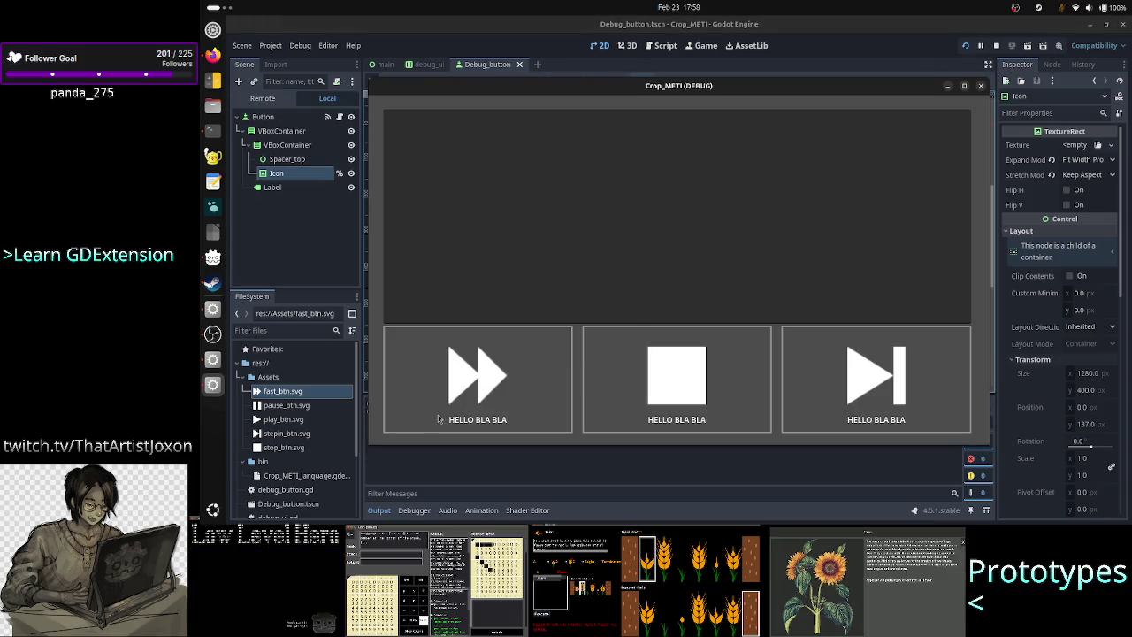